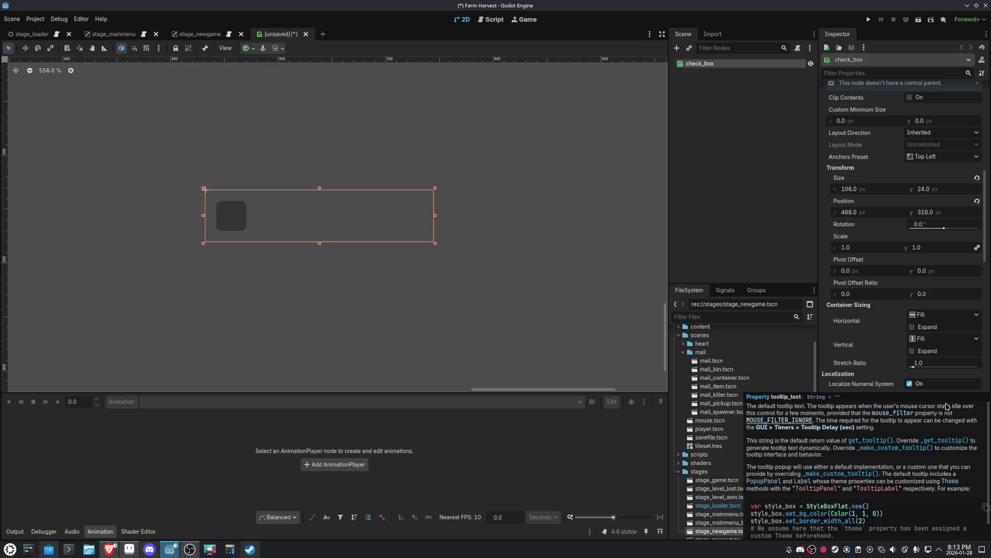
Assign a new empty Theme to the check_box node and open it in the Theme editor
right_click(950, 407)
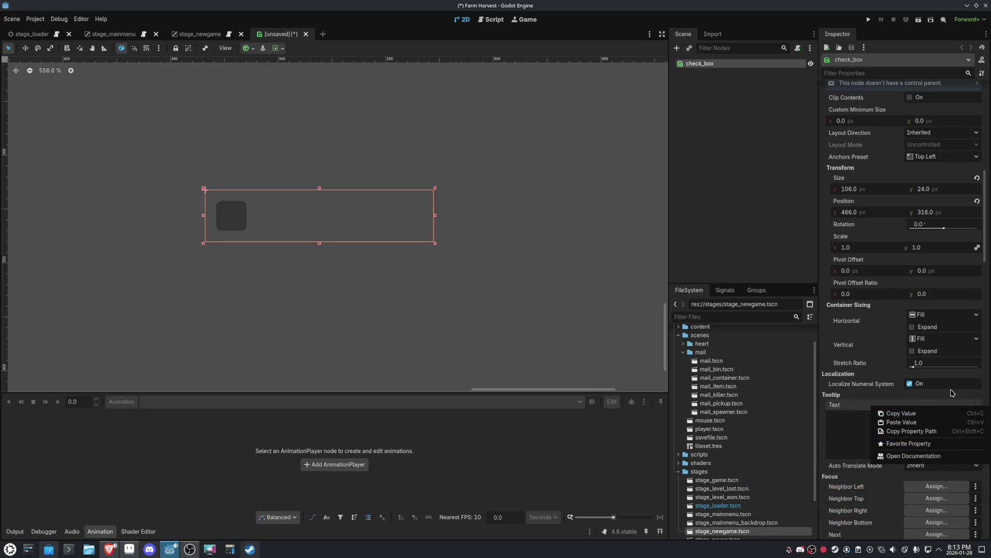
scroll(895, 358, "down", 3)
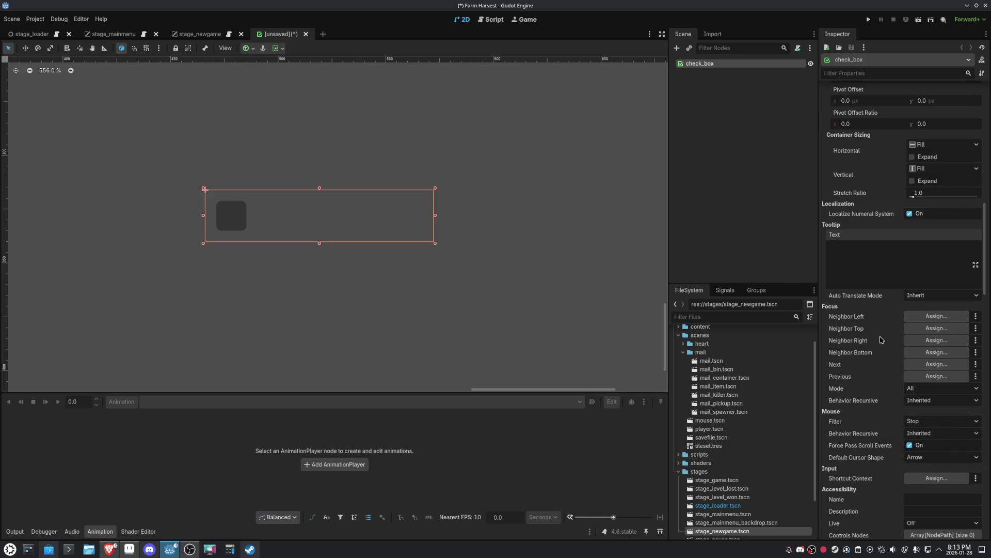
scroll(881, 339, "down", 5)
scroll(882, 340, "down", 5)
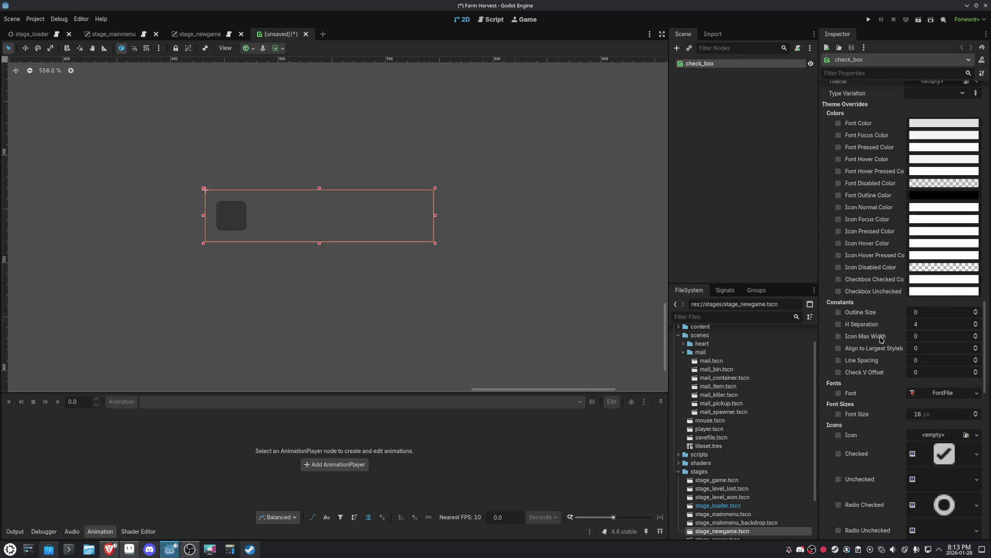
scroll(901, 341, "down", 5)
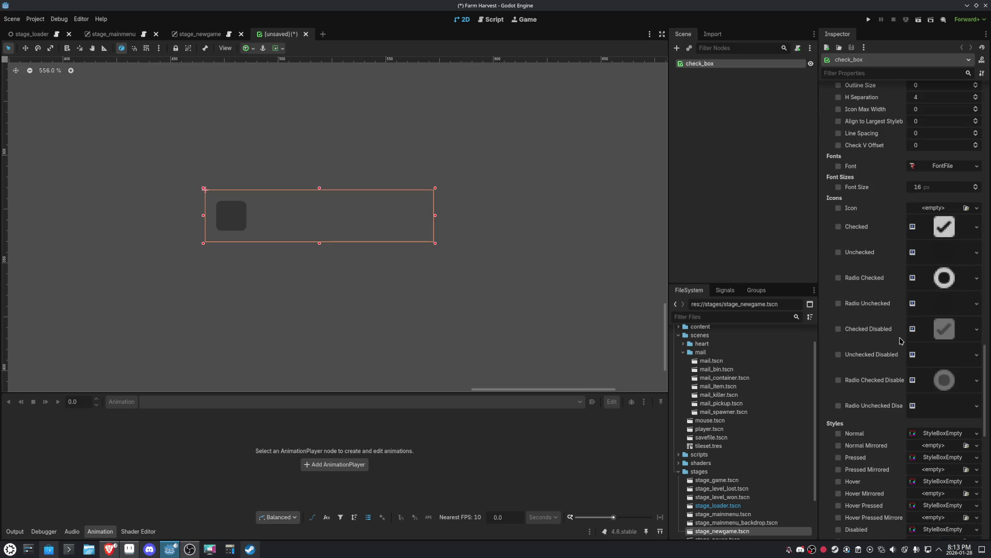
scroll(901, 341, "up", 15)
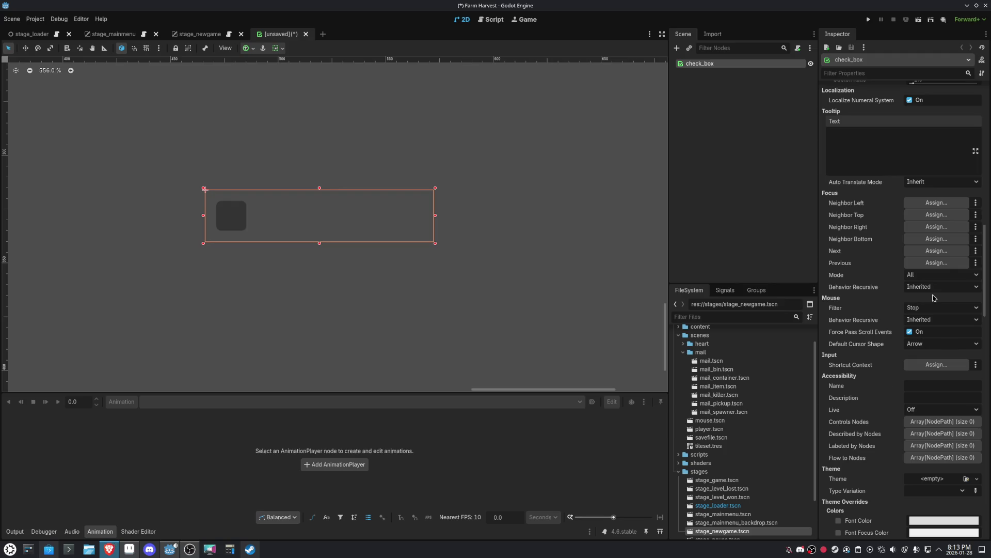
scroll(933, 298, "up", 5)
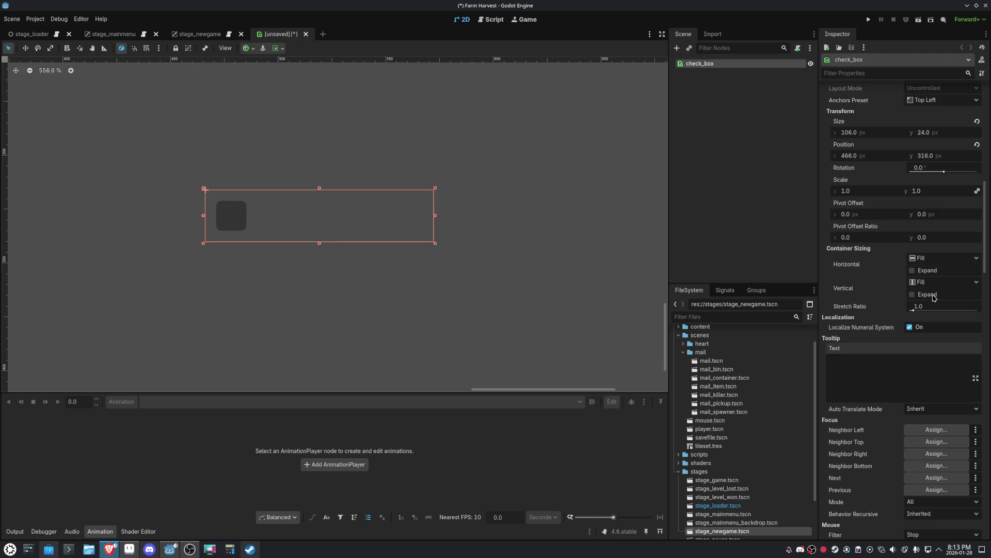
scroll(934, 297, "down", 6)
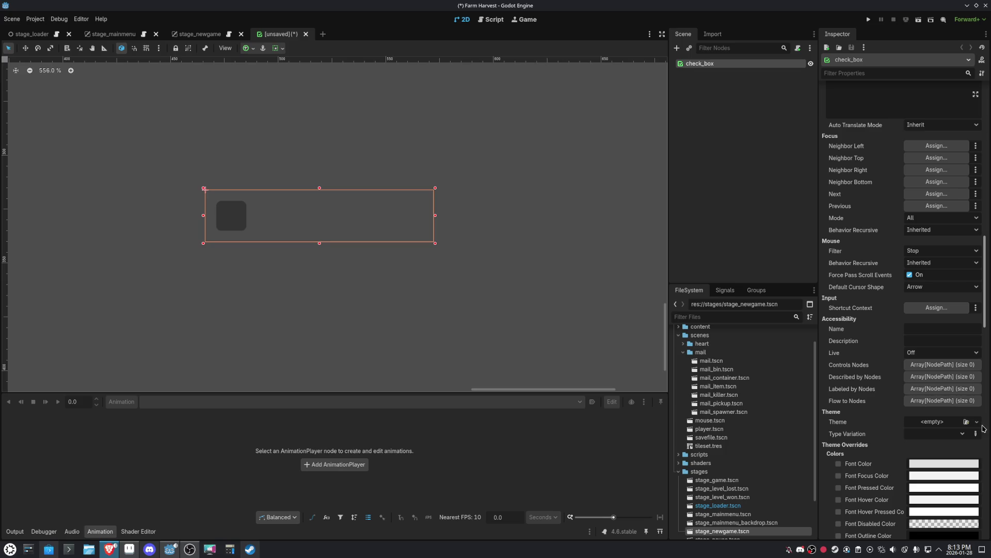
left_click(967, 421)
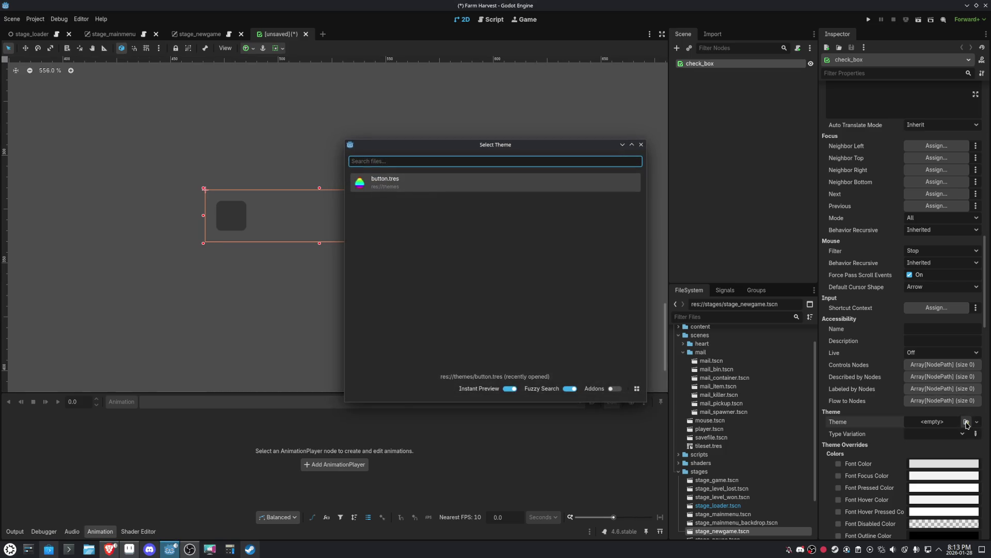
left_click(642, 145)
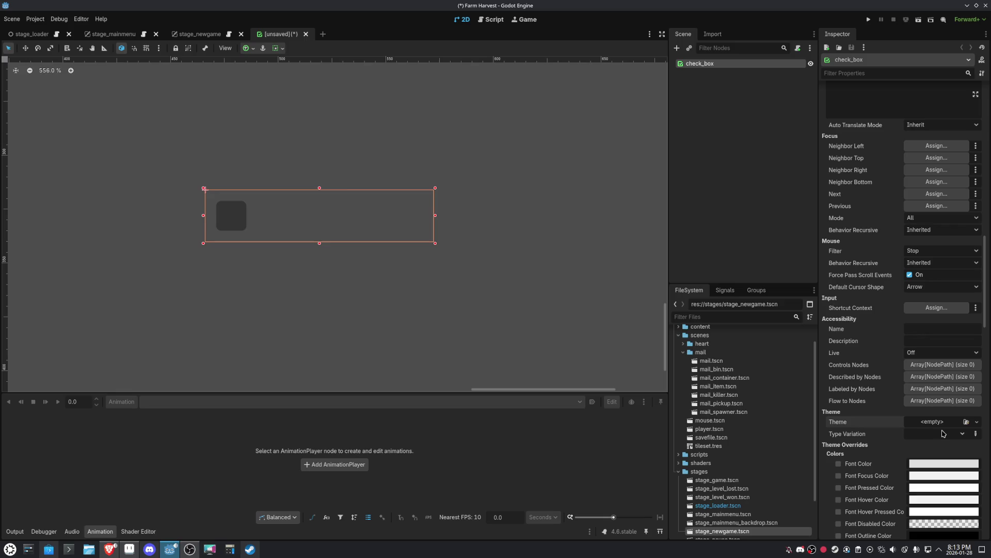
left_click(976, 422)
left_click(957, 443)
left_click(954, 422)
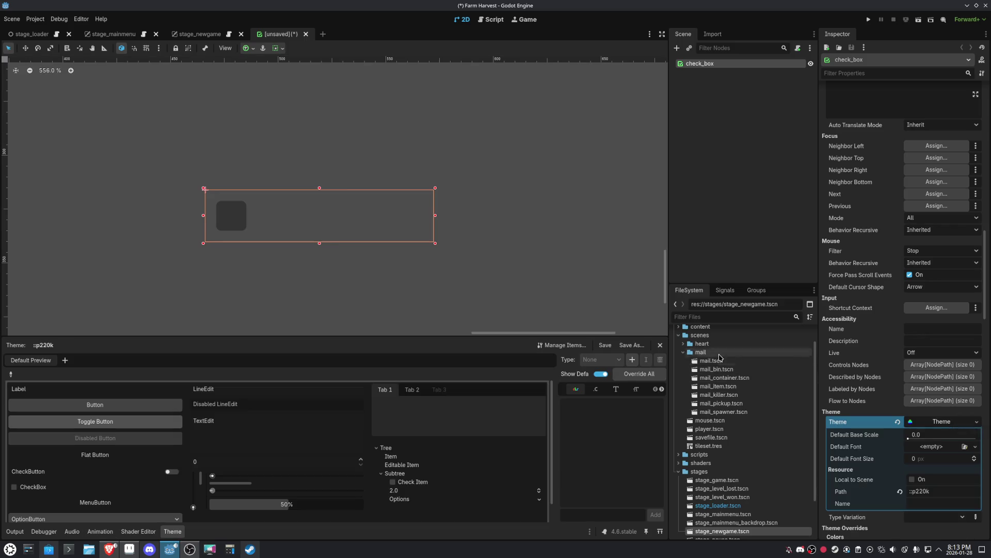
Add the CheckBox type to the theme and show its font items
left_click(633, 361)
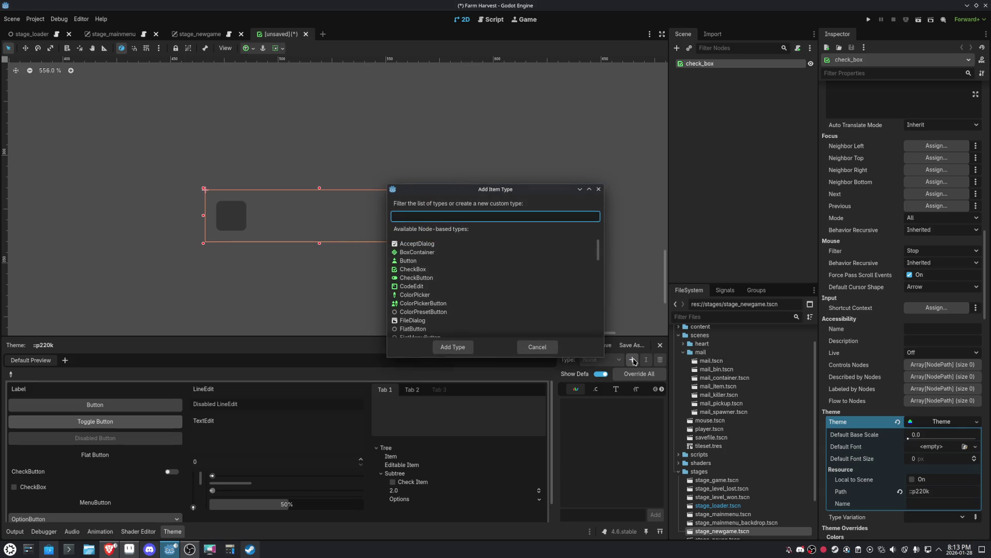
type("CheckBox")
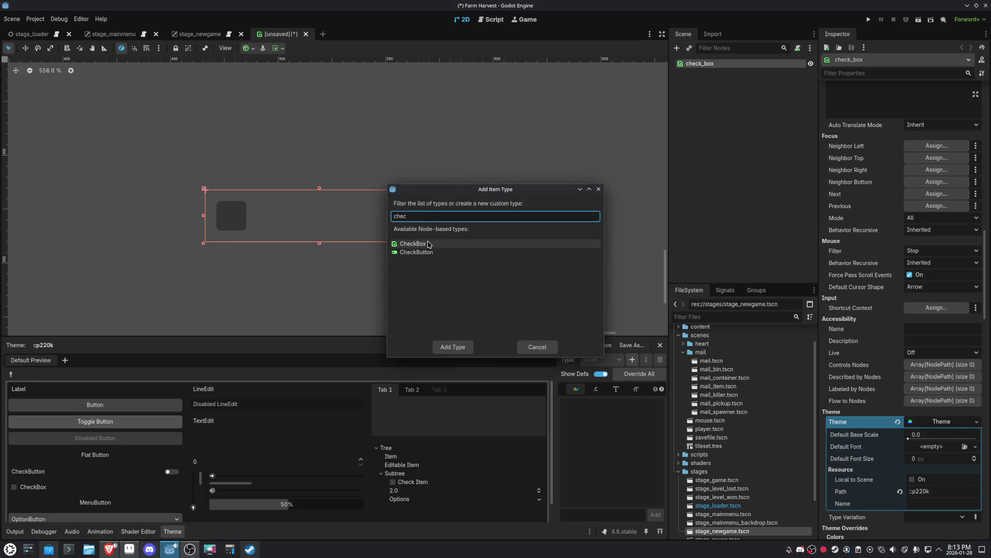
double_click(425, 244)
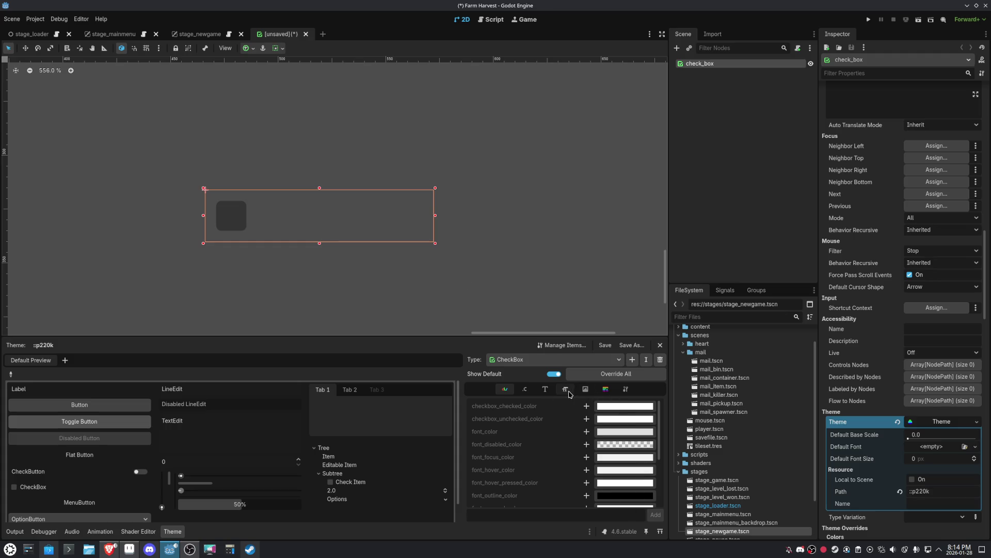
left_click(545, 389)
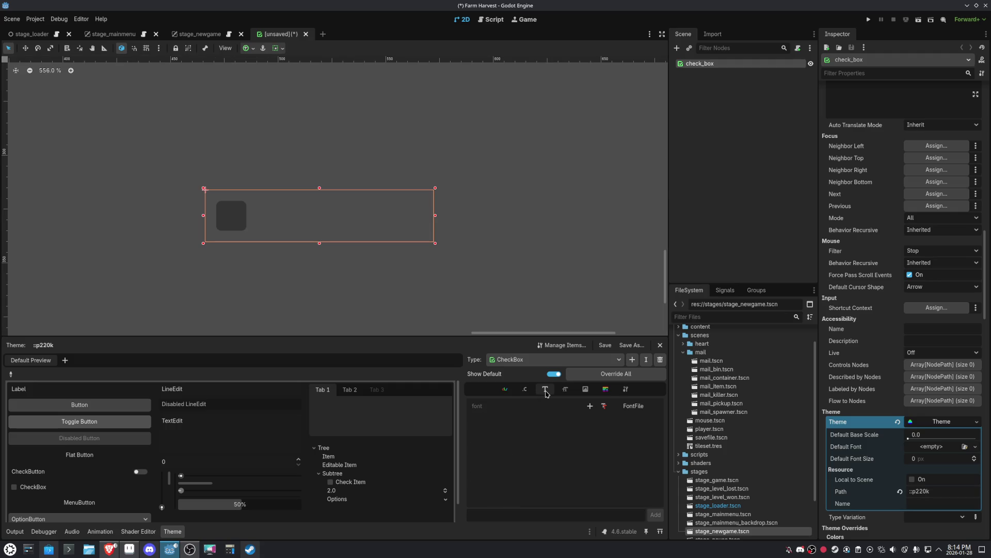
Override the CheckBox font with font_outline.tres
left_click(590, 406)
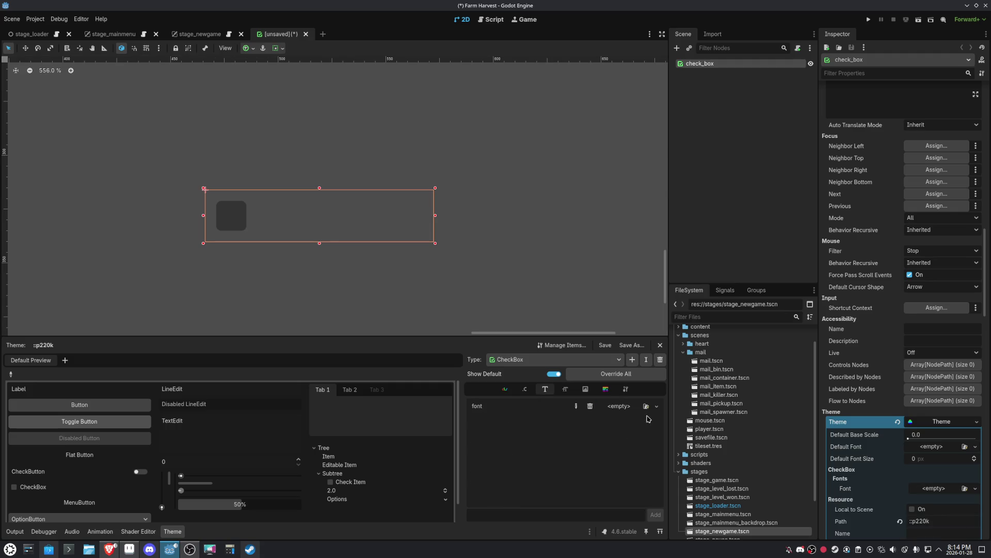
left_click(646, 405)
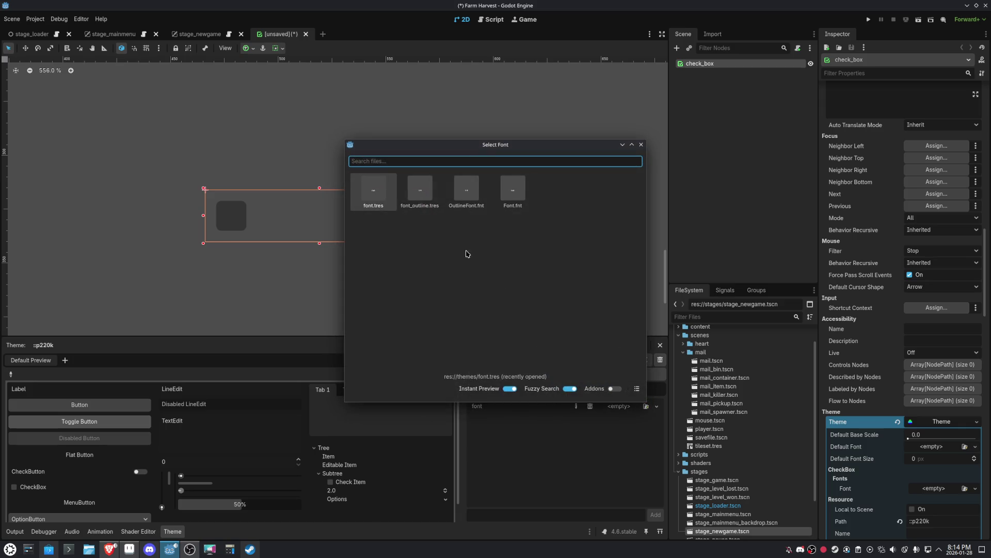
double_click(418, 193)
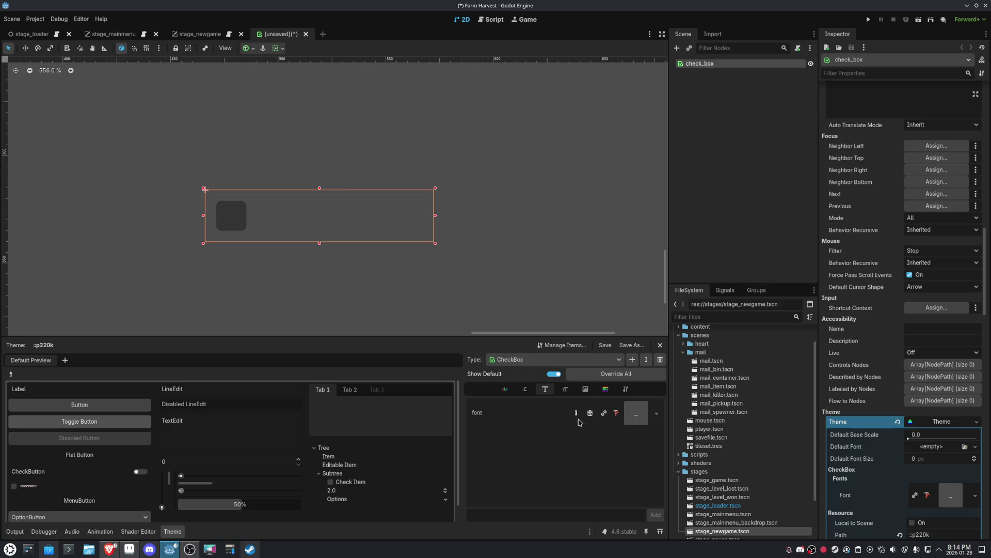
left_click(605, 391)
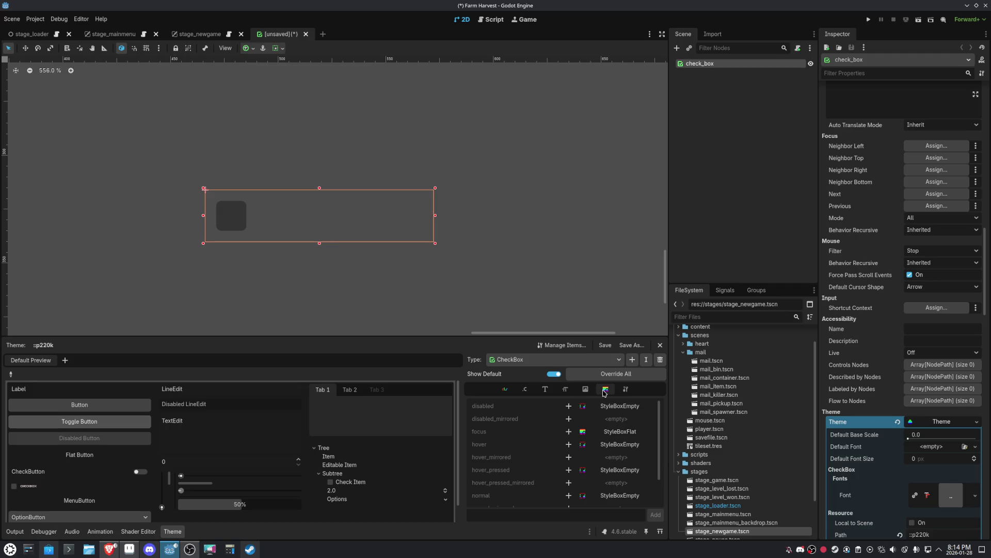
Add checked and checked_disabled icon overrides in the Icon tab, then remove them again
left_click(566, 388)
left_click(545, 388)
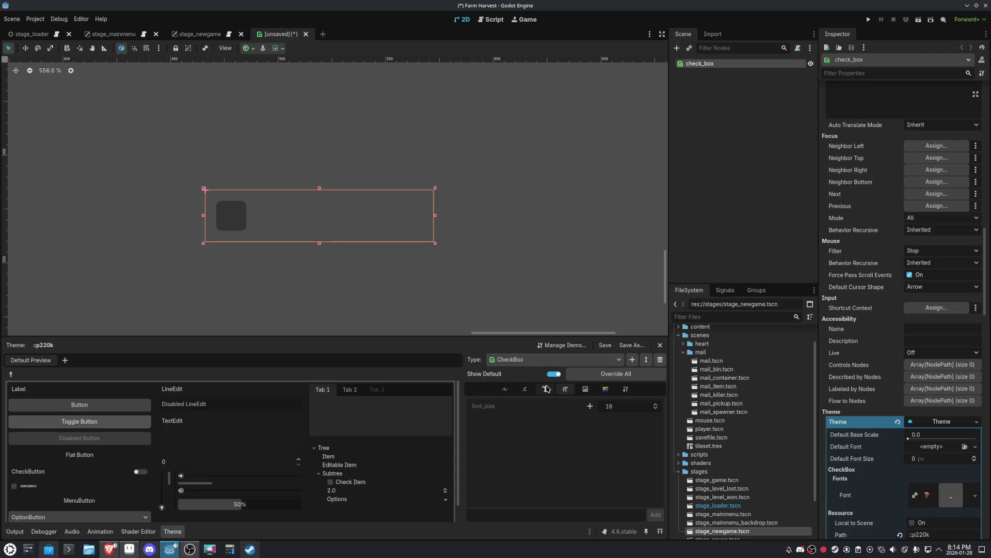
left_click(587, 391)
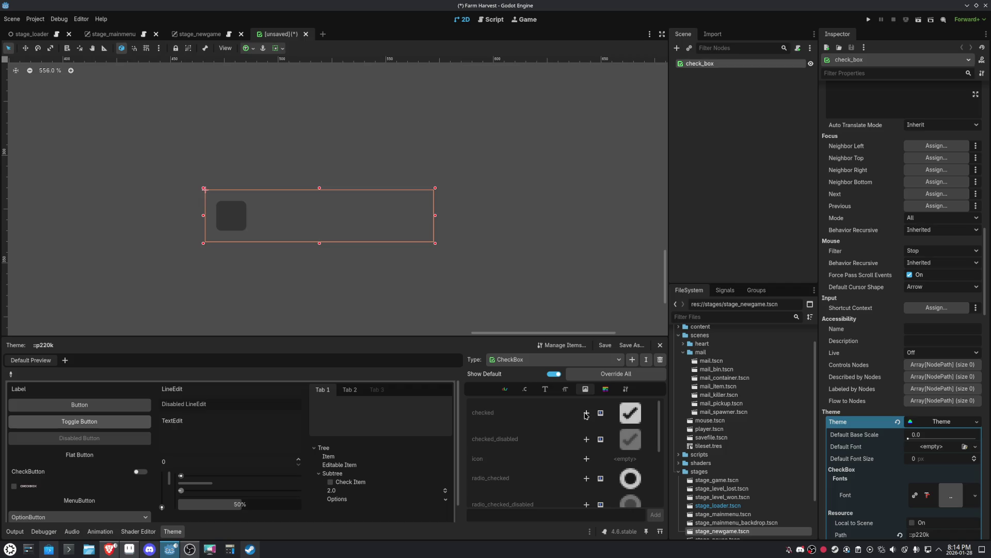
left_click(586, 413)
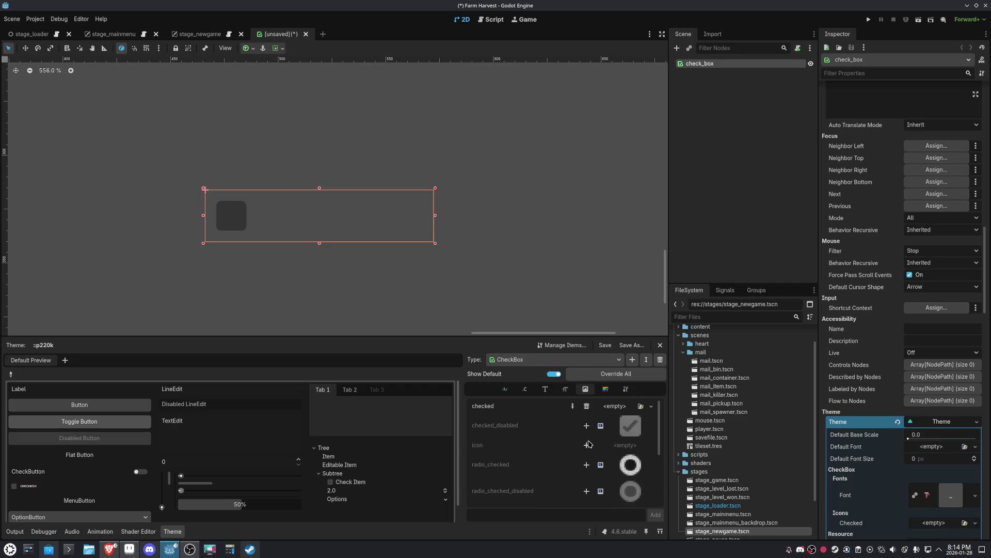
left_click(587, 425)
scroll(590, 430, "down", 2)
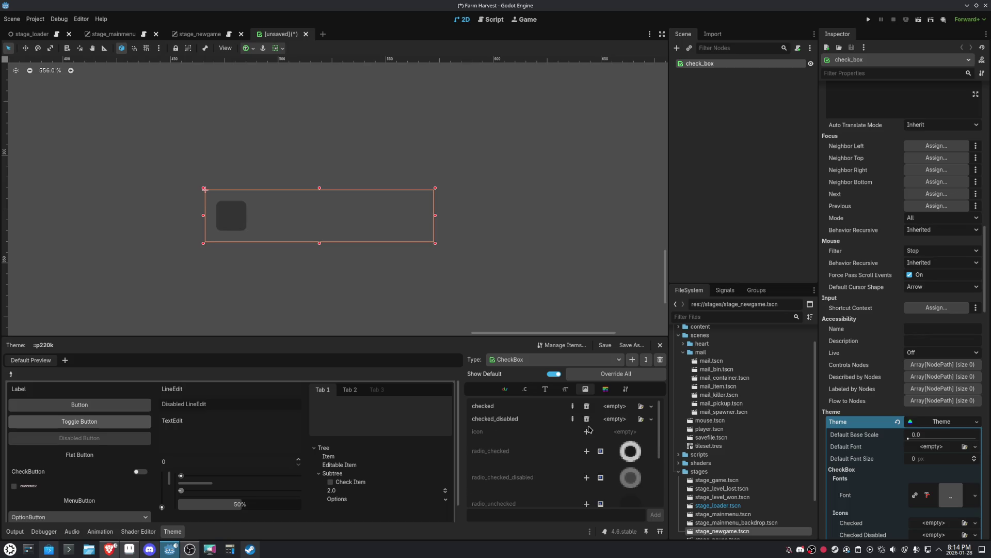
scroll(592, 464, "down", 2)
scroll(594, 454, "up", 3)
scroll(547, 468, "down", 2)
scroll(553, 466, "up", 2)
left_click(586, 418)
left_click(587, 407)
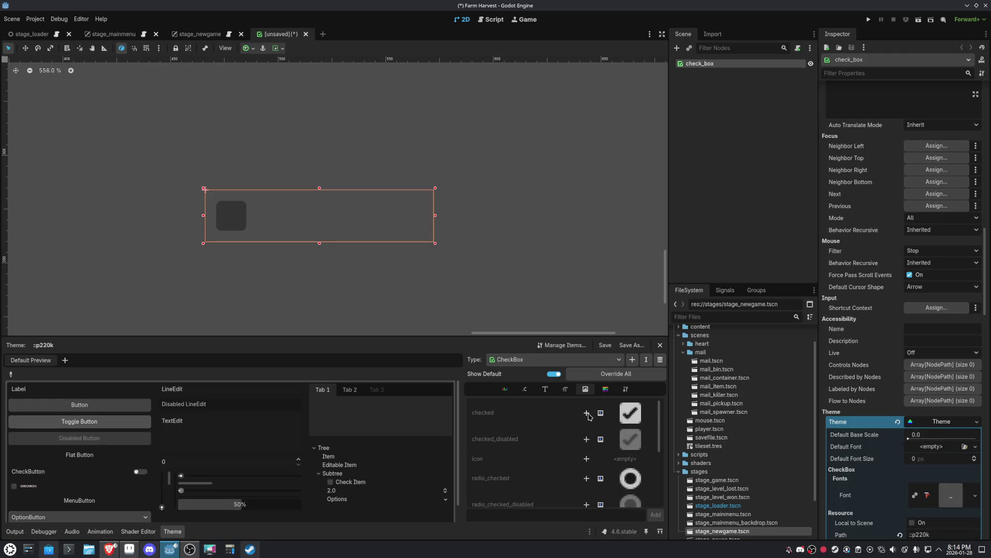
Re-add empty checked and checked_disabled icon overrides and add one for unchecked
left_click(587, 413)
left_click(587, 426)
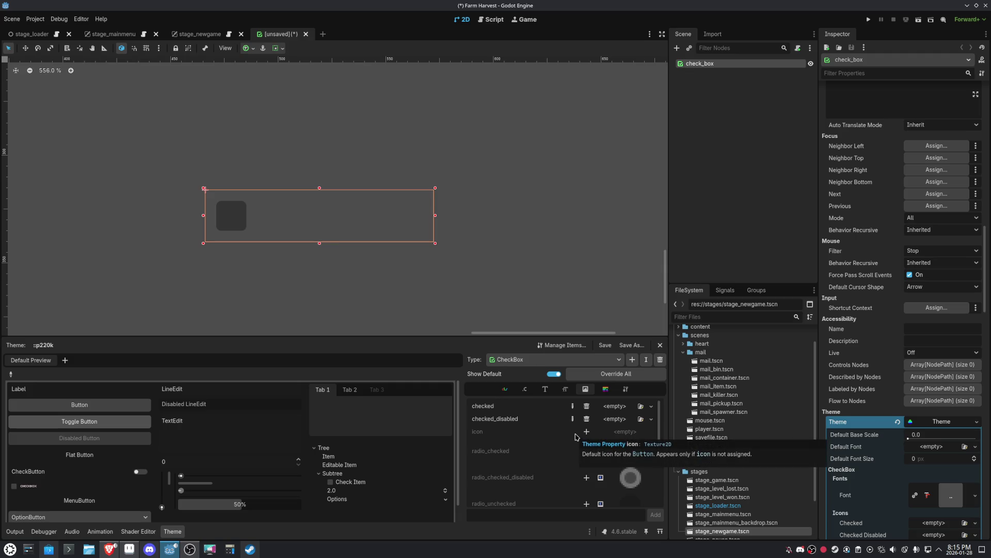
scroll(548, 460, "down", 3)
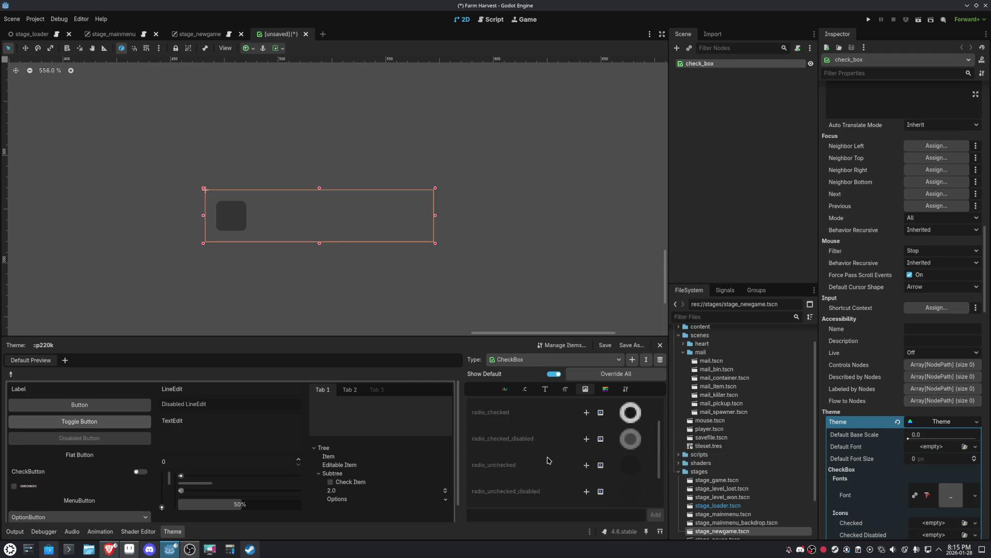
left_click(589, 466)
scroll(548, 470, "up", 3)
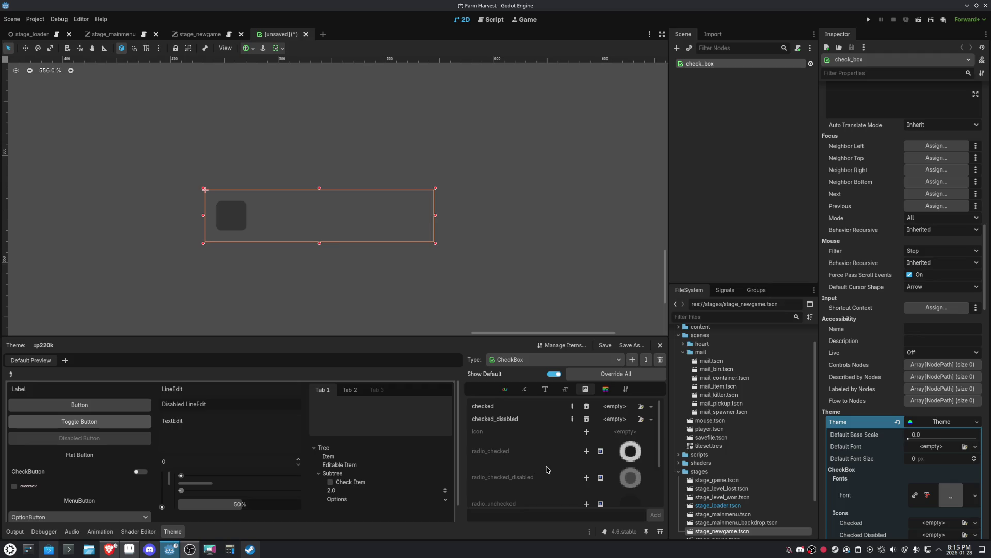
left_click(129, 549)
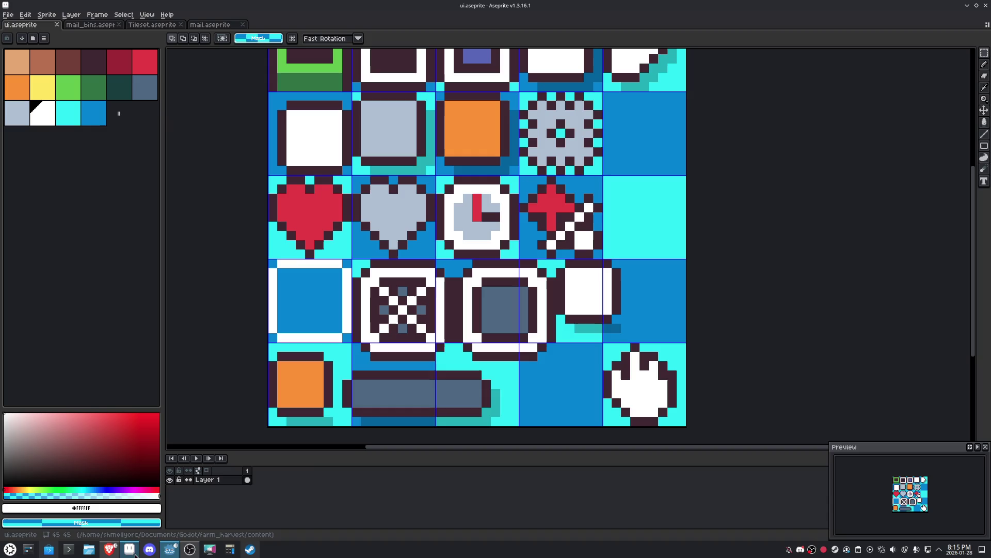
Try moving the grey rounded-square tile, then cancel the move and deselect it
left_click_drag(551, 355, 453, 256)
mouse_move(479, 302)
left_mouse_down()
mouse_move(642, 220)
mouse_move(640, 205)
left_mouse_up()
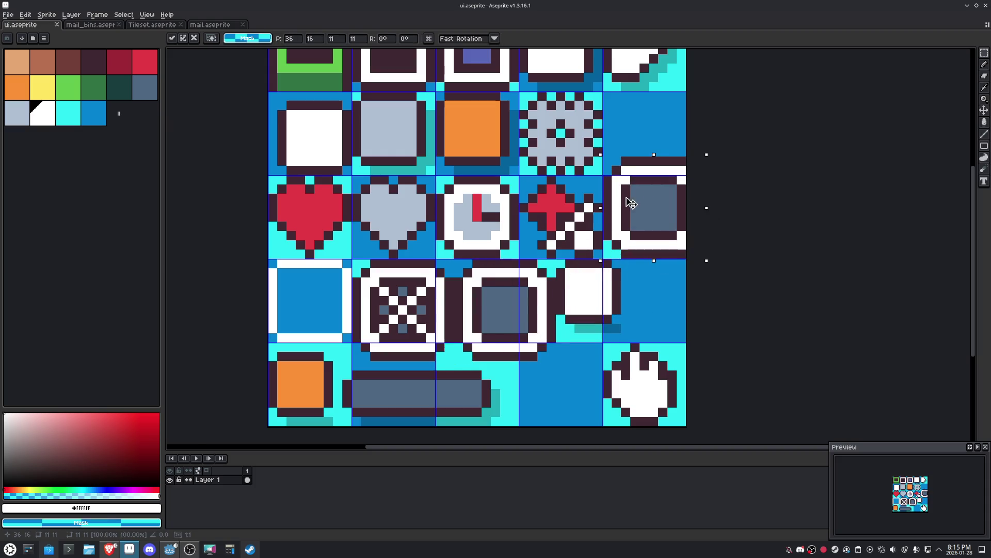
key("Escape")
left_click(578, 375)
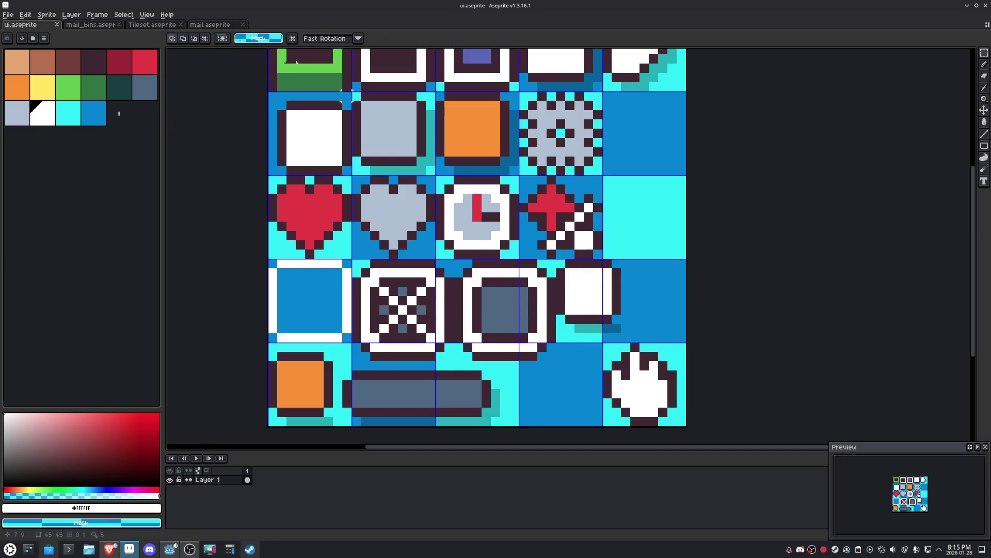
Resize the canvas to 54×54 px with the art anchored top-left
left_click(47, 16)
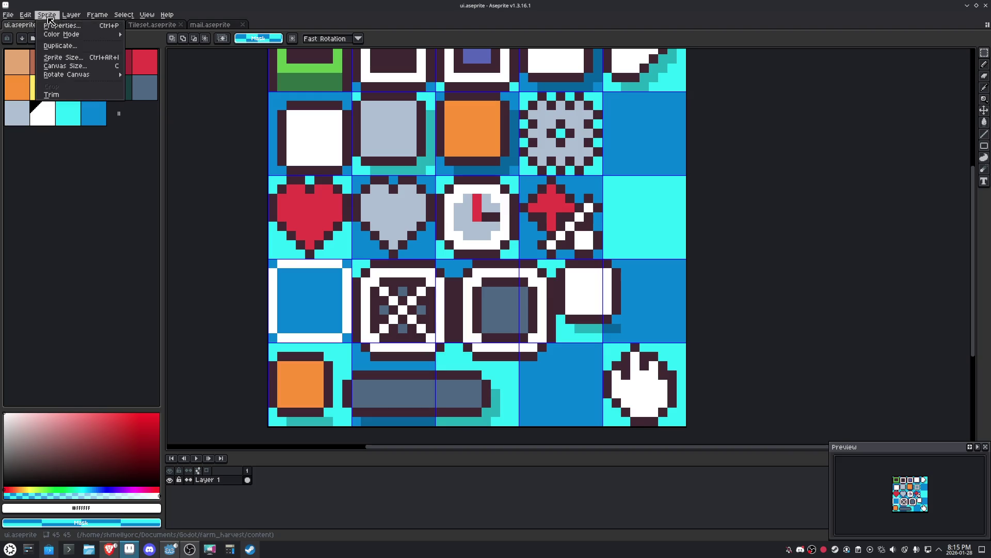
left_click(82, 67)
scroll(604, 227, "down", 3)
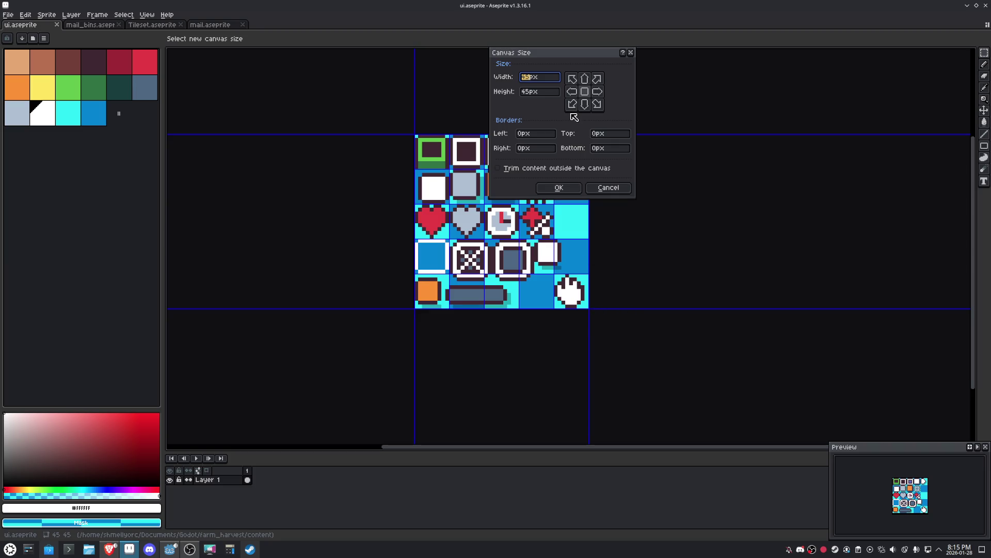
left_click(548, 78)
type("54")
left_click(548, 91)
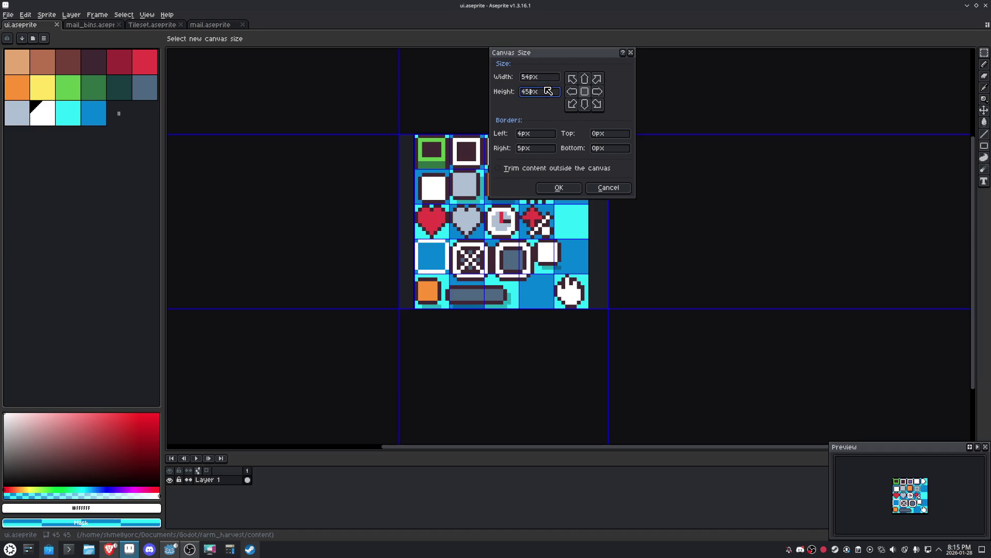
left_click_drag(548, 91, 497, 92)
type("54")
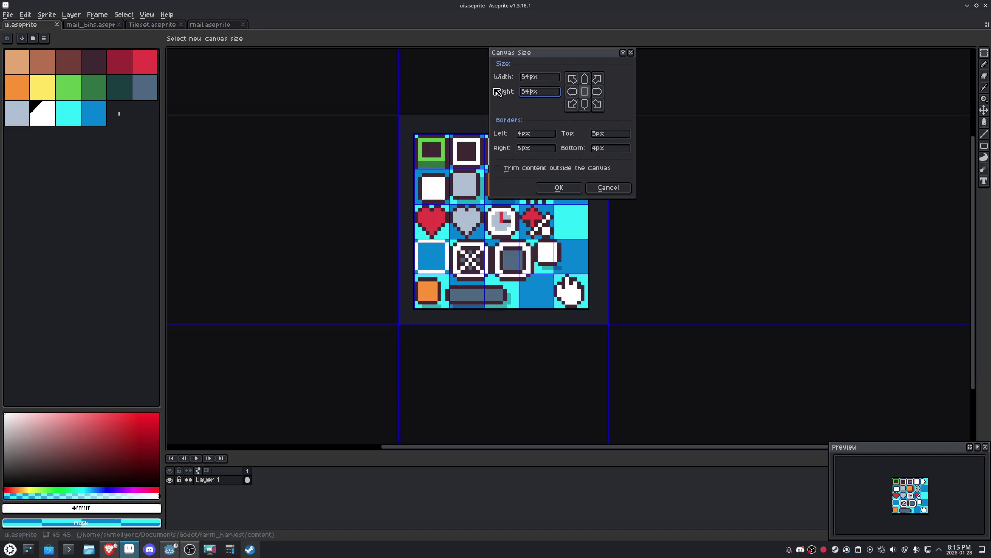
left_click(572, 79)
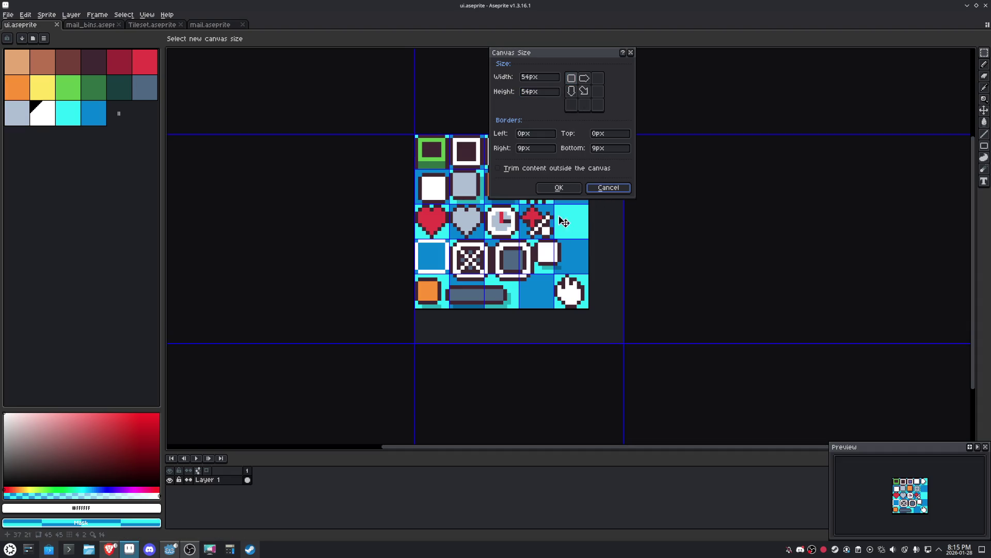
left_click(559, 188)
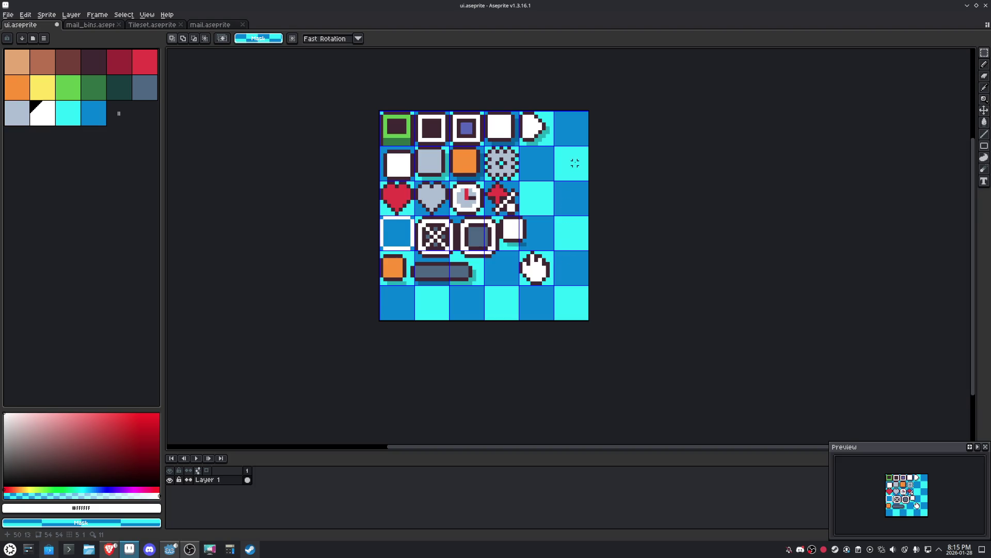
Copy the framed square and crossed round icons into the empty right-column cells
scroll(575, 163, "up", 3)
scroll(463, 323, "down", 2)
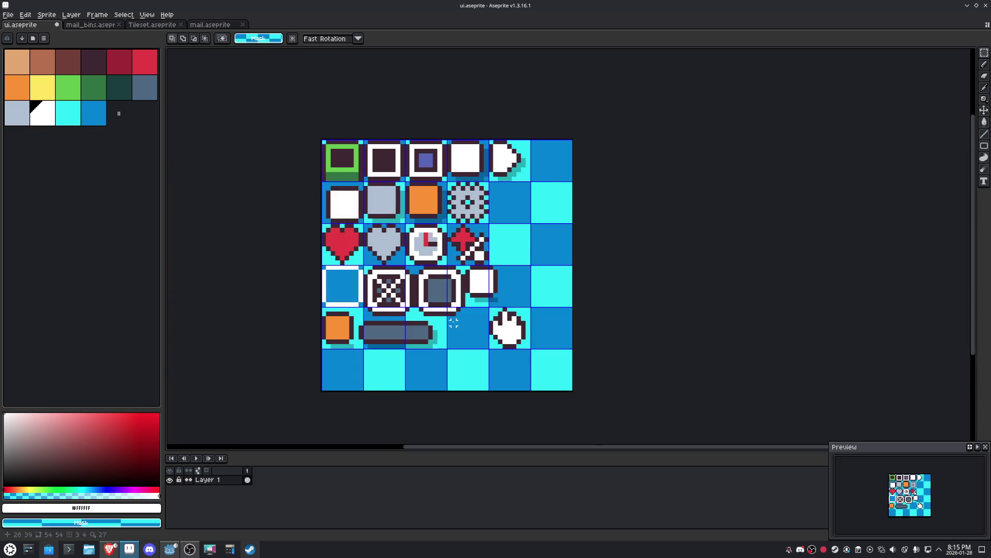
mouse_move(463, 314)
left_mouse_down()
mouse_move(414, 264)
mouse_move(439, 292)
mouse_move(523, 226)
mouse_move(514, 213)
left_mouse_up()
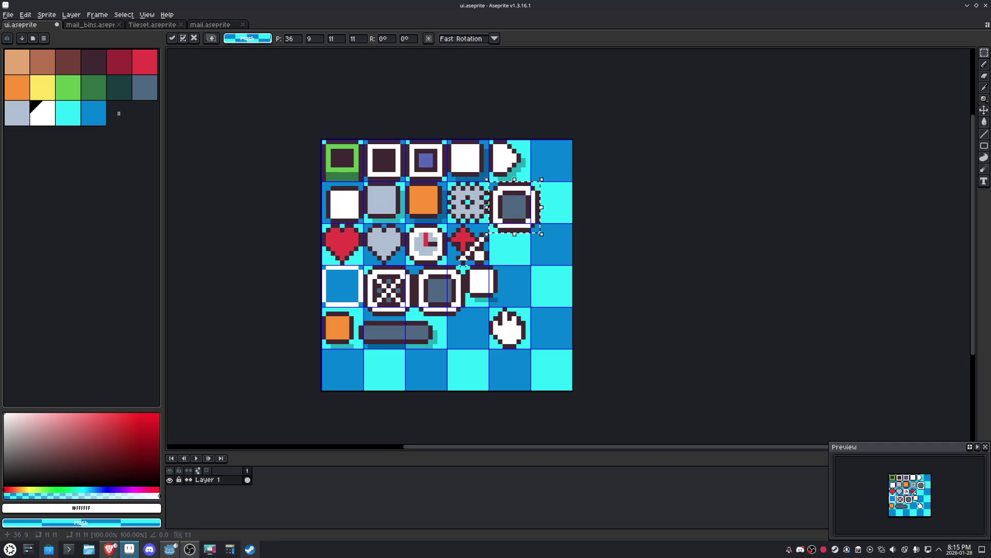
mouse_move(410, 315)
left_mouse_down()
mouse_move(369, 293)
mouse_move(379, 279)
left_mouse_up()
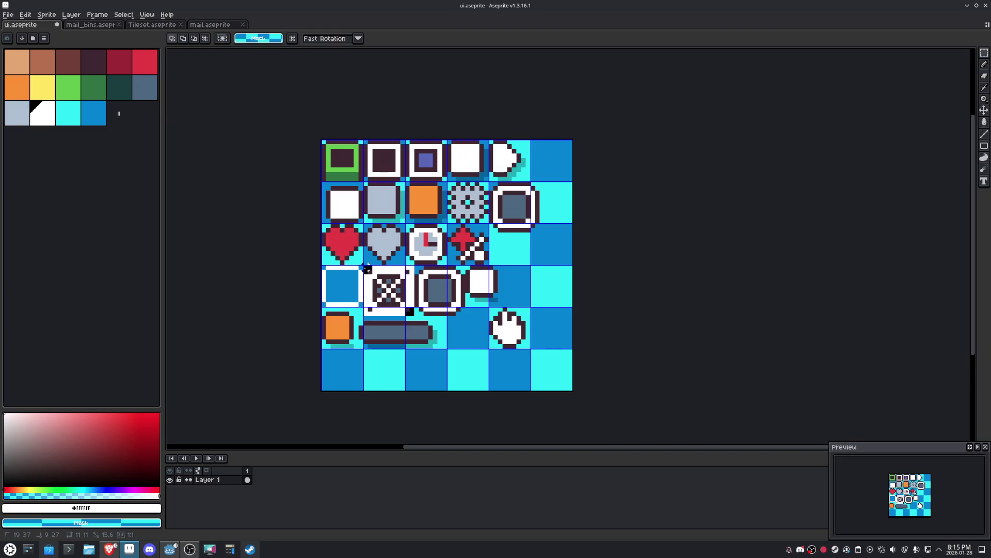
scroll(379, 280, "up", 1)
scroll(378, 279, "up", 1)
mouse_move(378, 317)
left_mouse_down()
mouse_move(528, 318)
mouse_move(686, 263)
mouse_move(671, 256)
mouse_move(691, 265)
left_mouse_up()
left_click_drag(691, 148, 638, 212)
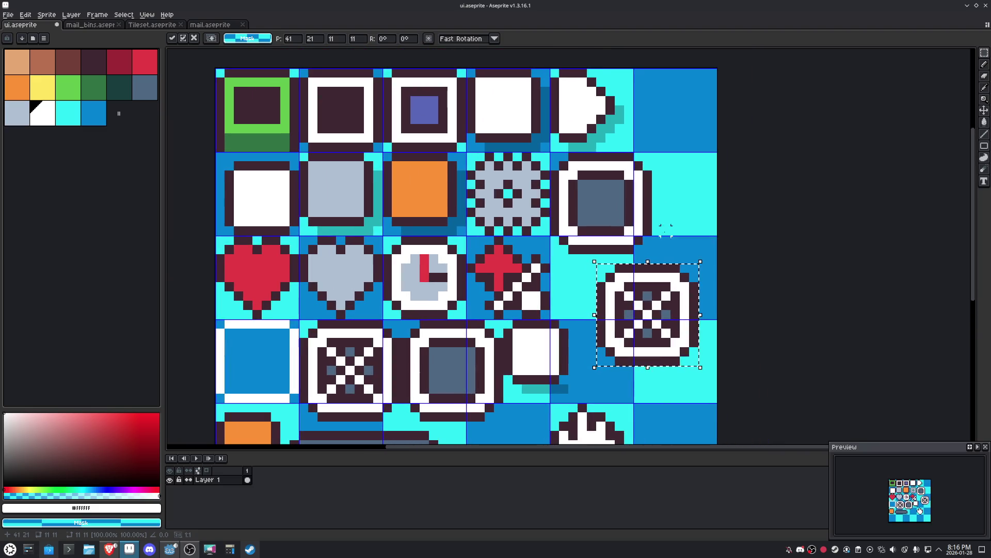
mouse_move(662, 253)
left_mouse_down()
mouse_move(555, 159)
mouse_move(637, 190)
mouse_move(651, 176)
left_mouse_up()
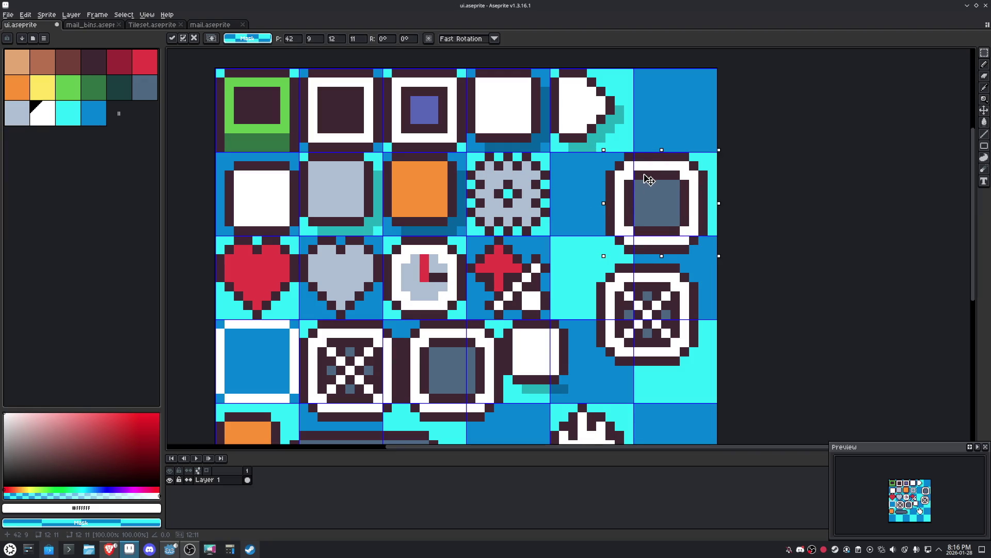
mouse_move(607, 308)
left_mouse_down()
mouse_move(690, 361)
mouse_move(623, 305)
mouse_move(638, 298)
left_mouse_up()
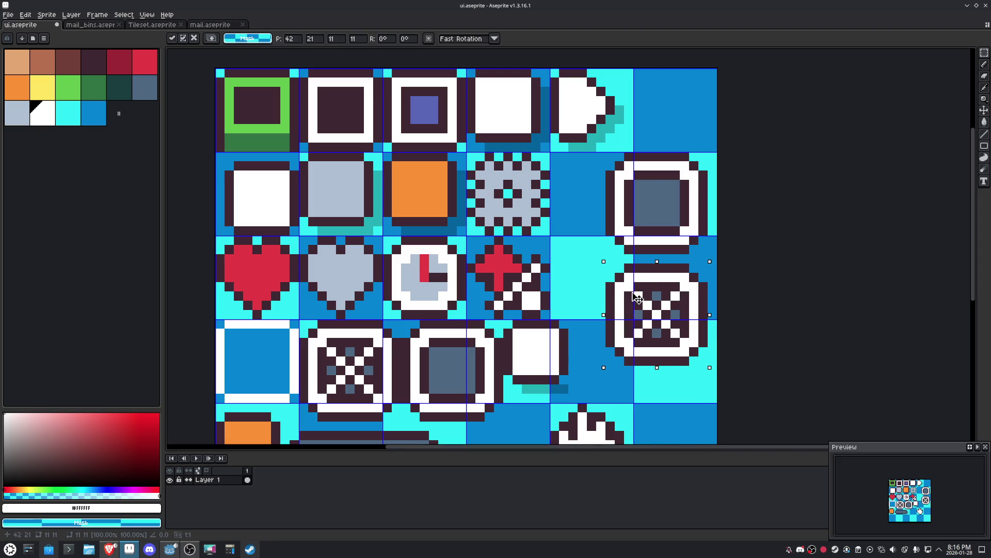
left_click(666, 202)
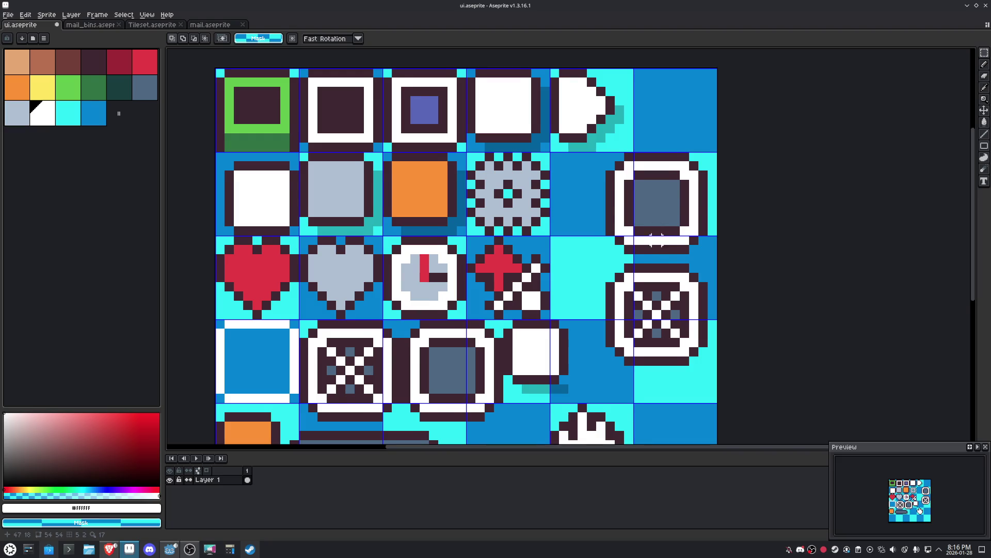
left_click_drag(657, 239, 665, 203)
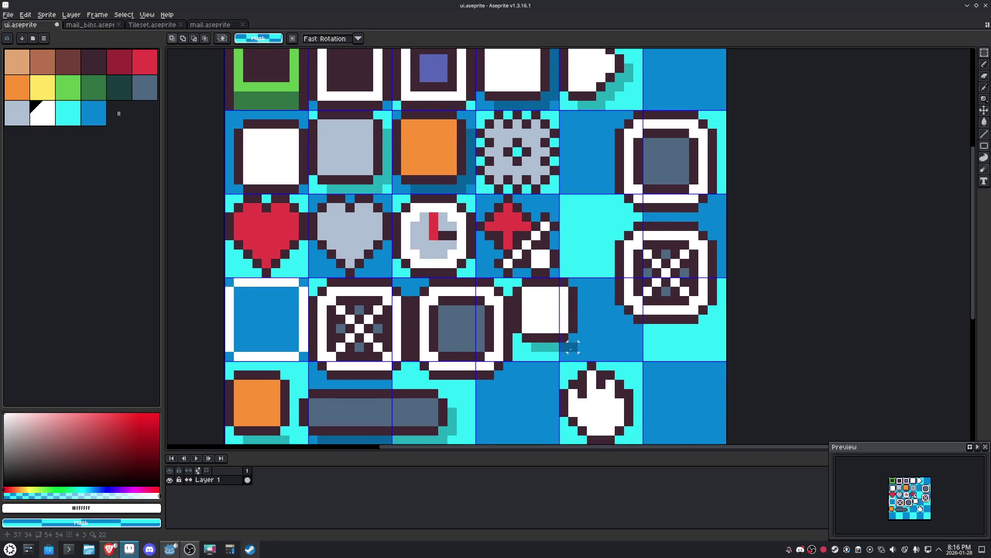
Pencil dark drop shadows under and beside the two copied icons
key("x")
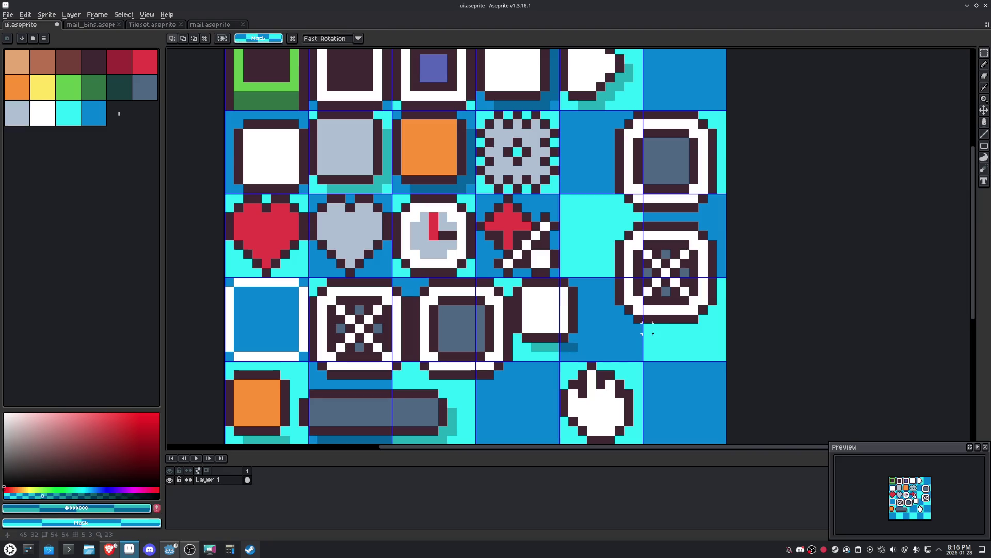
key("b")
left_click_drag(648, 328, 705, 328)
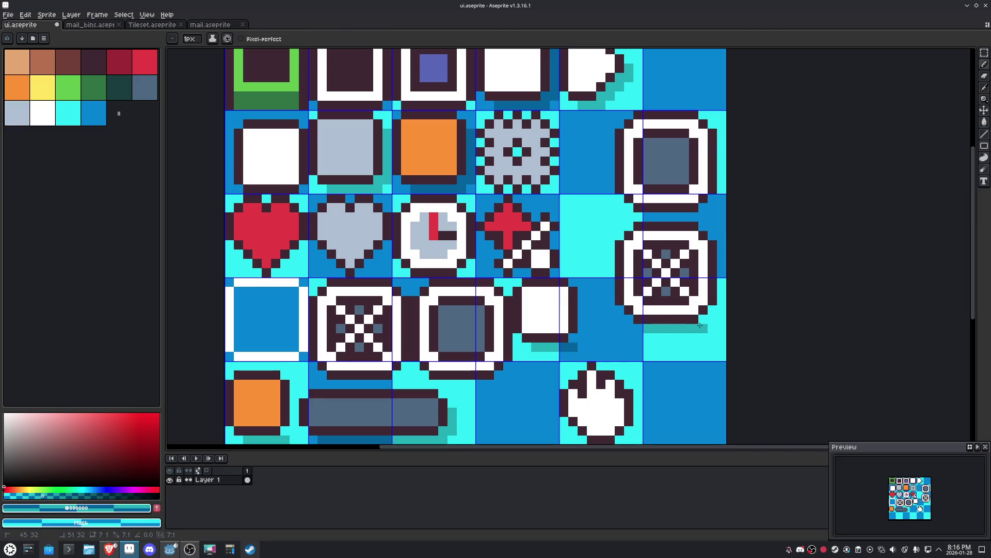
key("ctrl+z")
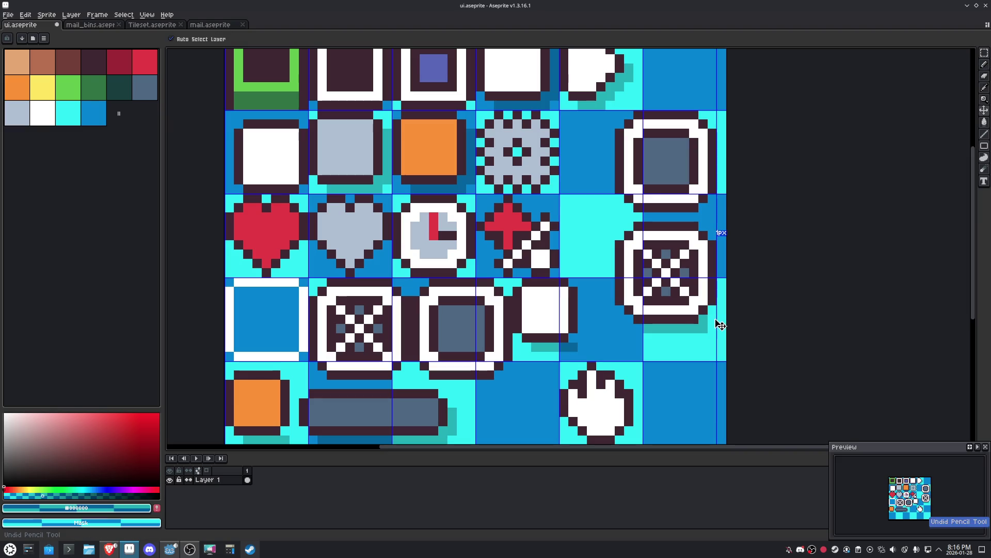
left_click(713, 318)
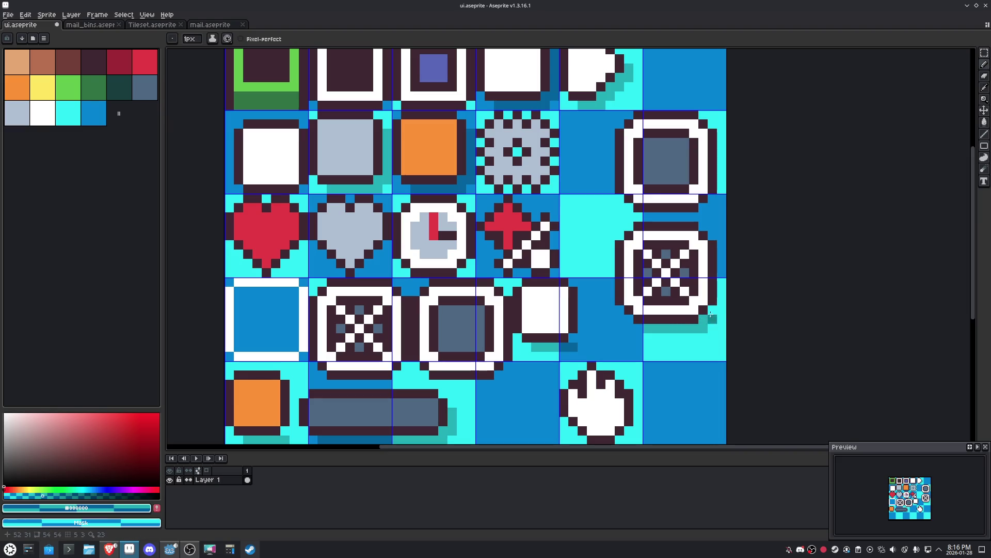
left_click_drag(715, 310, 720, 248)
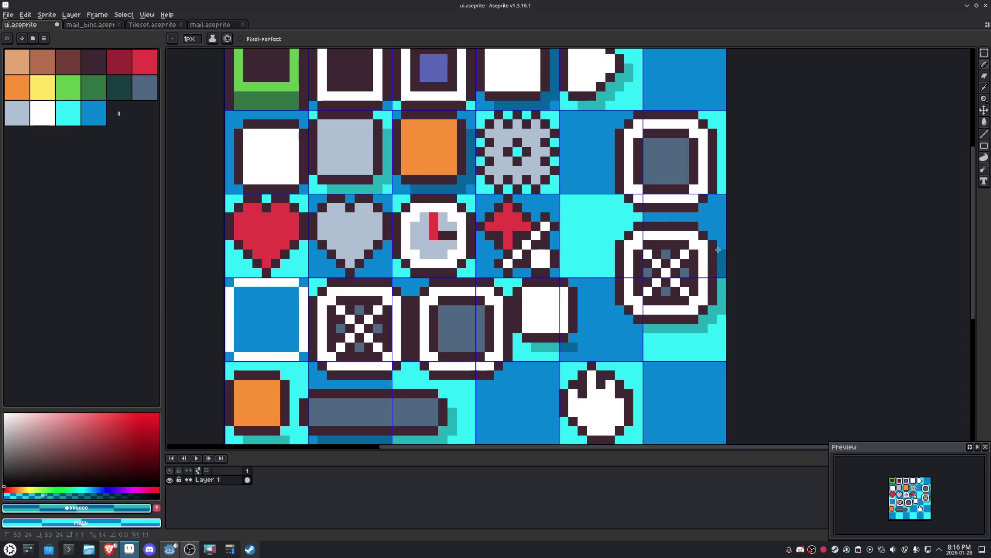
mouse_move(652, 218)
left_mouse_down()
mouse_move(714, 207)
mouse_move(721, 138)
left_mouse_up()
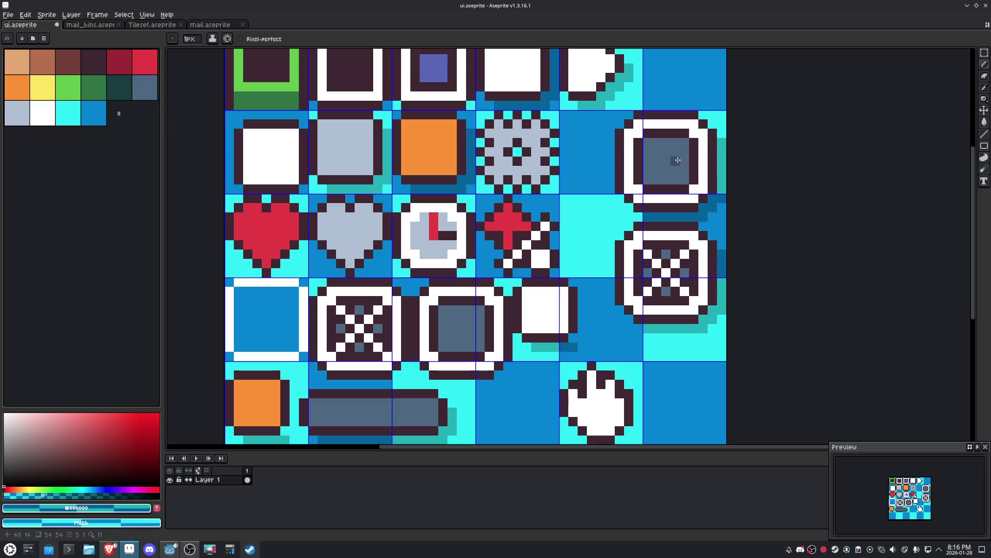
Rectangle-select the two new right-column icons
key("m")
mouse_move(616, 112)
left_mouse_down()
mouse_move(692, 241)
mouse_move(727, 334)
left_mouse_up()
left_click_drag(677, 251, 650, 264)
scroll(640, 281, "up", 1)
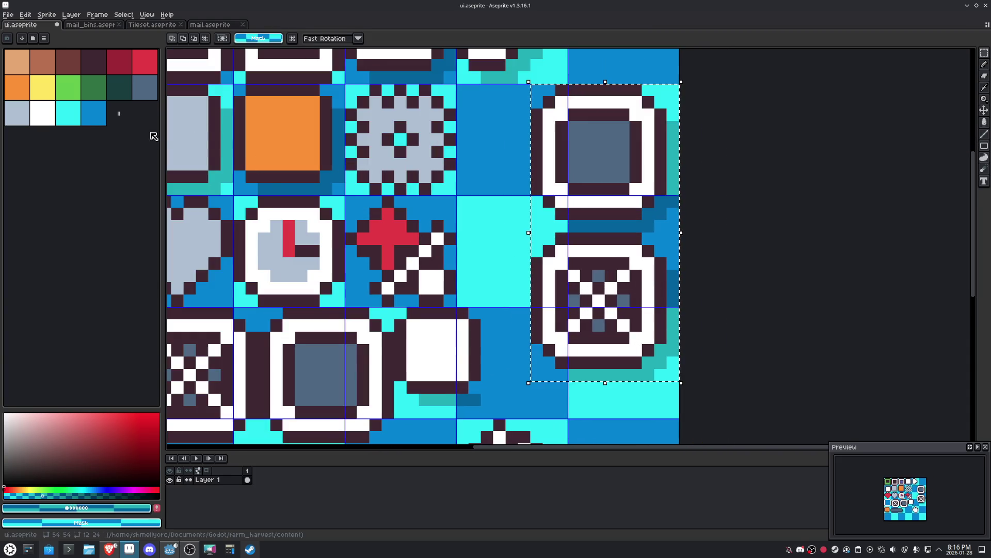
Flood-fill the new icons' white rings light grey-blue with Contiguous off, then deselect
left_click(17, 112)
key("g")
left_click(617, 205)
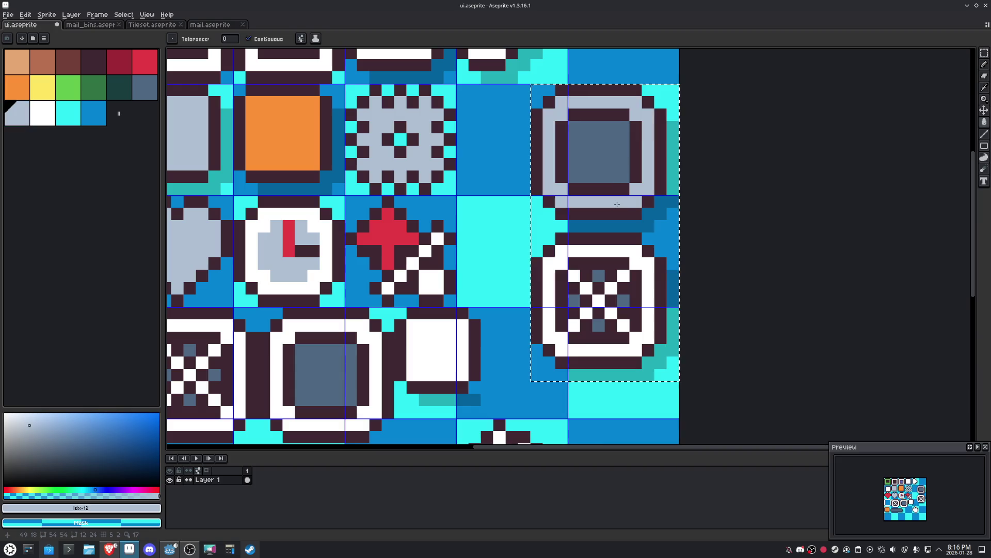
left_click(640, 292)
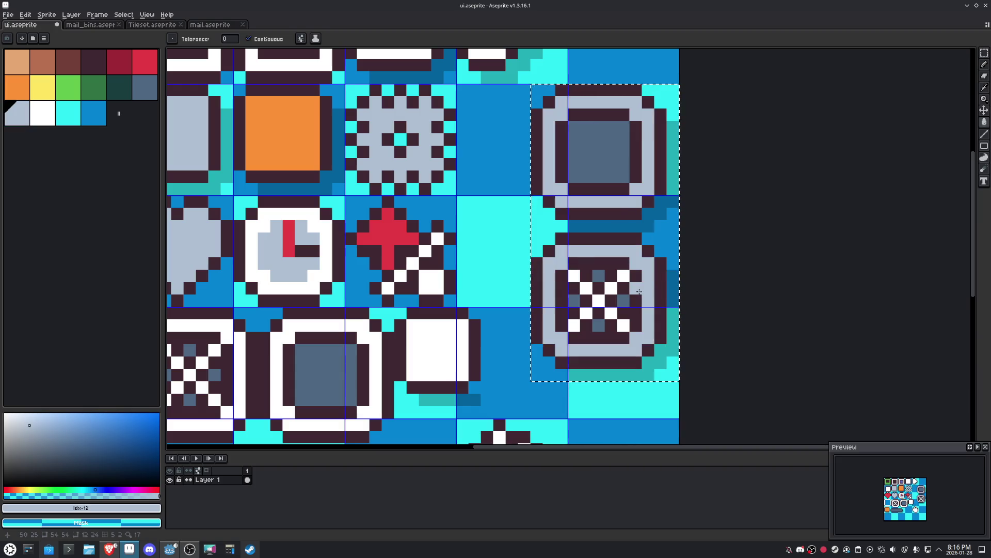
left_click(249, 39)
left_click(601, 303)
scroll(601, 303, "down", 2)
key("m")
key("ctrl+d")
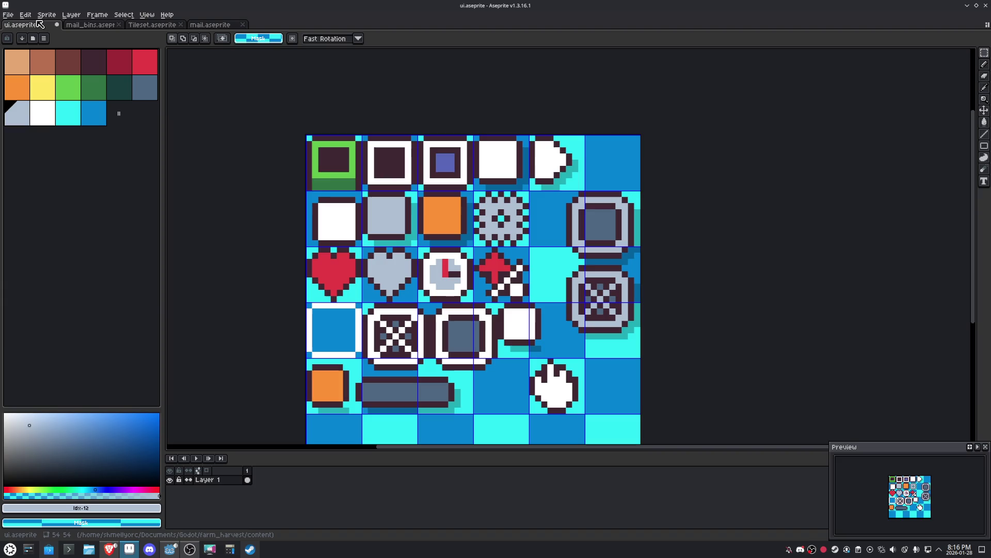
Export the ui sprite sheet via File > Export > Export Sprite Sheet
left_click(8, 15)
mouse_move(44, 95)
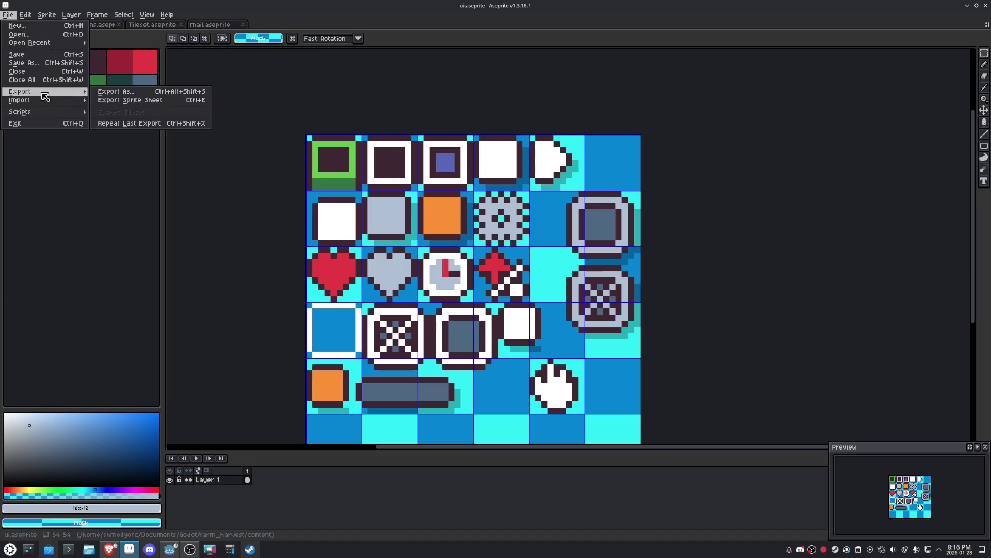
left_click(125, 100)
left_click(354, 258)
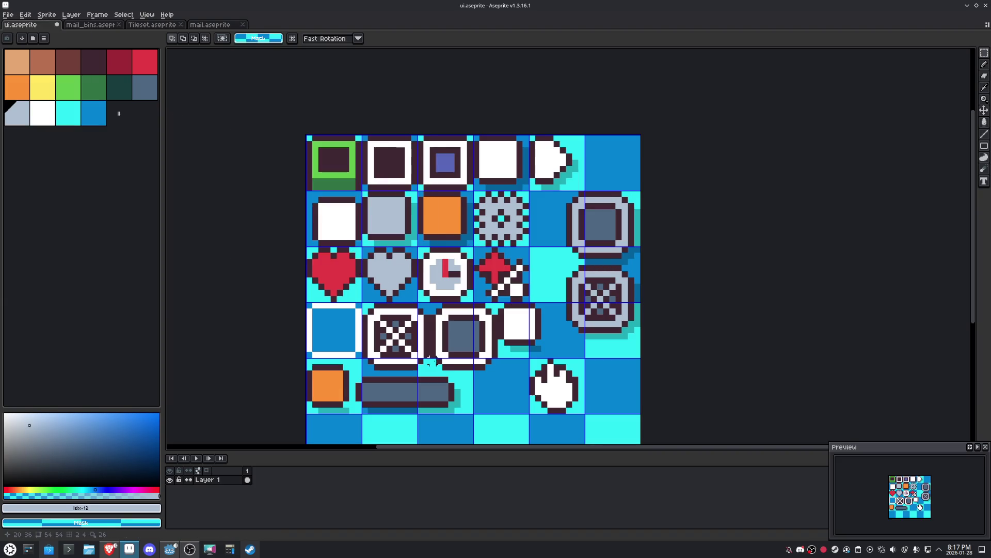
left_click(171, 550)
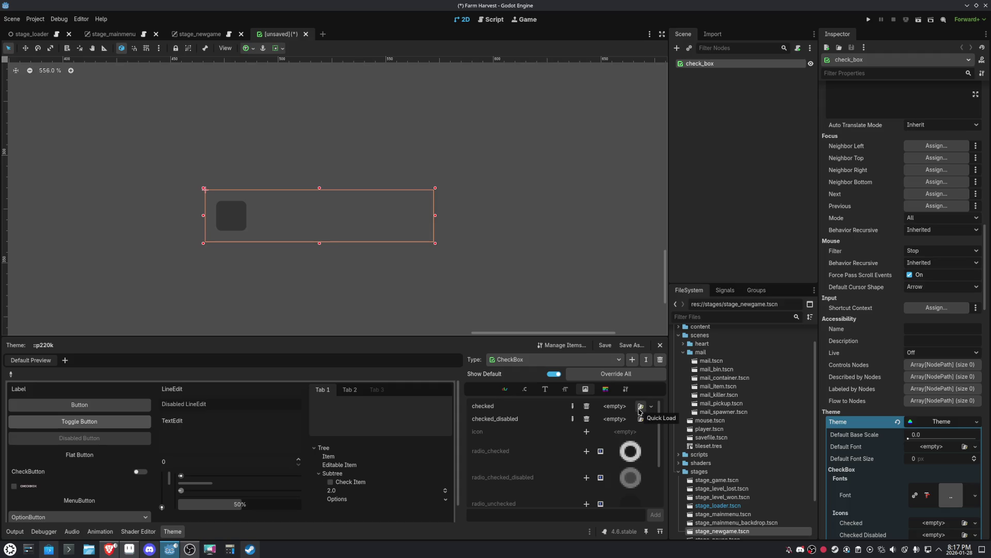
Load ui.png into the checked icon slot after a false start with an AtlasTexture
left_click(640, 407)
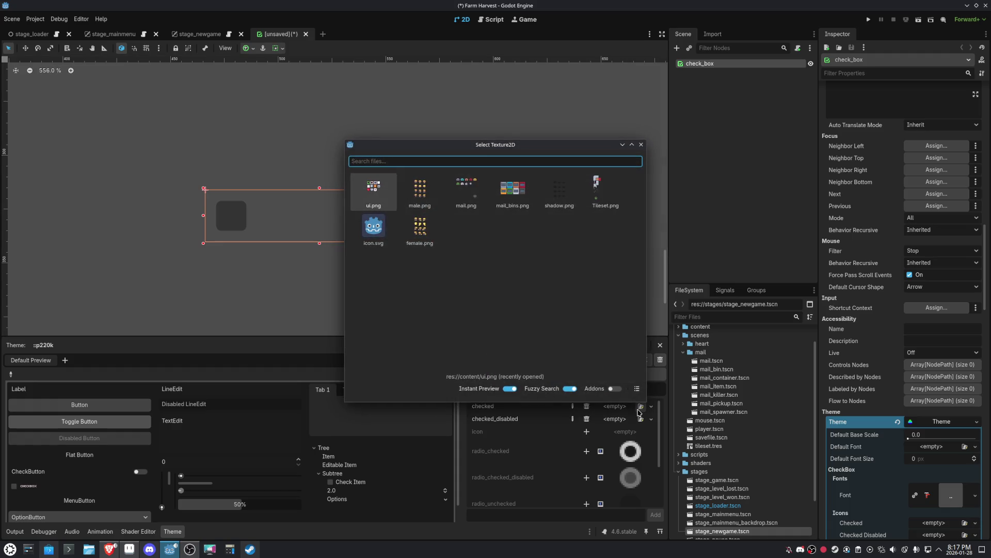
left_click(641, 144)
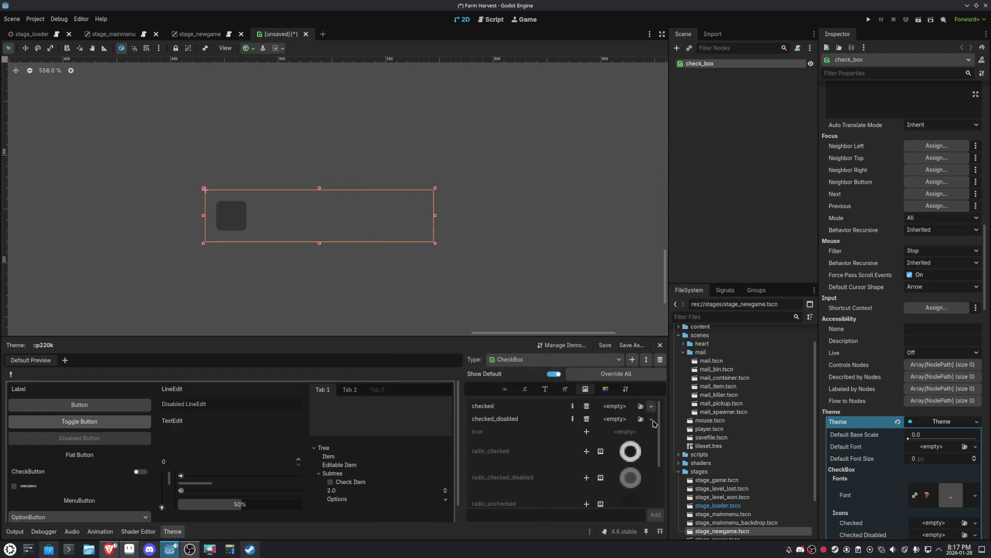
left_click(650, 407)
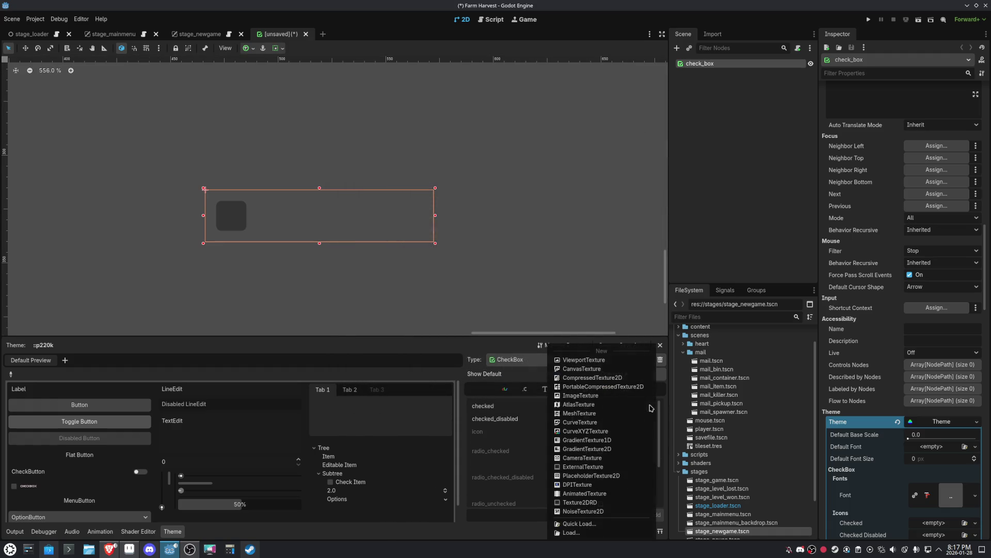
left_click(619, 405)
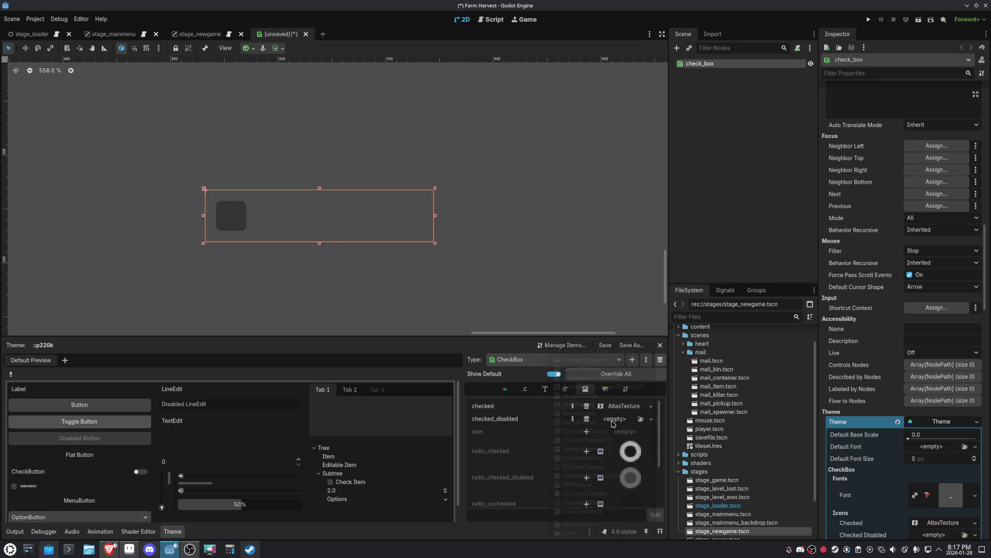
left_click(620, 407)
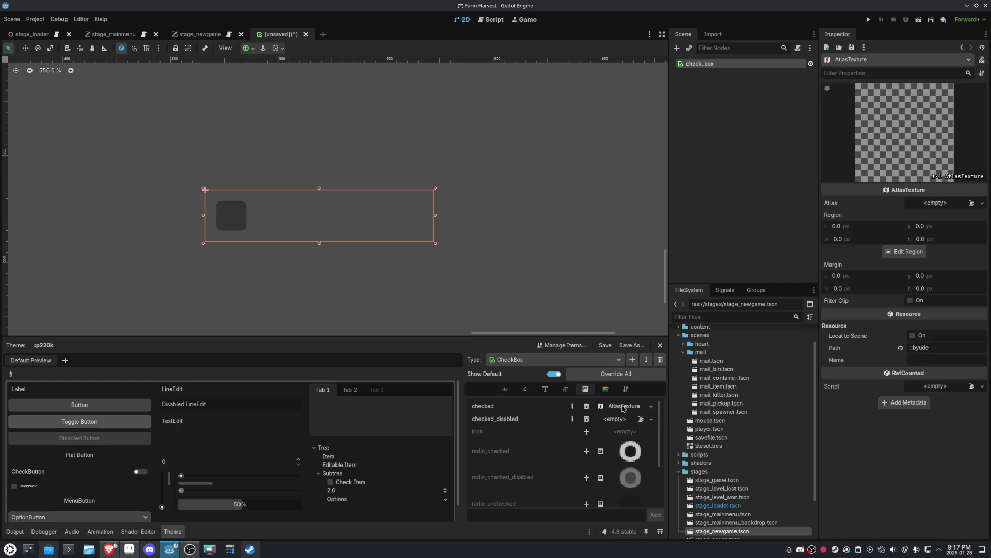
left_click(972, 202)
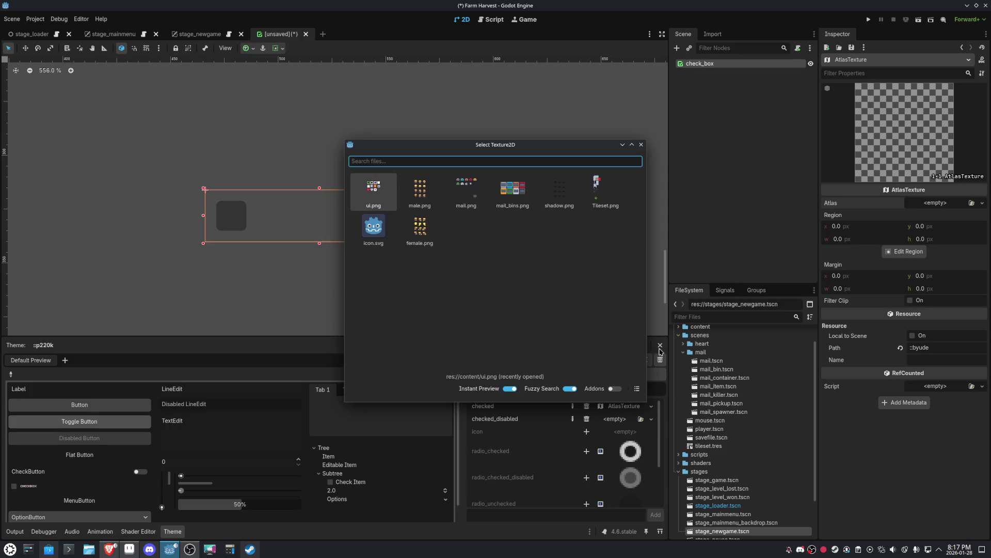
left_click(642, 145)
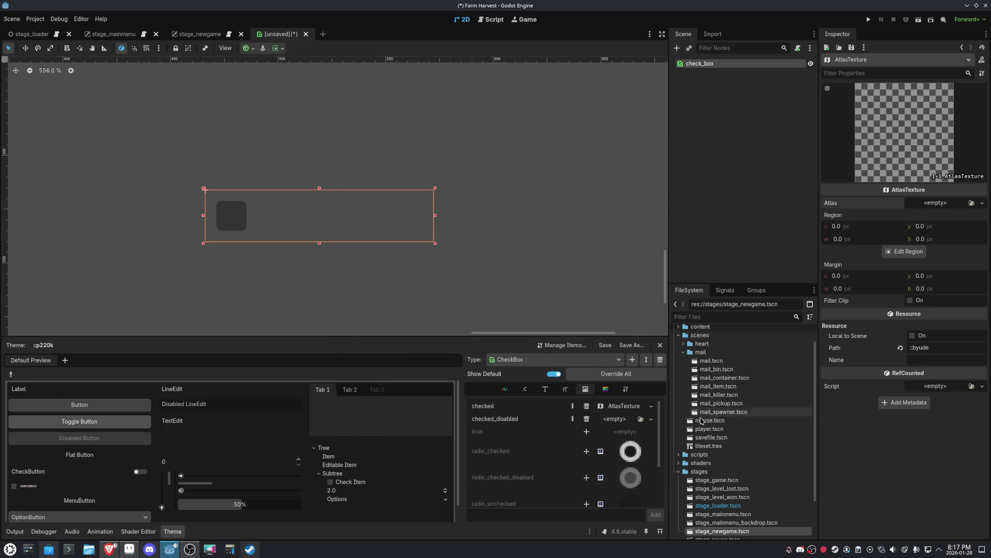
left_click(653, 411)
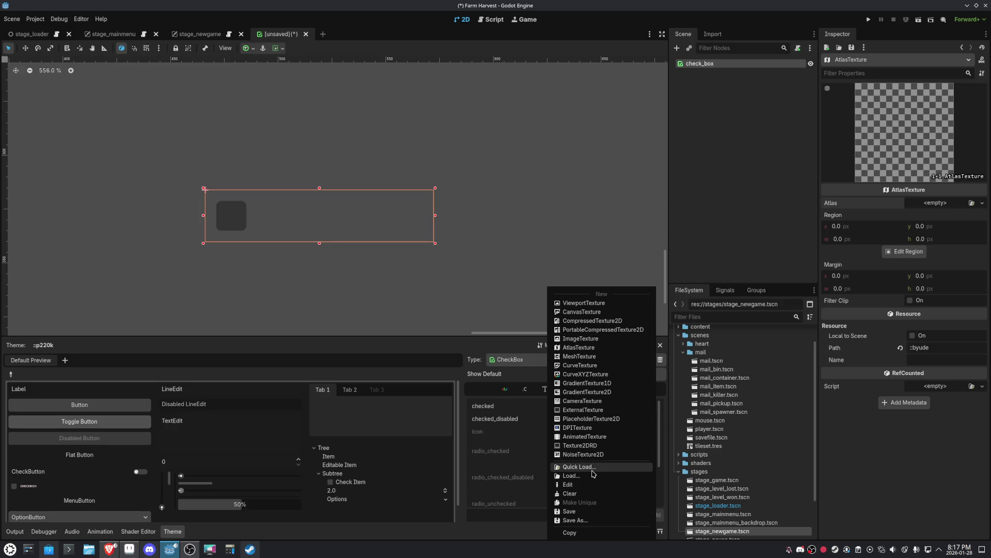
left_click(623, 466)
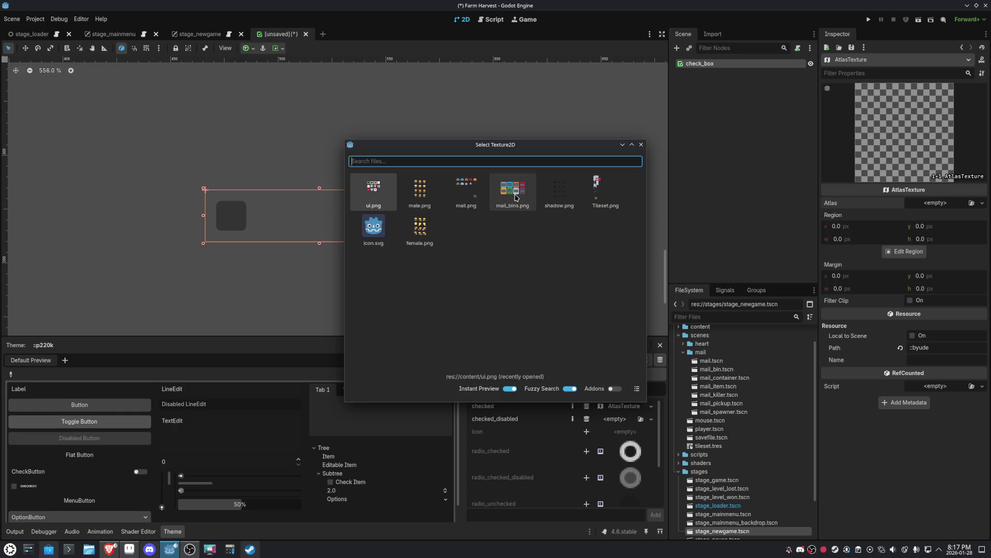
double_click(373, 190)
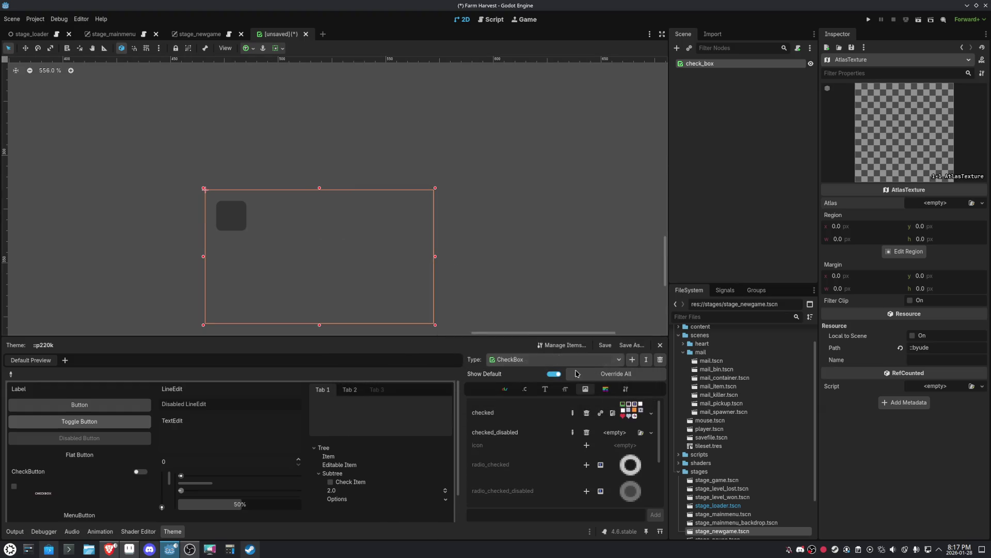
Replace the checked icon with a new AtlasTexture using ui.png as its atlas
left_click(624, 414)
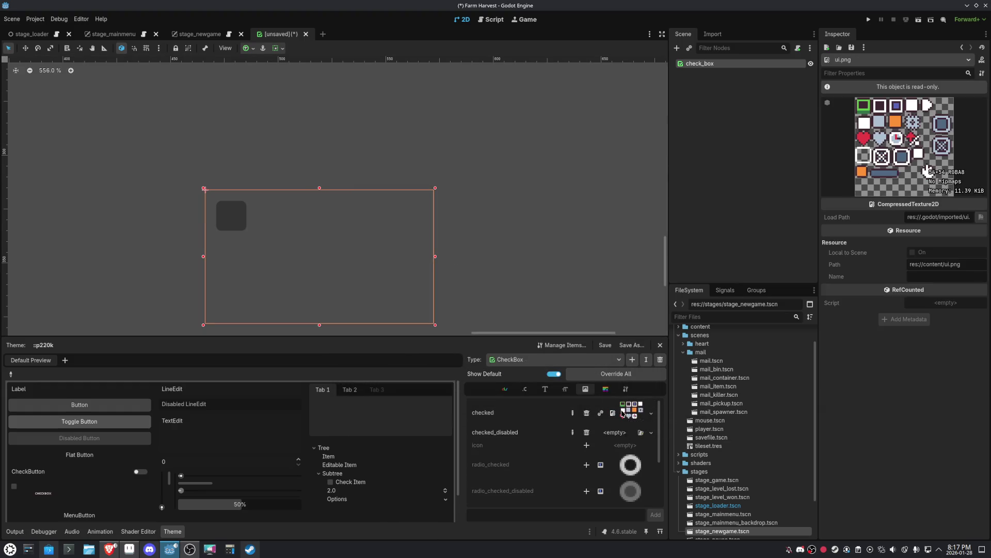
left_click(651, 413)
left_click(612, 336)
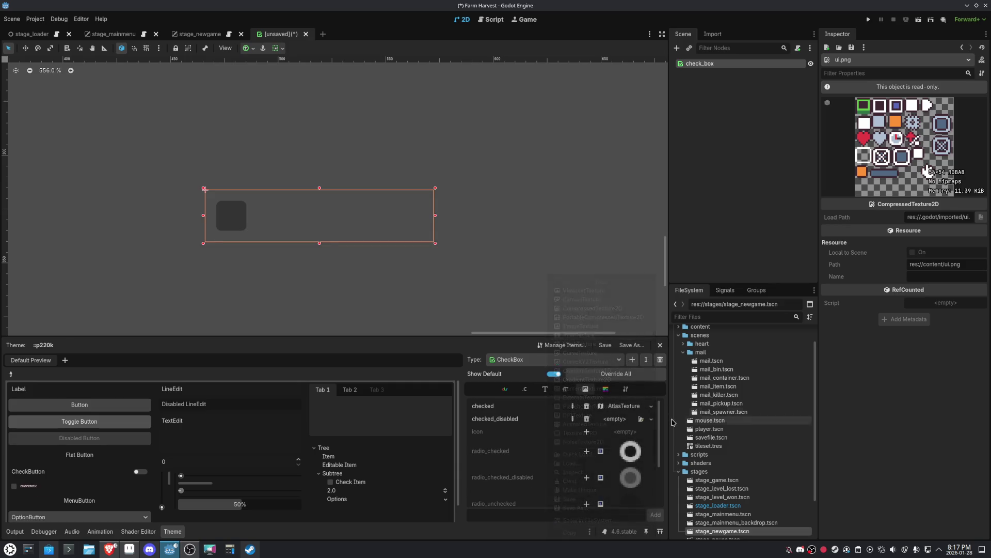
left_click(623, 406)
left_click(972, 203)
double_click(390, 201)
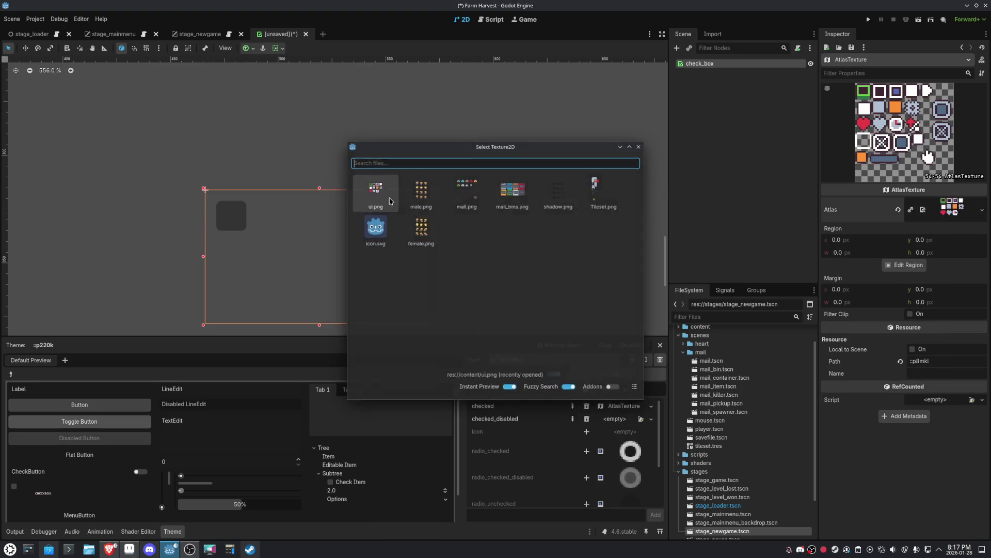
Set the atlas region to the crossed-box tile, 9,27 at 11×11 px
left_click(907, 264)
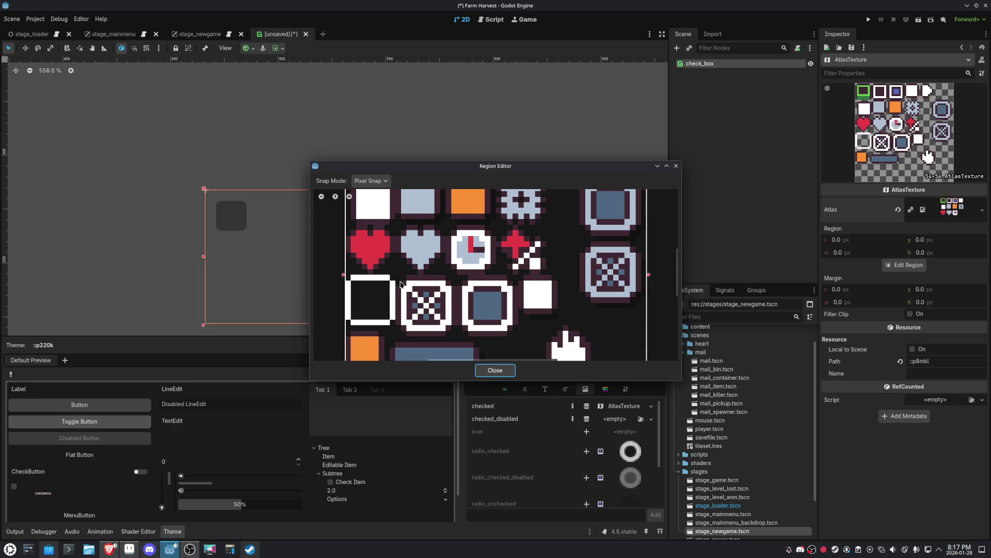
left_click_drag(400, 283, 459, 338)
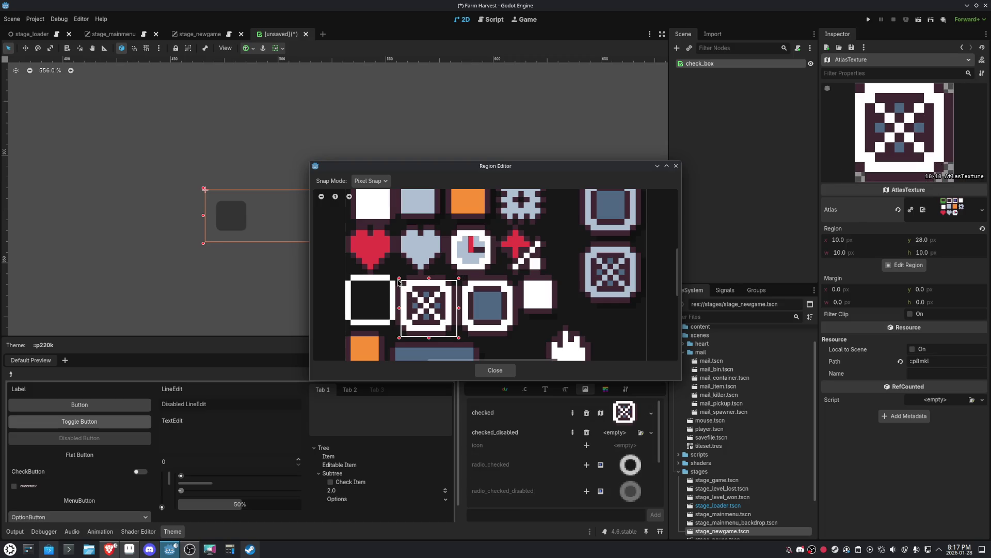
left_click_drag(400, 280, 396, 275)
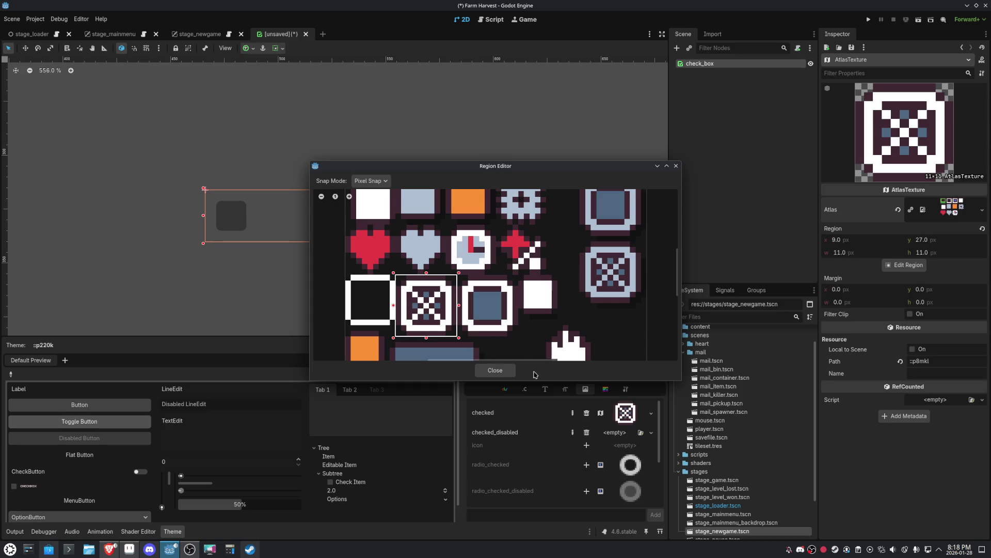
left_click(496, 370)
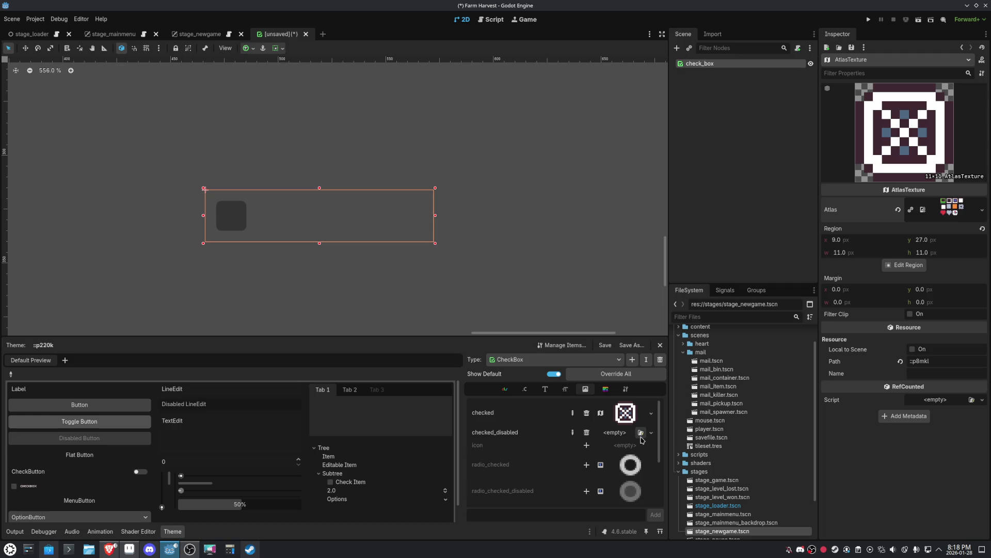
Give checked_disabled a new ui.png AtlasTexture with the round crossed tile as region
left_click(652, 432)
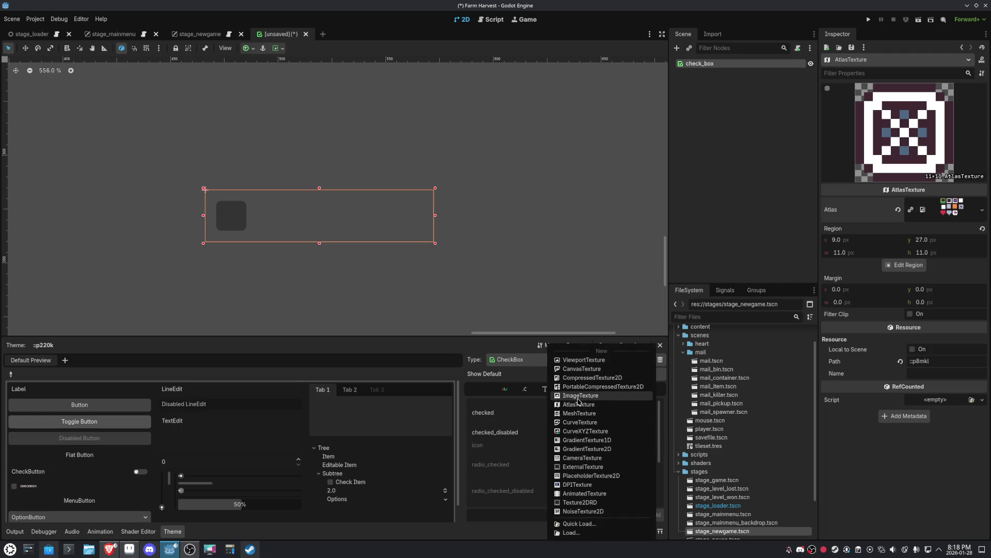
left_click(578, 404)
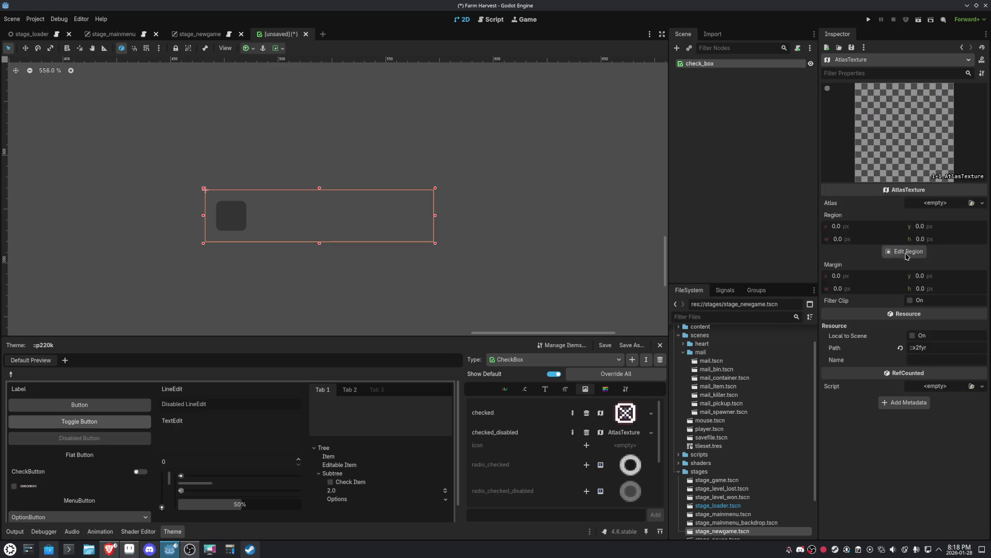
left_click(972, 202)
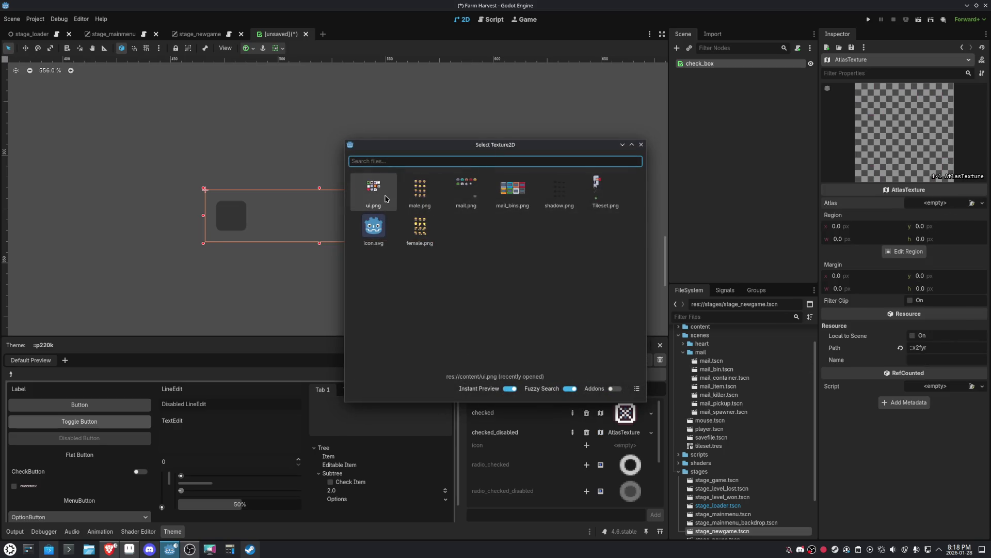
double_click(387, 198)
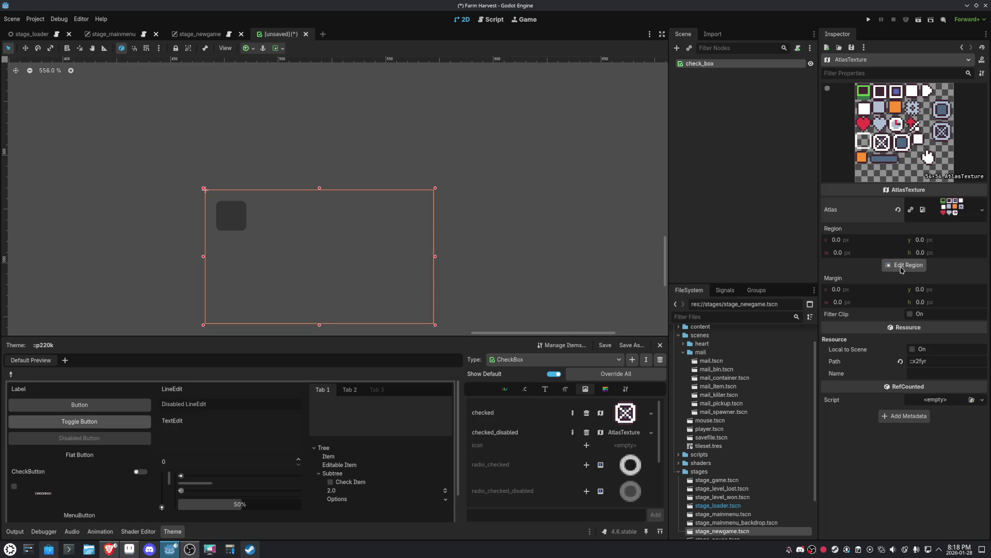
left_click(902, 268)
left_click_drag(579, 240, 645, 310)
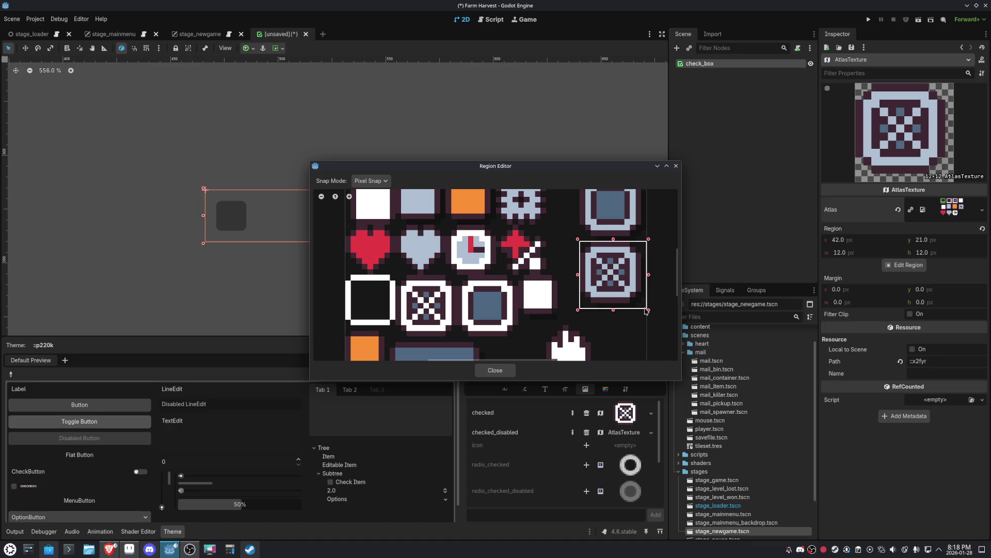
left_click(495, 370)
Enlarge the checked icon's atlas region to 12×12 px
left_click(626, 420)
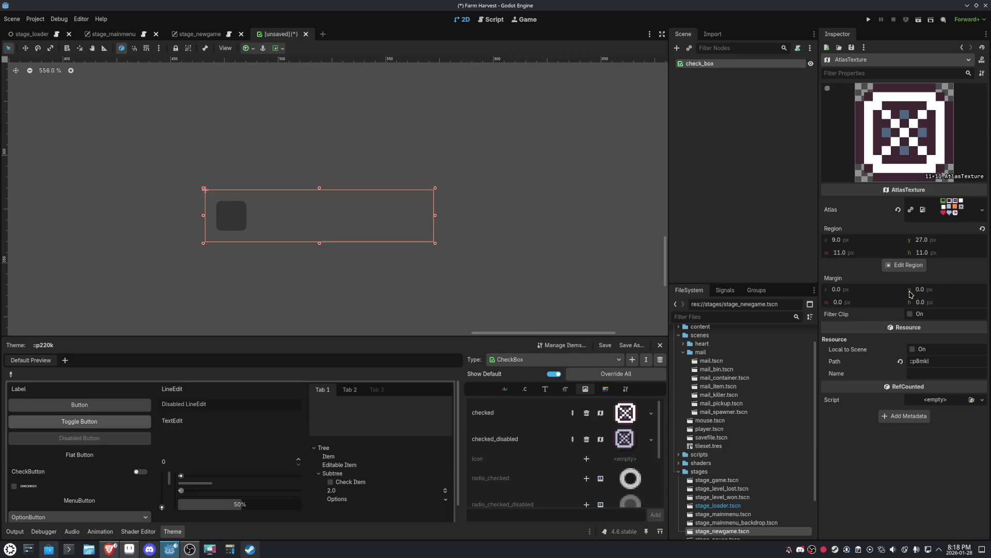
left_click(926, 265)
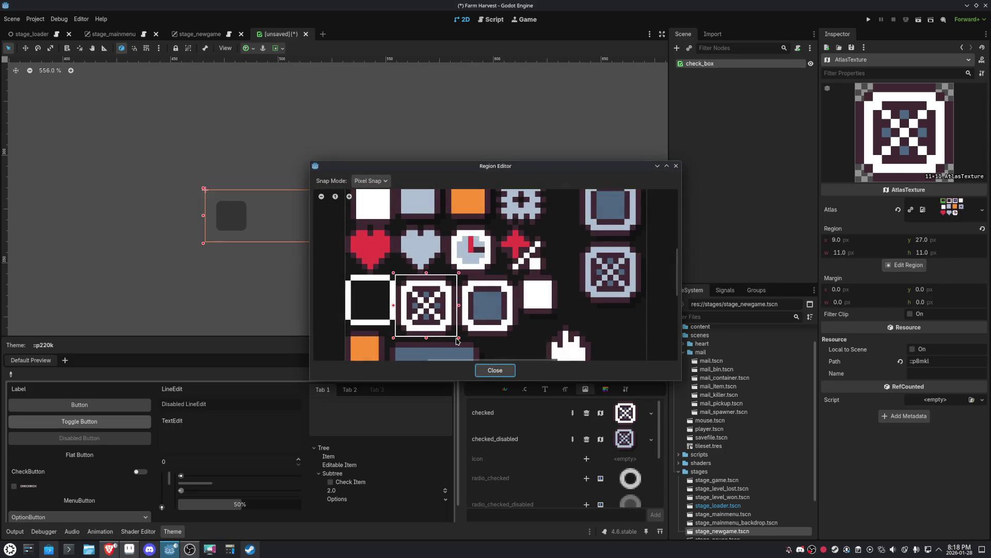
left_click_drag(459, 339, 464, 342)
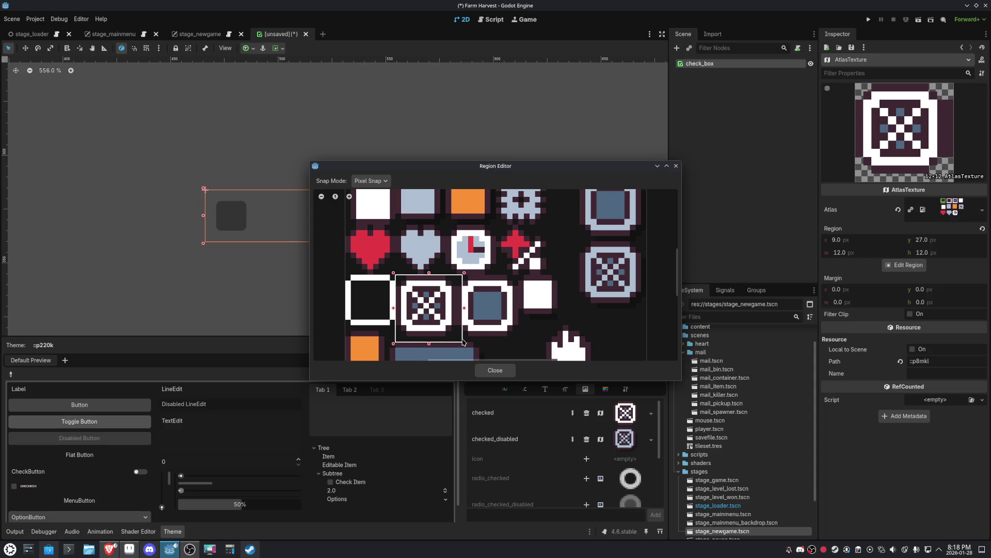
left_click(492, 370)
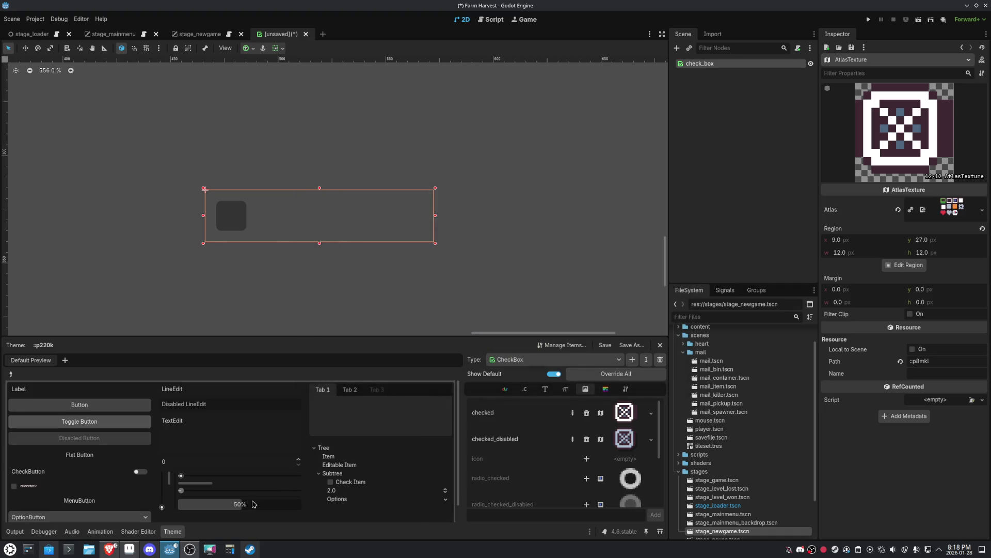
left_click(129, 549)
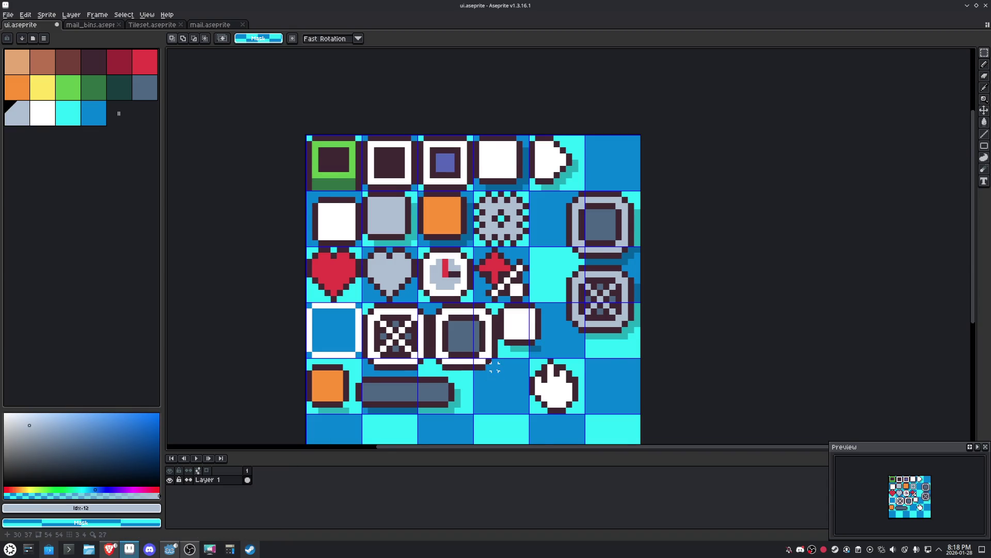
Move the grey-centred box tile up and left into place beside the crossed checkbox
scroll(495, 366, "up", 1)
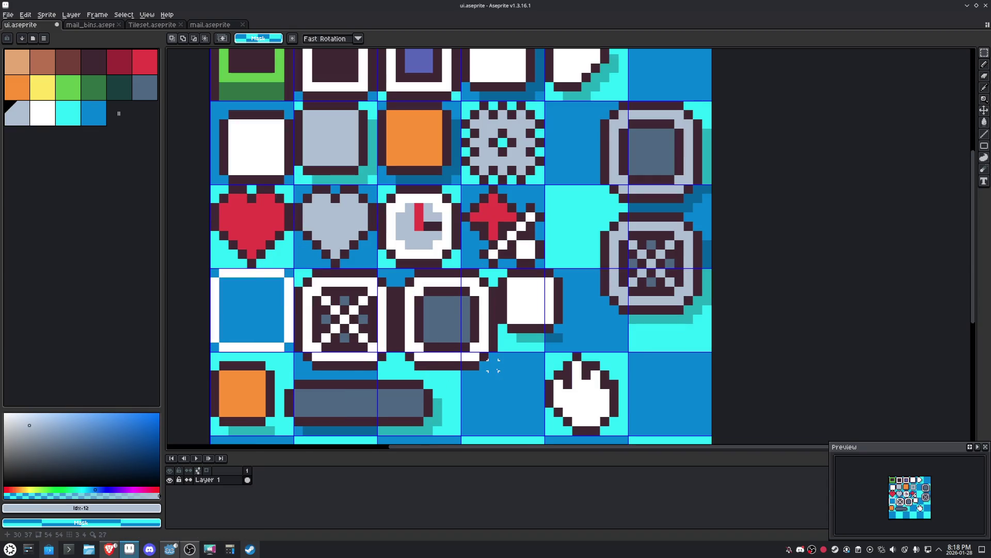
mouse_move(499, 371)
left_mouse_down()
mouse_move(450, 339)
mouse_move(422, 304)
left_mouse_up()
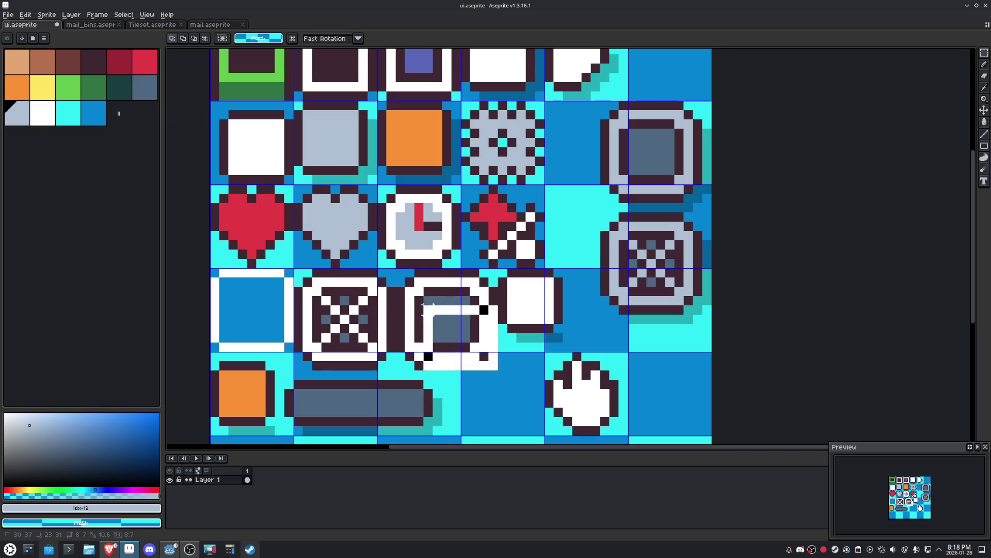
mouse_move(562, 346)
left_mouse_down()
mouse_move(403, 267)
mouse_move(471, 317)
mouse_move(573, 353)
left_mouse_up()
left_click(401, 263)
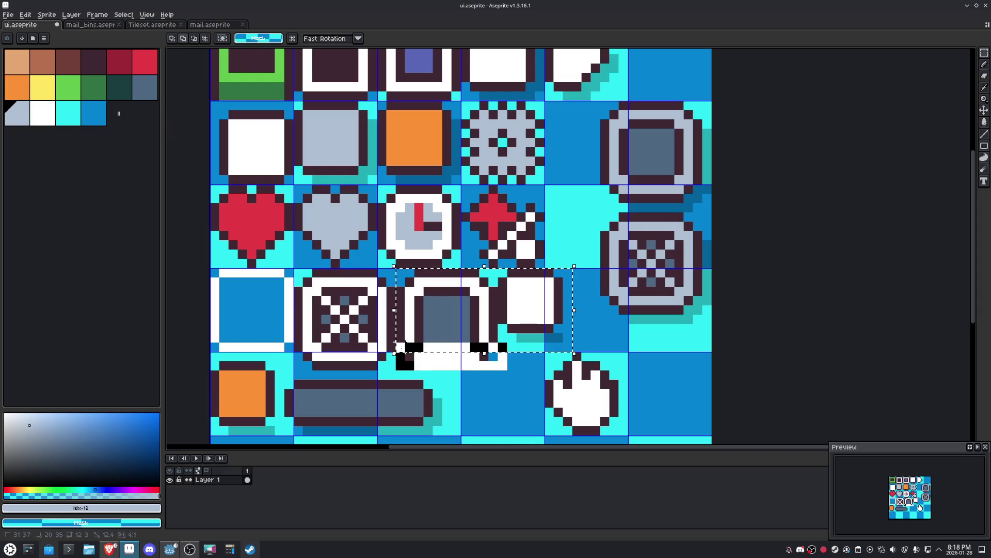
left_click_drag(431, 334, 441, 334)
mouse_move(582, 332)
left_mouse_down()
mouse_move(549, 316)
mouse_move(517, 269)
mouse_move(542, 288)
left_mouse_up()
Pick the dark shadow colour and pencil a drop shadow along the tile's bottom and right edges
key("Return")
key("i")
left_click(433, 412)
left_click(435, 411)
key("b")
mouse_move(338, 375)
left_mouse_down()
mouse_move(323, 375)
mouse_move(382, 375)
mouse_move(400, 357)
mouse_move(403, 301)
left_mouse_up()
left_click(387, 366)
left_click_drag(415, 374, 496, 376)
left_click(494, 368)
left_click(500, 367)
left_click(503, 358)
left_click_drag(503, 358, 512, 295)
Save ui.aseprite
key("v")
key("ctrl+s")
key("b")
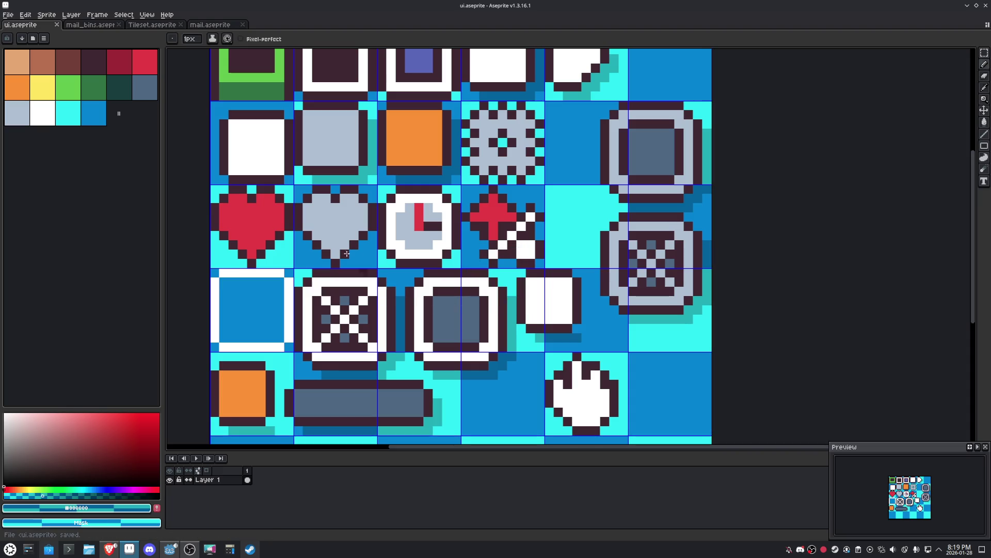
left_click(8, 14)
Export the sprite sheet to ui.png and return to the Godot editor
mouse_move(83, 92)
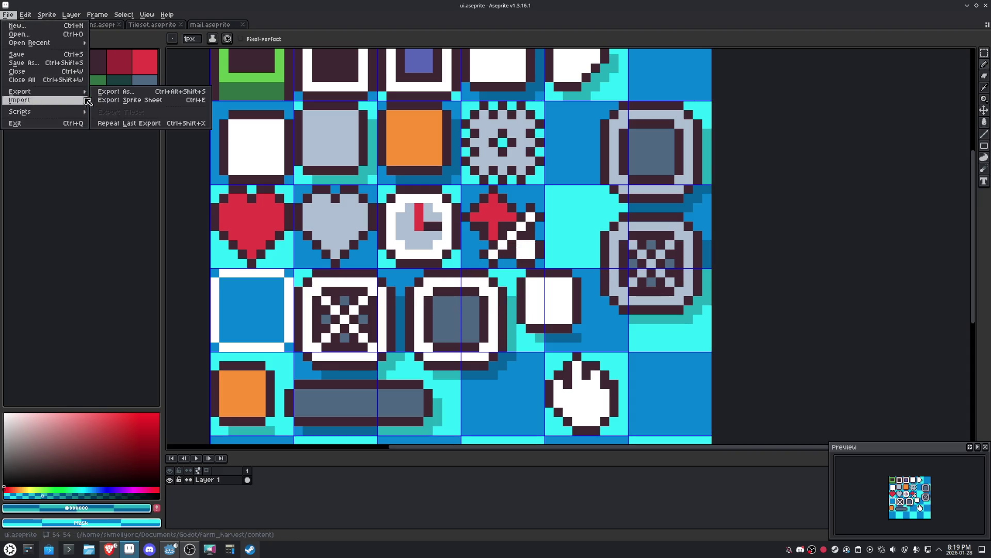
left_click(116, 92)
left_click(405, 255)
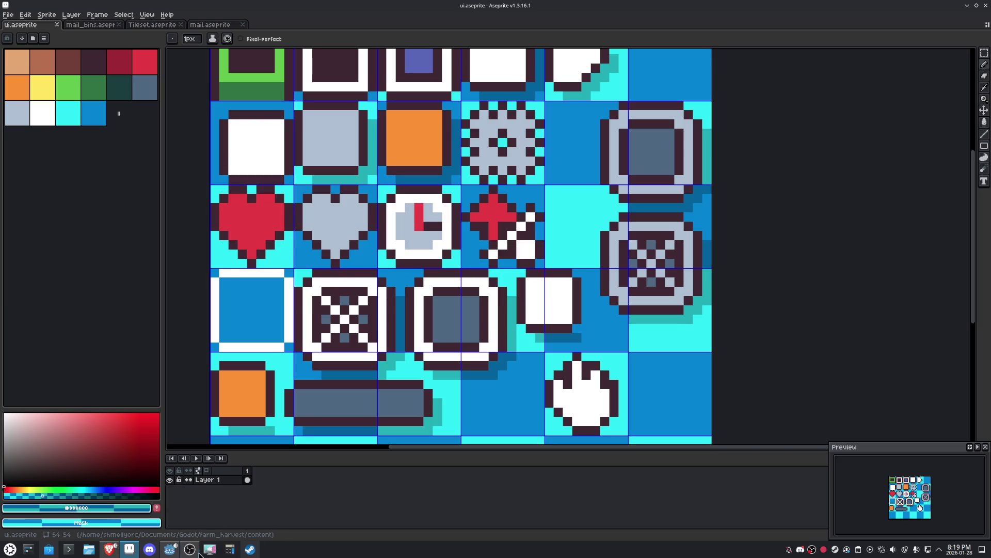
left_click(170, 549)
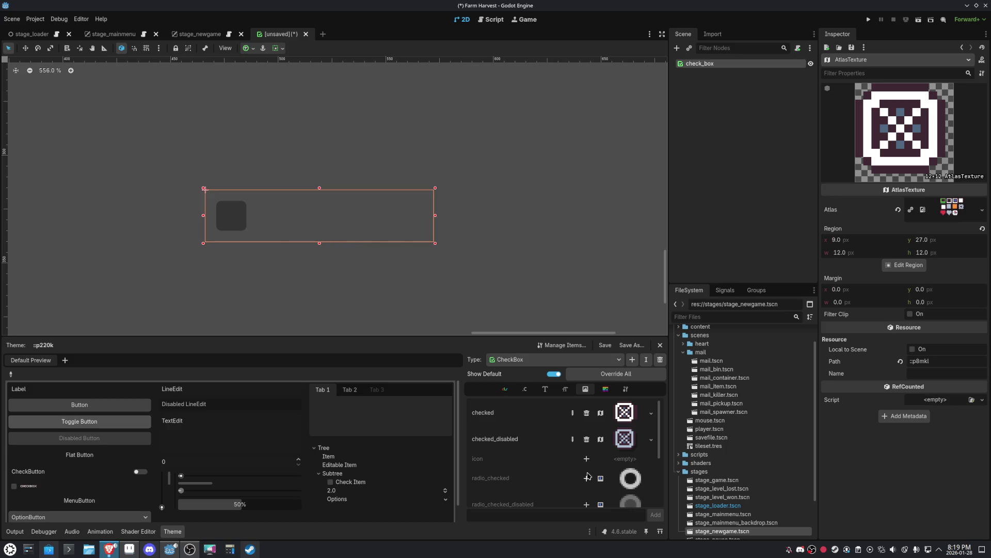
Make the unchecked icon a new AtlasTexture with ui.png as its atlas
scroll(558, 480, "down", 3)
scroll(558, 481, "down", 1)
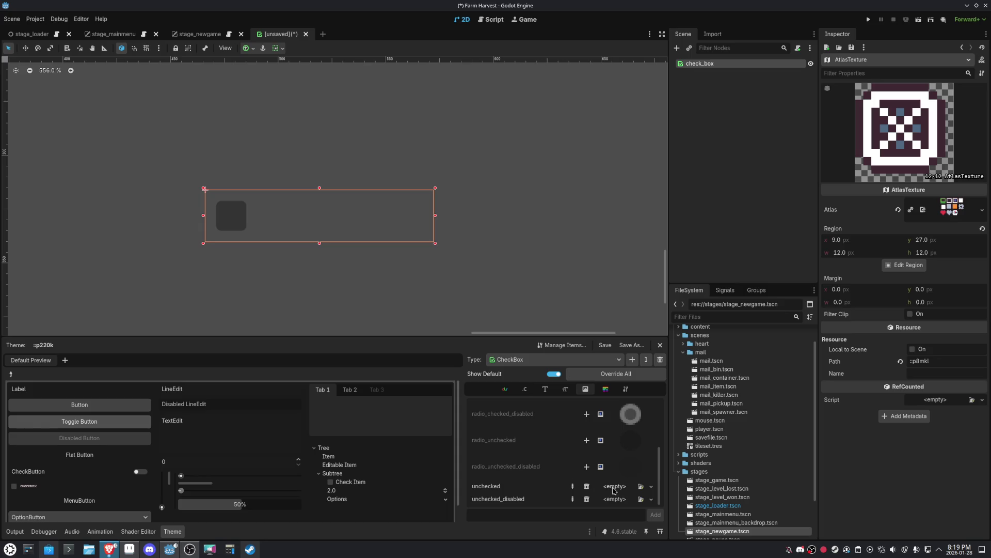
left_click(651, 486)
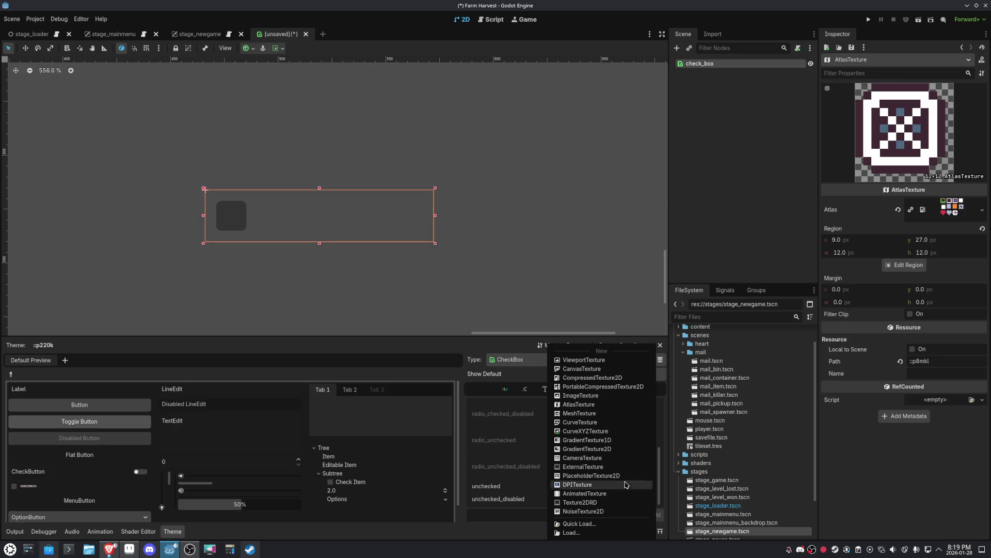
left_click(596, 404)
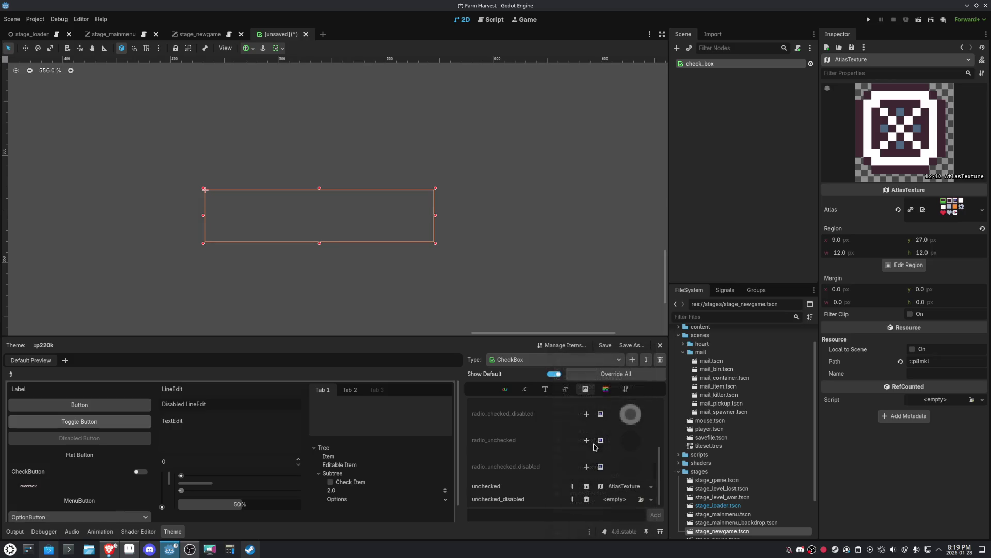
left_click(620, 489)
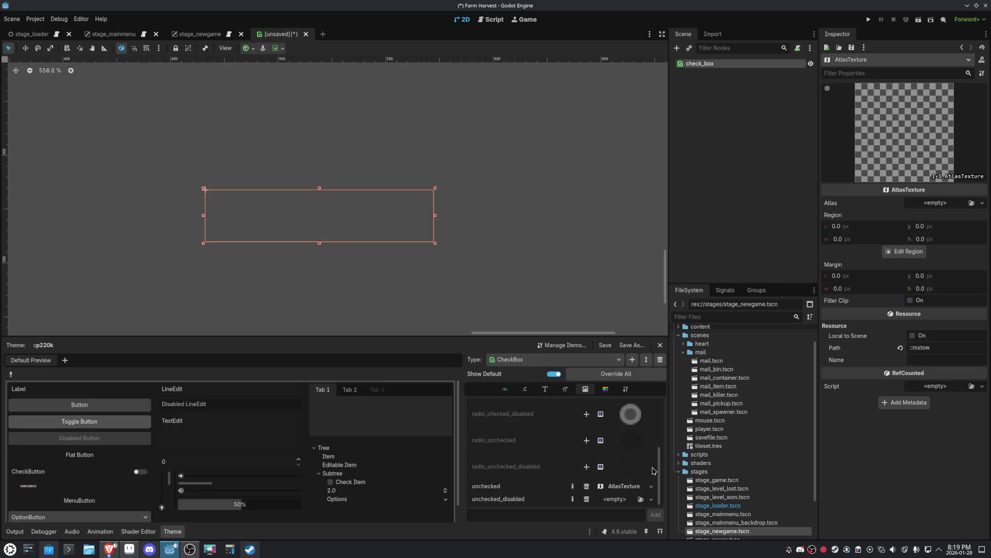
left_click(972, 203)
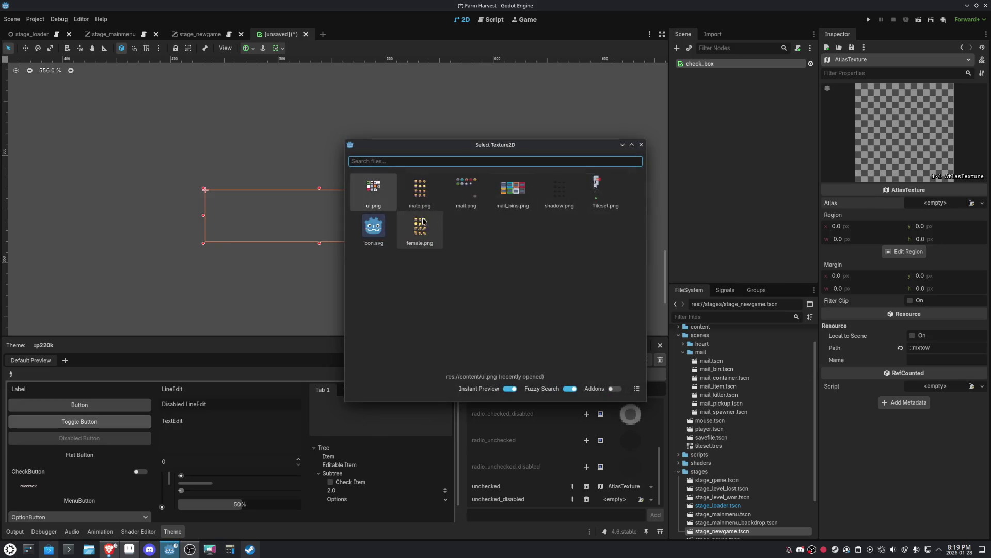
left_click(375, 187)
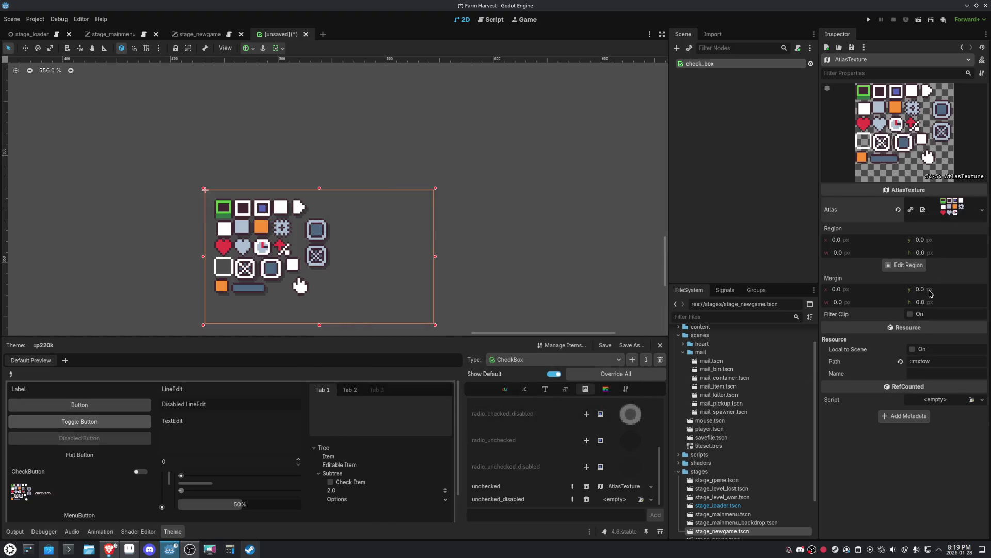
Set the atlas region to the 12×12 box tile at 21,27
left_click(905, 265)
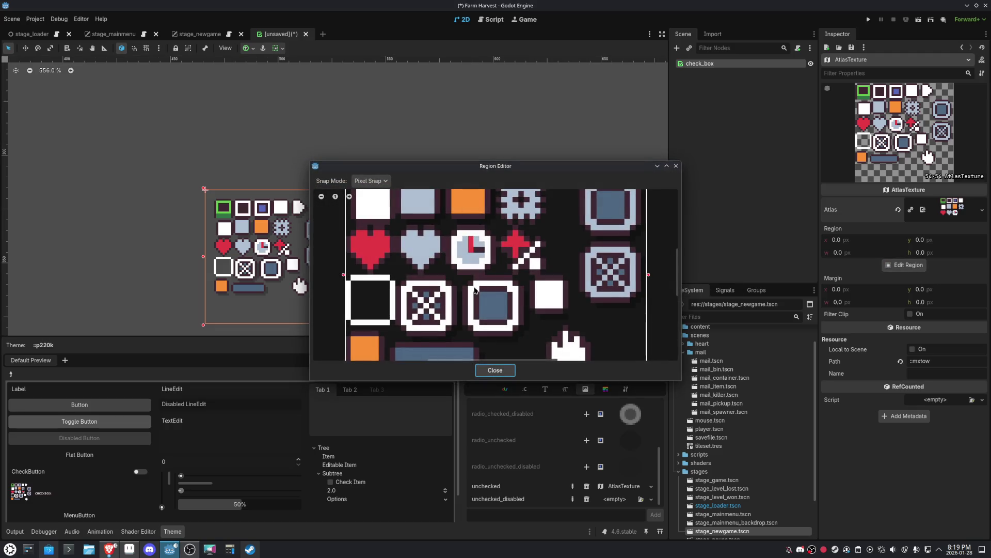
mouse_move(461, 279)
left_mouse_down()
mouse_move(503, 303)
mouse_move(528, 345)
left_mouse_up()
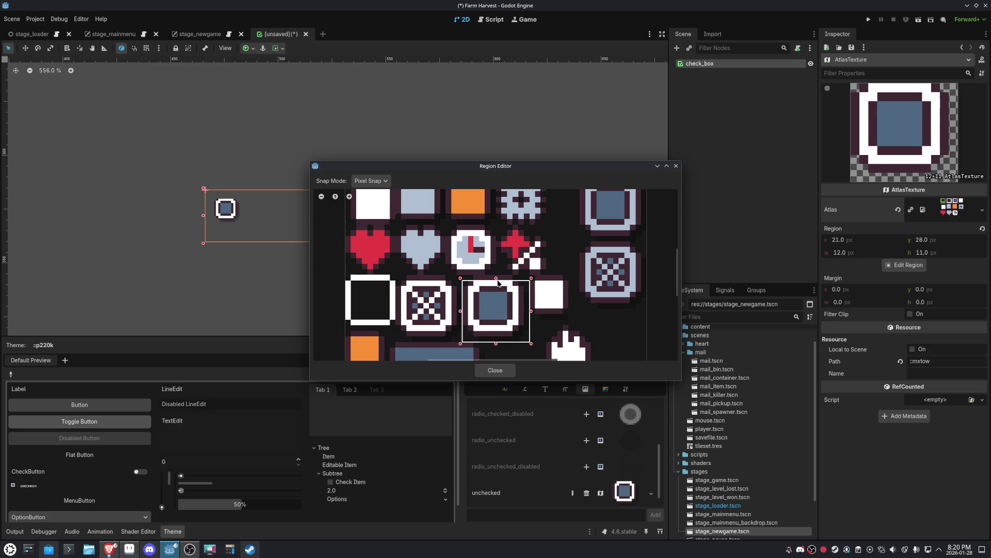
left_click_drag(498, 281, 497, 277)
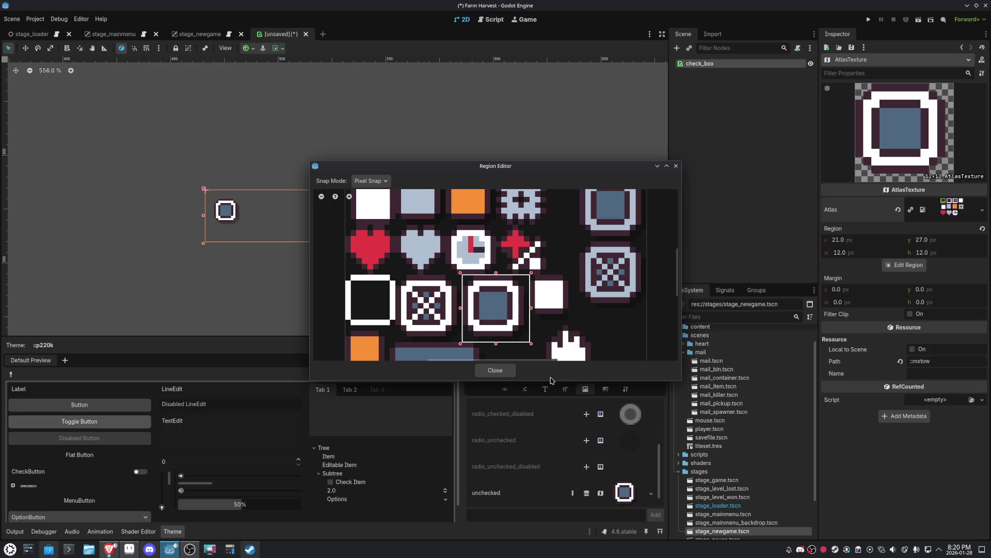
left_click(513, 374)
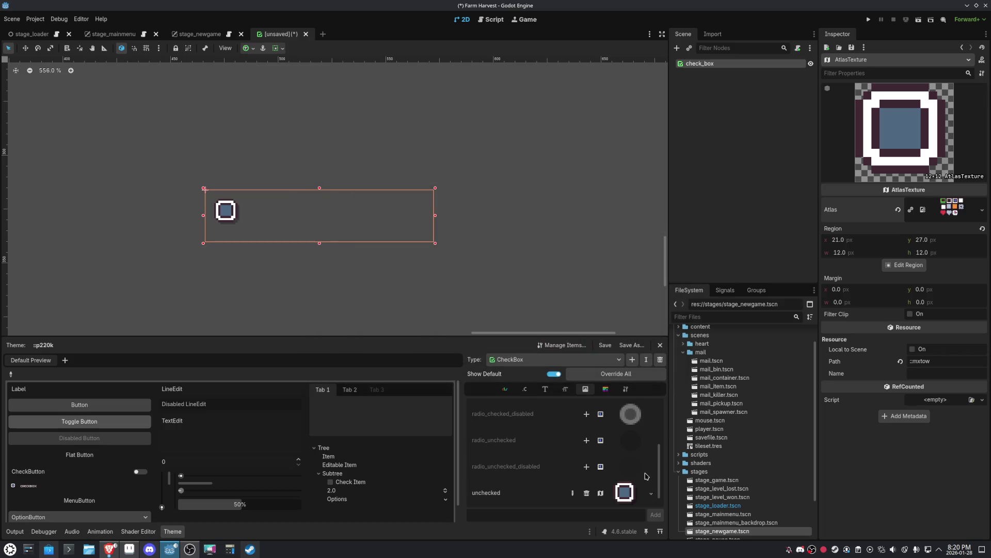
scroll(646, 476, "down", 1)
Make the unchecked_disabled icon a new AtlasTexture with ui.png as its atlas
left_click(615, 500)
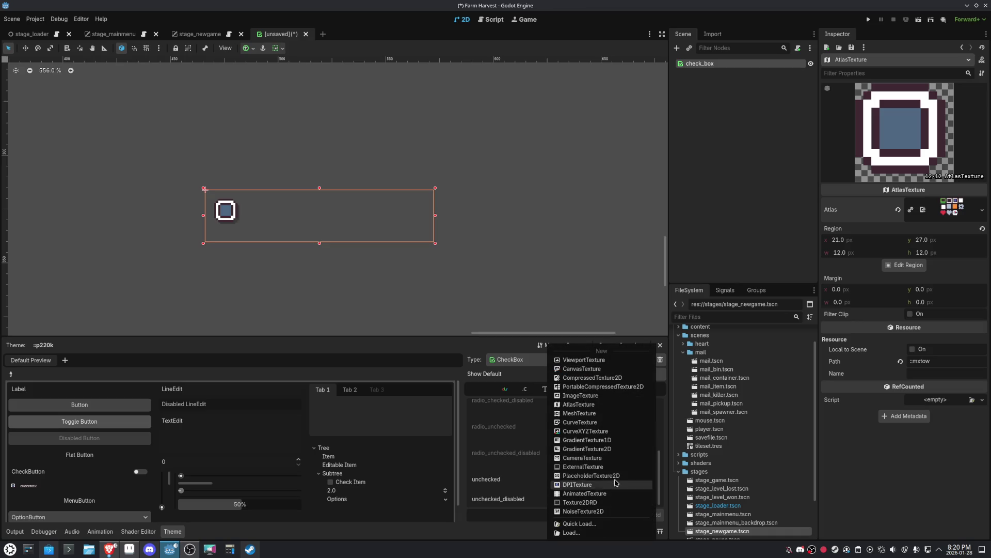
left_click(584, 405)
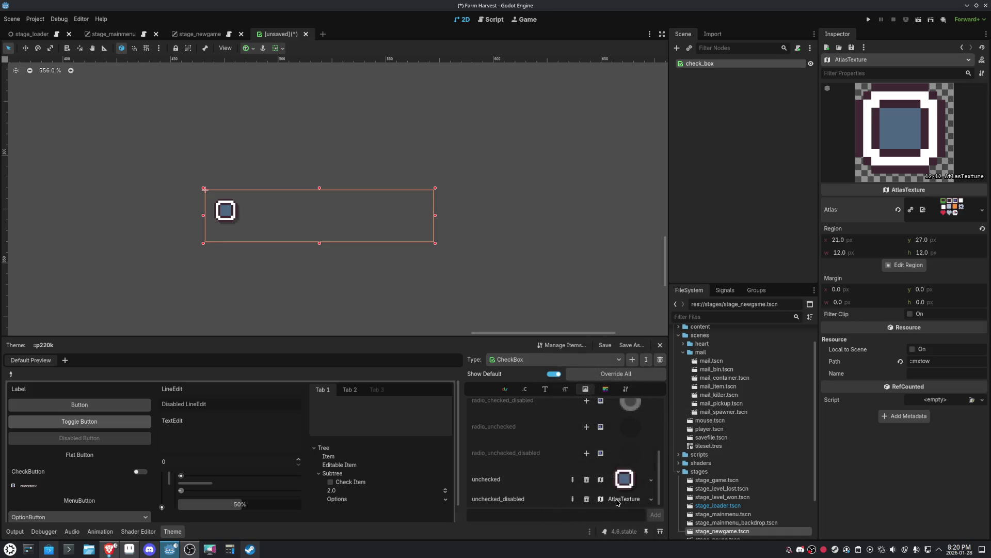
left_click(620, 499)
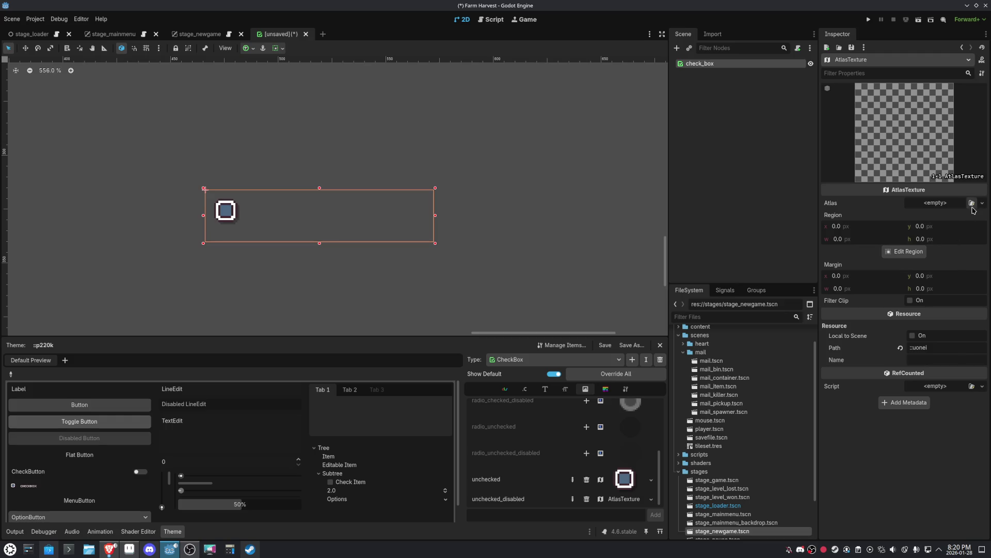
left_click(972, 203)
double_click(387, 199)
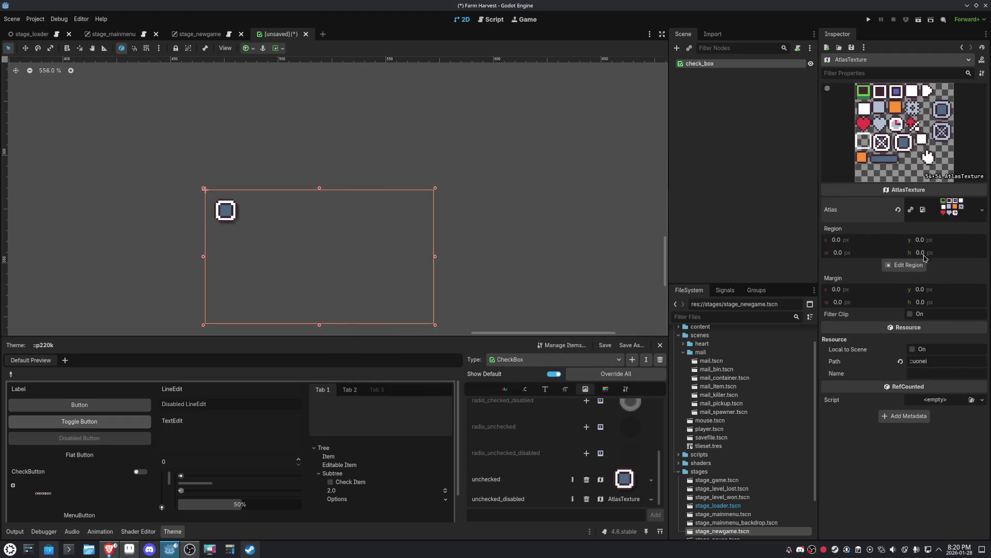
Set its atlas region to the pale framed 12×12 tile at 42,9
left_click(909, 265)
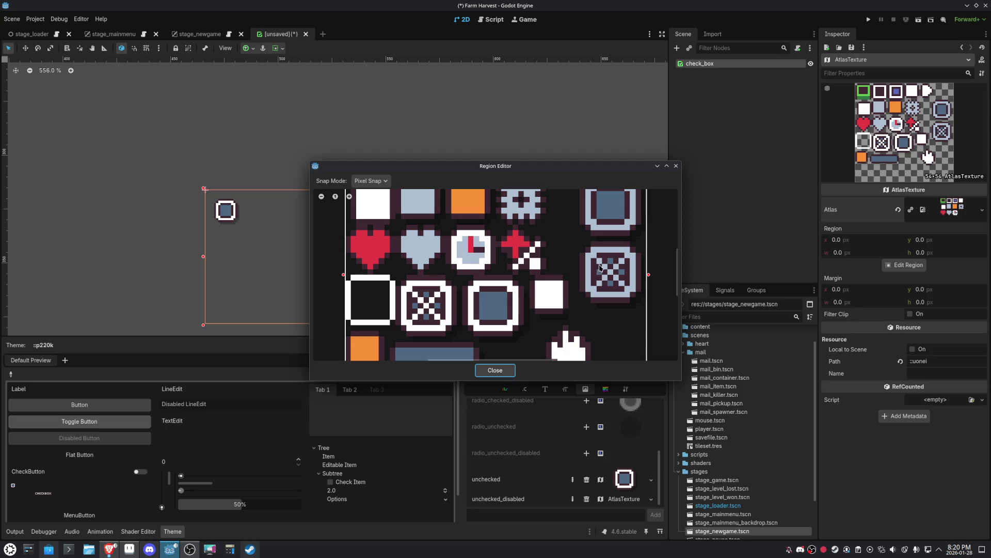
scroll(540, 247, "up", 2)
scroll(541, 247, "right", 2)
left_click_drag(537, 219, 606, 292)
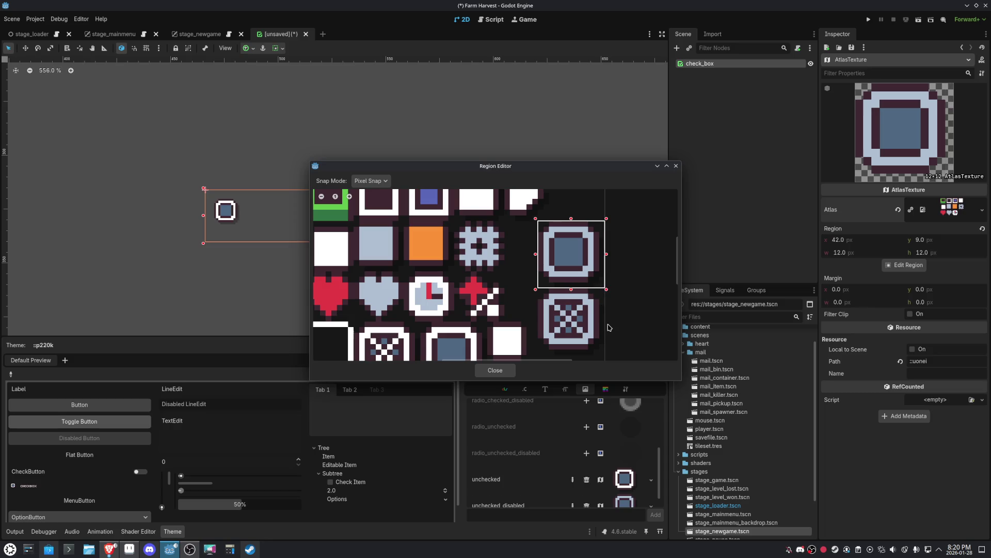
left_click(495, 370)
scroll(607, 474, "down", 1)
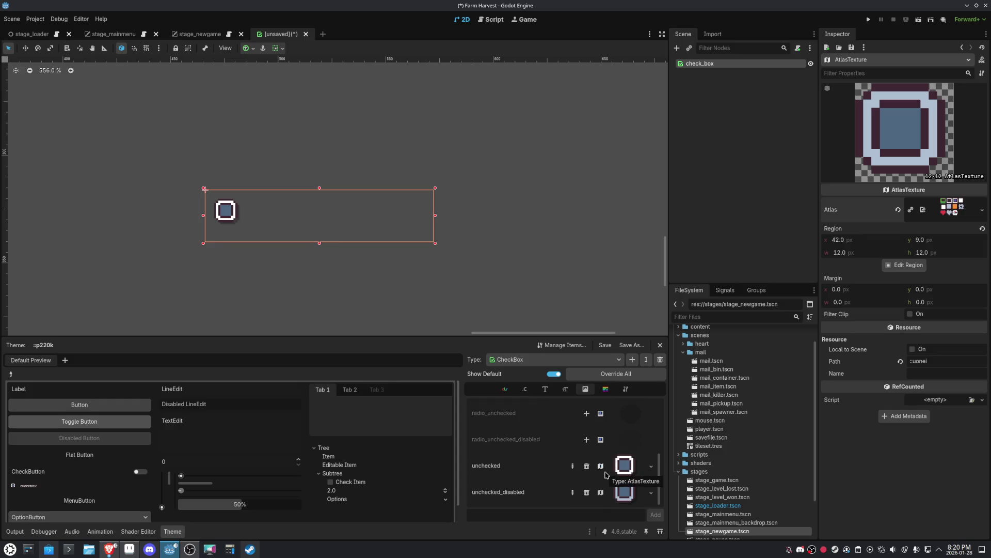
scroll(218, 210, "up", 8)
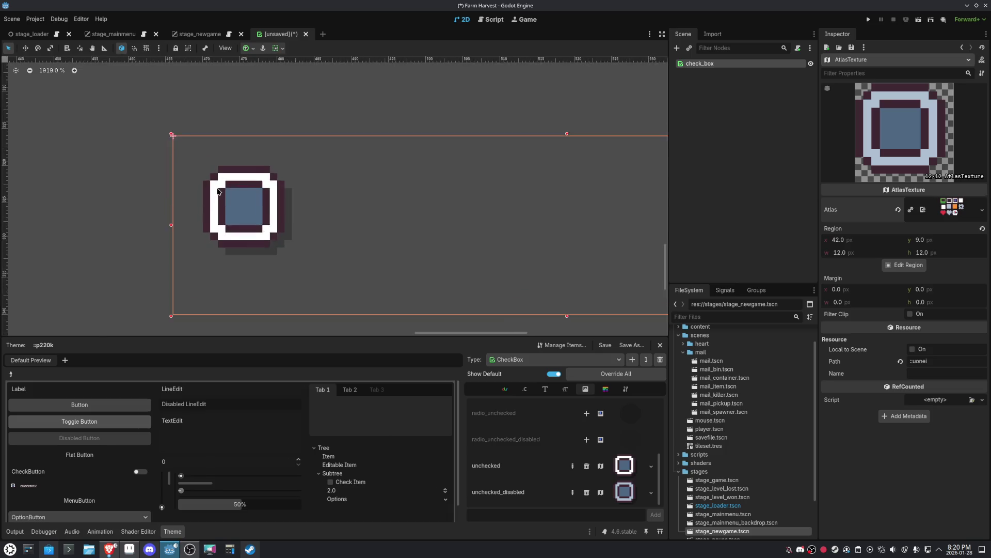
Toggle the check_box's Disabled property to compare icon states, leaving it off
left_click(703, 66)
scroll(850, 190, "up", 10)
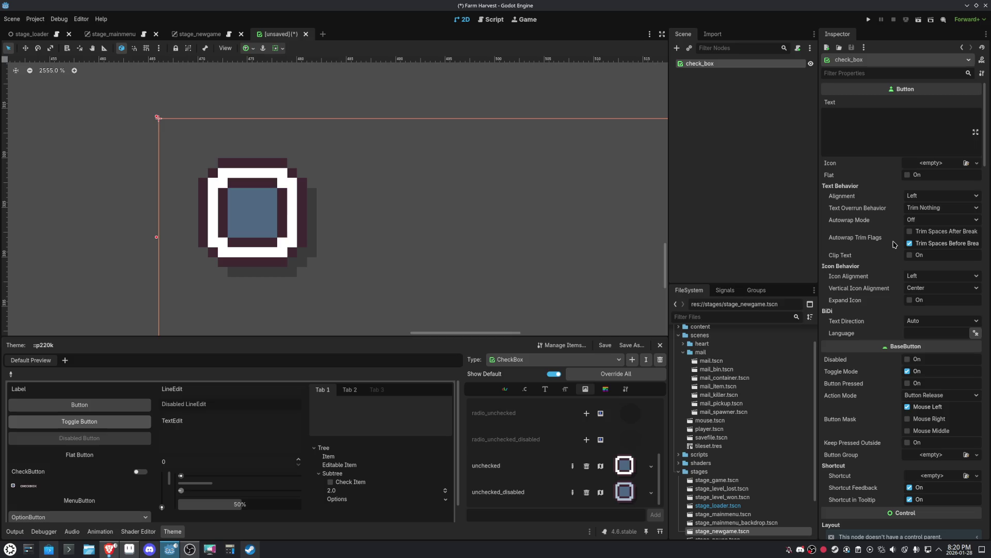
left_click(908, 359)
left_click(908, 359)
left_click(908, 359)
left_click(908, 359)
left_click(908, 359)
left_click(908, 359)
left_click(908, 359)
left_click(908, 359)
Set the check_box's Text to 'test'
scroll(479, 231, "down", 6)
scroll(385, 188, "up", 1)
scroll(895, 405, "down", 8)
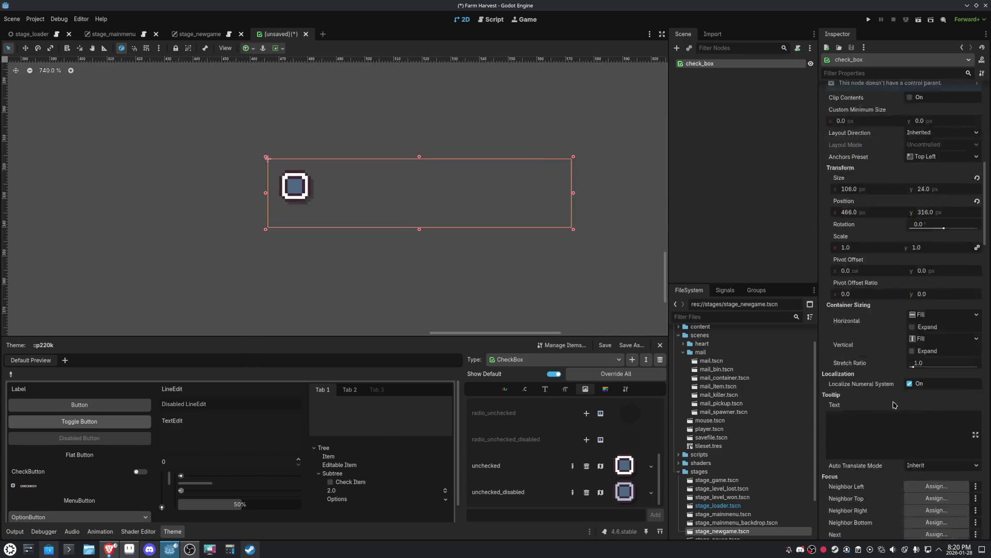
scroll(895, 405, "down", 3)
scroll(880, 125, "up", 10)
left_click(880, 125)
type("test")
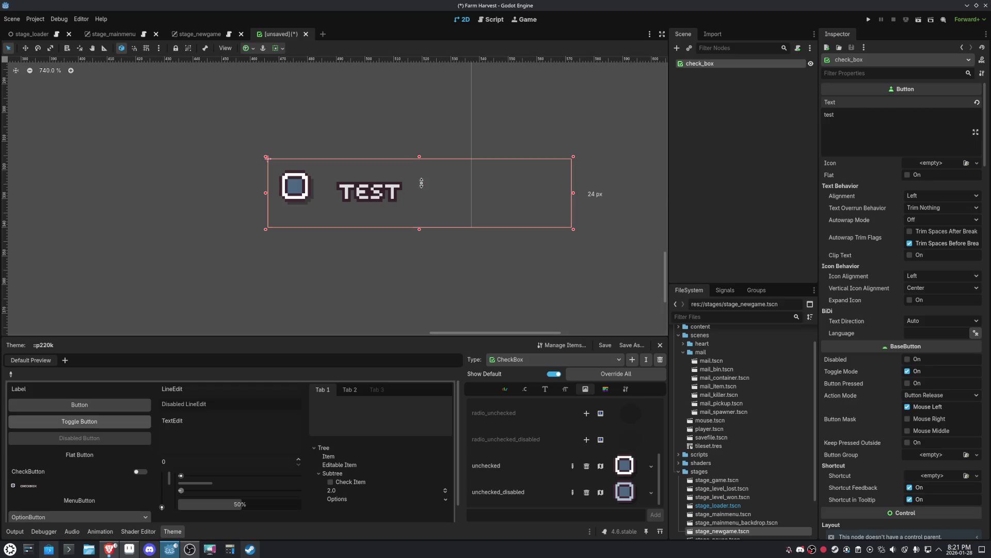
Test-resize the check_box and browse the theme's font, constant, stylebox, icon and colour entries
mouse_move(417, 230)
left_mouse_down()
mouse_move(419, 250)
mouse_move(432, 105)
mouse_move(440, 125)
left_mouse_up()
left_click(565, 389)
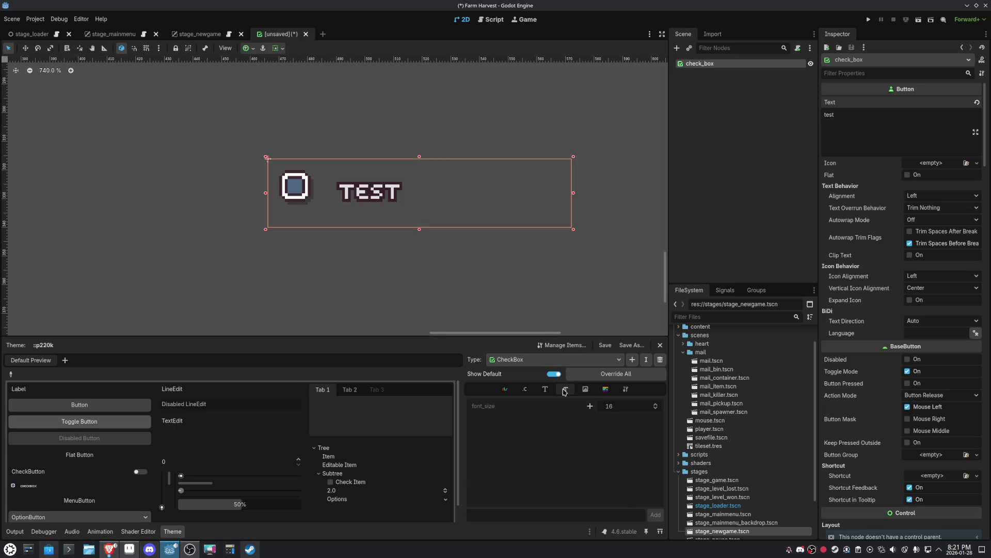
left_click(545, 390)
left_click(526, 391)
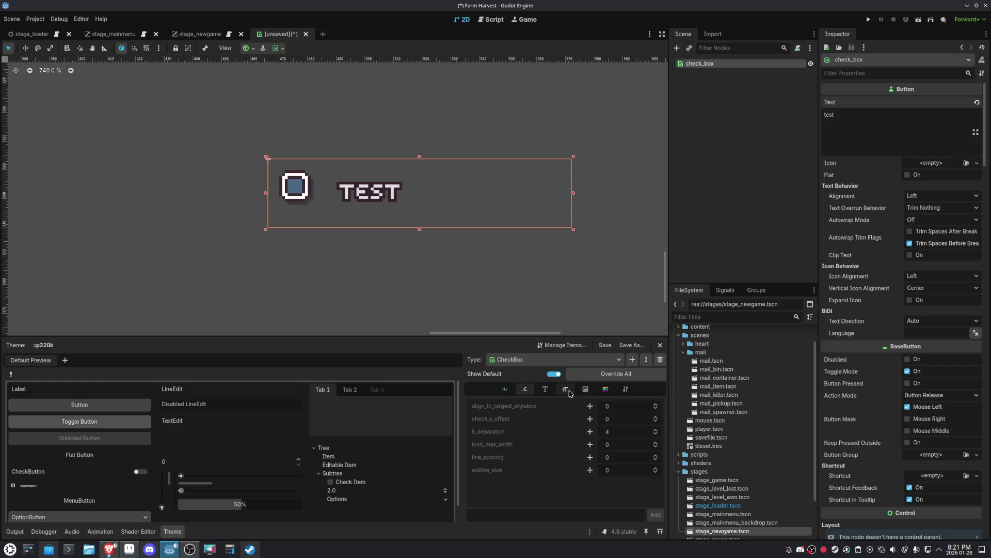
left_click(605, 389)
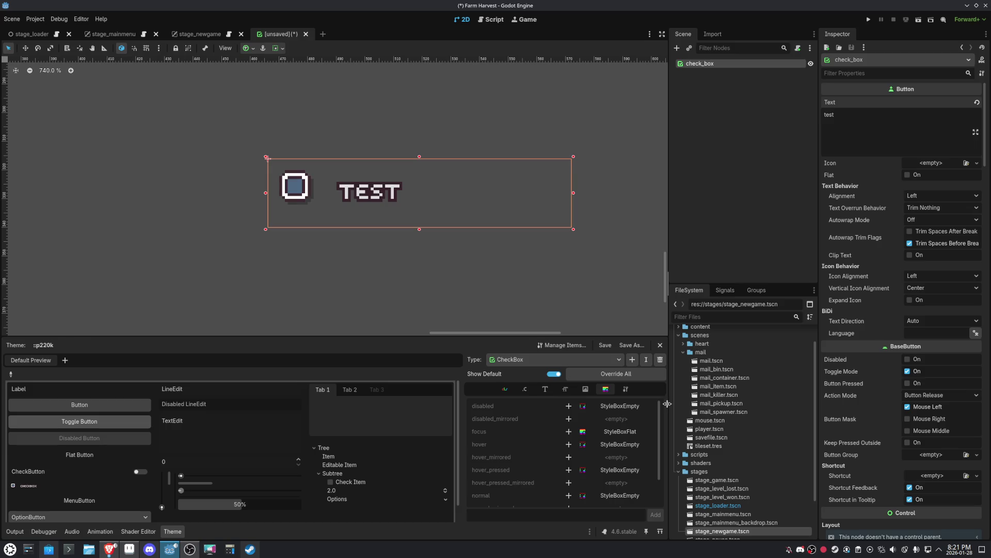
left_click(585, 390)
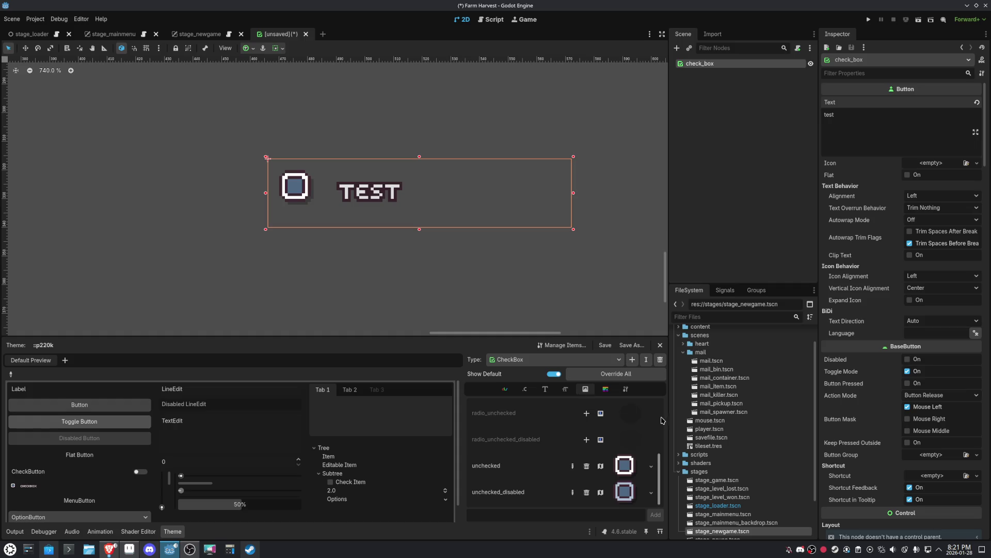
scroll(654, 424, "up", 4)
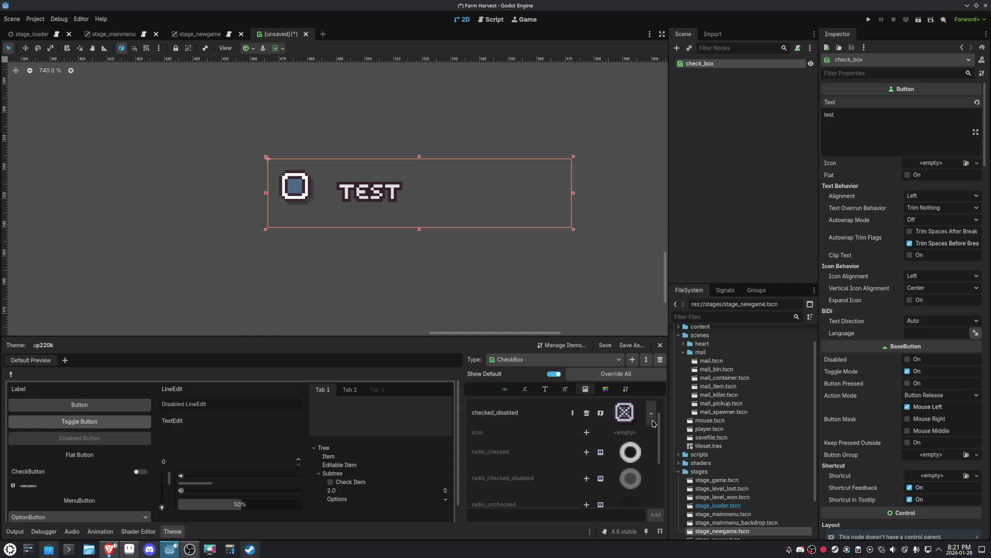
scroll(653, 423, "up", 1)
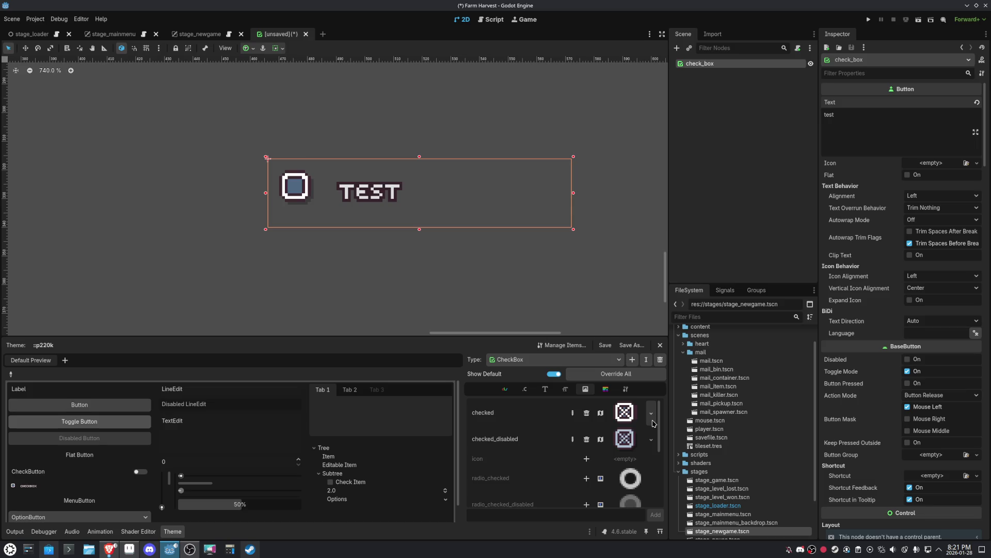
scroll(653, 424, "down", 2)
left_click(507, 390)
left_click(523, 390)
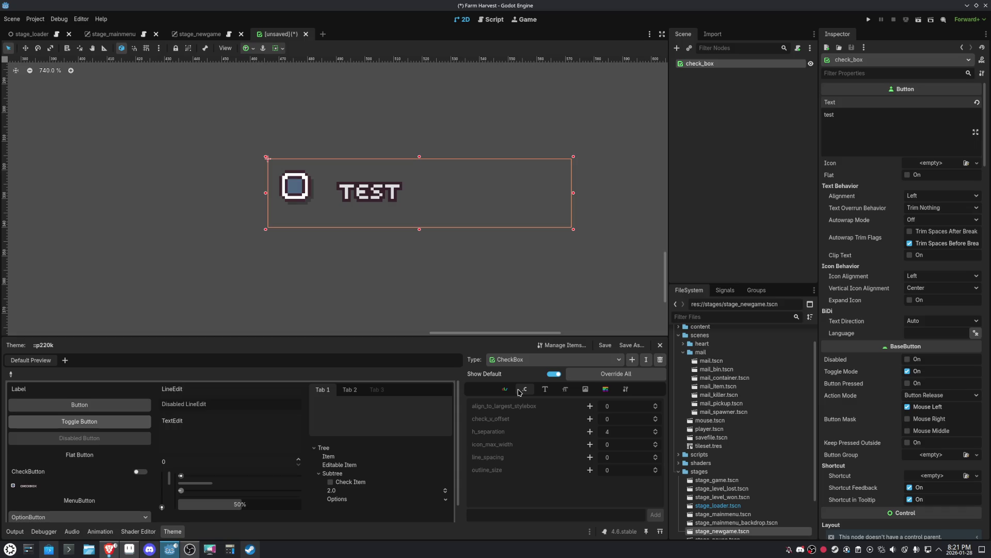
Override the CheckBox h_separation constant and lower it from 4 to 0
left_click(589, 432)
left_click(654, 435)
left_click(655, 435)
left_click(654, 435)
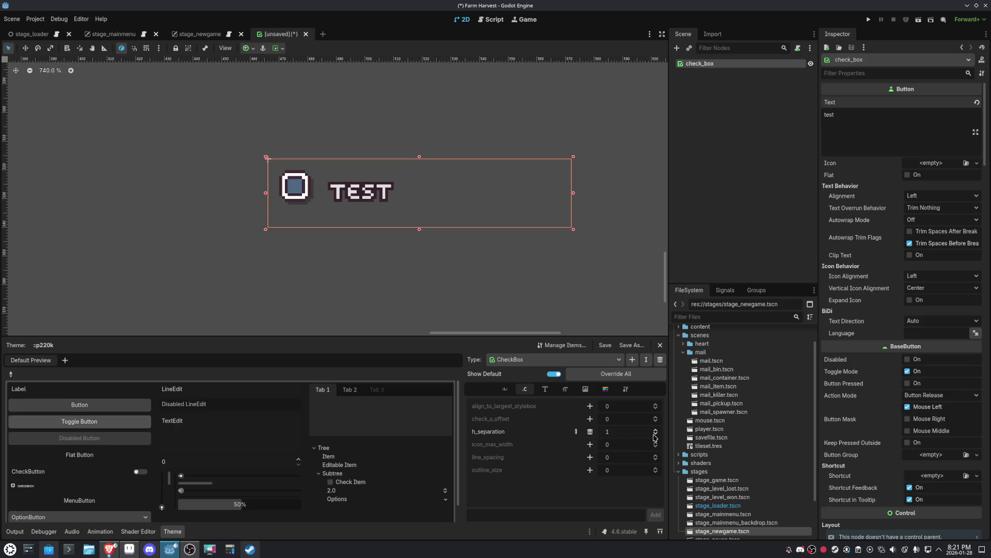
left_click(655, 438)
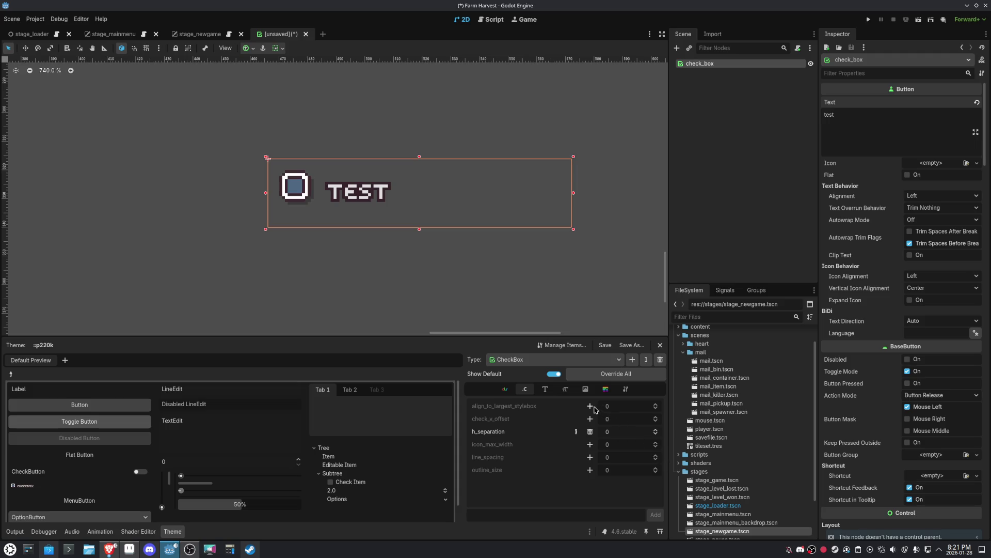
left_click(620, 391)
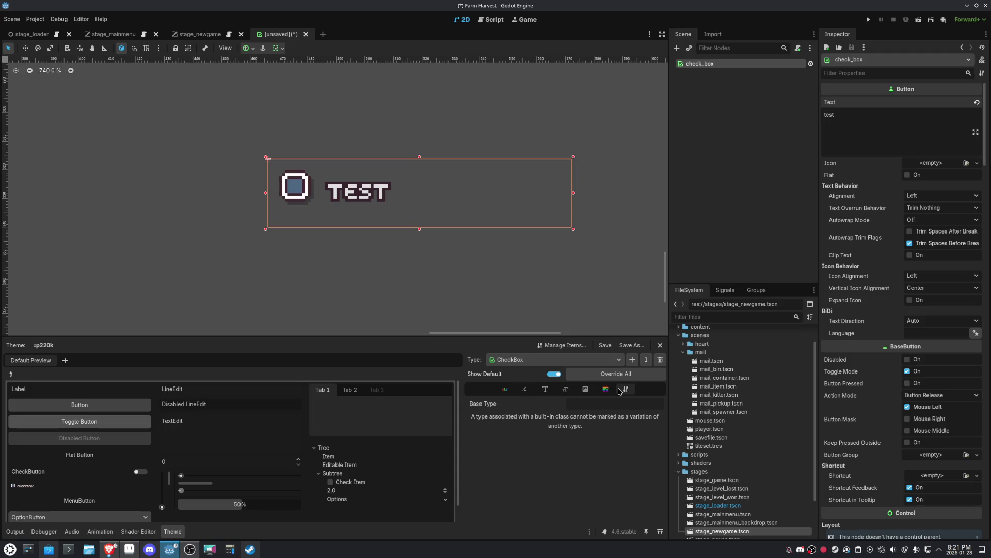
Override the CheckBox focus stylebox with a new StyleBoxEmpty
left_click(607, 391)
scroll(640, 487, "down", 2)
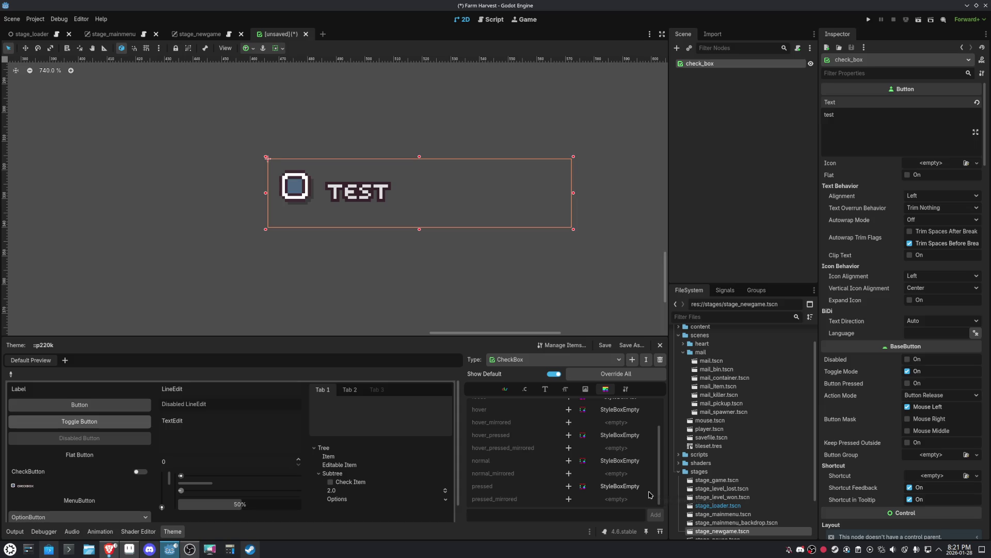
scroll(651, 494, "up", 2)
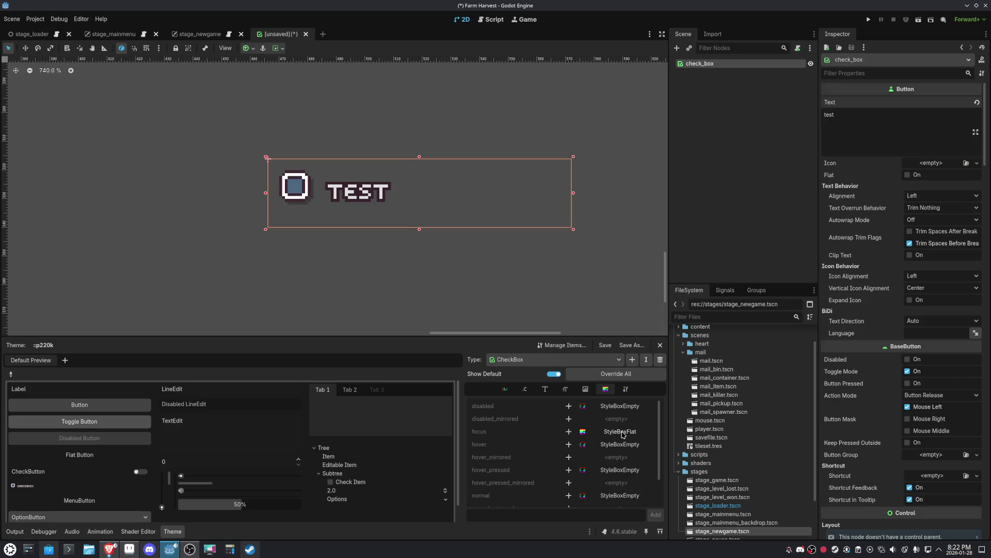
left_click(568, 432)
left_click(651, 431)
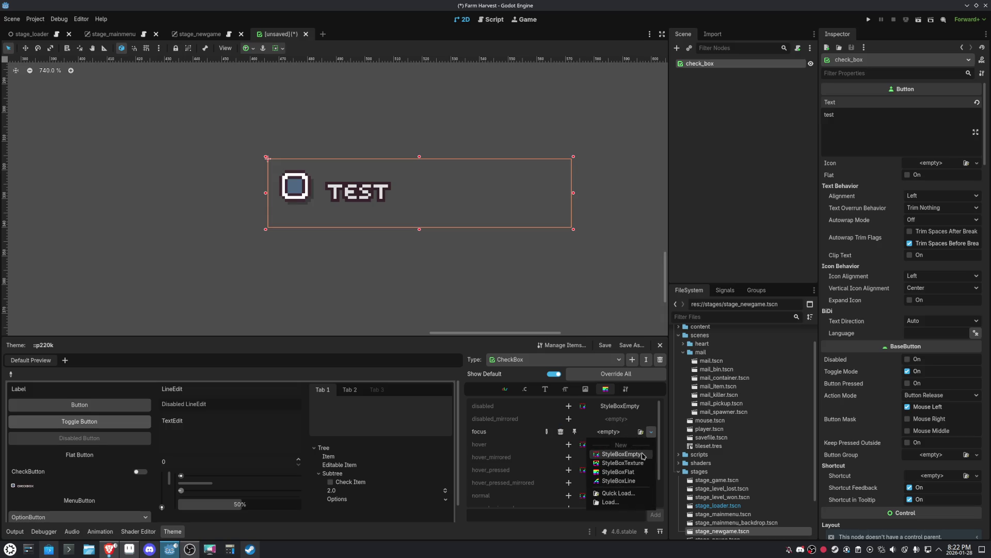
left_click(645, 453)
mouse_move(422, 232)
left_mouse_down()
mouse_move(429, 177)
mouse_move(441, 185)
mouse_move(453, 170)
mouse_move(452, 243)
mouse_move(448, 181)
left_mouse_up()
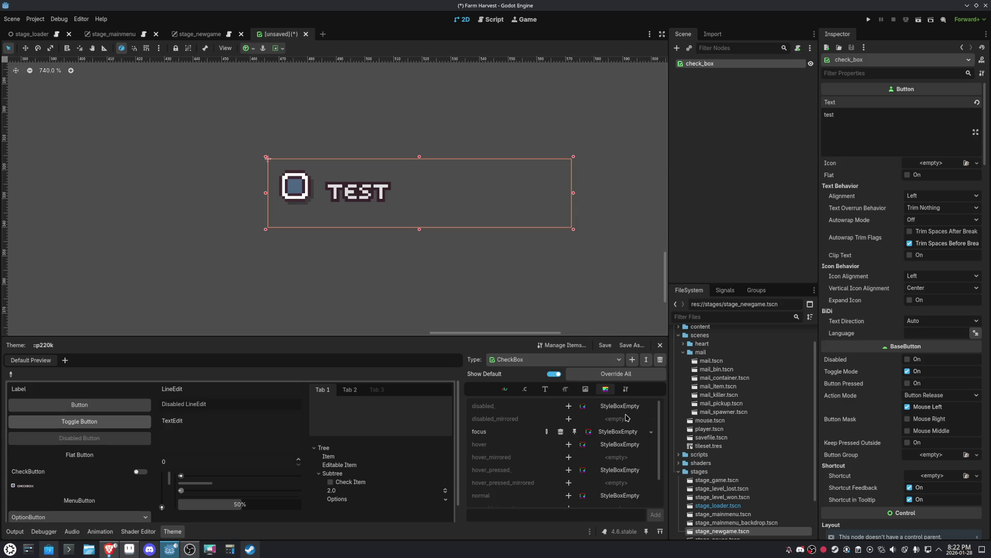
Add empty overrides for radio_checked, radio_checked_disabled and radio_unchecked icons
scroll(623, 421, "down", 3)
left_click(588, 388)
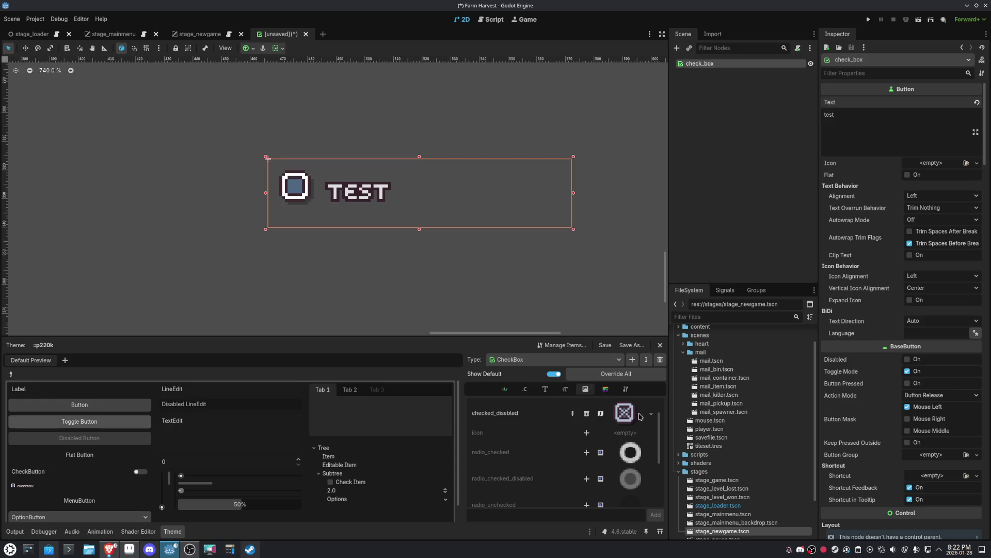
scroll(662, 421, "up", 1)
scroll(661, 405, "down", 1)
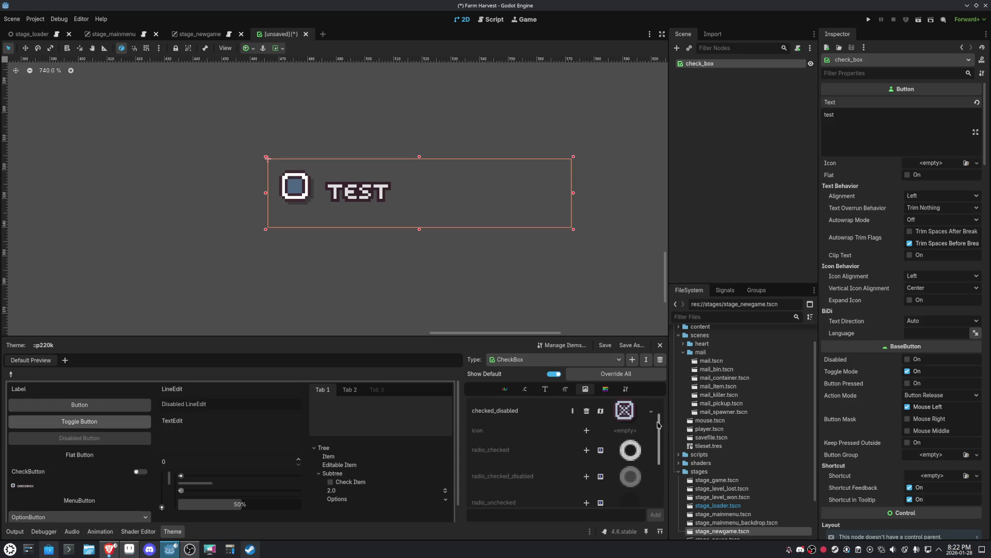
left_click(586, 447)
left_click(587, 459)
left_click(587, 466)
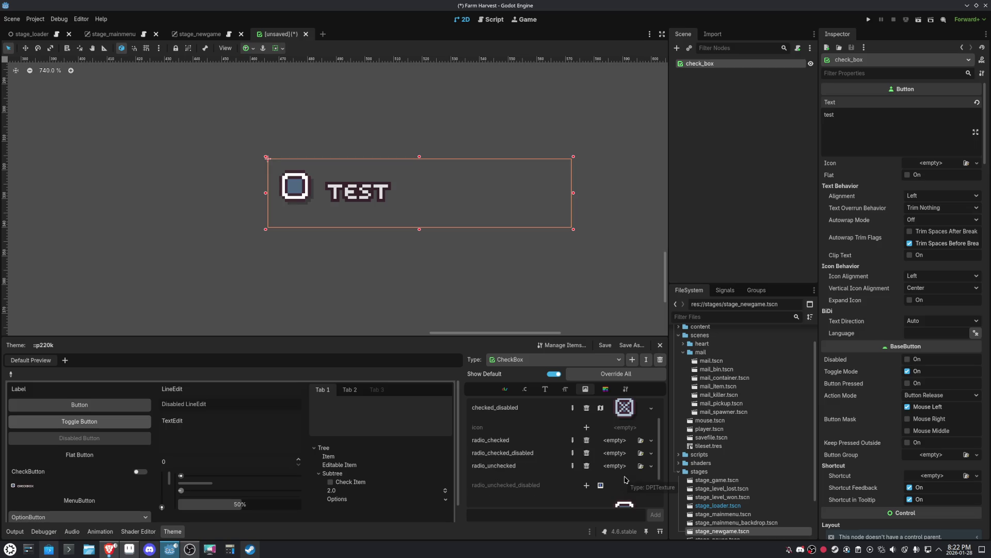
Add an empty radio_unchecked_disabled icon override
left_click(587, 485)
mouse_move(420, 229)
left_mouse_down()
mouse_move(421, 248)
mouse_move(423, 202)
mouse_move(452, 237)
mouse_move(460, 165)
mouse_move(451, 265)
mouse_move(449, 162)
left_mouse_up()
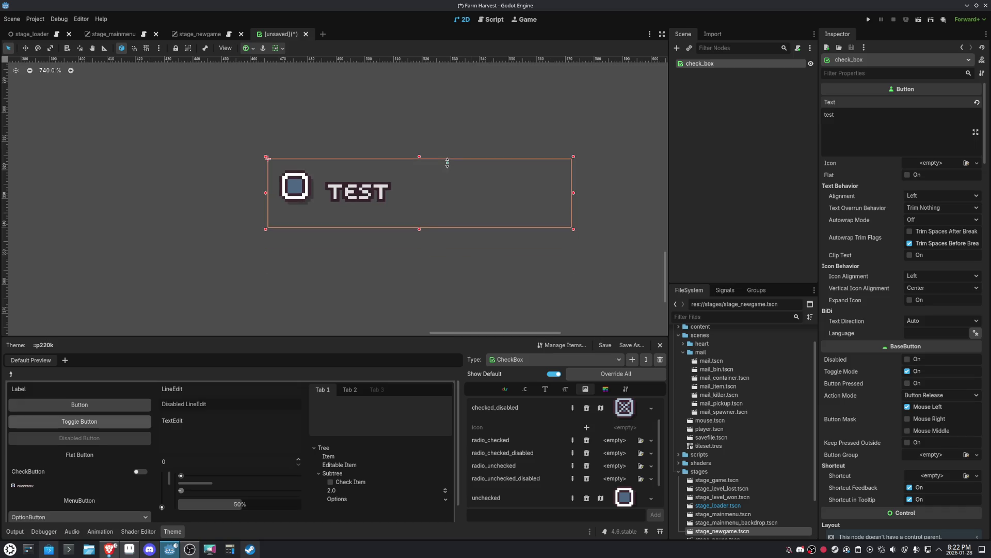
scroll(625, 436, "down", 1)
scroll(626, 435, "up", 3)
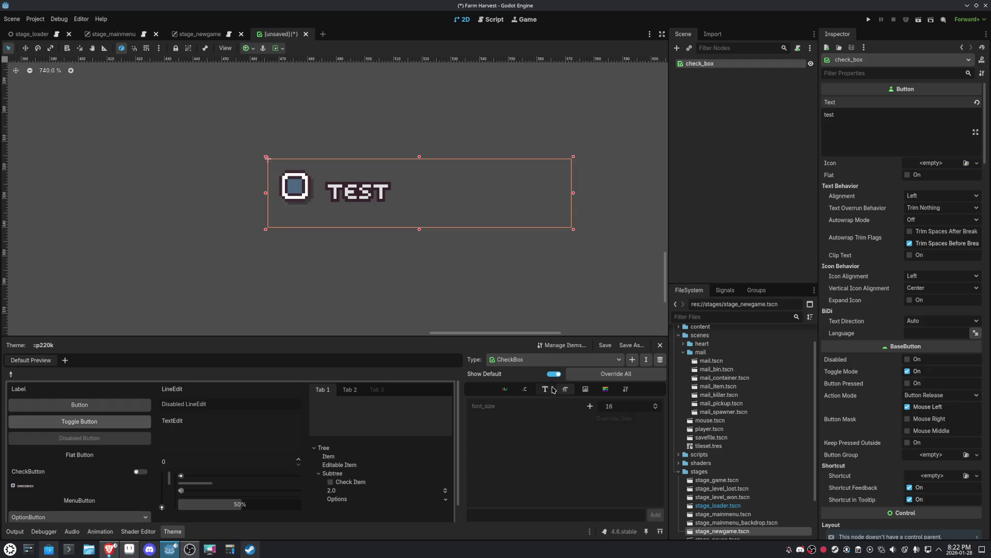
Override check_v_offset and raise it to 2
left_click(545, 389)
left_click(526, 389)
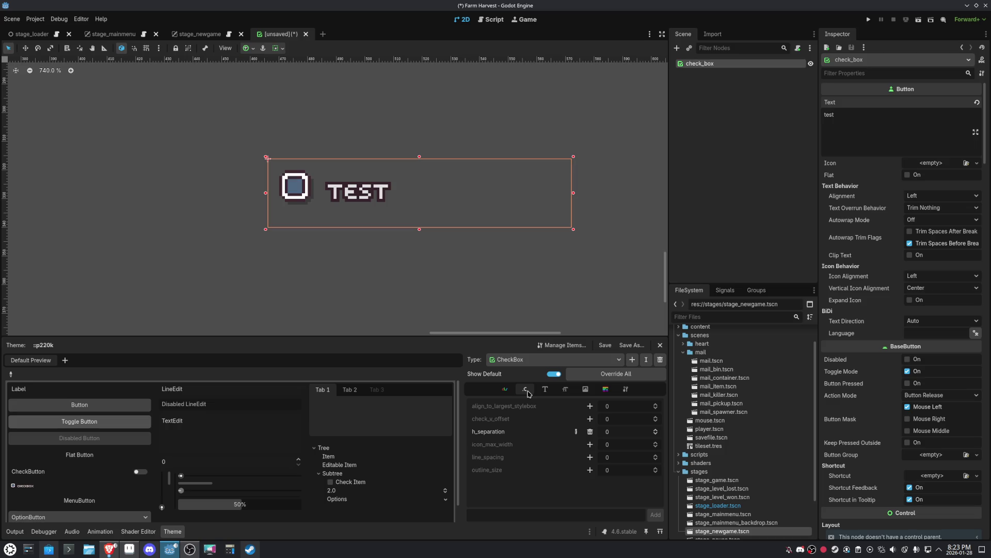
left_click(590, 419)
left_click(655, 417)
left_click(655, 417)
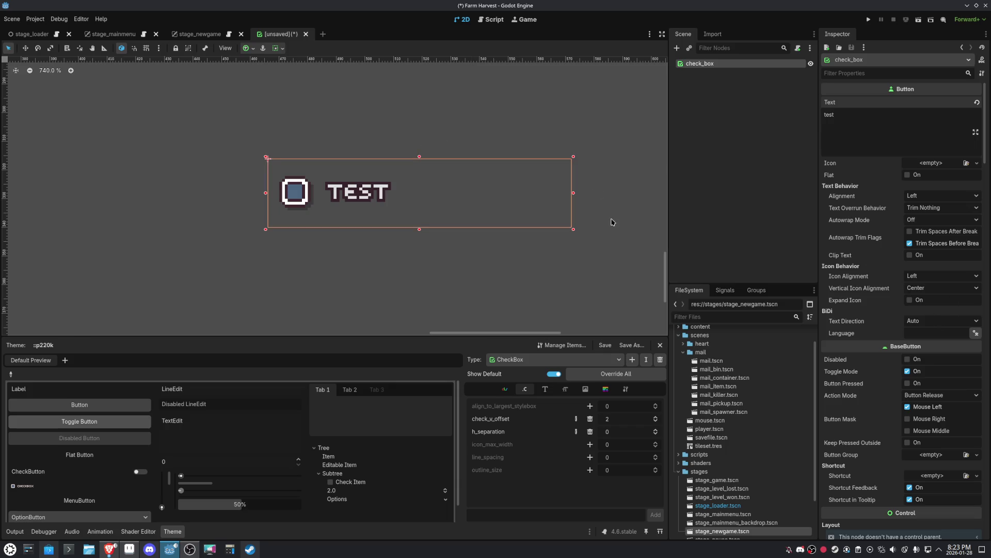
Narrow the check_box, erase its 'test' label, and override icon_max_width
mouse_move(573, 230)
left_mouse_down()
mouse_move(222, 150)
mouse_move(384, 154)
left_mouse_up()
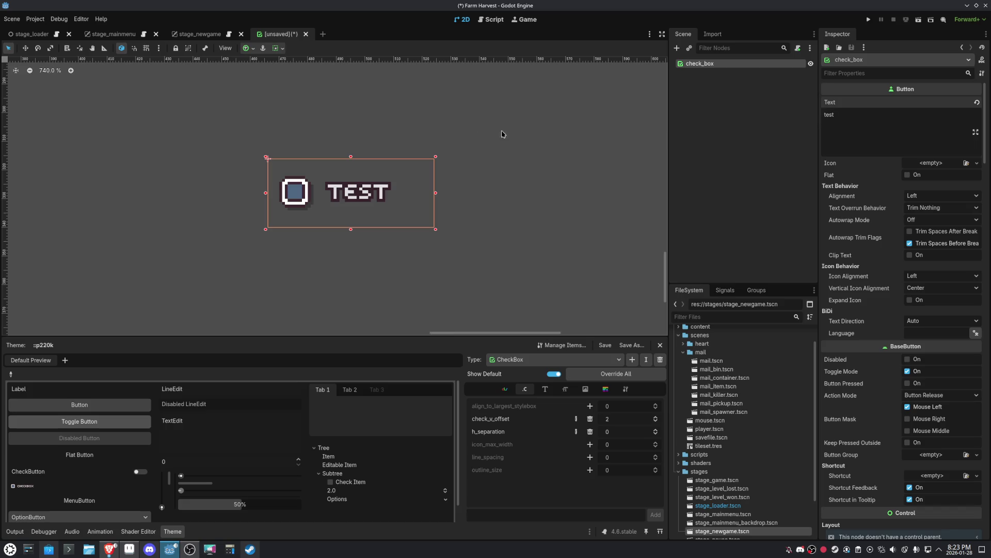
key("BackSpace")
key("BackSpace")
key("BackSpace")
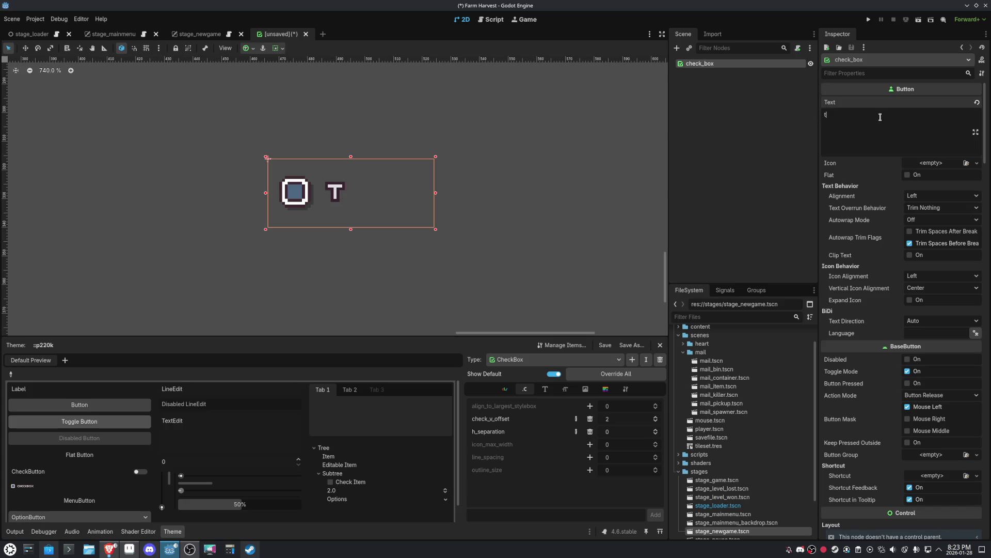
mouse_move(350, 230)
left_mouse_down()
mouse_move(357, 267)
mouse_move(339, 229)
mouse_move(357, 142)
mouse_move(394, 154)
left_mouse_up()
left_click(591, 445)
Override align_to_largest_stylebox and line_spacing constants, adding then removing outline_size
left_click(590, 470)
left_click(590, 406)
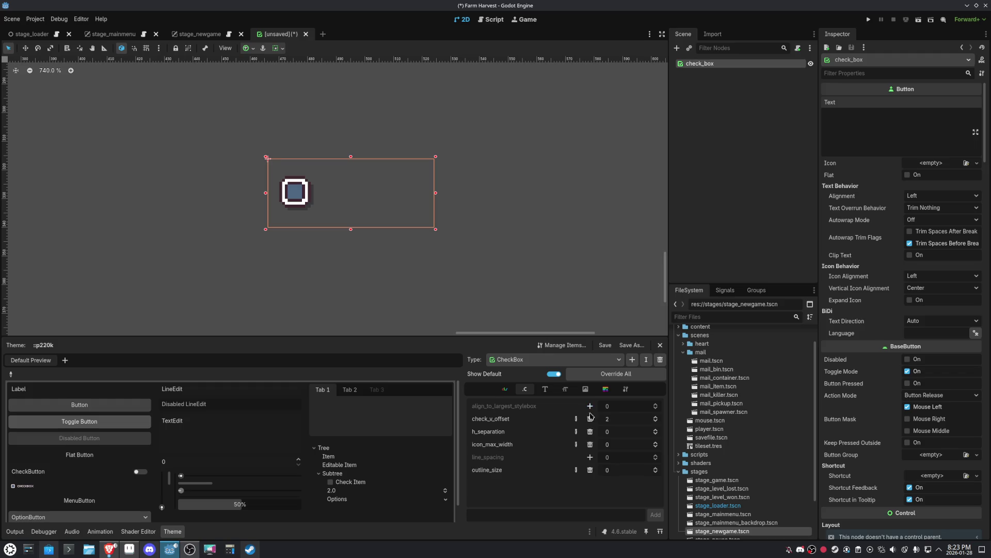
left_click(590, 457)
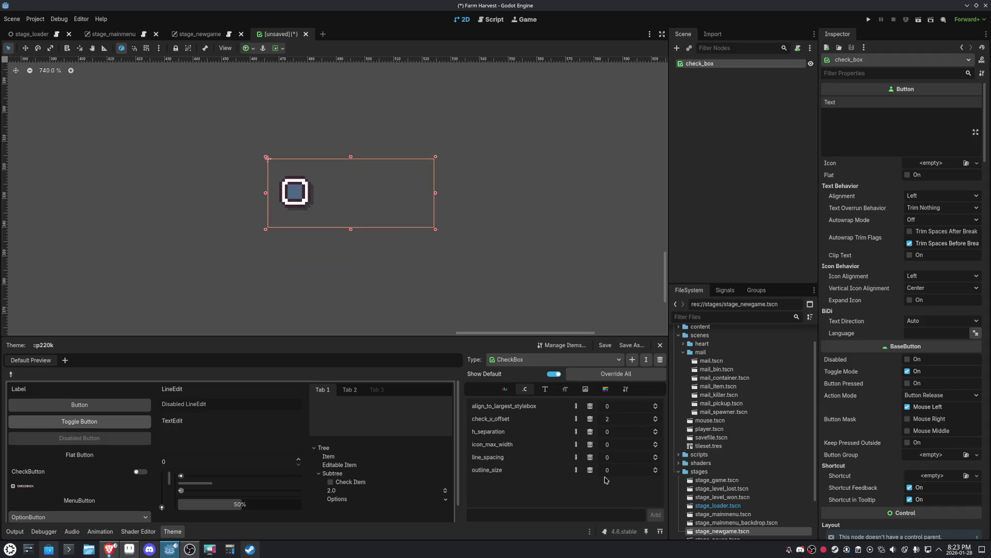
left_click(590, 470)
Add a generic icon override, then remove it again leaving the icon unset
left_click(505, 388)
scroll(518, 438, "down", 3)
scroll(518, 438, "up", 3)
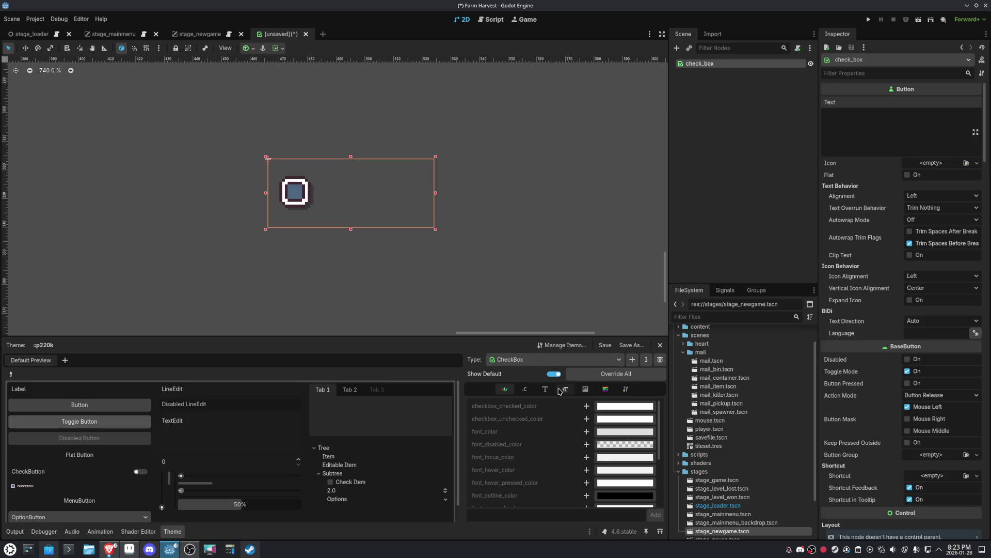
left_click(585, 390)
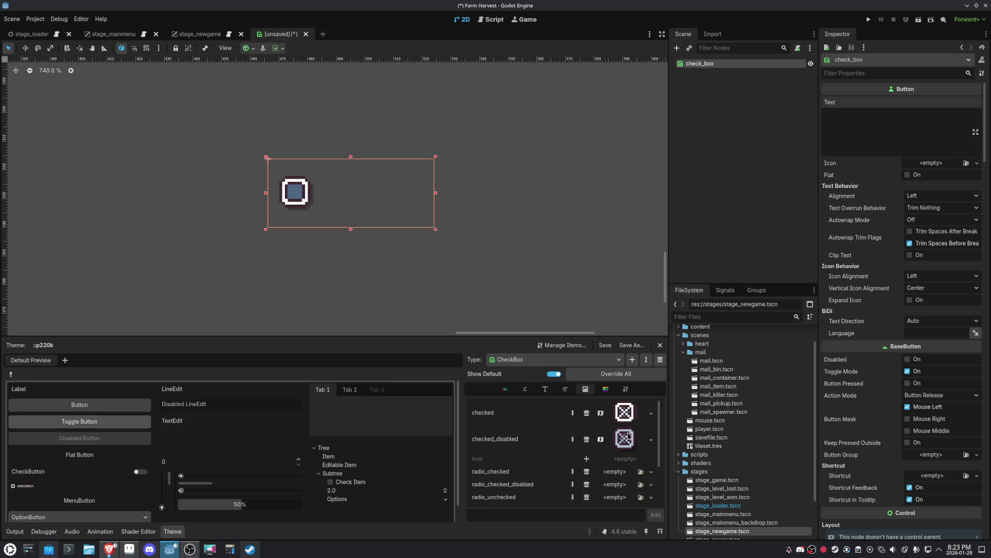
left_click(587, 461)
left_click(652, 465)
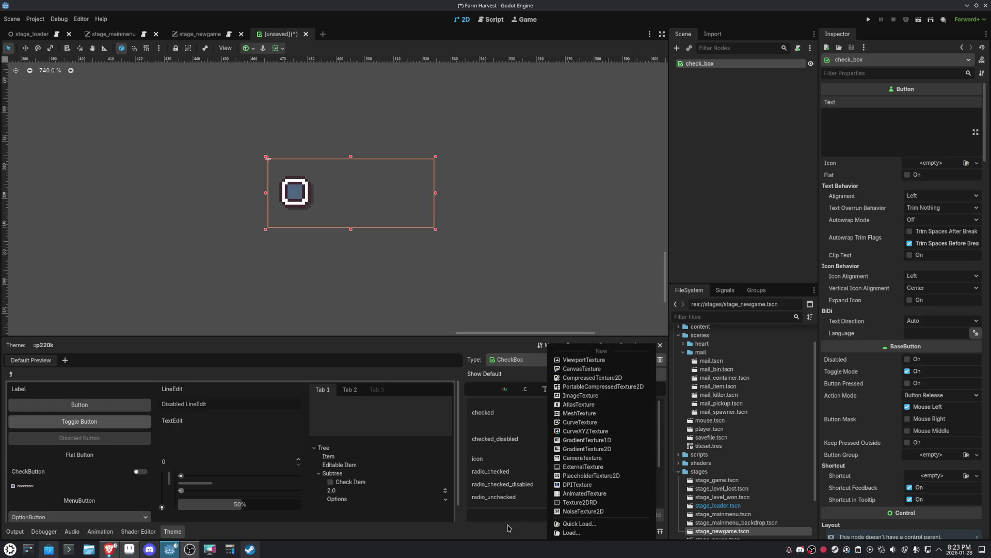
key("Escape")
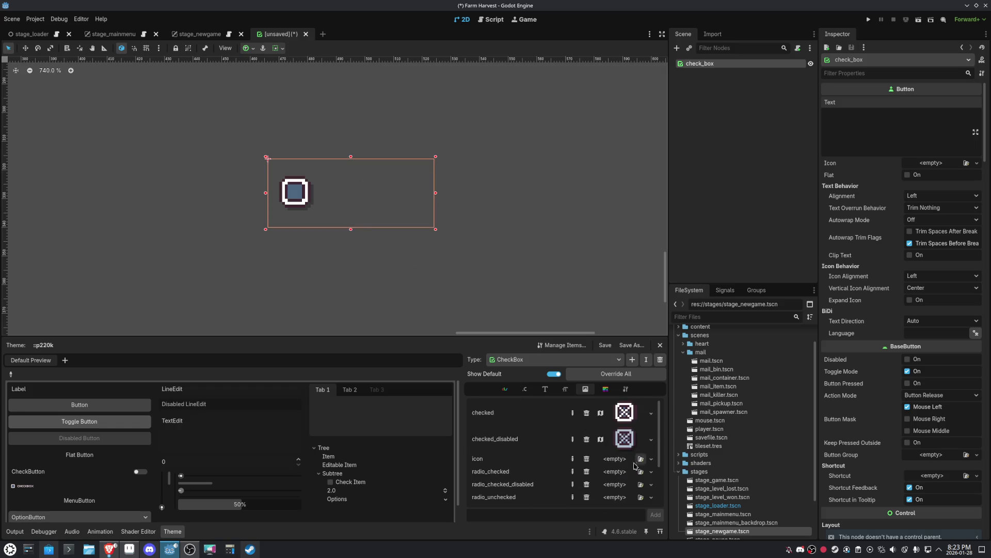
left_click(586, 458)
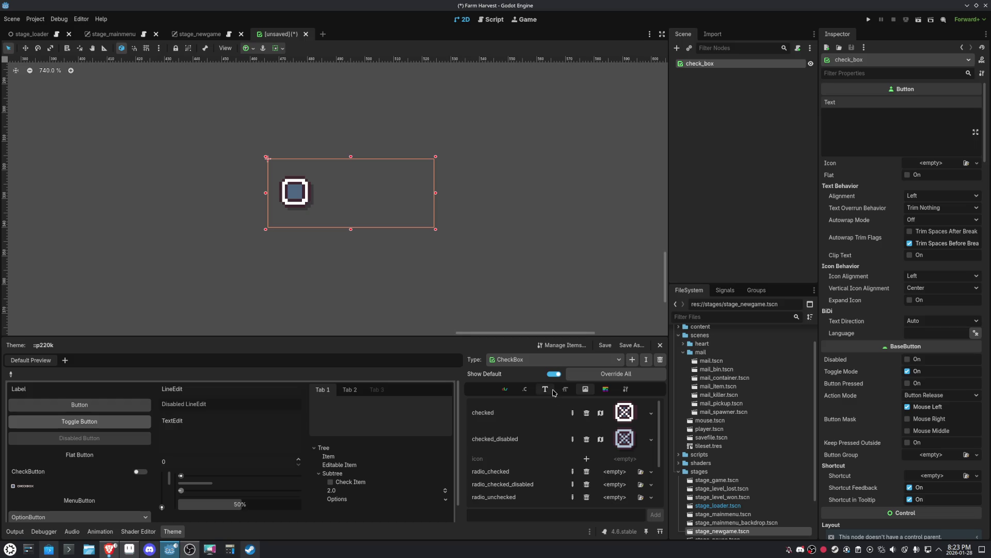
left_click(607, 391)
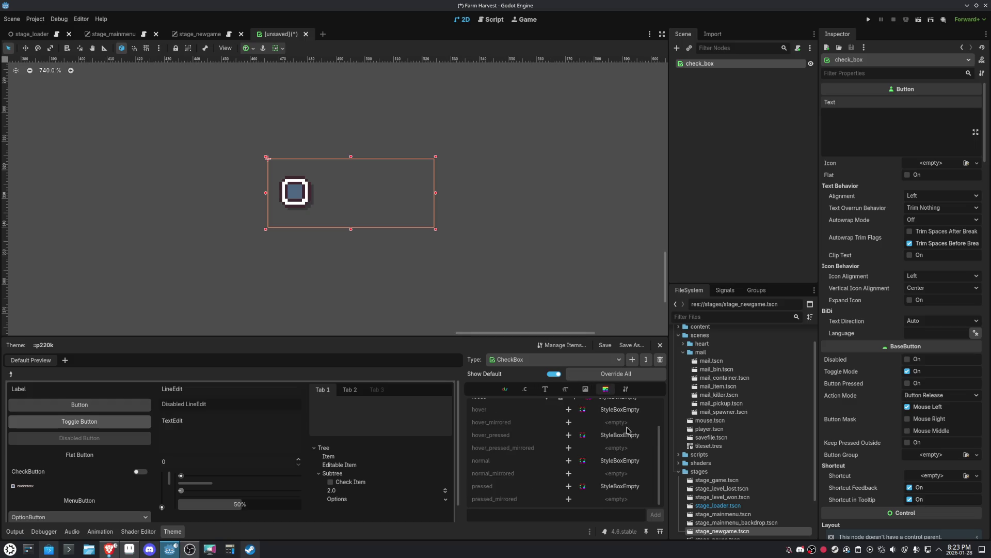
Add empty overrides for the pressed, normal, hover_pressed and disabled _mirrored styles, and move the check_box about 50 px lower
left_click(570, 499)
left_click(569, 472)
left_click(569, 448)
scroll(582, 443, "up", 2)
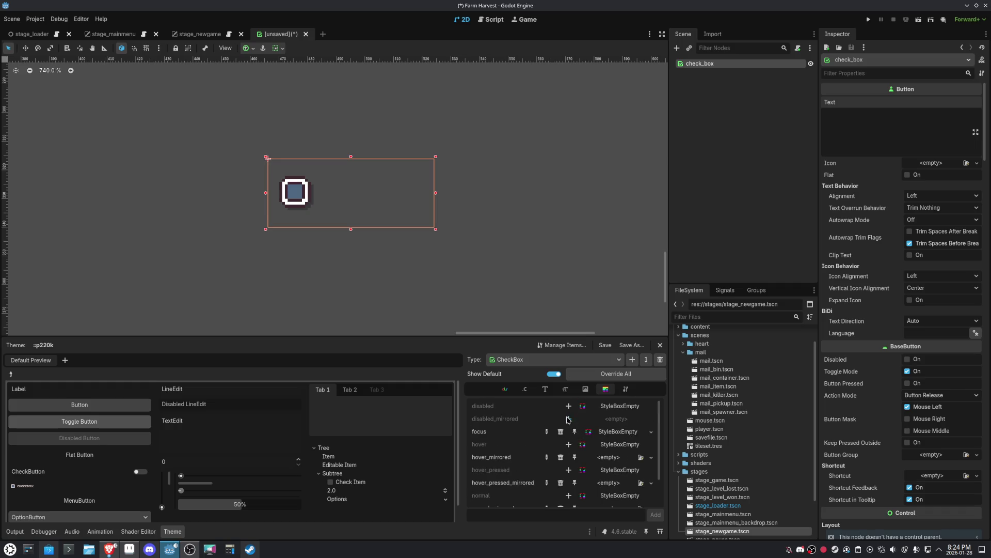
left_click(568, 419)
mouse_move(350, 239)
left_mouse_down()
mouse_move(353, 219)
mouse_move(358, 263)
mouse_move(365, 196)
mouse_move(394, 182)
left_mouse_up()
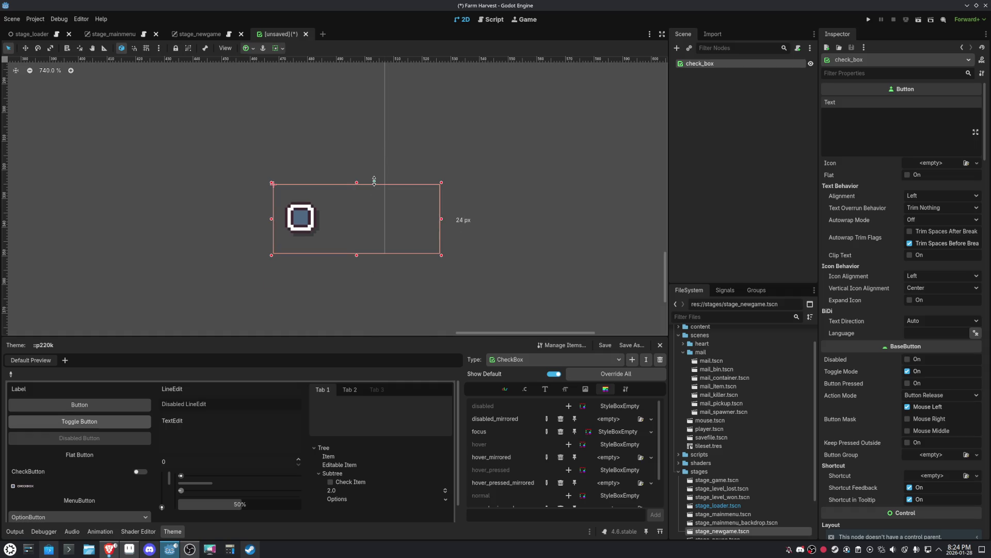
Remove the hover_pressed, hover, disabled, normal and pressed _mirrored overrides again
left_click(561, 483)
left_click(561, 457)
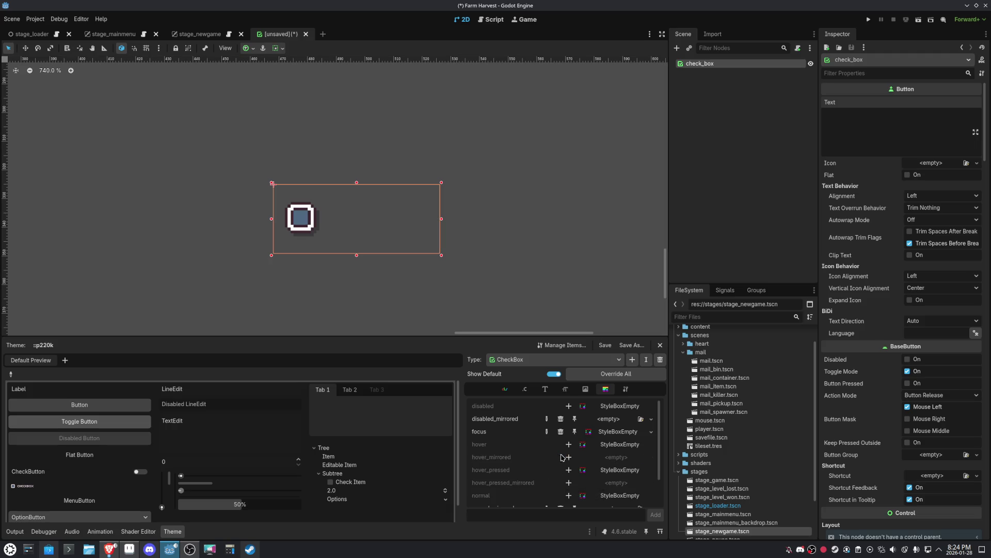
left_click(561, 418)
scroll(621, 465, "down", 2)
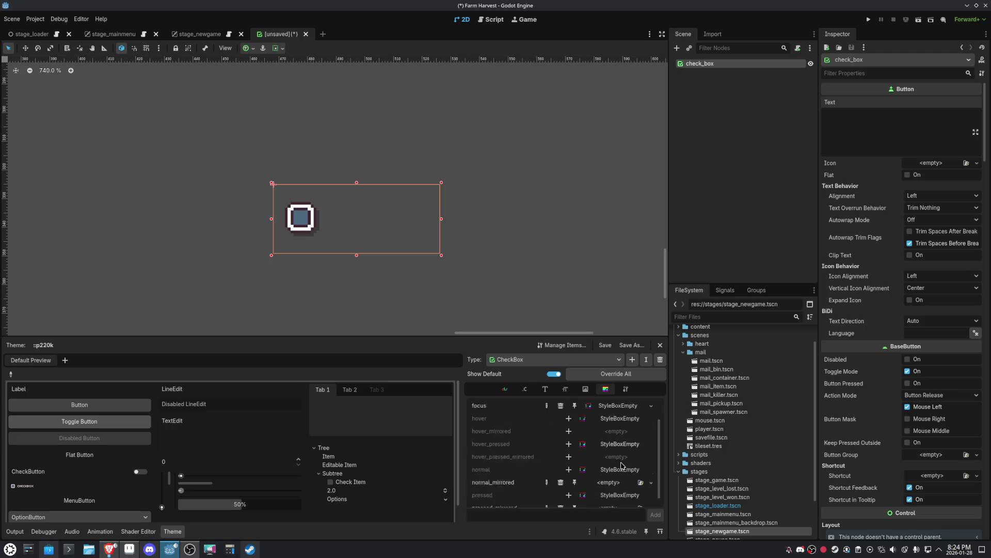
scroll(621, 465, "down", 1)
left_click(561, 474)
left_click(560, 499)
scroll(625, 460, "up", 3)
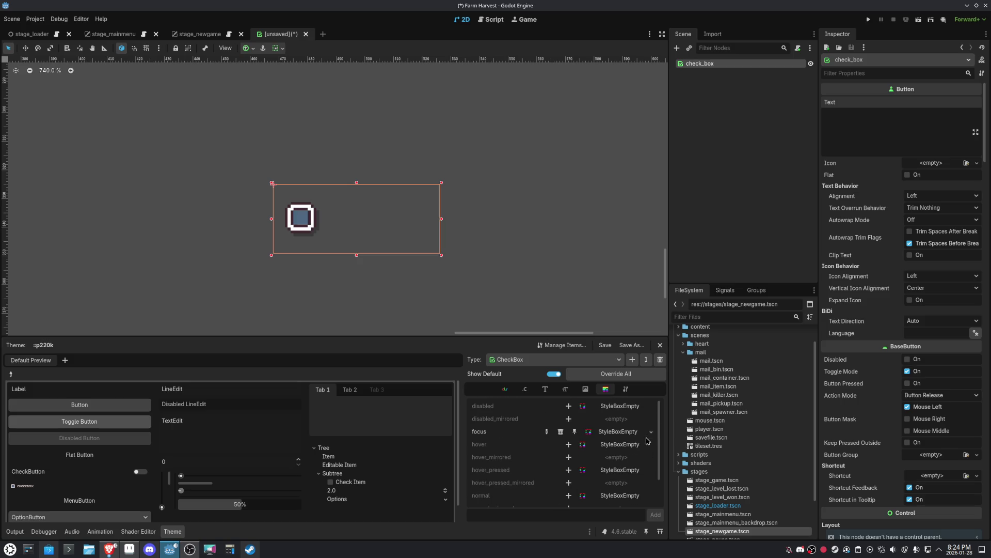
Add empty overrides for the disabled, hover, hover_pressed, normal and pressed styles
left_click(569, 406)
left_click(569, 444)
left_click(569, 469)
scroll(569, 470, "down", 1)
left_click(569, 460)
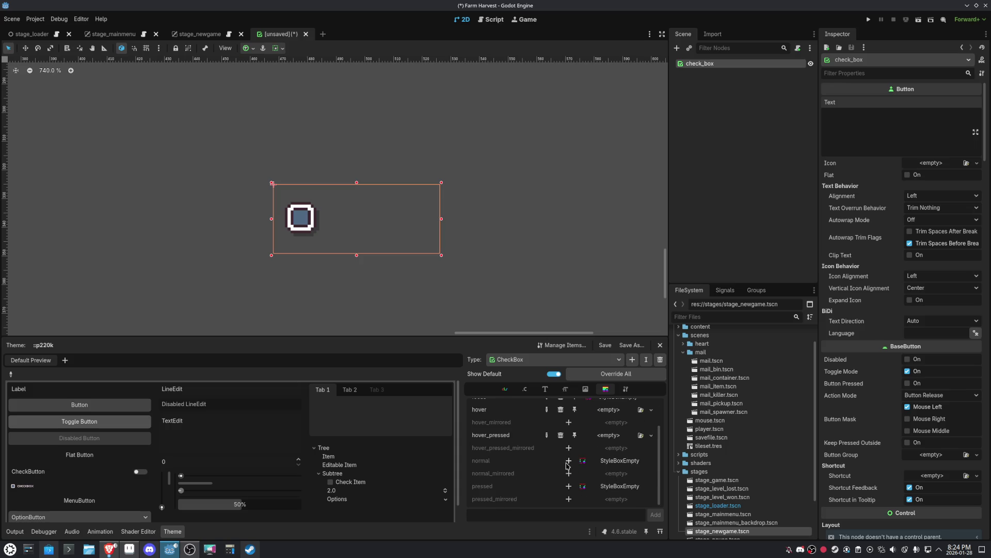
left_click(570, 488)
left_click_drag(357, 253, 357, 253)
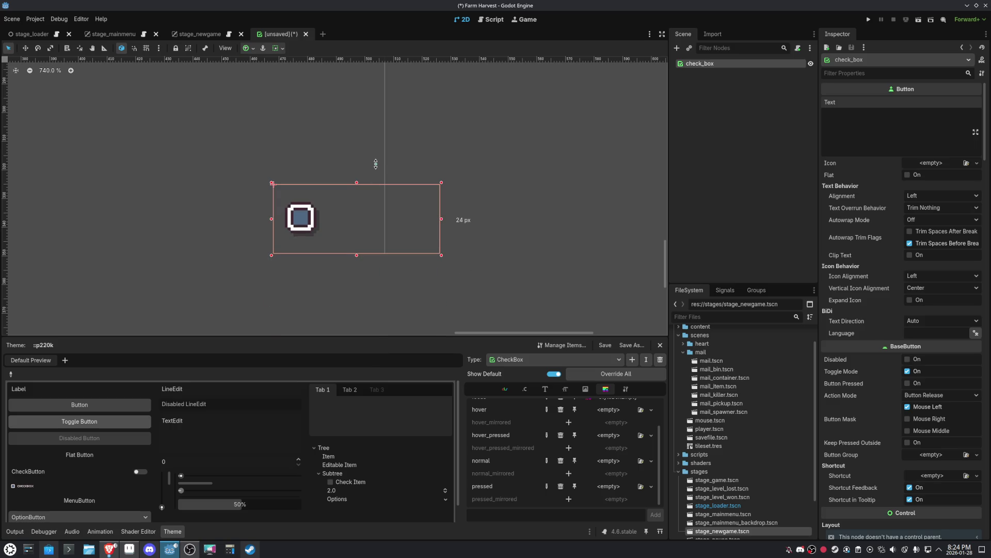
Show the theme's icon entries again, then bring the ui.aseprite sheet to the front
scroll(602, 438, "up", 2)
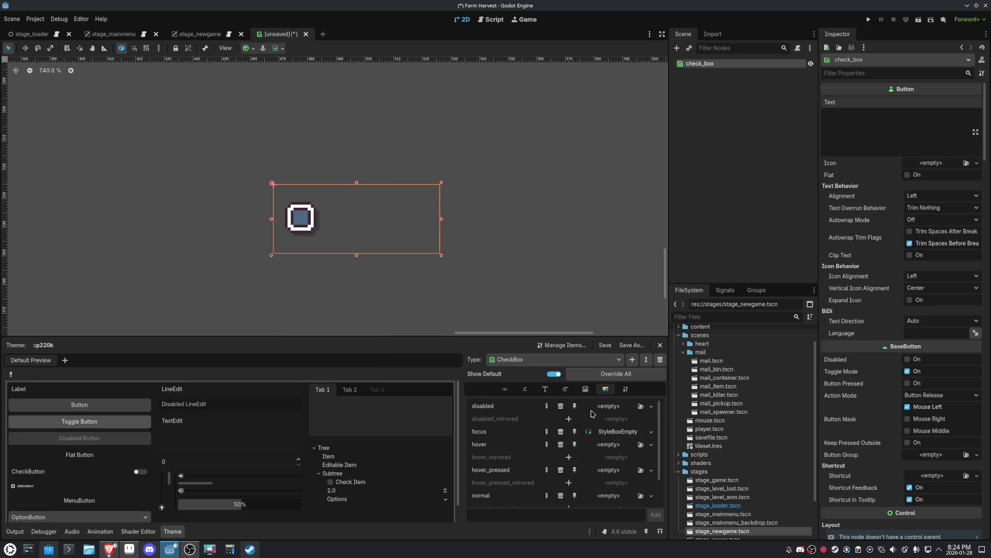
left_click(584, 389)
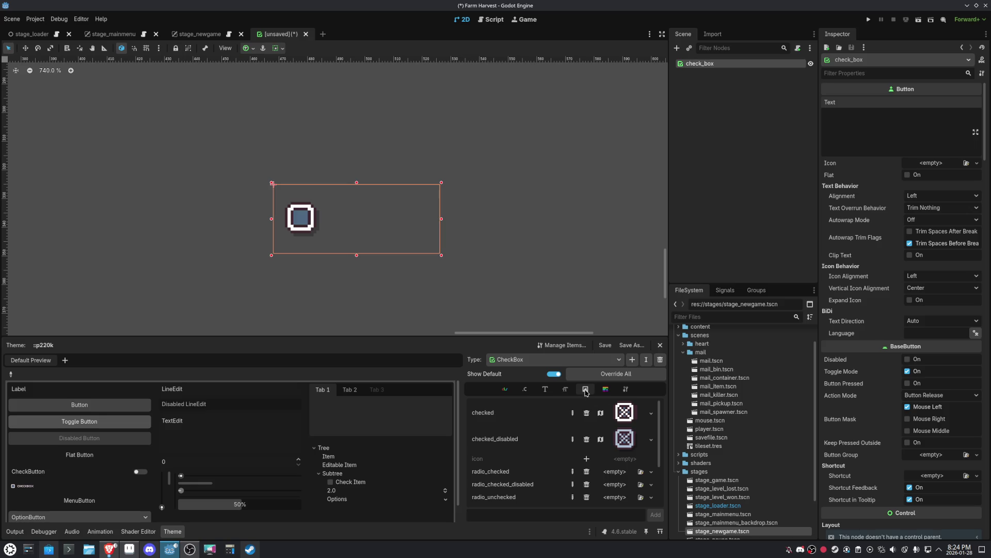
scroll(628, 425, "down", 3)
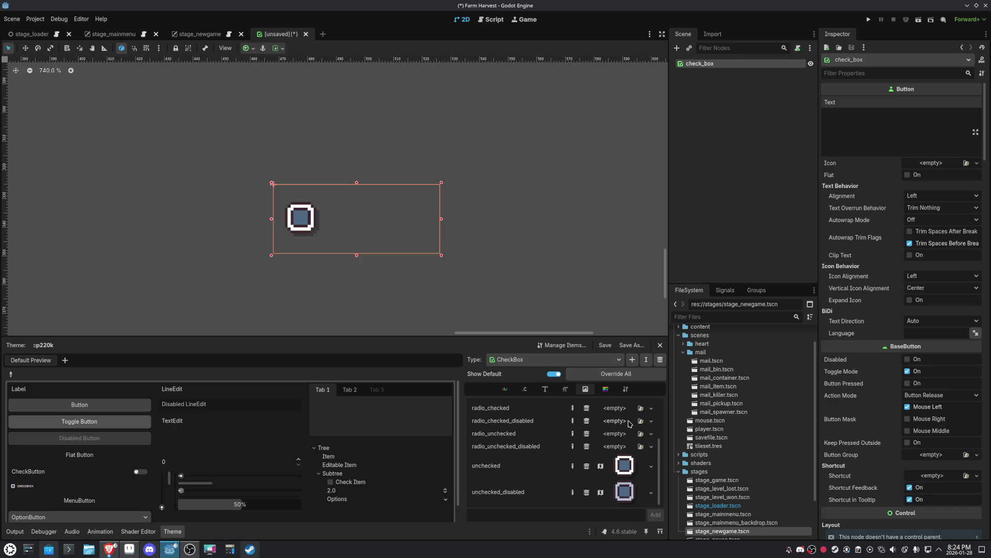
scroll(629, 424, "up", 3)
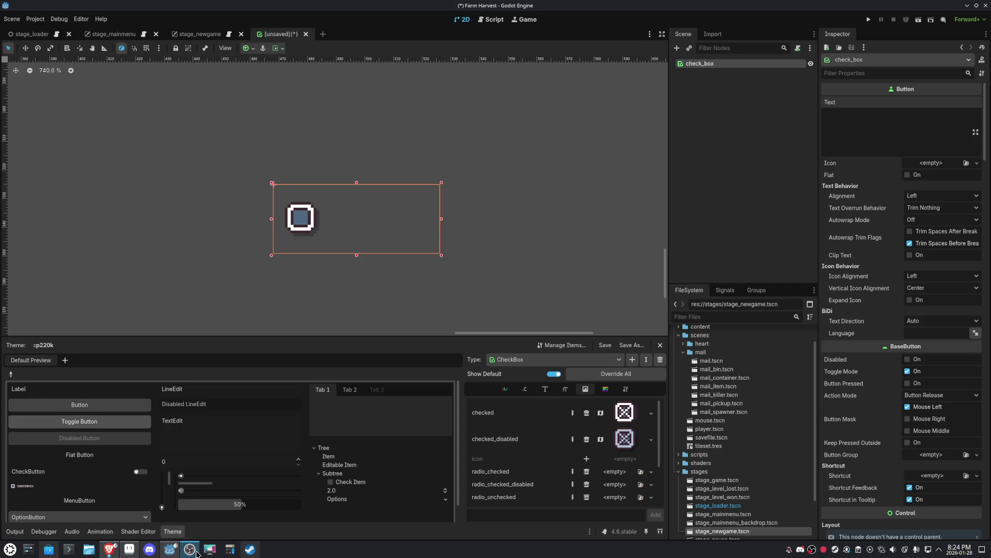
left_click(129, 549)
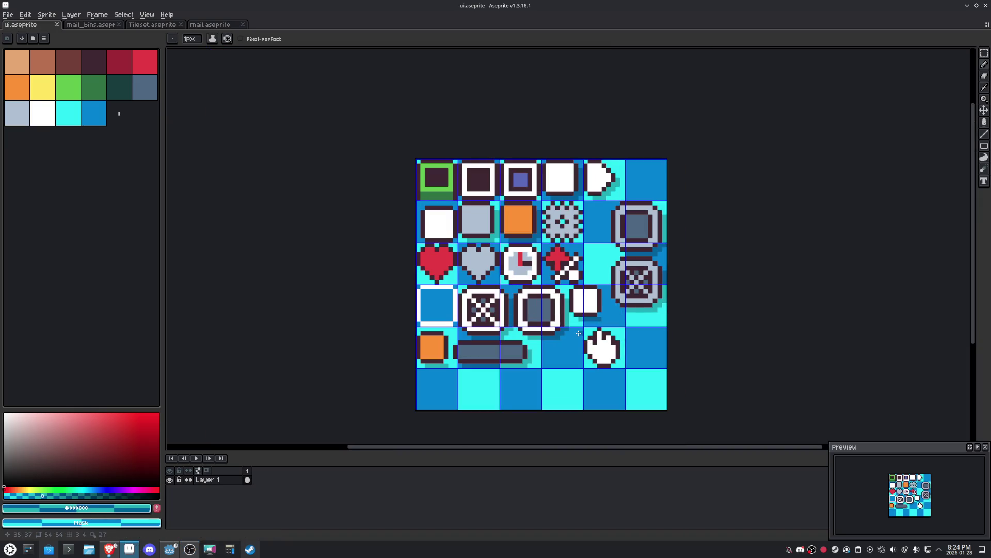
Resize the ui canvas to 63×63 (54+9 each way), anchored top-left
left_click(46, 15)
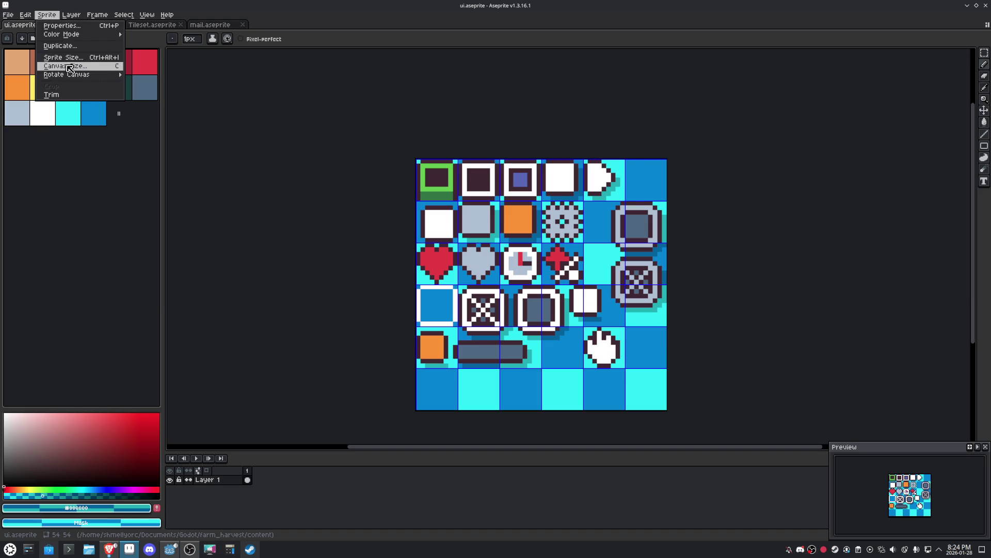
left_click(68, 69)
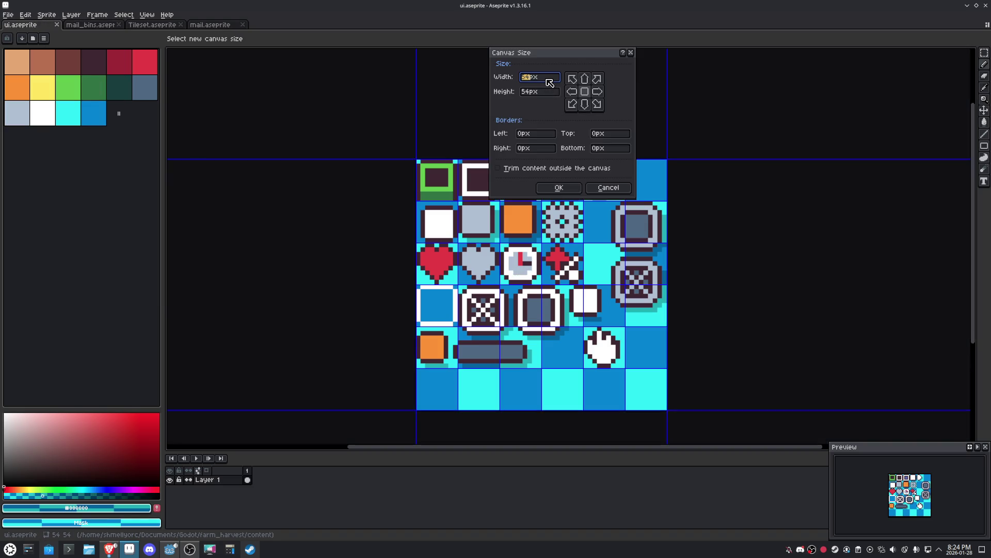
type("9")
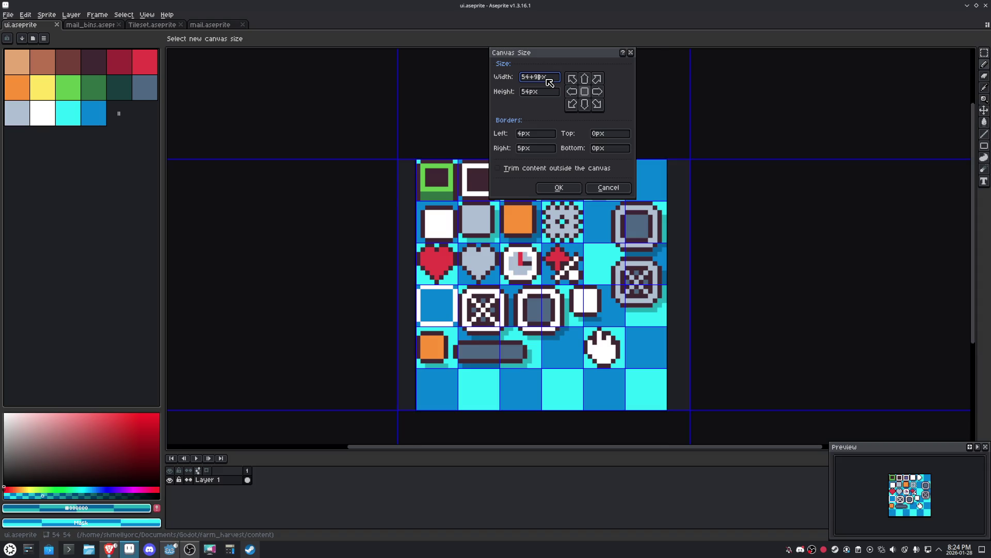
left_click(548, 95)
type("9")
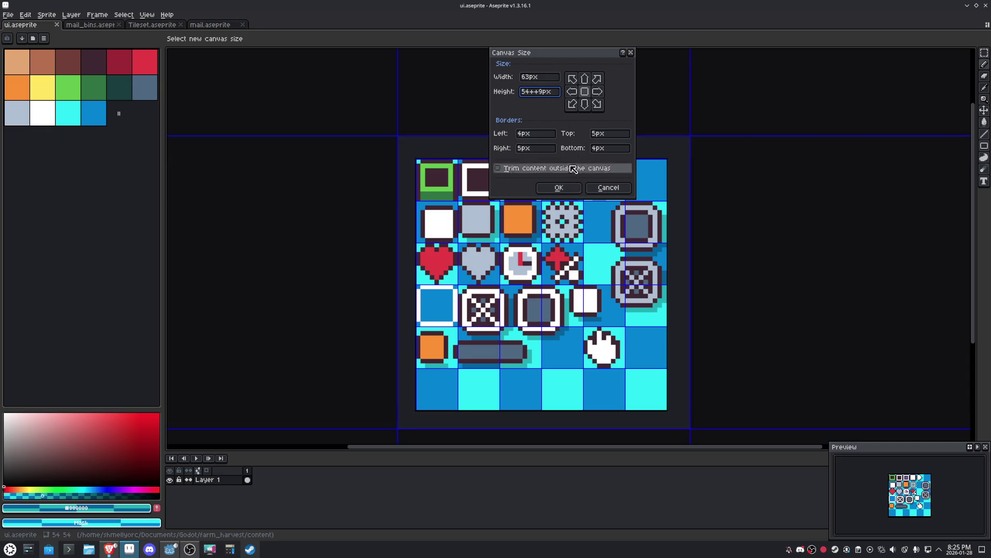
left_click(571, 78)
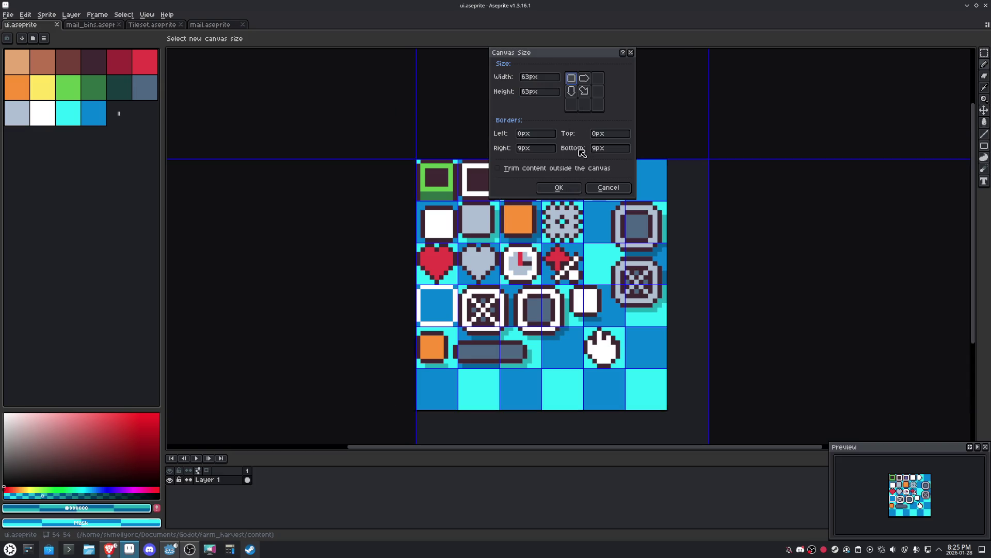
left_click(560, 189)
scroll(642, 259, "up", 1)
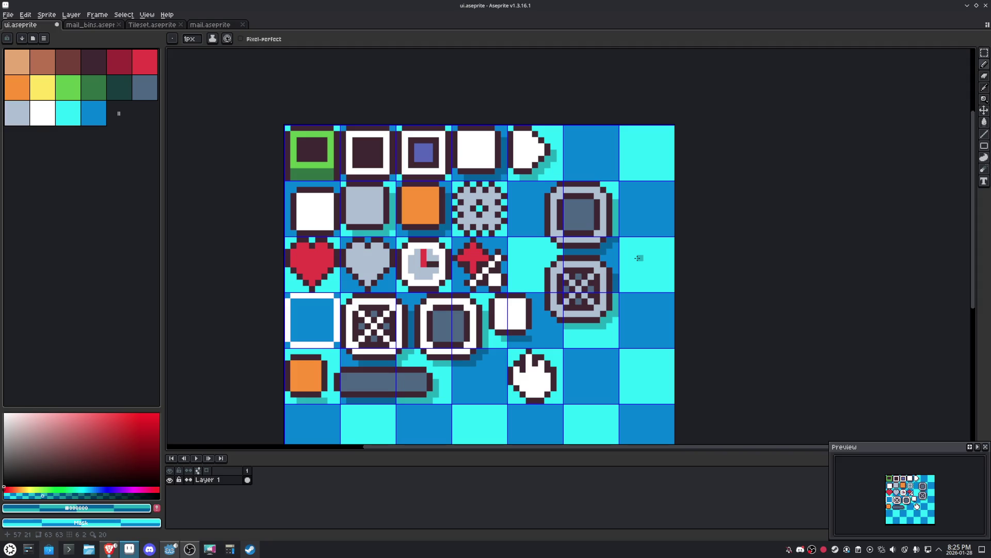
Copy the top-right round slate button into the bottom-left cell of the new row
key("m")
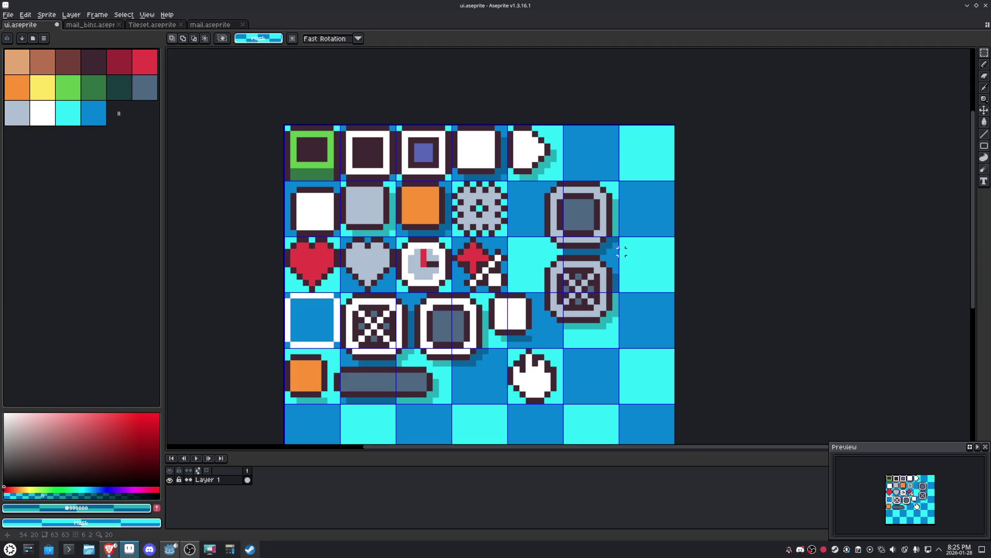
left_click_drag(616, 250, 543, 179)
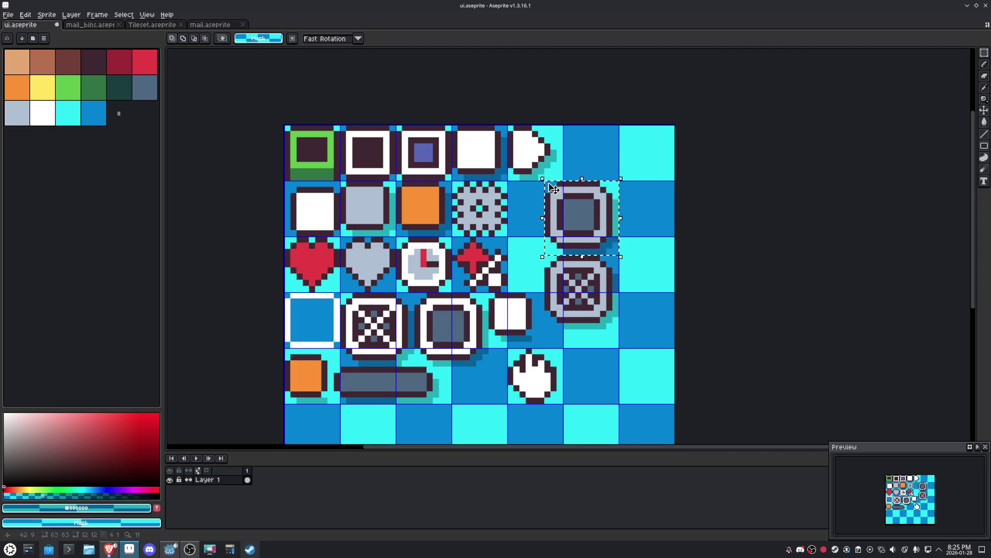
scroll(569, 201, "down", 1)
mouse_move(569, 202)
left_mouse_down()
mouse_move(421, 332)
mouse_move(417, 349)
mouse_move(410, 343)
mouse_move(499, 357)
mouse_move(496, 350)
left_mouse_up()
scroll(410, 344, "up", 1)
key("Return")
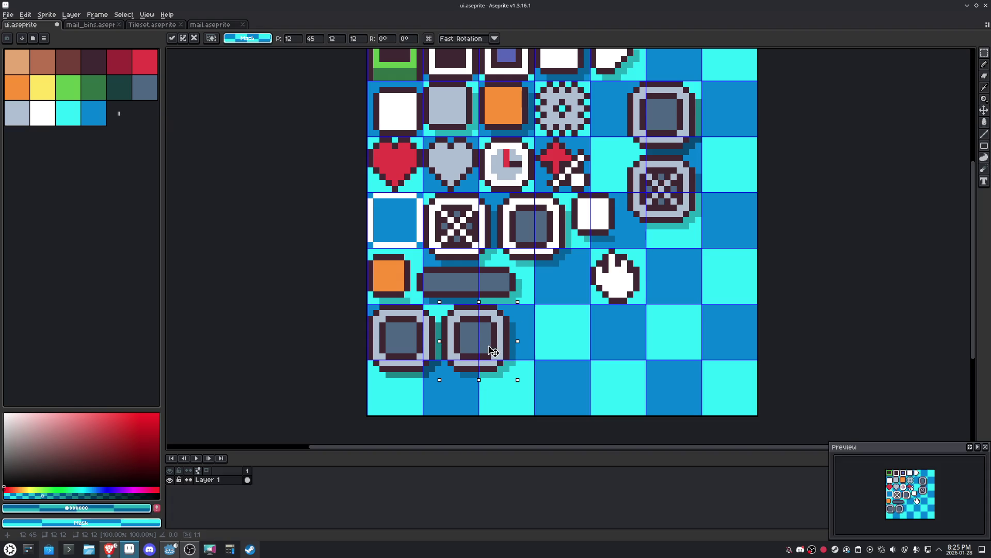
left_click(420, 387)
scroll(420, 387, "up", 3)
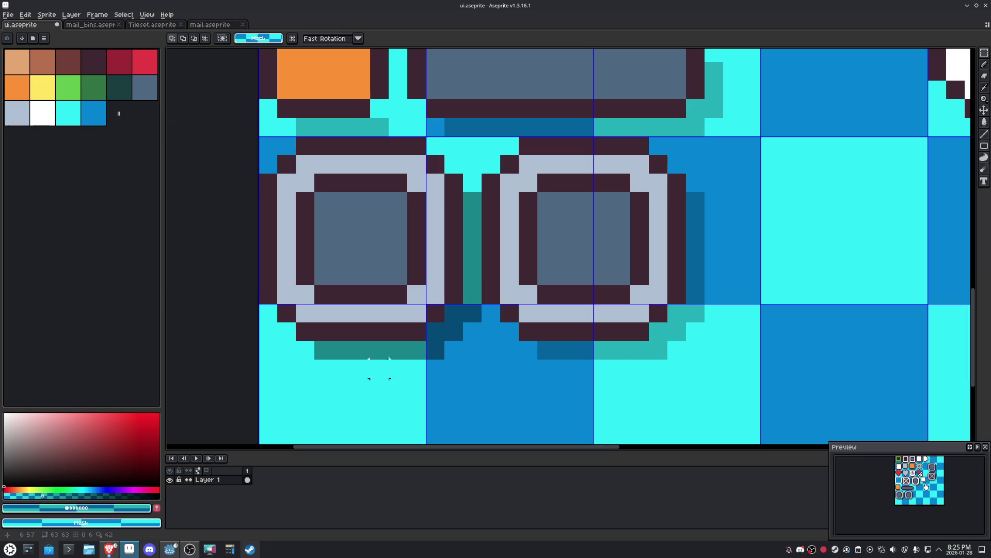
Clear stray shadow pixels and draw a teal shadow strip under the left copy
key("h")
key("g")
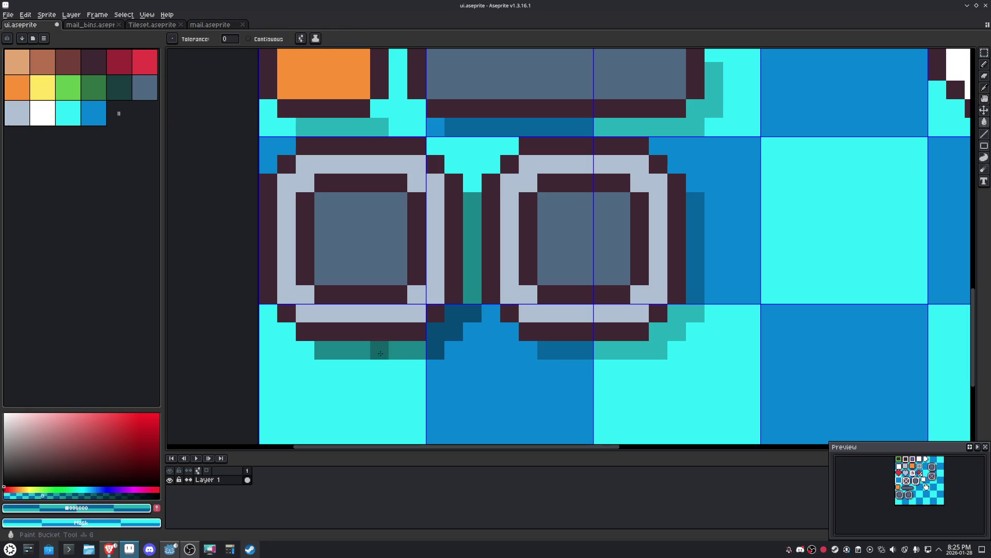
left_click(380, 351)
left_click(327, 355)
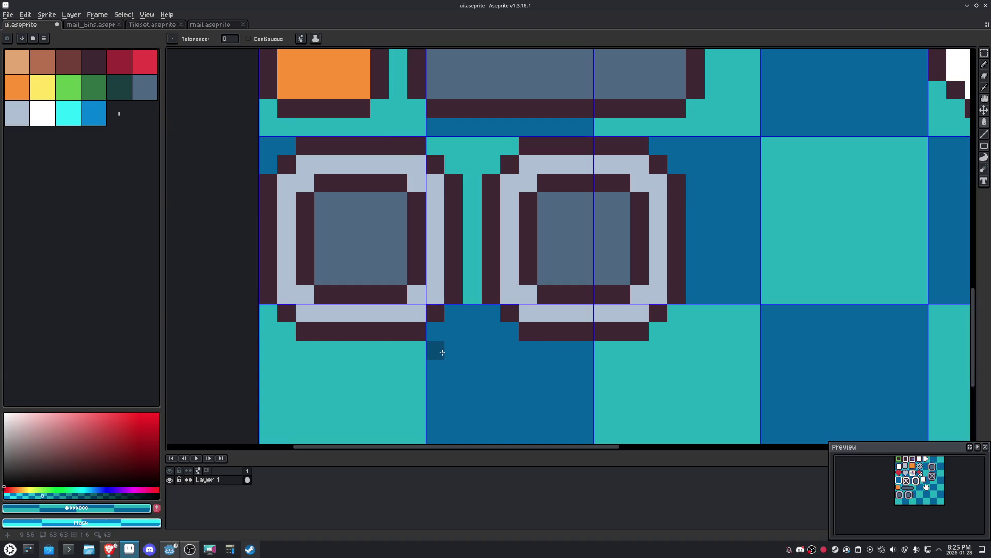
key("ctrl+z")
key("b")
mouse_move(324, 350)
left_mouse_down()
mouse_move(436, 350)
mouse_move(456, 316)
mouse_move(471, 316)
mouse_move(468, 203)
left_mouse_up()
left_click(464, 203)
key("ctrl+z")
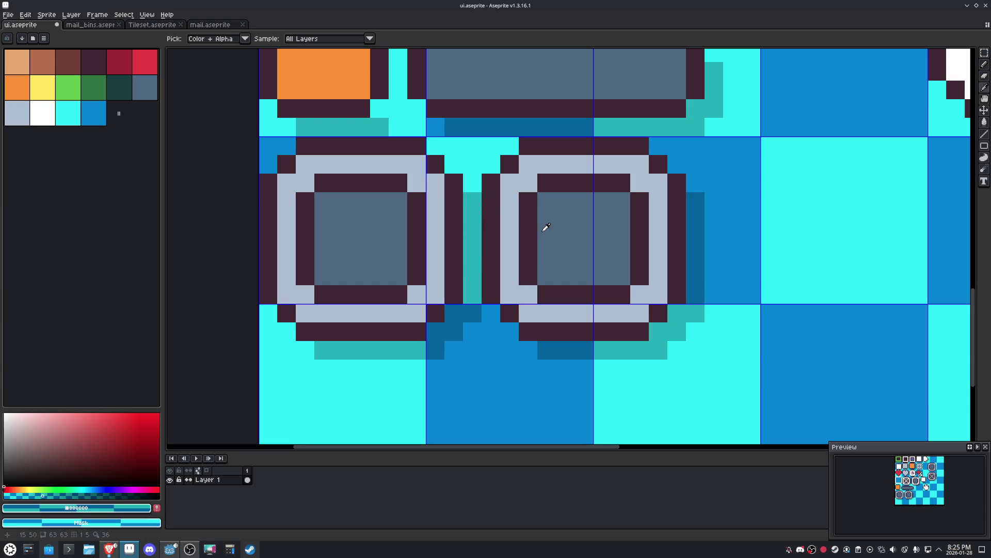
Give the right copy a dark ring around a light centre pixel
left_click(533, 230, "alt")
left_click(557, 218)
mouse_move(557, 218)
left_mouse_down()
mouse_move(603, 219)
mouse_move(602, 255)
mouse_move(566, 256)
mouse_move(566, 236)
left_mouse_up()
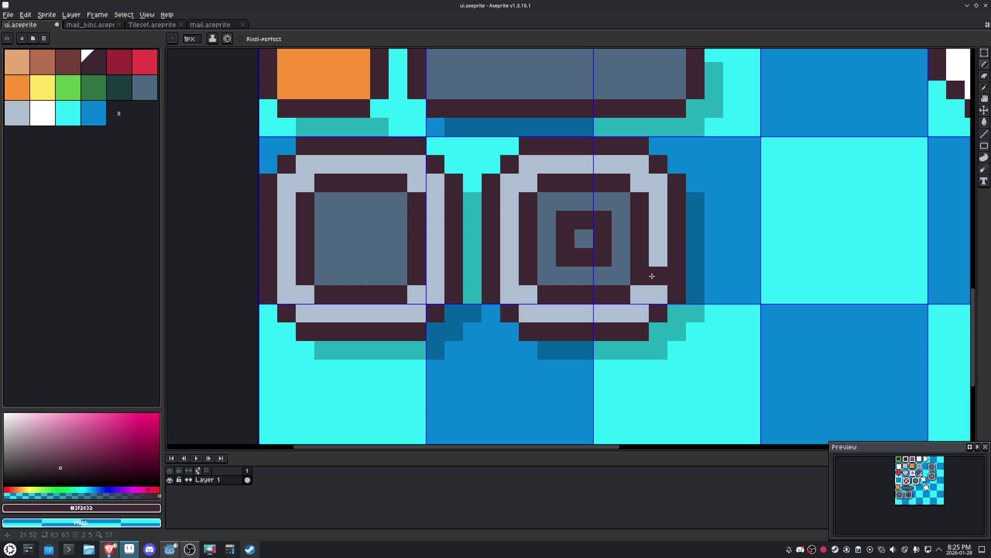
left_click(659, 206, "alt")
left_click(584, 238)
Duplicate the two new buttons further right along the bottom row
scroll(600, 239, "down", 2)
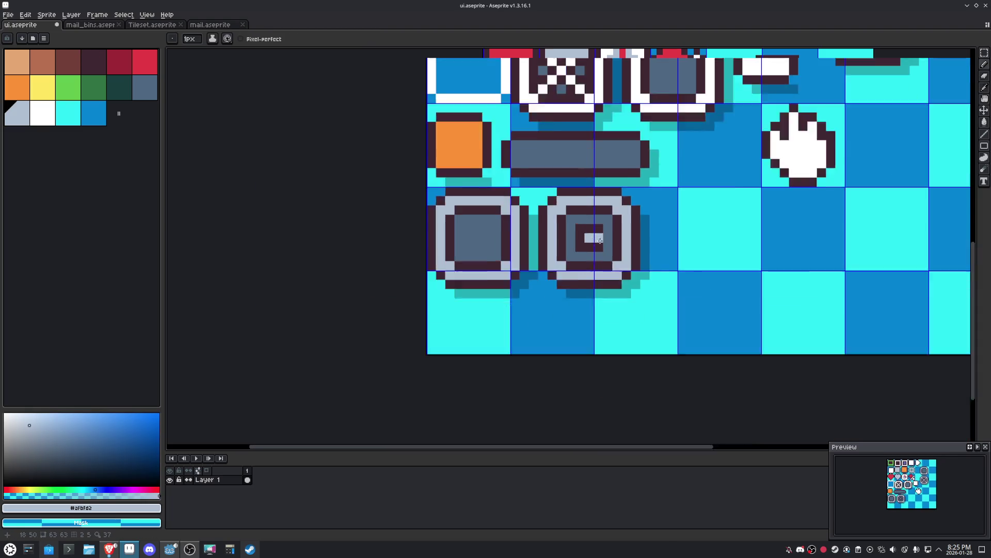
scroll(600, 239, "down", 1)
mouse_move(600, 243)
left_mouse_down()
mouse_move(605, 298)
mouse_move(562, 334)
mouse_move(338, 292)
mouse_move(341, 280)
left_mouse_up()
key("m")
mouse_move(473, 326)
left_mouse_down()
mouse_move(601, 368)
mouse_move(567, 320)
left_mouse_up()
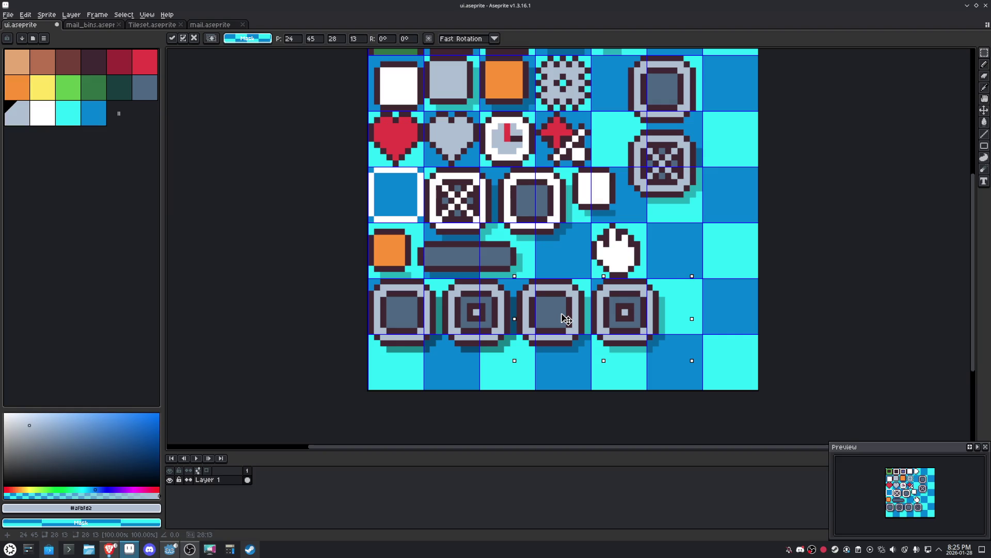
left_click(487, 365)
Limit the paint bucket to contiguous pixels and pick transparent to clear stray shadows
scroll(496, 341, "up", 3)
key("g")
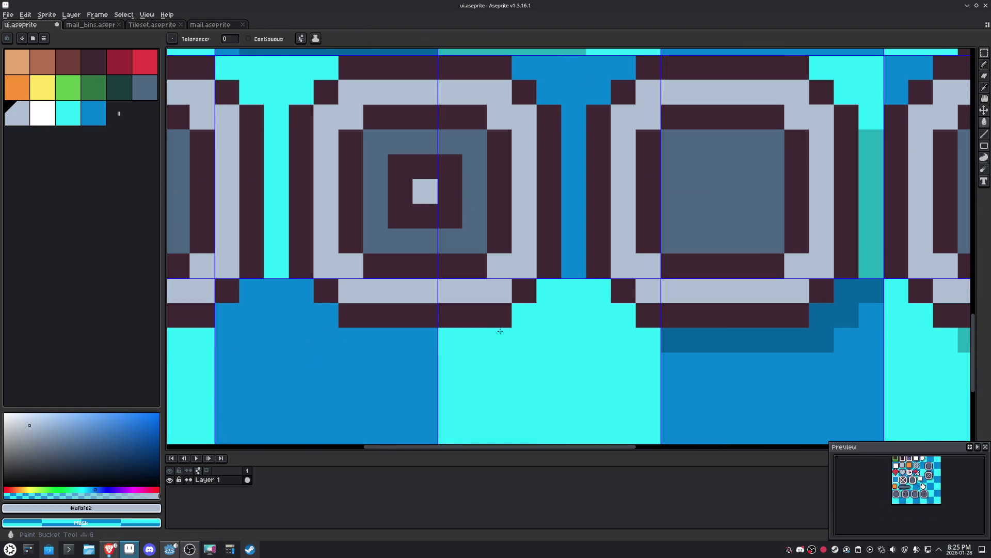
key("ctrl+z")
scroll(498, 334, "down", 1)
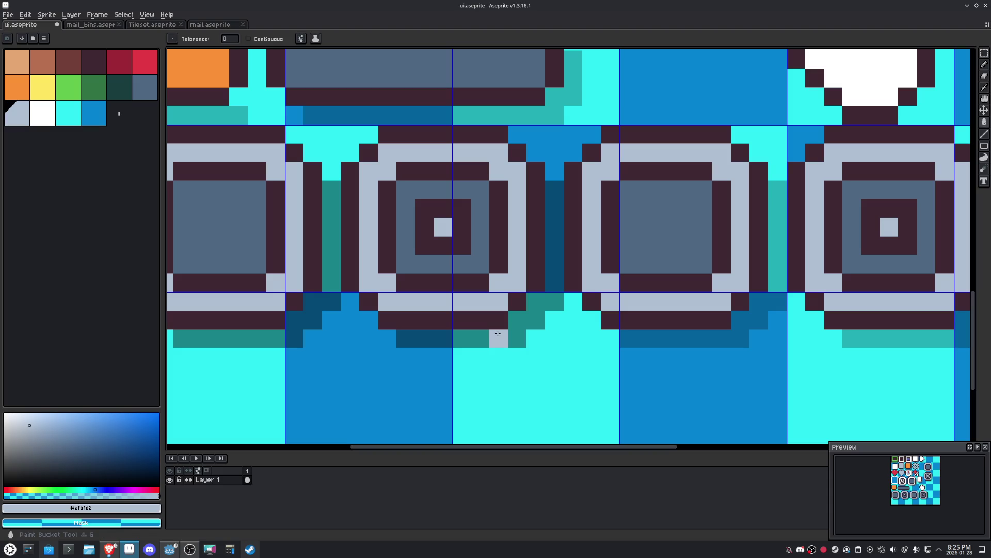
left_click(248, 39)
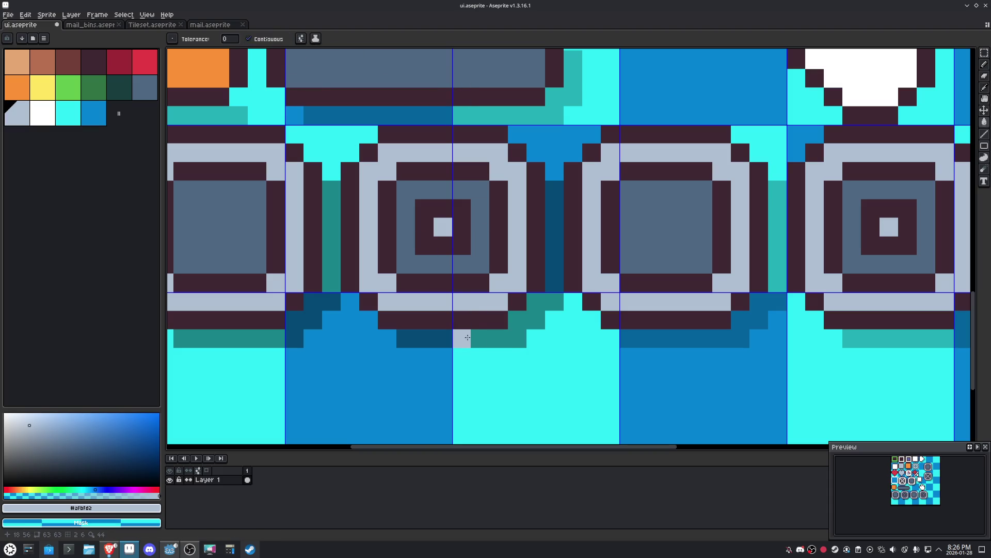
key("ctrl+z")
key("ctrl+y")
left_click(712, 354, "alt")
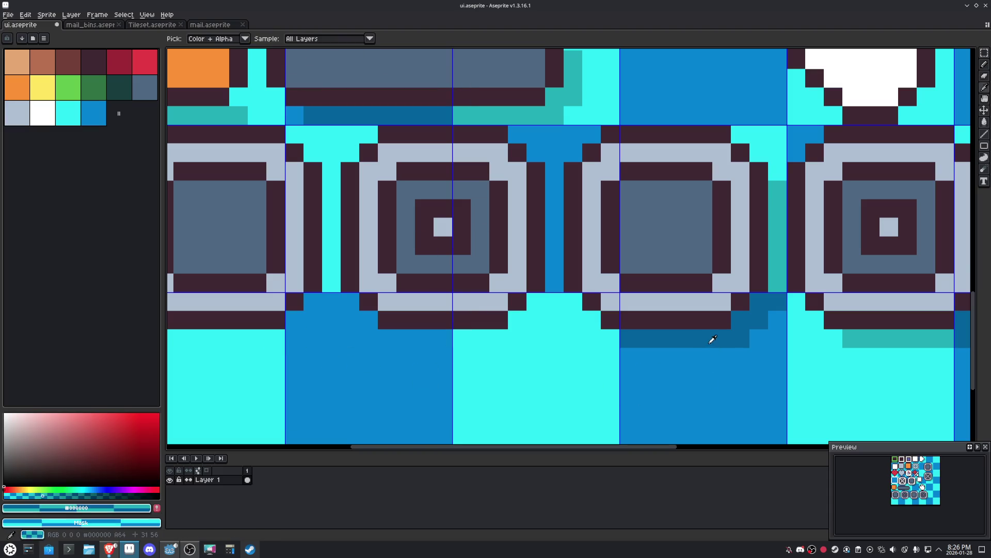
scroll(331, 360, "left", 3)
Redraw teal and dark-blue shadow pixels under the copied buttons, then select the right pair
key("b")
mouse_move(245, 346)
left_mouse_down()
mouse_move(354, 344)
mouse_move(394, 290)
mouse_move(395, 195)
left_mouse_up()
left_click(480, 389)
mouse_move(467, 353)
left_mouse_down()
mouse_move(594, 346)
mouse_move(580, 327)
mouse_move(617, 305)
mouse_move(613, 201)
left_mouse_up()
scroll(613, 201, "down", 3)
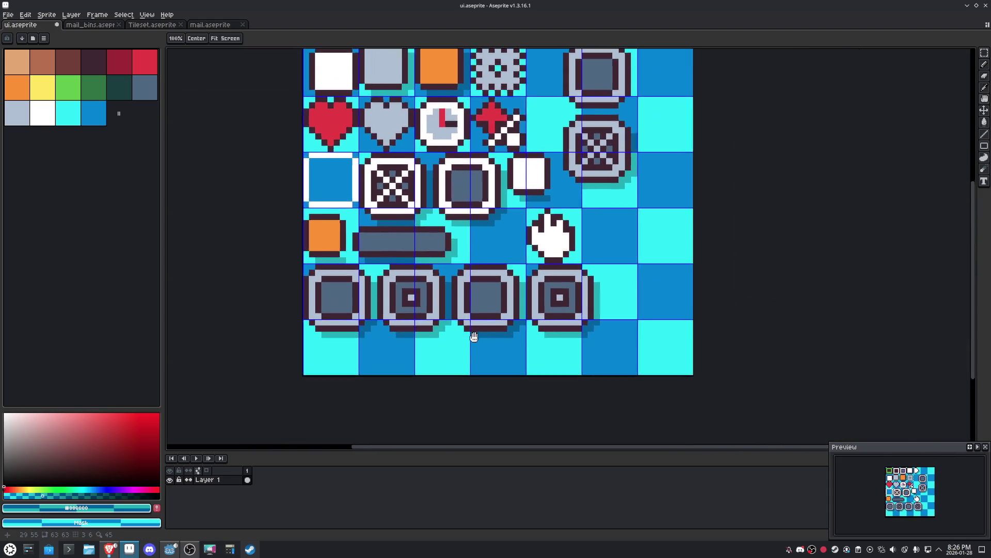
key("m")
scroll(592, 375, "up", 1)
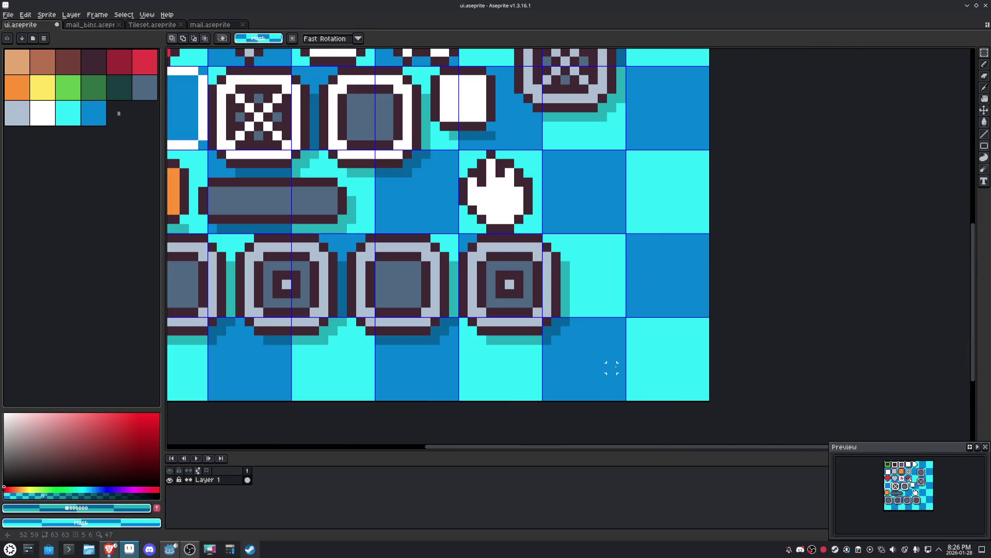
mouse_move(603, 359)
left_mouse_down()
mouse_move(425, 299)
mouse_move(345, 231)
left_mouse_up()
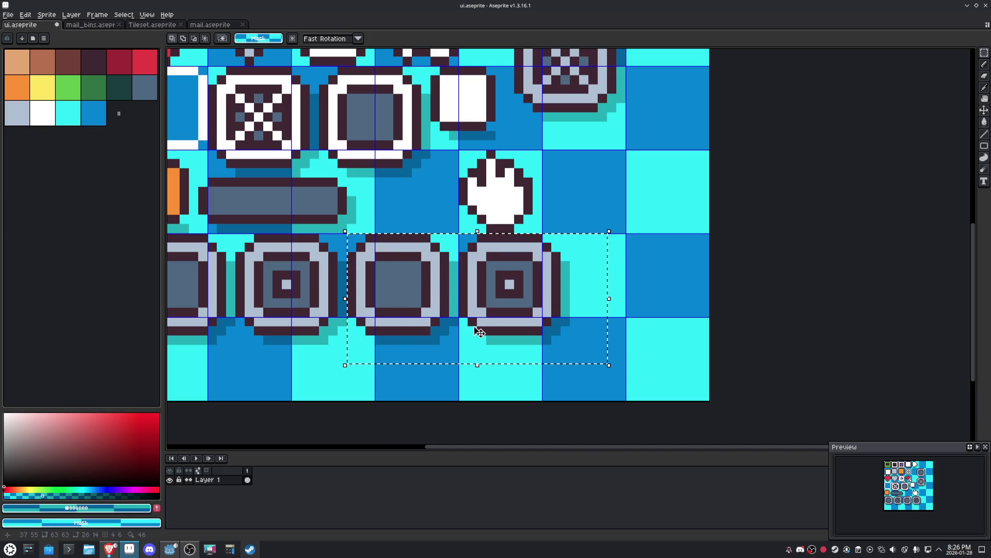
Bucket-fill the rims of the right pair of buttons white
key("x")
key("g")
left_click(410, 246)
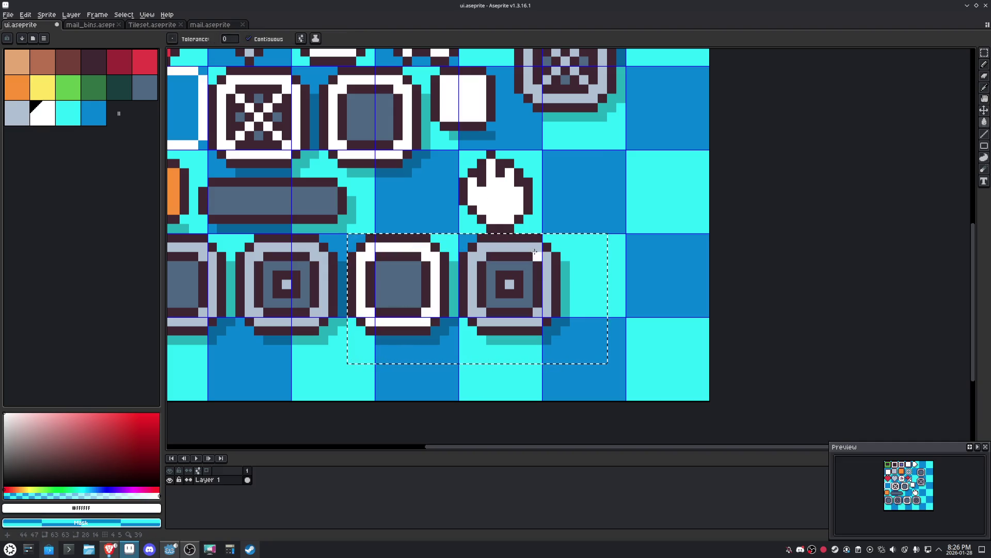
left_click(538, 261)
left_click(510, 284)
key("ctrl+d")
Repaint the last button's centre pixels in white and the dark outline colour
scroll(523, 285, "up", 2)
key("alt")
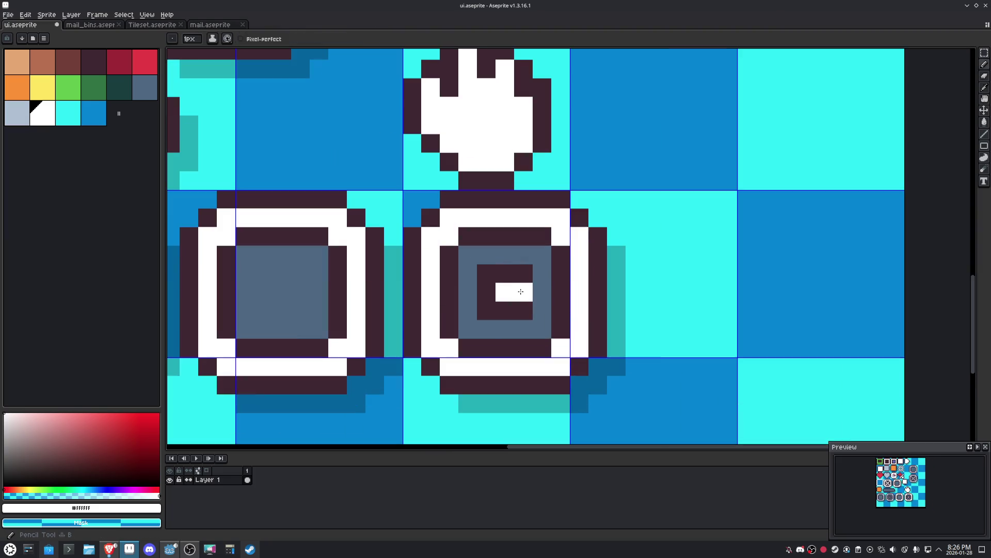
left_click(505, 273)
left_click(486, 292)
left_click(505, 310)
left_click(486, 311, "alt")
left_click(524, 311)
left_click(505, 329)
left_click(468, 293)
left_click(505, 255)
left_click(542, 273)
Darken the slate and lower corner pixels around the last button's centre
left_click(542, 292)
left_click(542, 274)
left_click(524, 254)
left_click(487, 254)
left_click(473, 276)
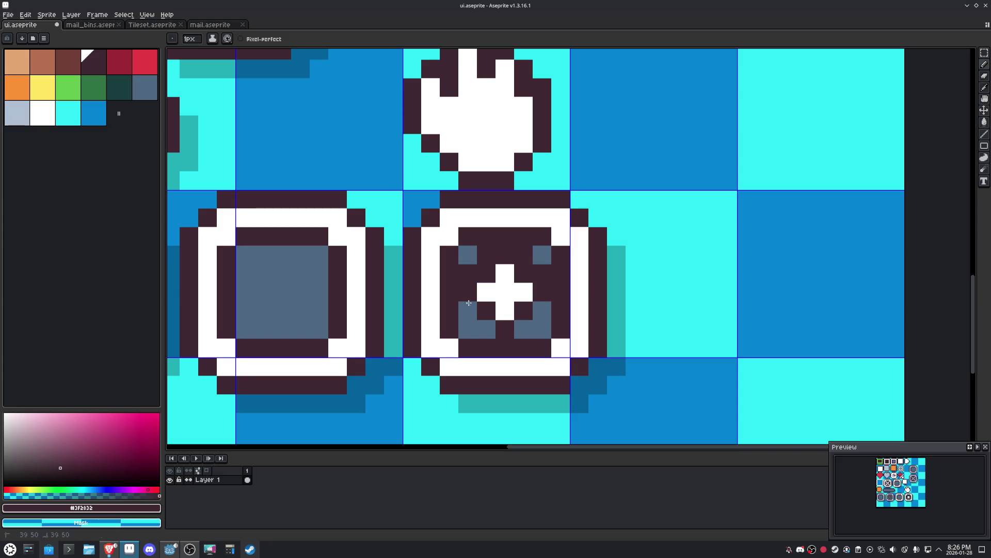
left_click(468, 311)
left_click(487, 330)
left_click(523, 330)
left_click(542, 311)
Whiten four pixels to square off the last button's white centre
left_click(523, 293, "alt")
left_click(524, 311)
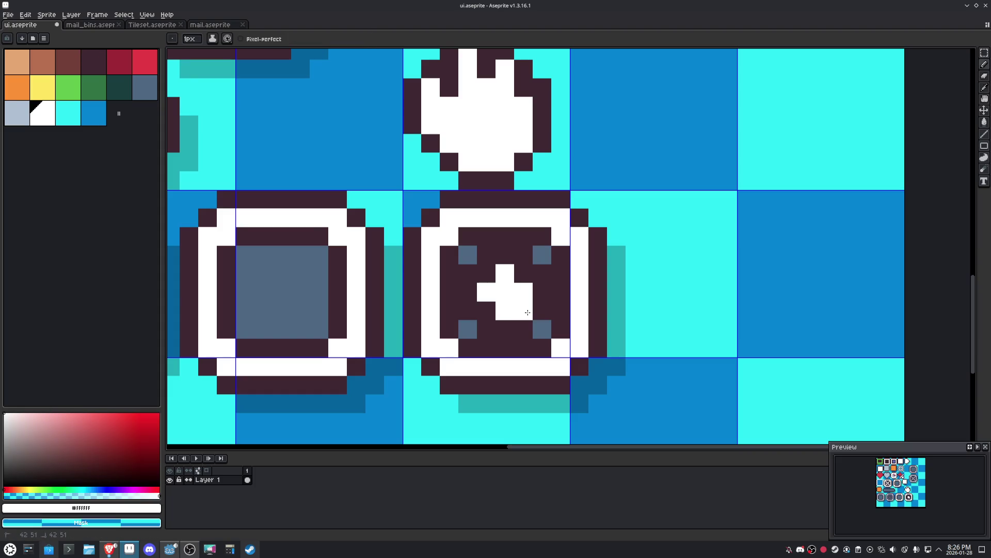
left_click(524, 274)
left_click(487, 274)
left_click(487, 311)
scroll(594, 289, "down", 3)
scroll(594, 289, "up", 3)
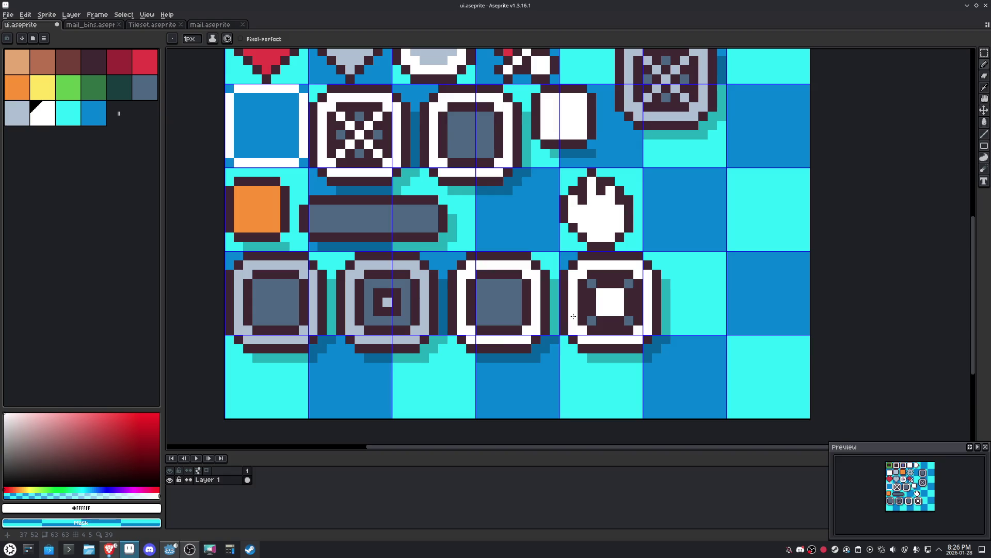
Give the ringed-dot button's inner square a light grey-blue centre
key("m")
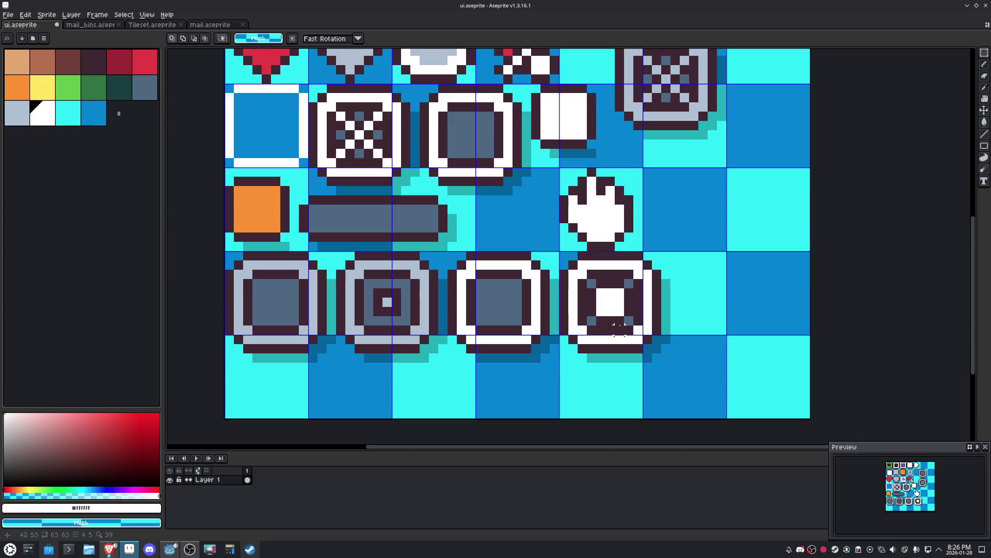
mouse_move(590, 282)
left_mouse_down()
mouse_move(632, 324)
mouse_move(615, 312)
mouse_move(395, 313)
left_mouse_up()
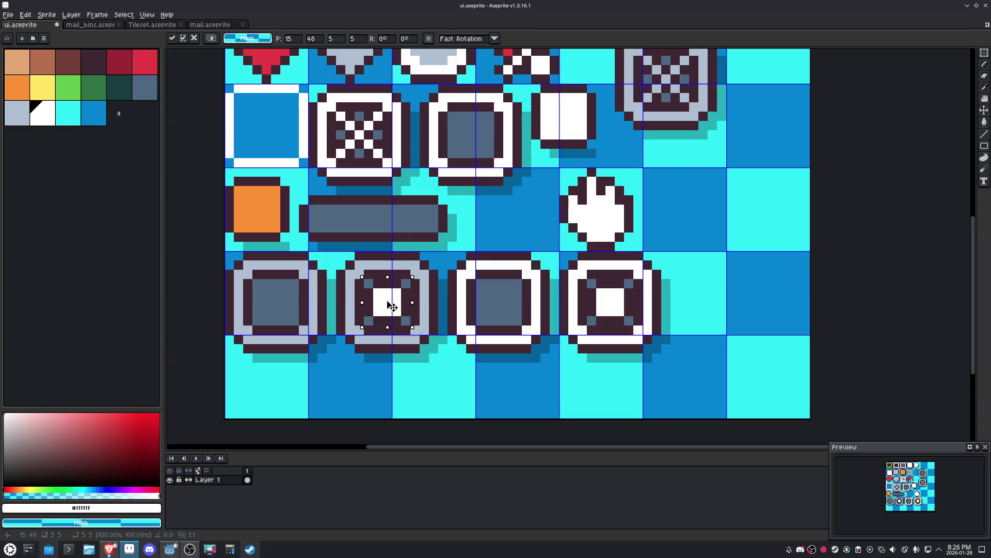
left_click(428, 295, "alt")
key("ctrl+z")
key("ctrl+d")
scroll(536, 311, "down", 2)
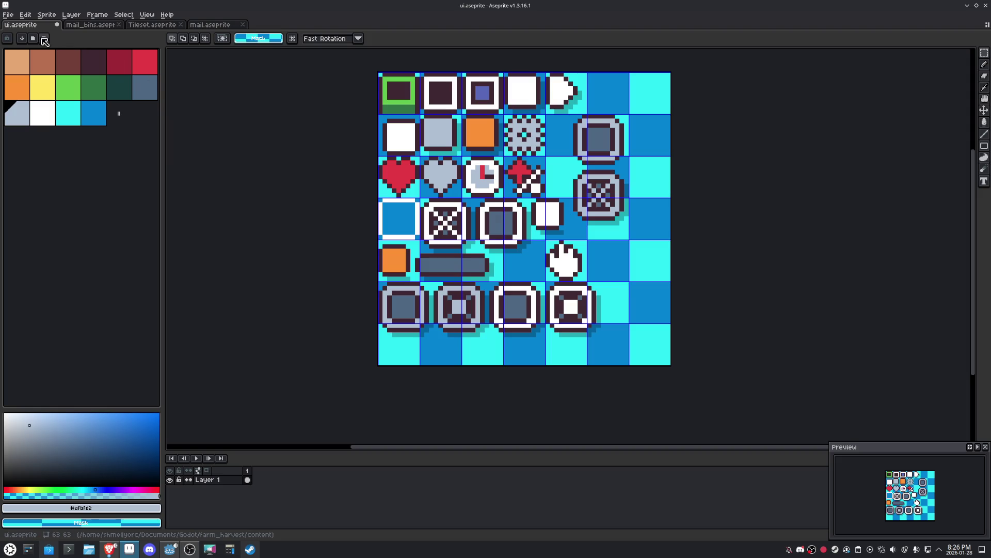
Export the sprite to ui.png and return to the Godot editor
left_click(9, 14)
mouse_move(46, 92)
left_click(111, 93)
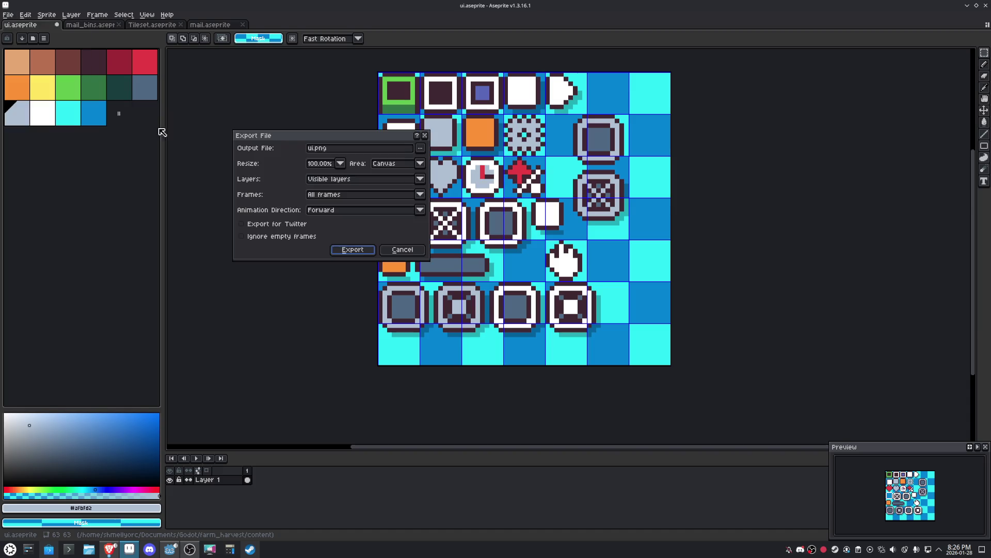
left_click(346, 249)
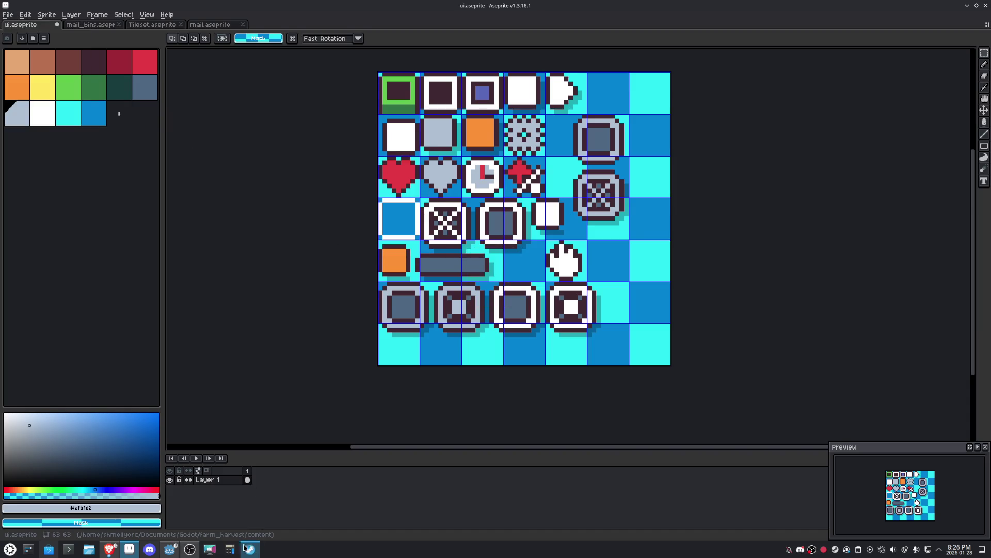
left_click(173, 552)
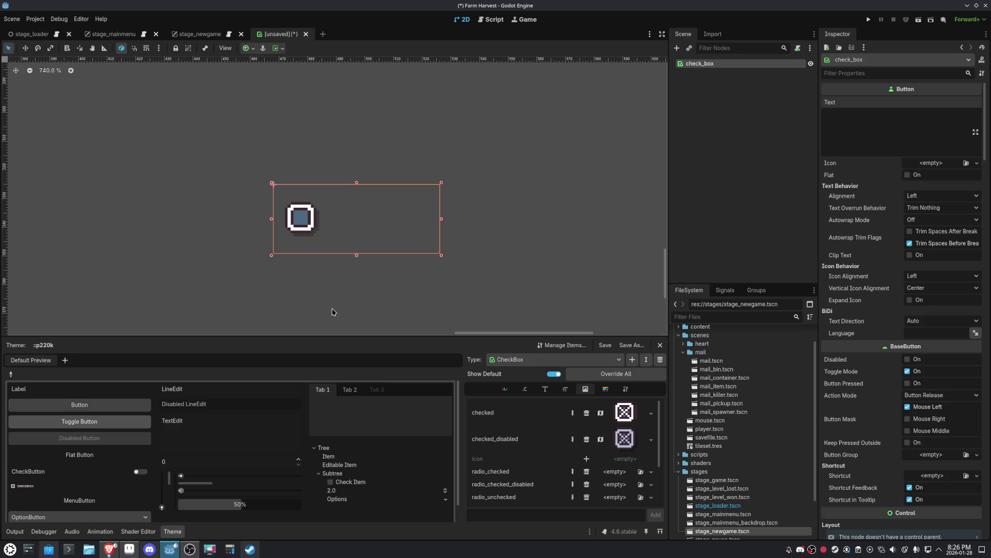
Set radio_checked to a new ui.png AtlasTexture with the 12×12 region at 36,45
left_click(650, 472)
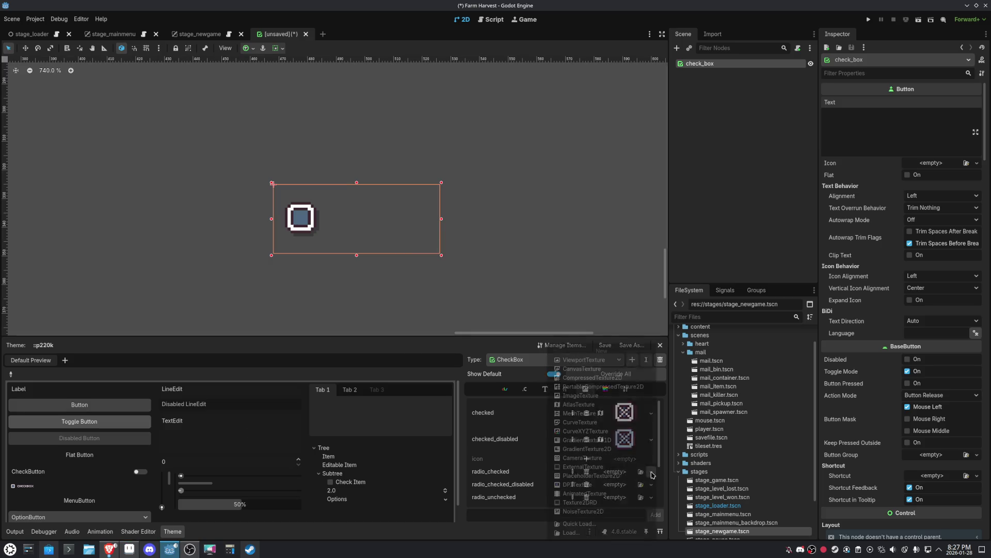
left_click(606, 406)
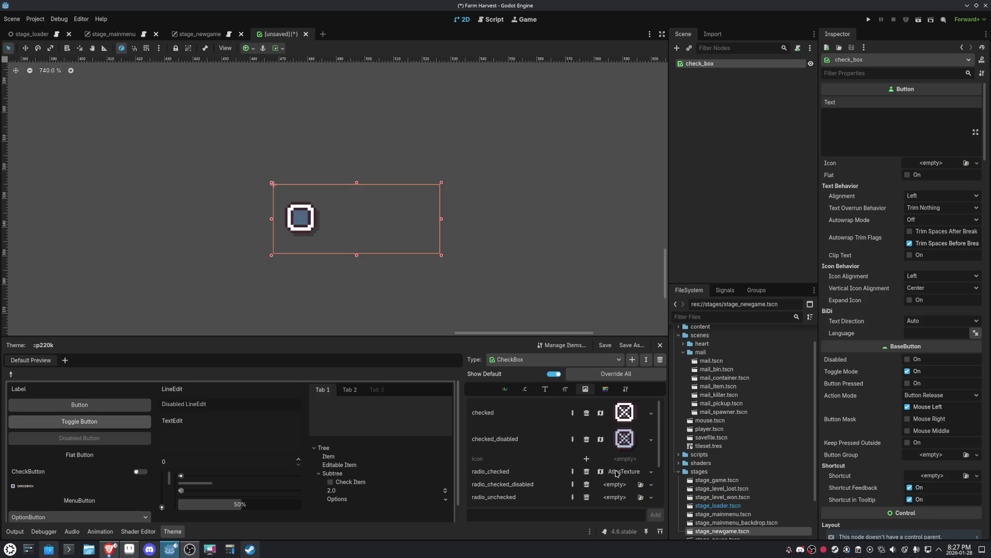
left_click(617, 471)
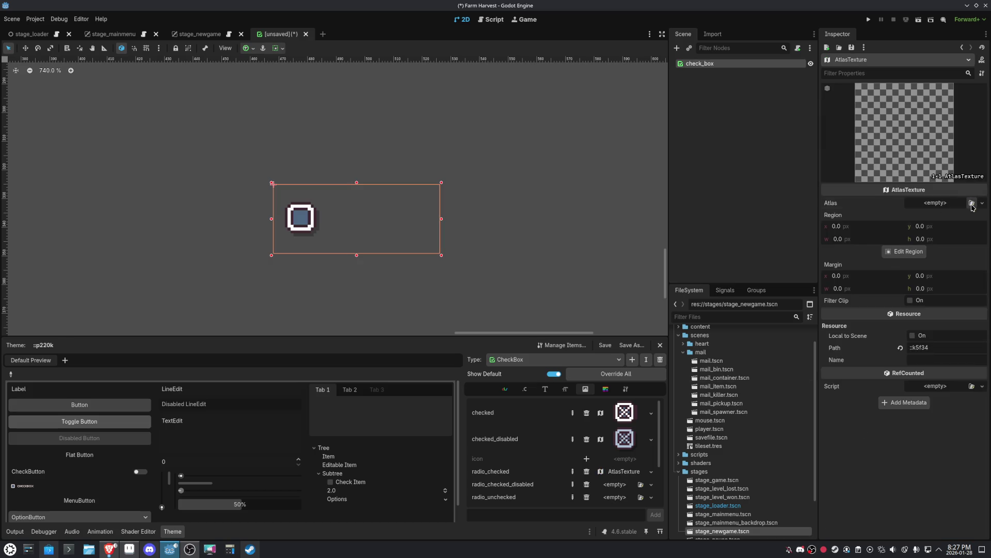
left_click(972, 203)
double_click(374, 191)
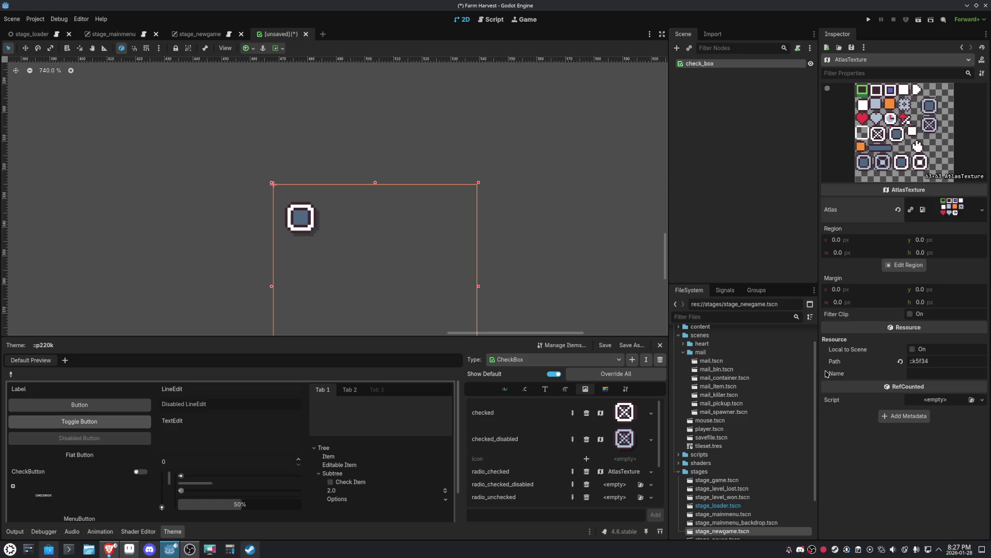
left_click(904, 265)
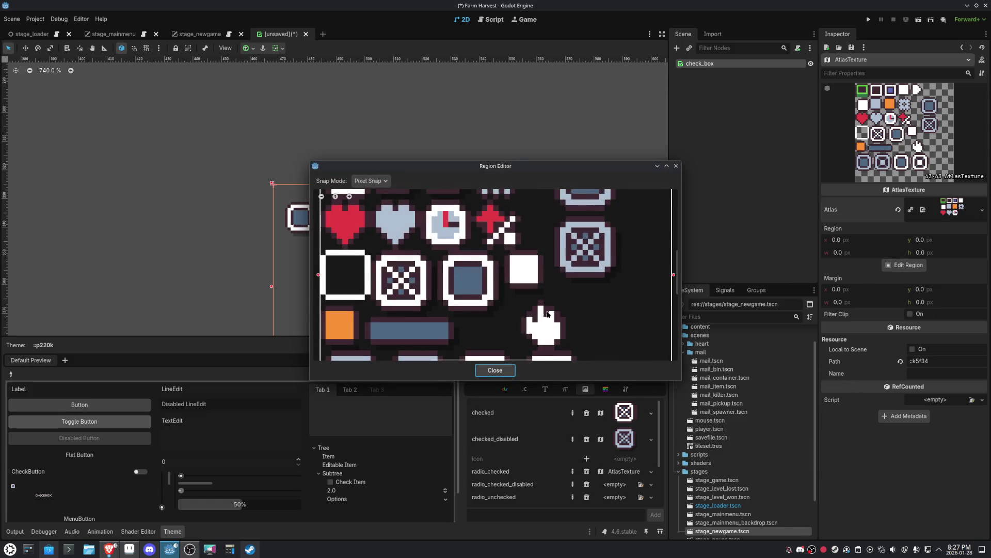
scroll(439, 291, "down", 5)
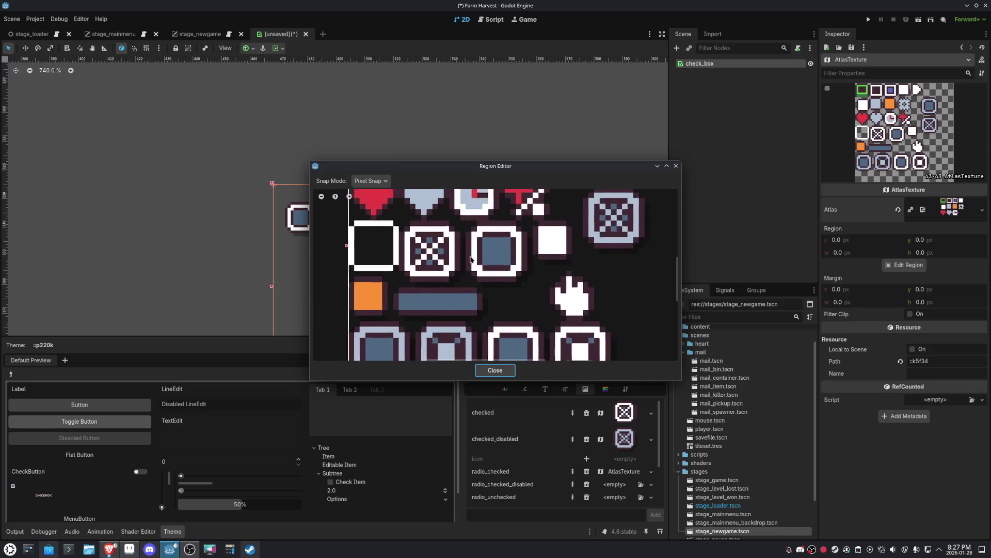
left_click_drag(559, 270, 629, 341)
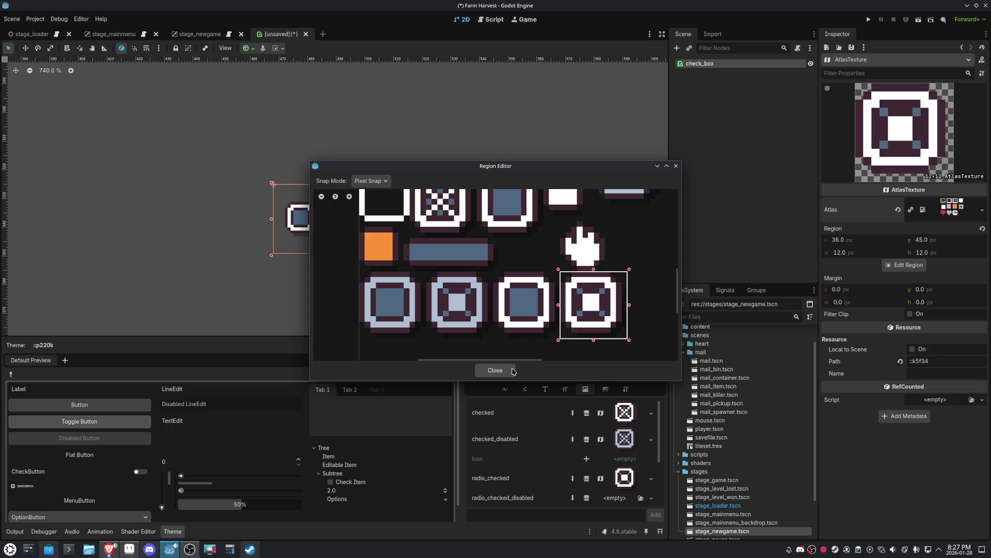
left_click(514, 372)
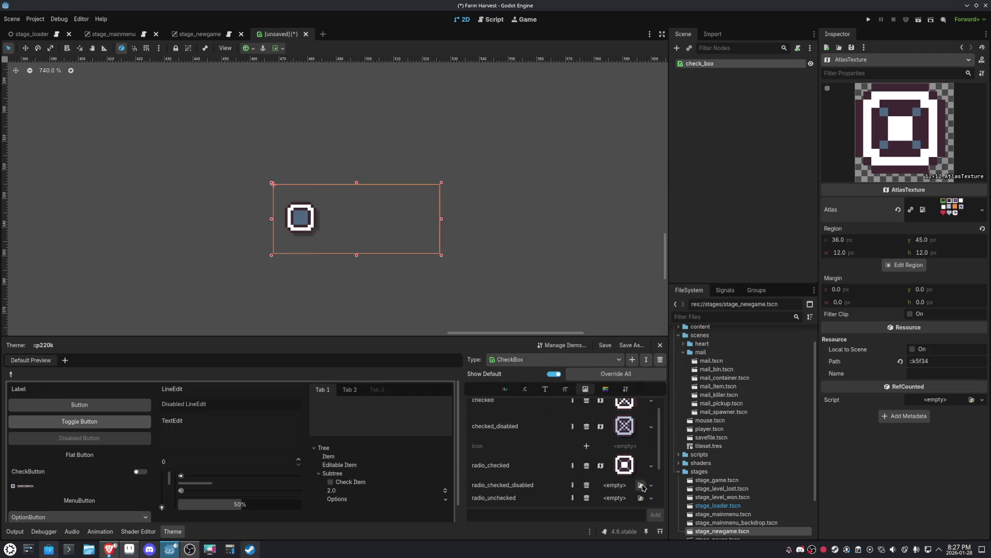
Give radio_checked_disabled a new ui.png AtlasTexture with a 12×12 region on the bottom-right dotted circle
left_click(627, 491)
left_click(614, 404)
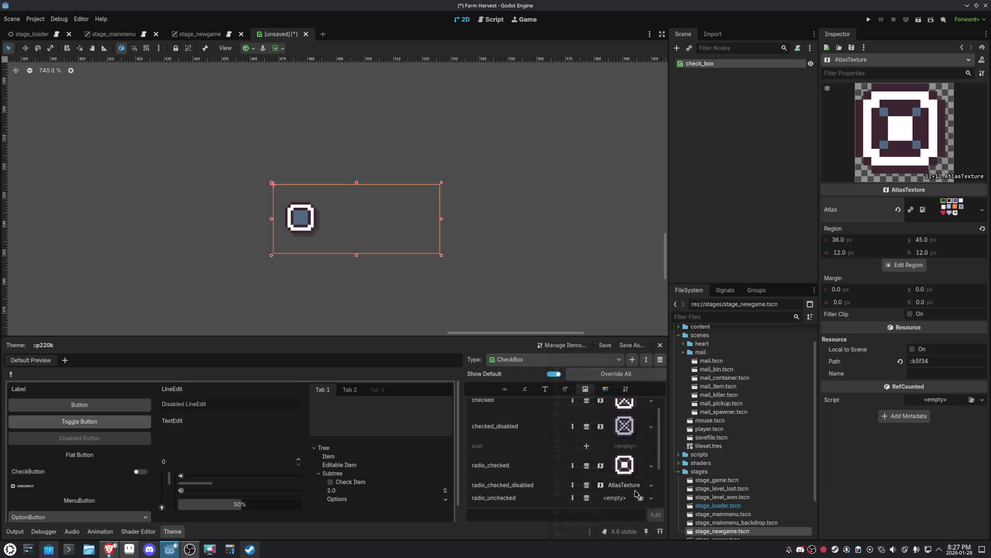
left_click(625, 485)
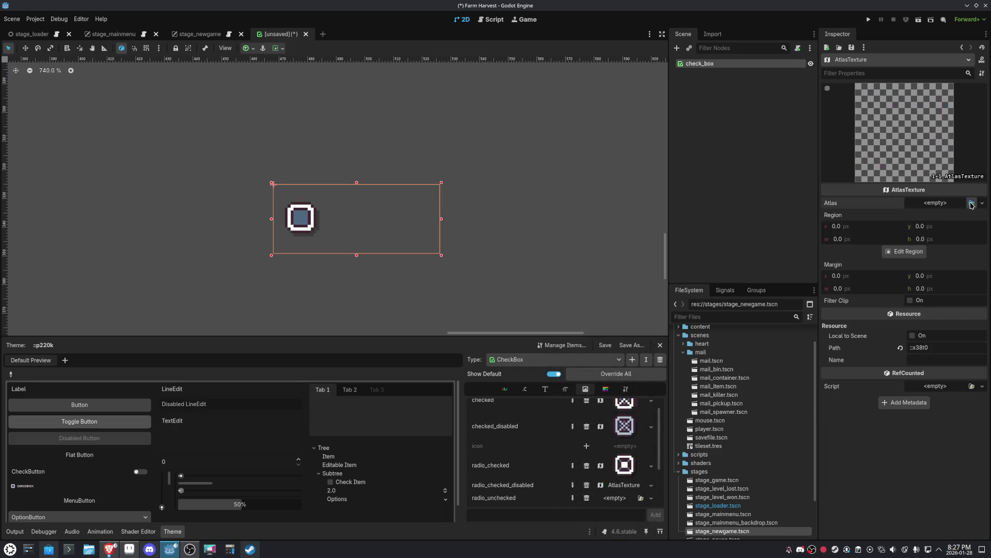
left_click(972, 203)
left_click(374, 198)
left_click(374, 198)
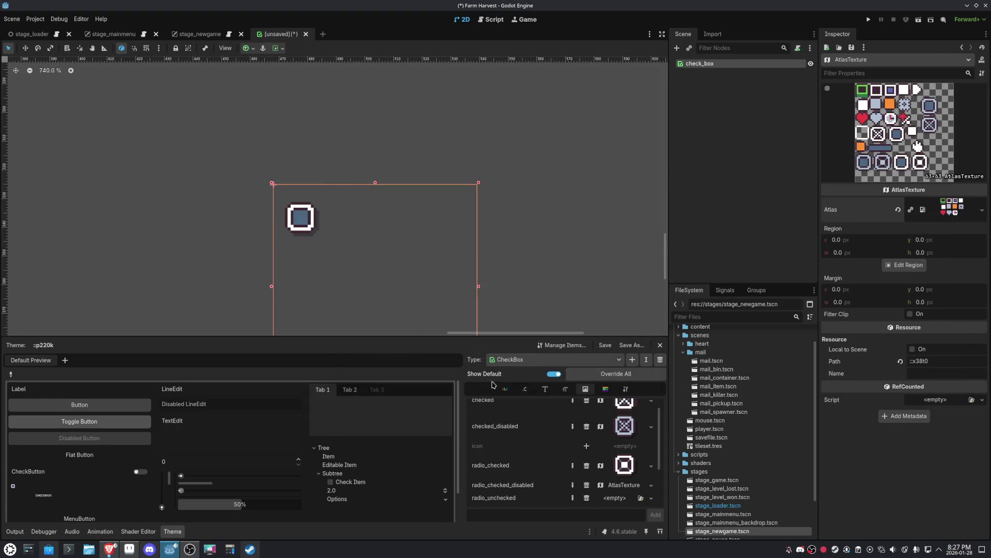
left_click(906, 264)
scroll(433, 277, "down", 3)
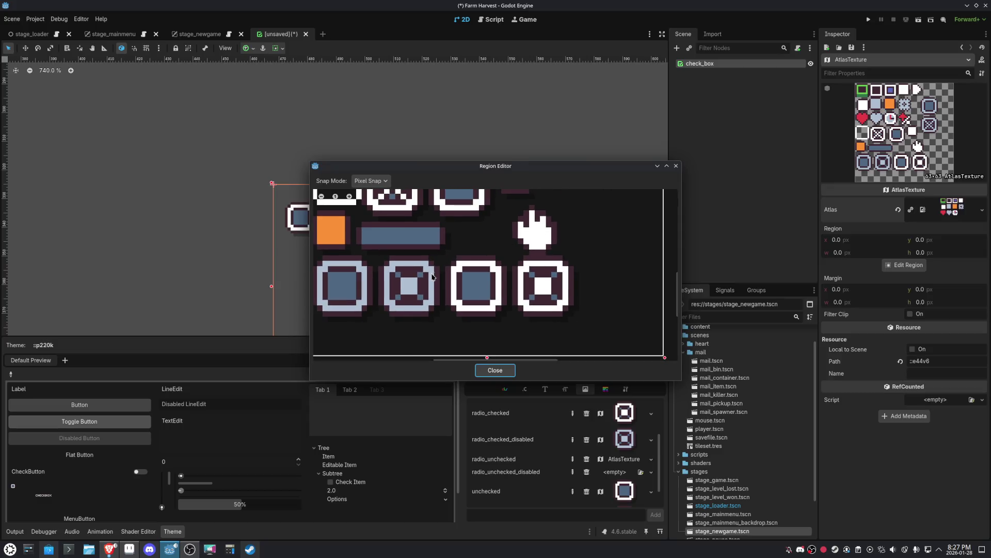
left_click_drag(511, 253, 577, 324)
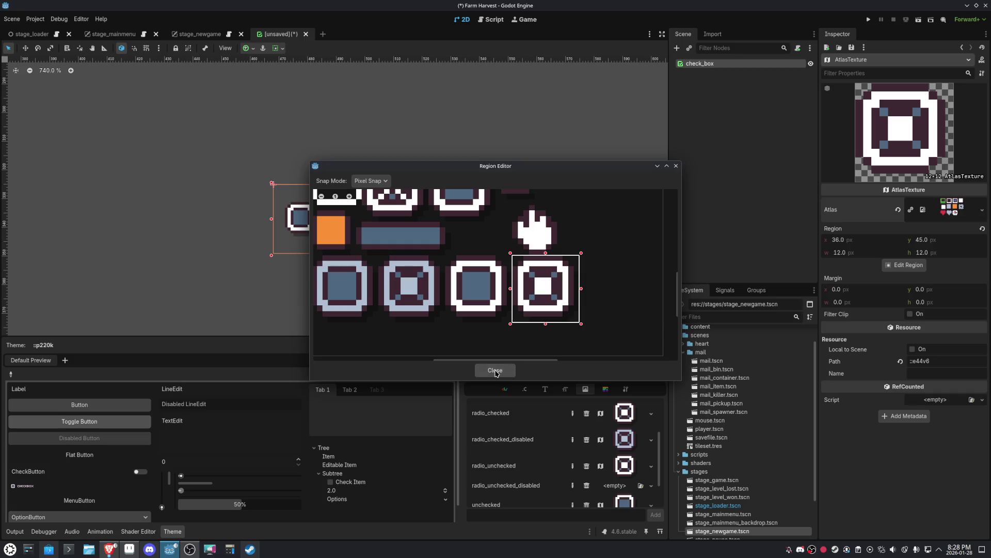
left_click(494, 370)
scroll(575, 461, "down", 1)
Give radio_unchecked_disabled a ui.png AtlasTexture at 0,45, 12×12, and shorten the check_box node
left_click(613, 447)
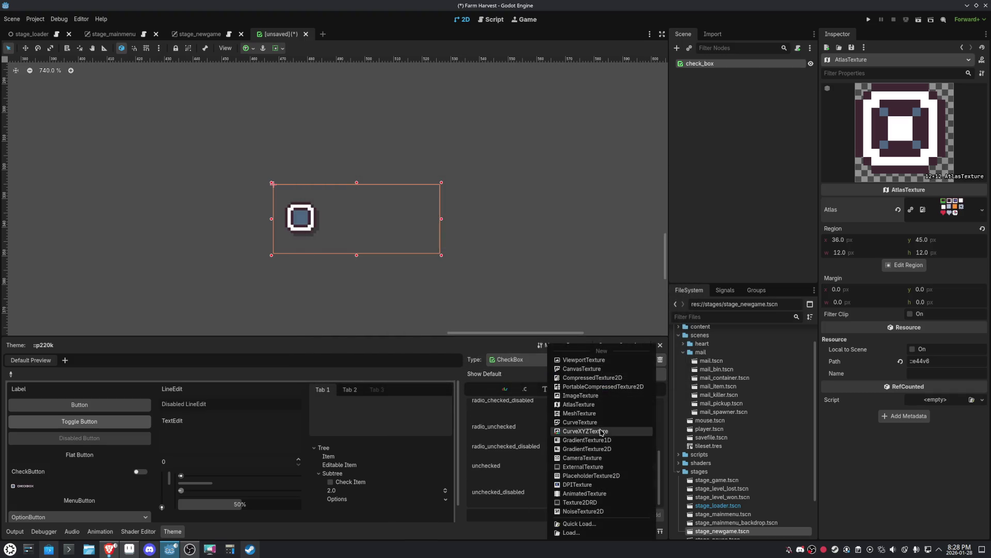
left_click(587, 404)
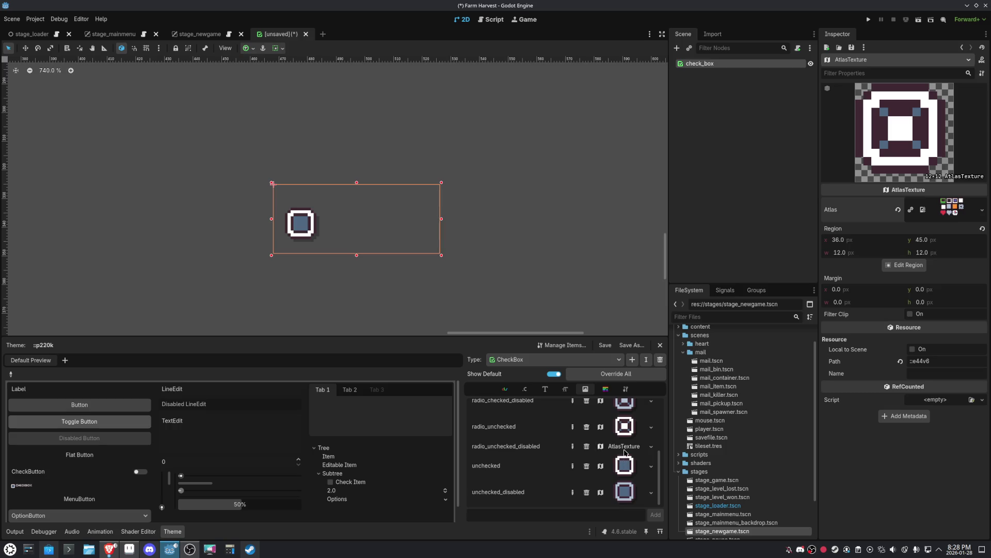
left_click(623, 448)
left_click(972, 203)
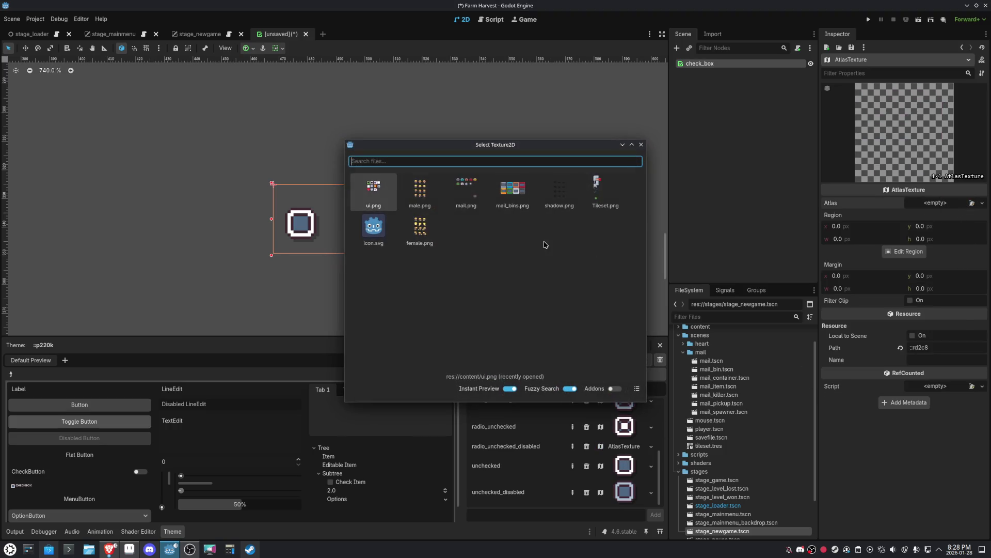
double_click(377, 191)
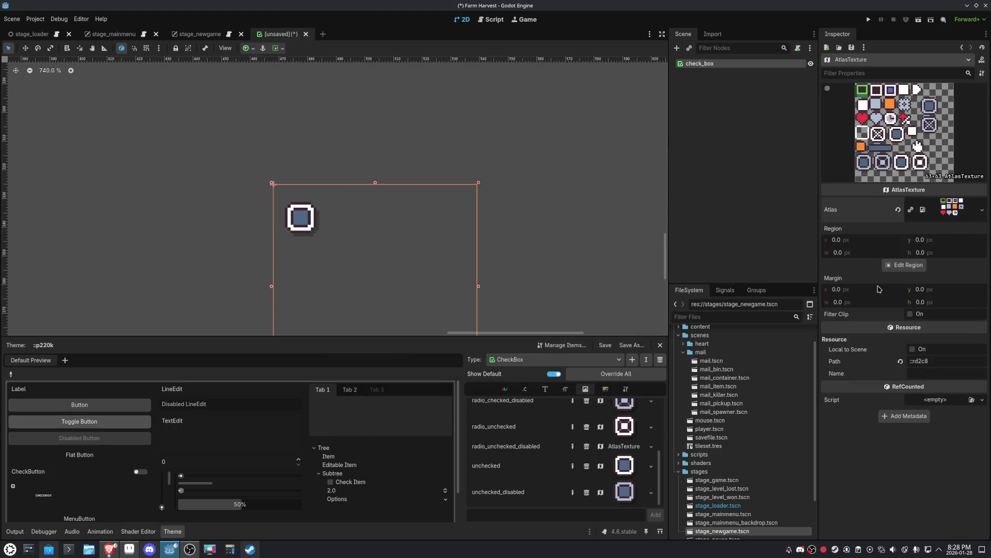
left_click(905, 265)
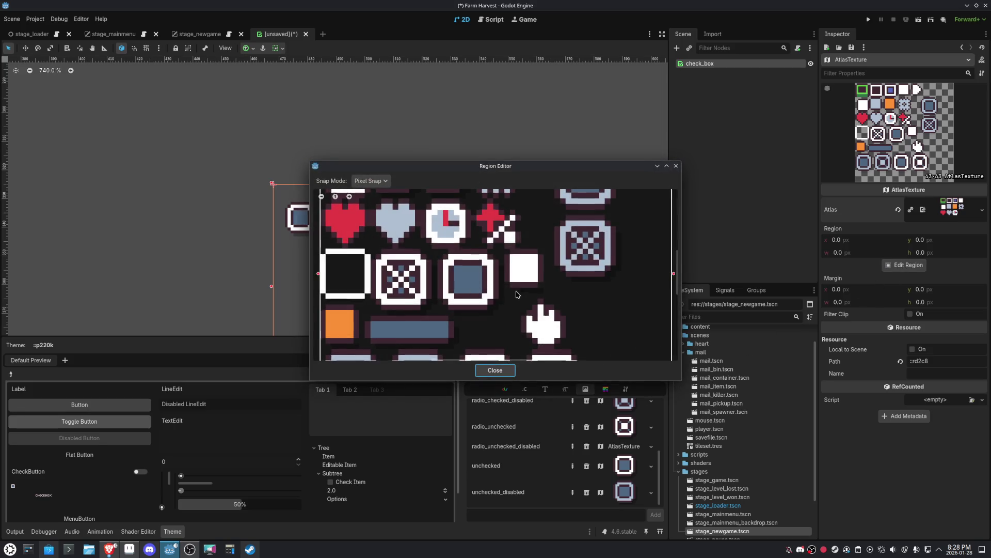
scroll(558, 289, "down", 4)
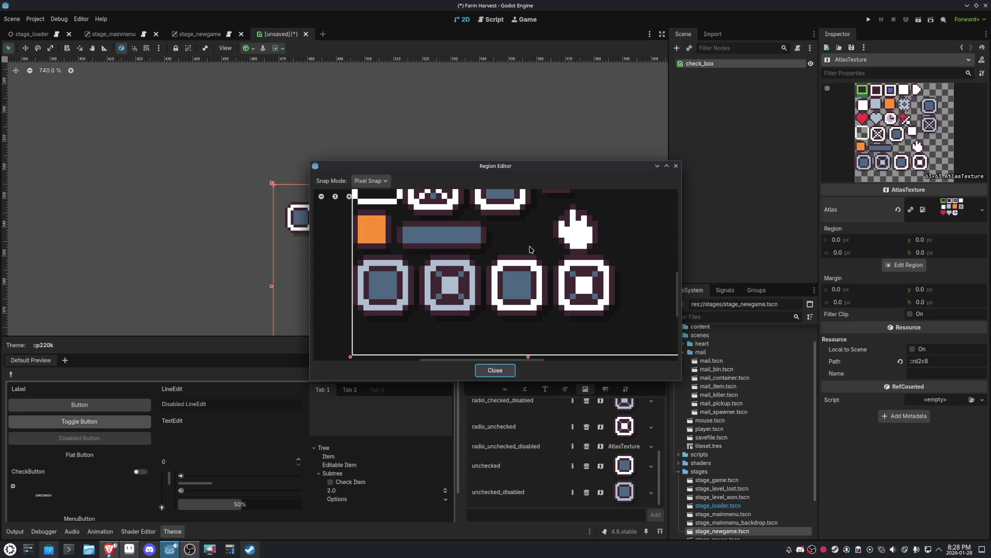
left_click_drag(355, 257, 418, 321)
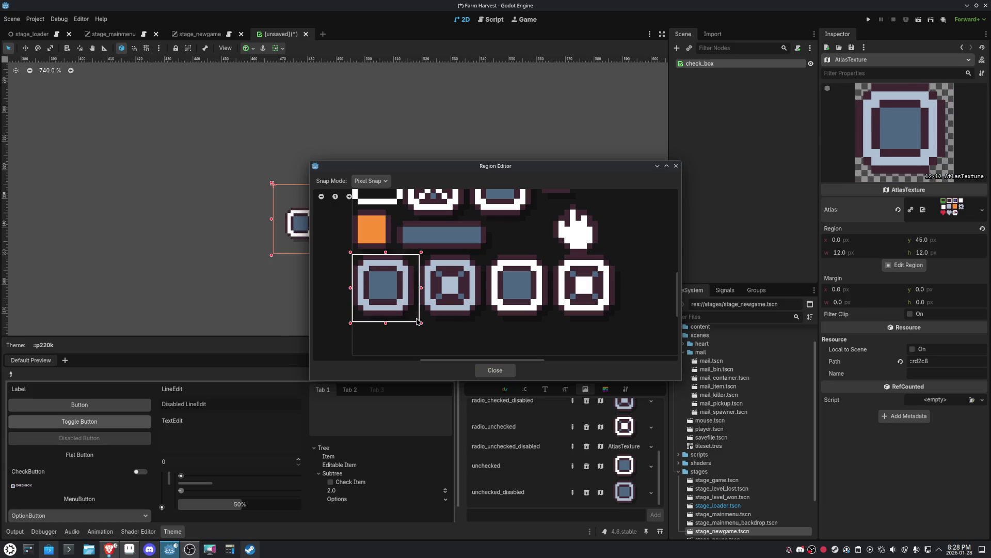
left_click(494, 370)
mouse_move(359, 257)
left_mouse_down()
mouse_move(361, 279)
mouse_move(364, 147)
mouse_move(380, 83)
left_mouse_up()
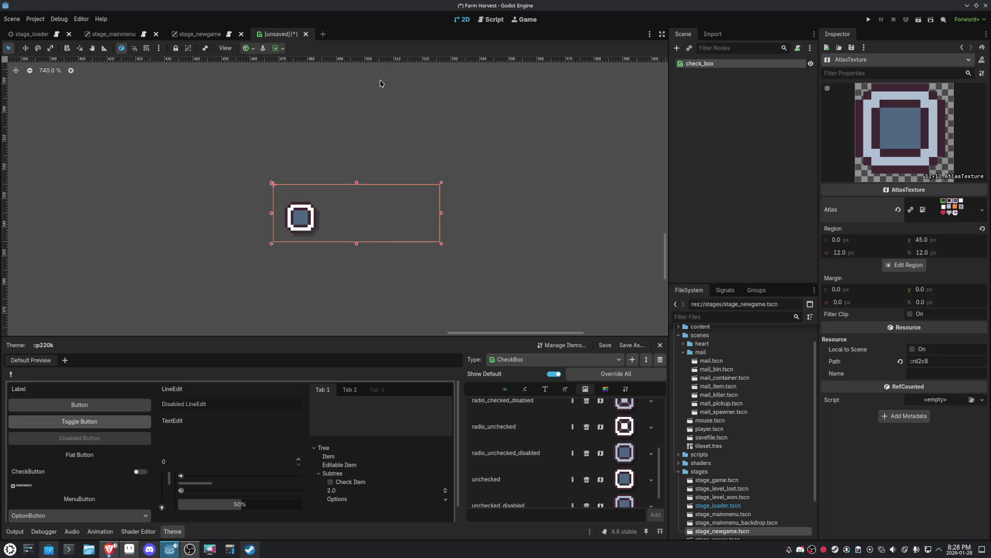
Reselect and resize the check_box node, and toggle the default theme items off and back on
left_click(363, 247)
left_click(353, 239)
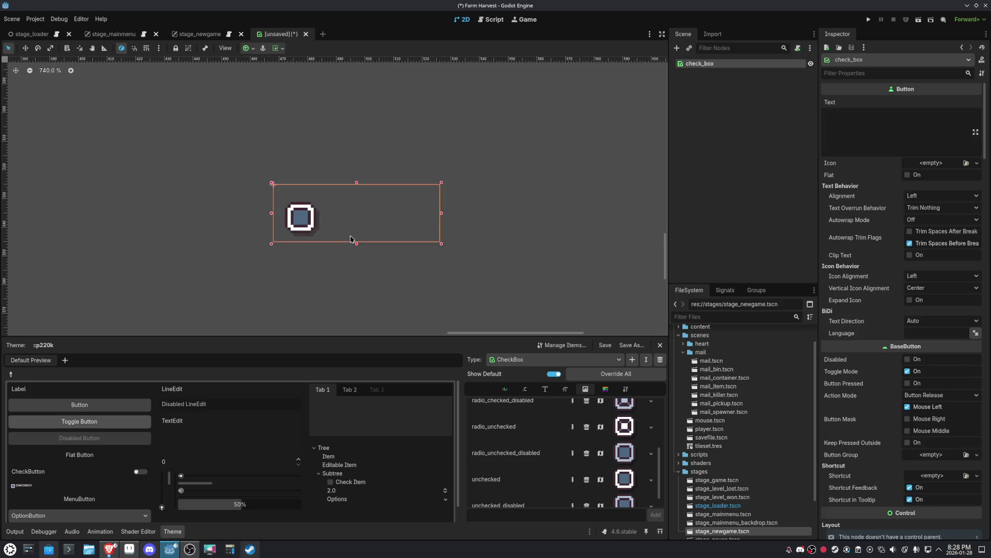
left_click_drag(357, 247, 356, 211)
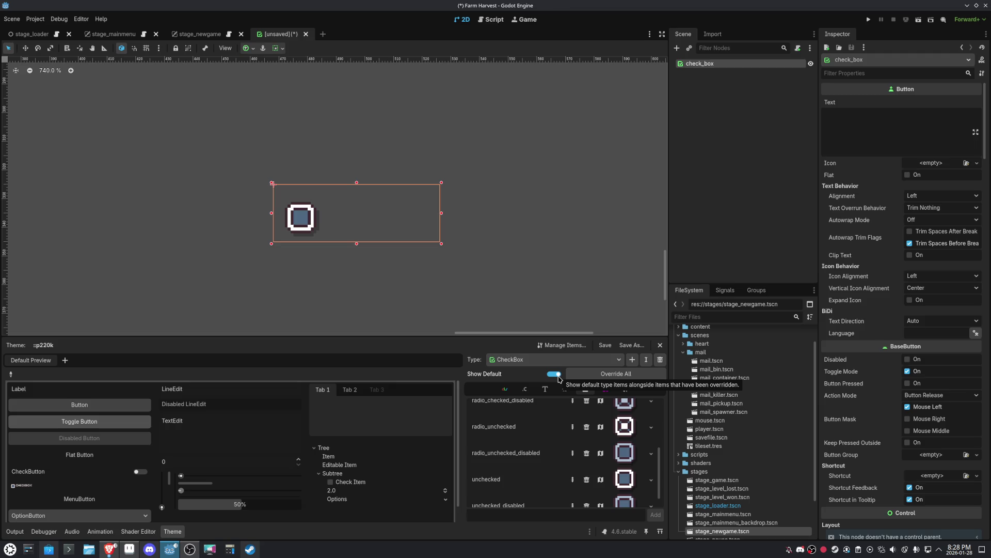
left_click(558, 376)
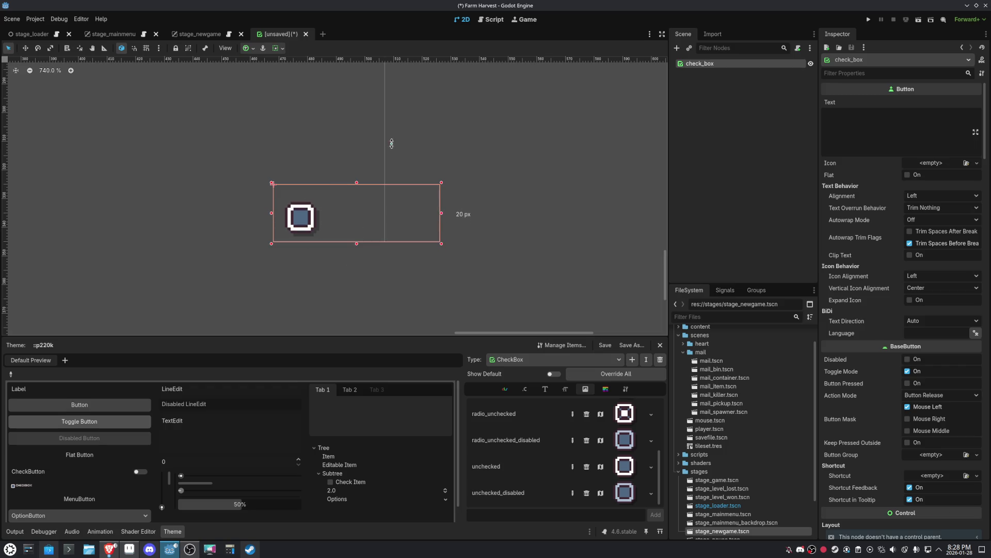
left_click(555, 375)
Delete the align_to_largest_stylebox, check_v_offset, h_separation, line_spacing and outline_size constant overrides
left_click(524, 390)
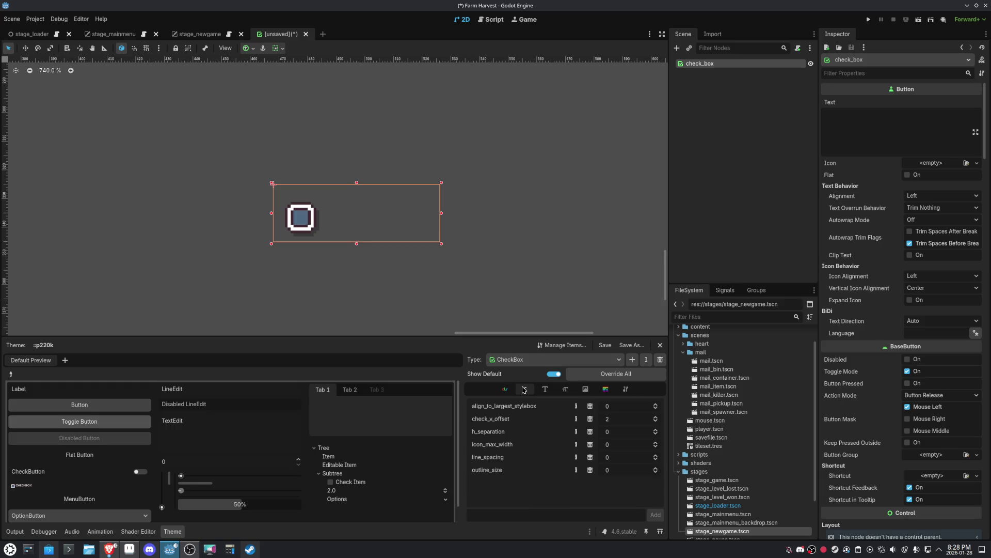
left_click(591, 425)
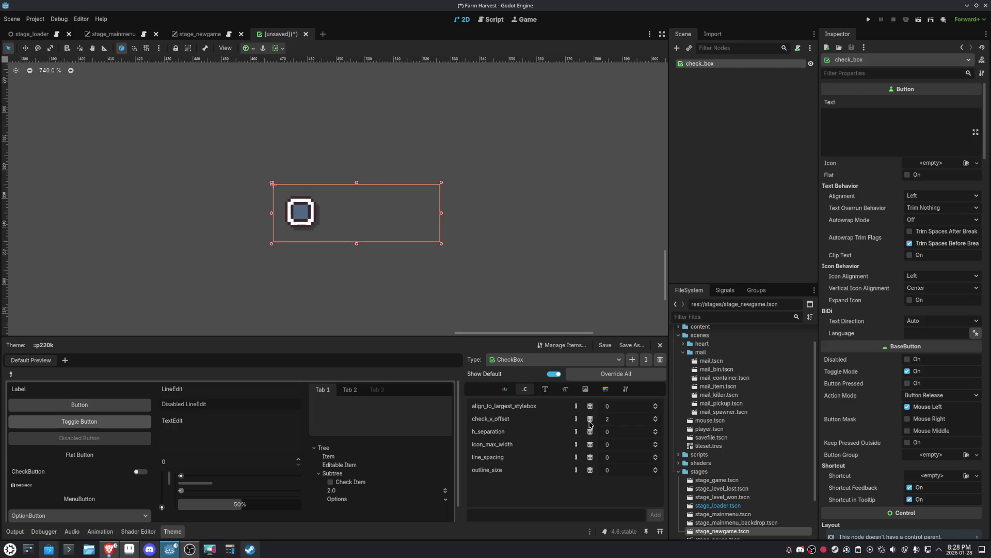
left_click(590, 419)
left_click(594, 454)
left_click(591, 431)
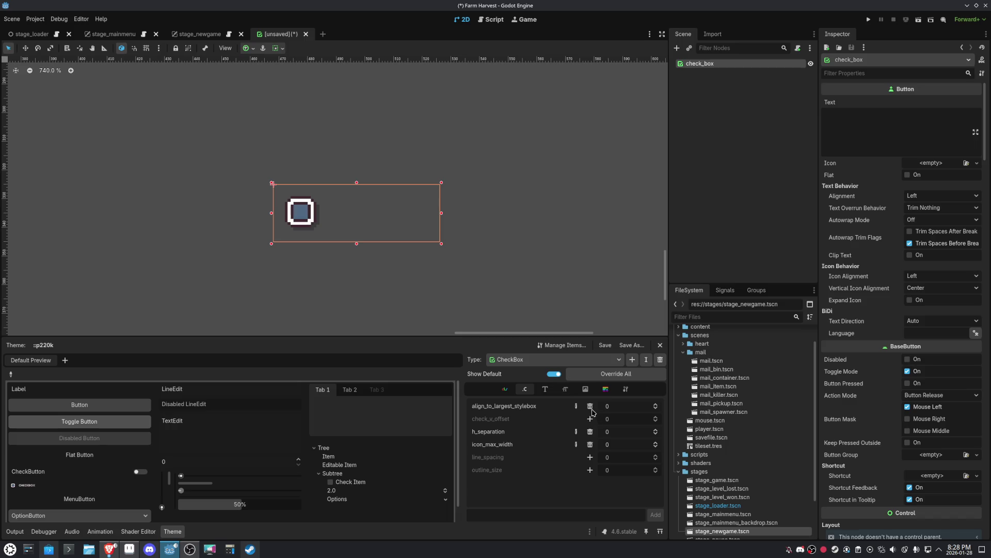
left_click(590, 445)
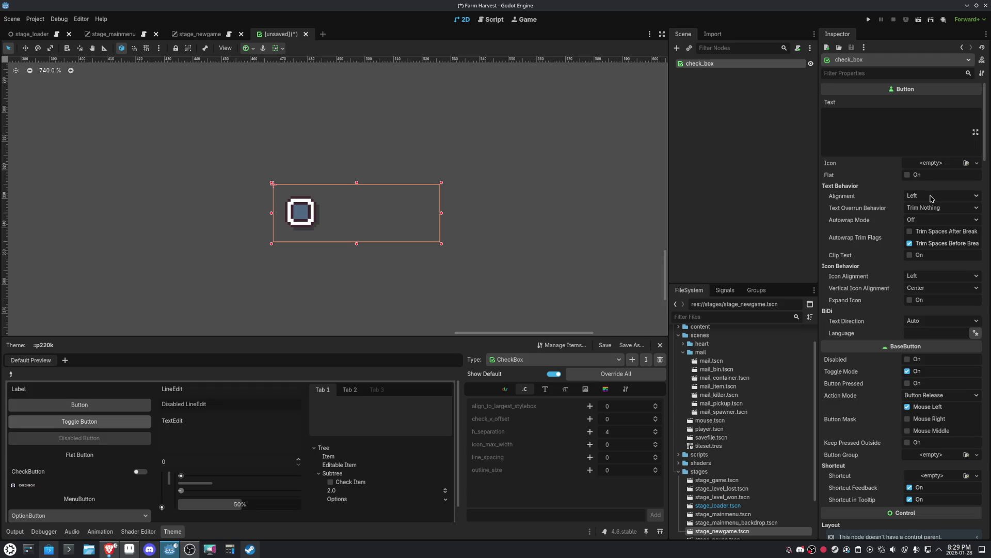
Enable Flat and Clip Contents on check_box, expand the Layout warning, and reach the CheckBox theme icons
left_click(916, 175)
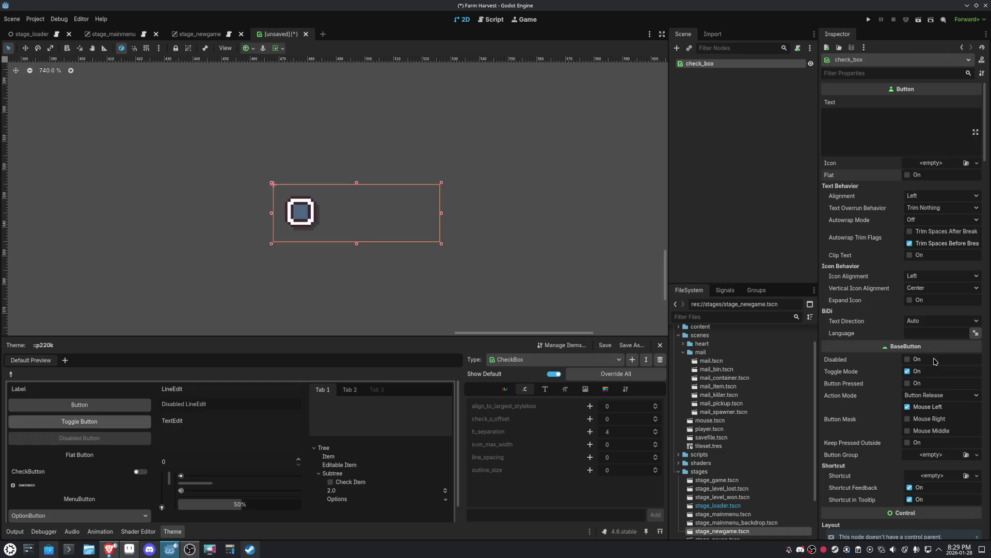
scroll(935, 361, "down", 3)
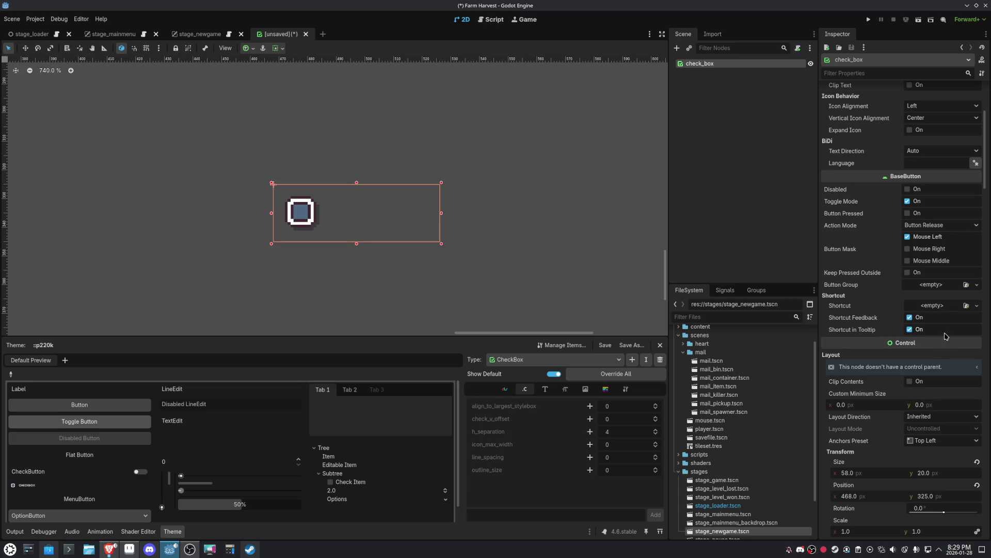
left_click(920, 382)
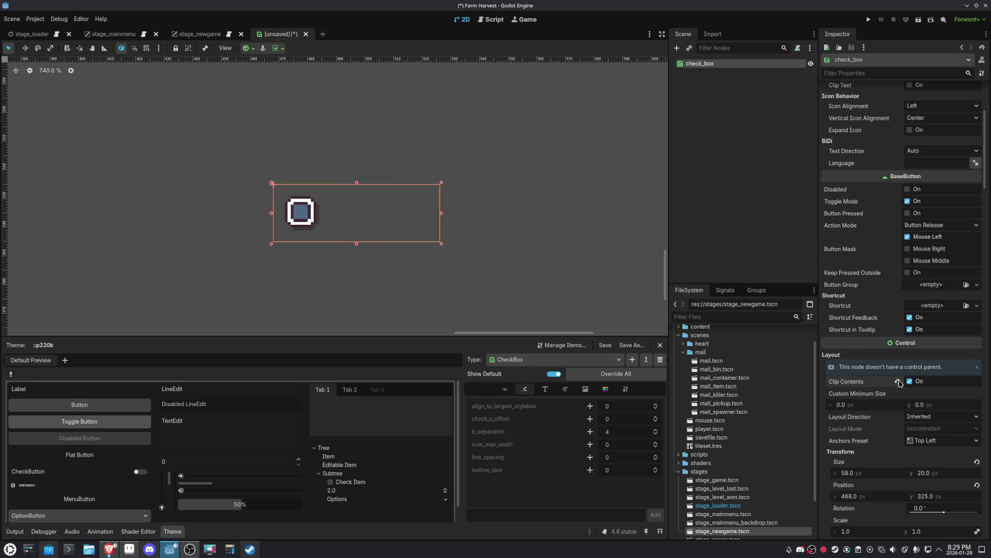
left_click(977, 368)
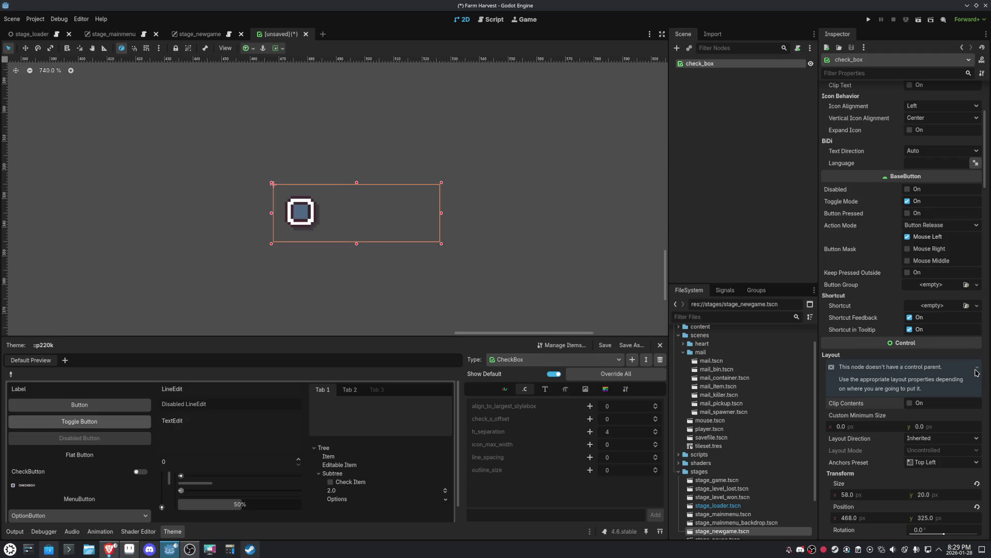
scroll(977, 373, "down", 4)
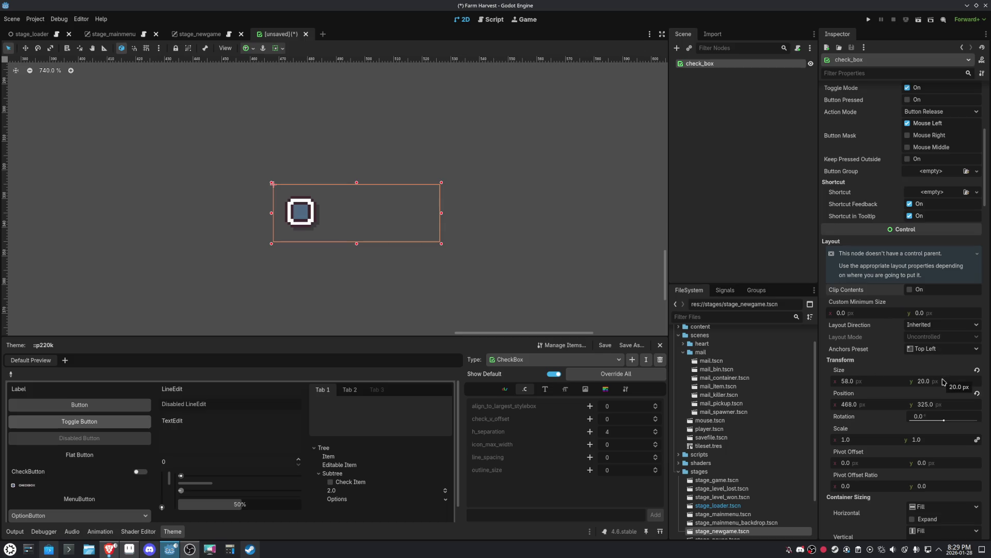
scroll(952, 371, "down", 2)
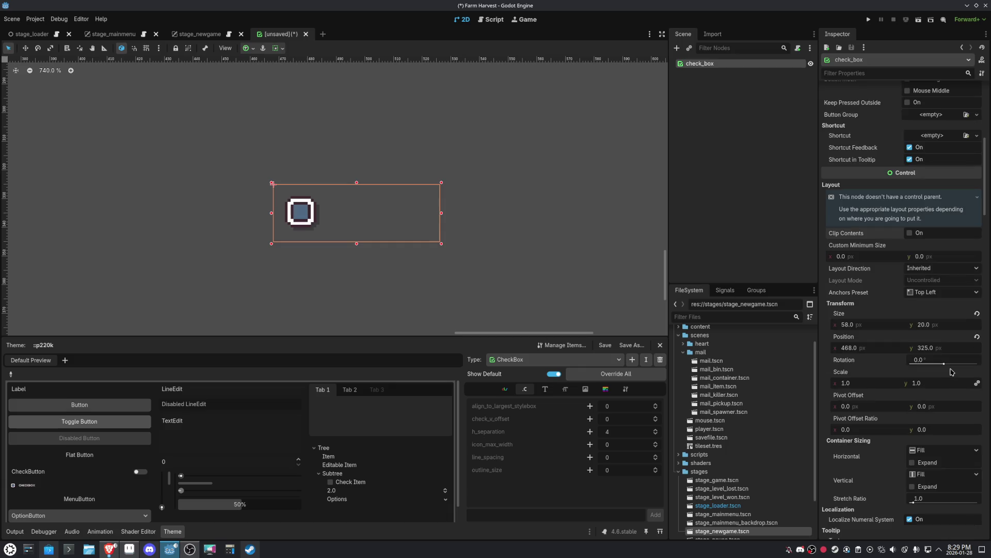
scroll(951, 372, "down", 5)
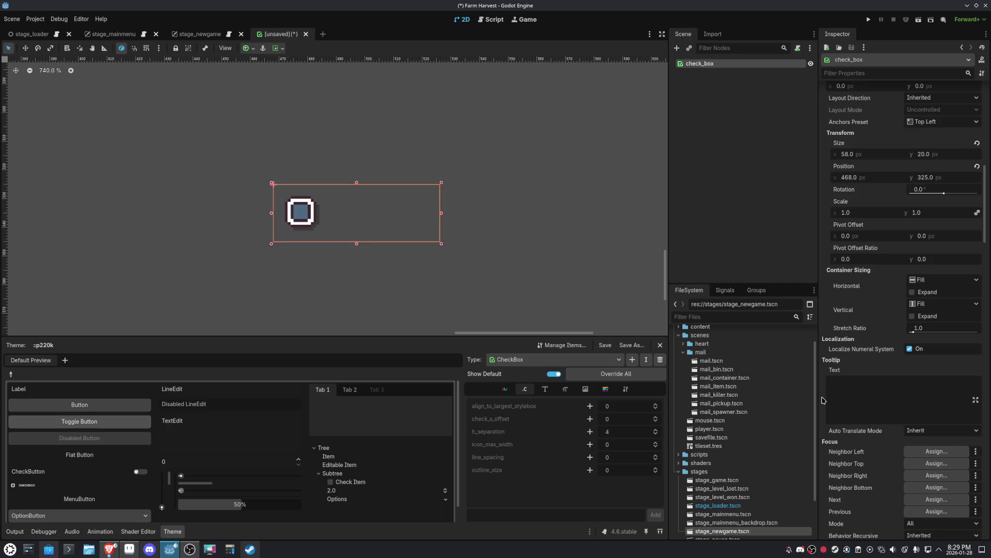
scroll(823, 400, "down", 7)
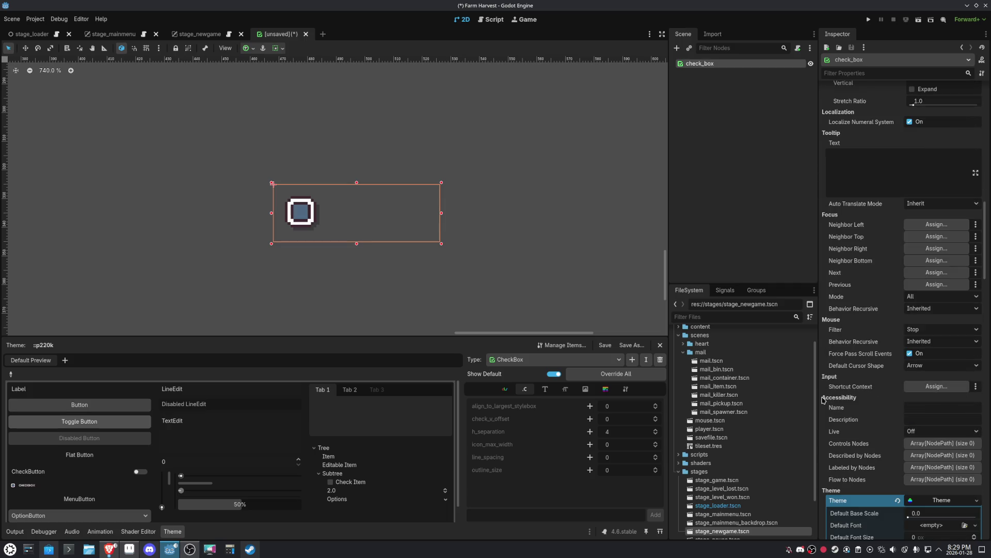
scroll(823, 400, "down", 5)
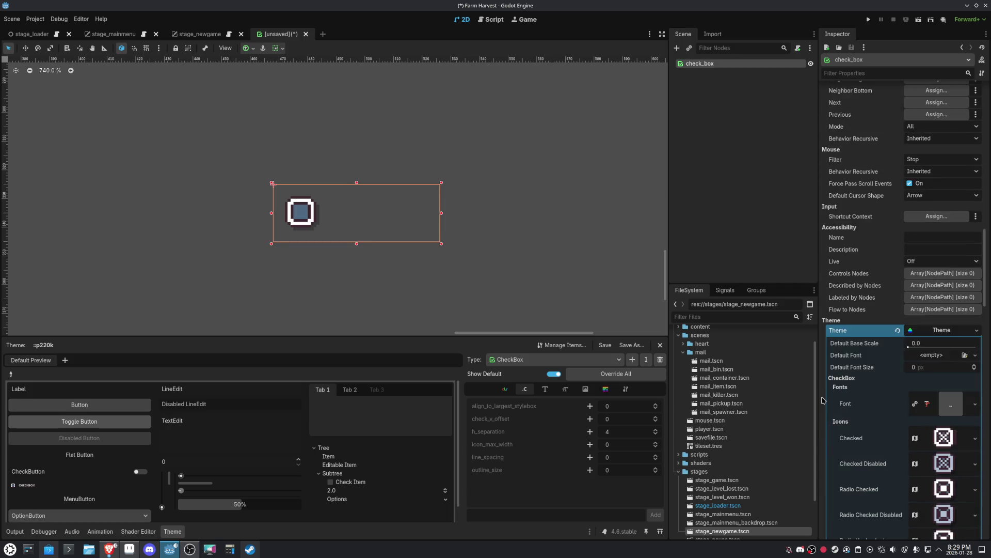
scroll(823, 400, "down", 3)
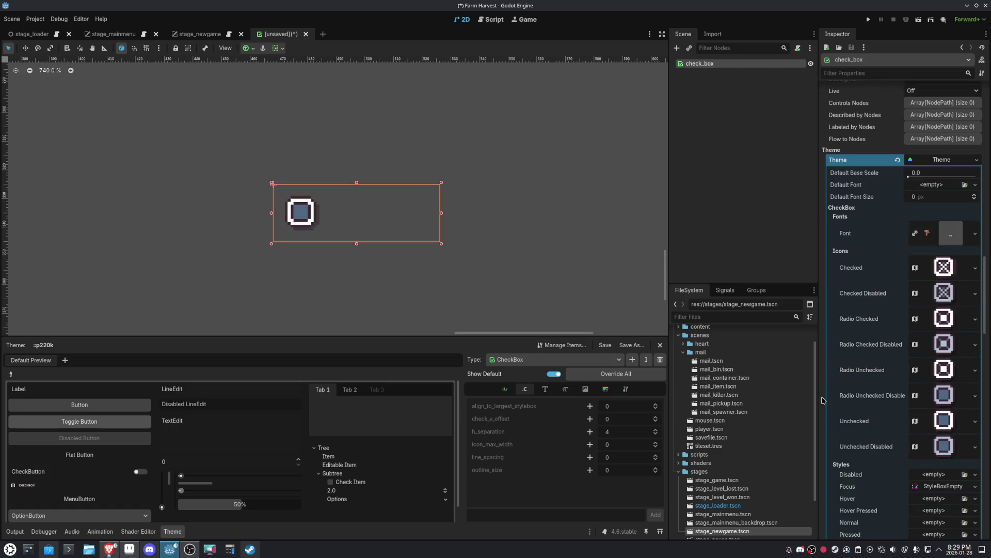
Set font_outline.tres as the theme's Default Font, keeping the default font size at 0
left_click(975, 196)
left_click(975, 198)
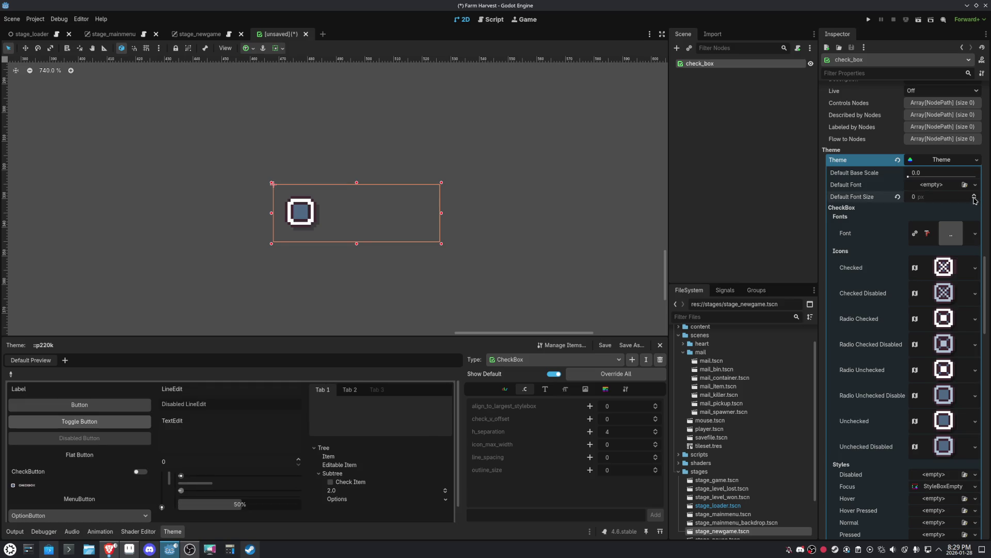
left_click(964, 184)
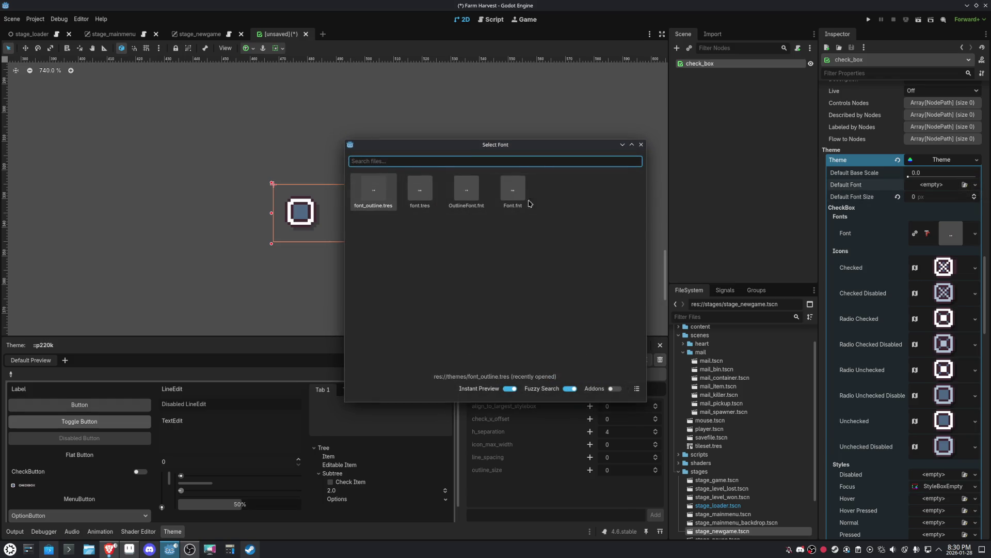
double_click(384, 192)
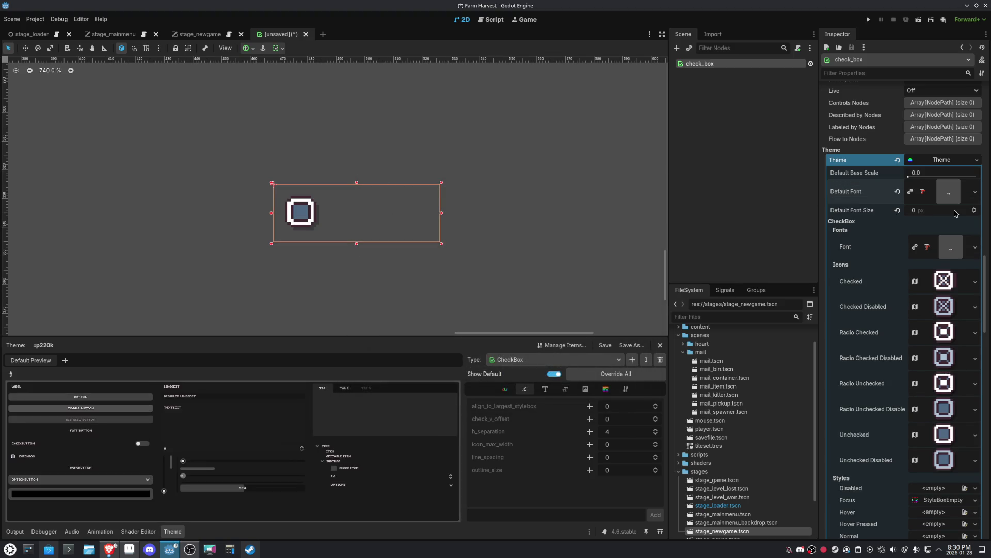
left_click(505, 389)
Drag check_box's right edge left so its bounds hug the checkbox icon
scroll(534, 421, "down", 5)
left_click(546, 390)
left_click(526, 389)
left_click(444, 216)
left_click(393, 215)
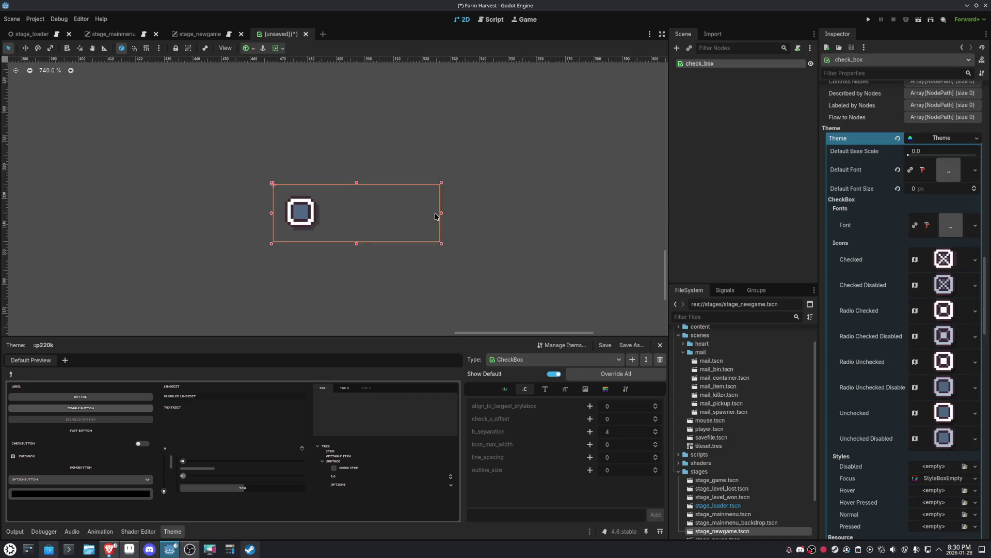
left_click_drag(442, 217, 332, 214)
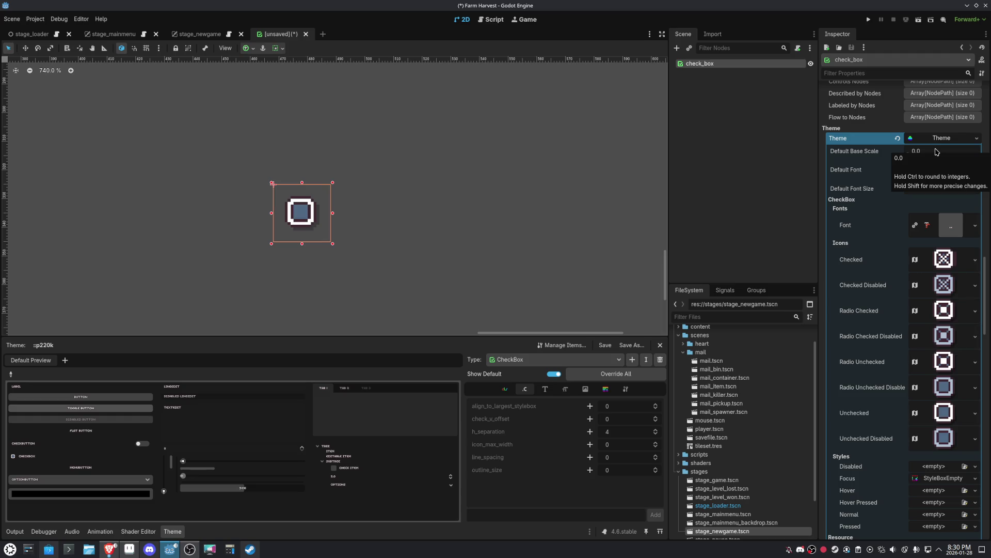
left_click(937, 151)
key("Return")
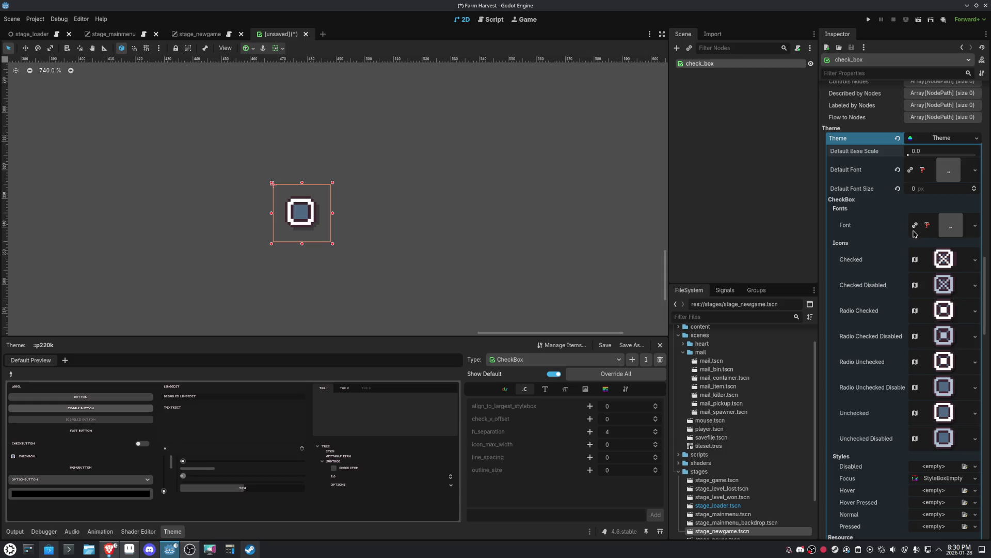
left_click(566, 393)
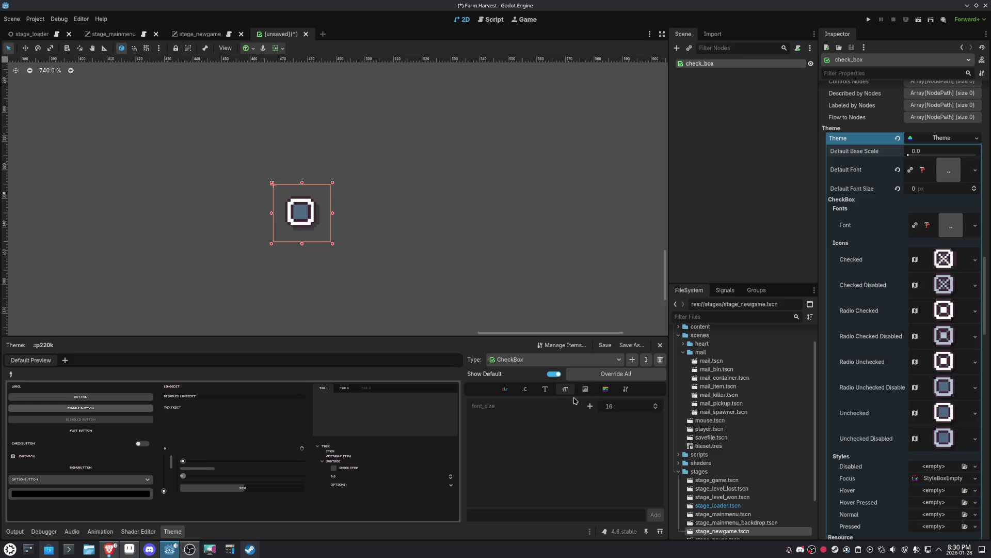
Remove the CheckBox font override, resize check_box to 20 px, and keep default font size 0
left_click(544, 389)
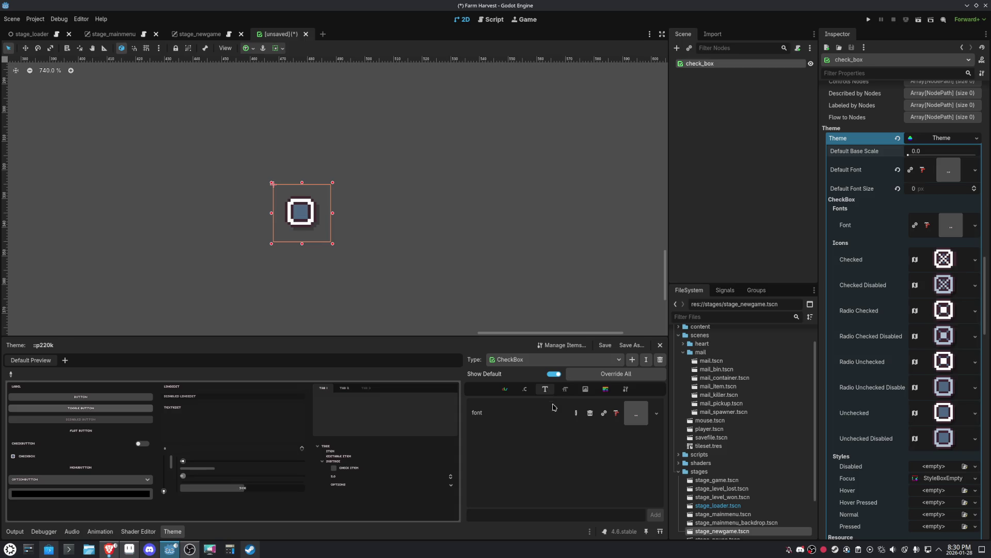
left_click(588, 413)
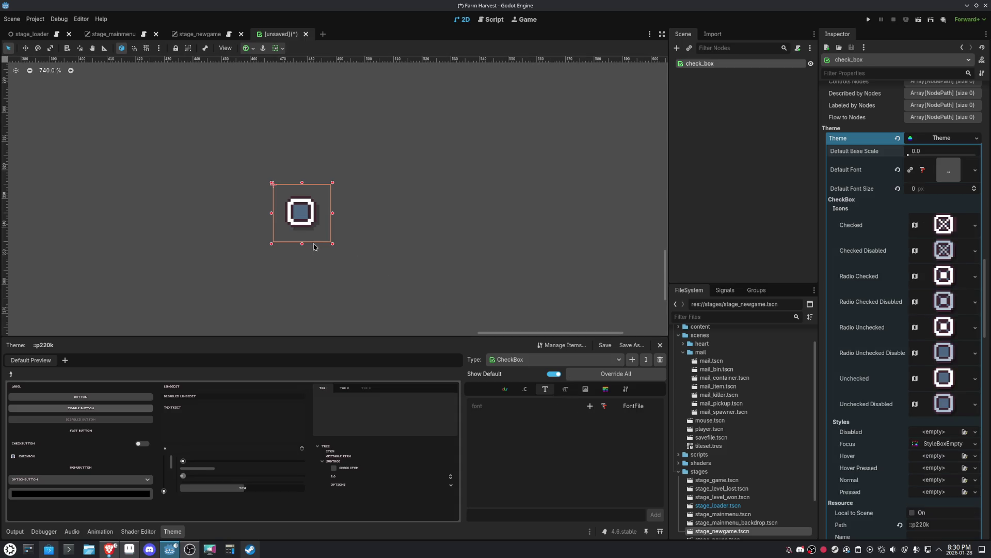
mouse_move(333, 244)
left_mouse_down()
mouse_move(482, 288)
mouse_move(290, 165)
mouse_move(498, 310)
mouse_move(249, 111)
left_mouse_up()
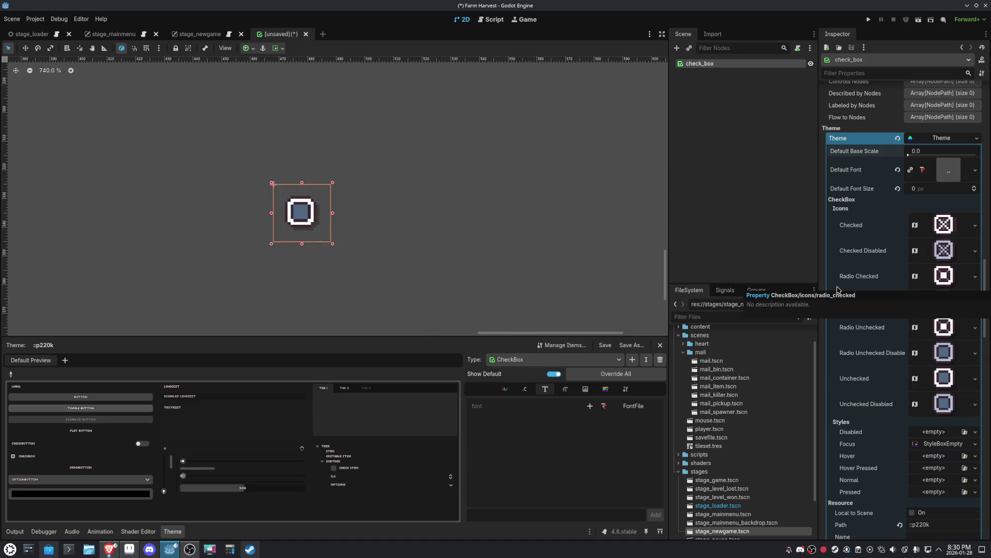
scroll(880, 272, "down", 5)
scroll(881, 272, "down", 2)
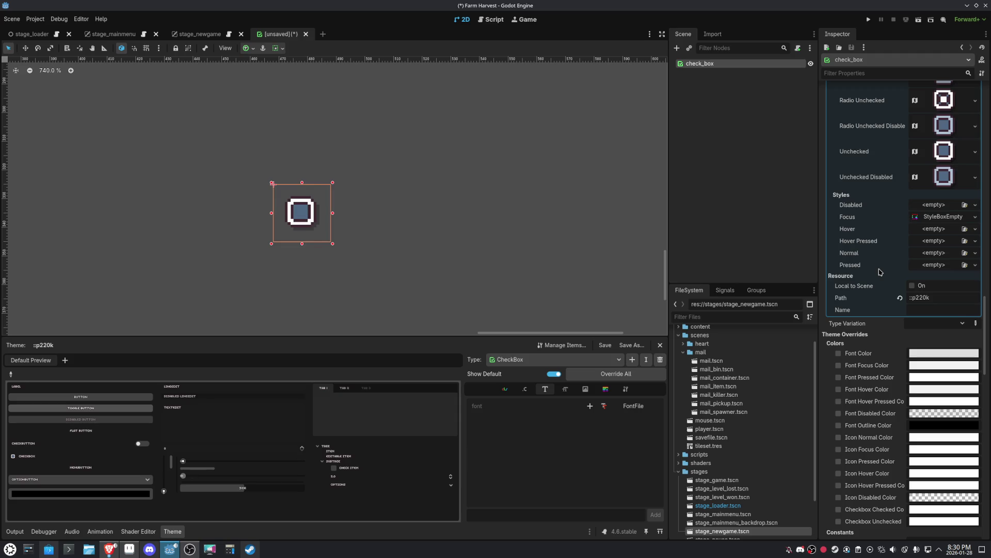
scroll(880, 272, "up", 5)
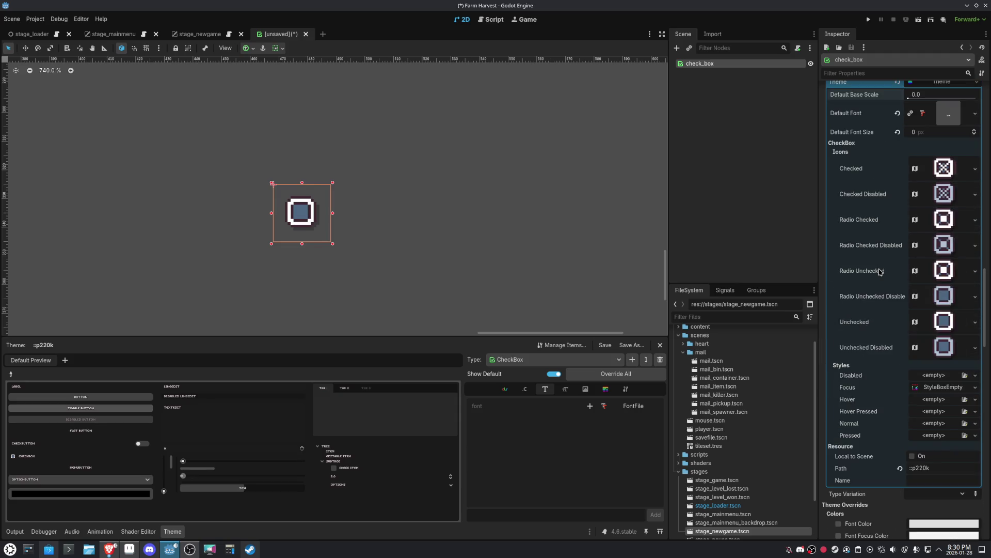
scroll(881, 272, "up", 3)
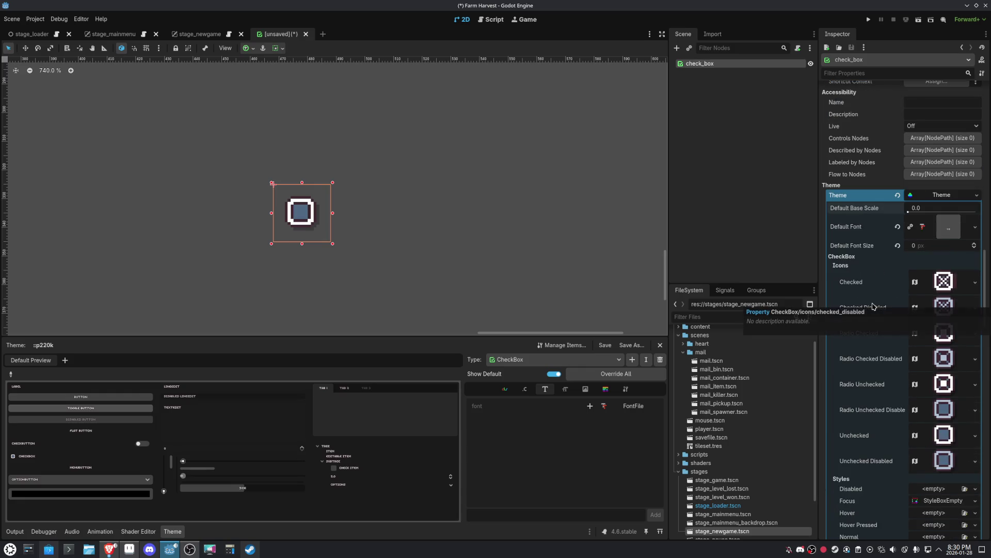
left_click(974, 245)
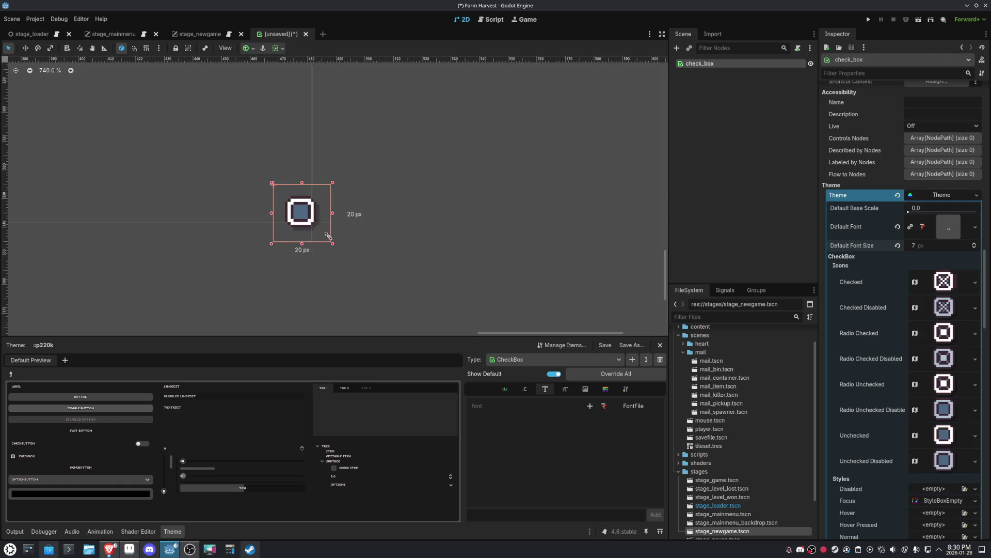
left_click(898, 246)
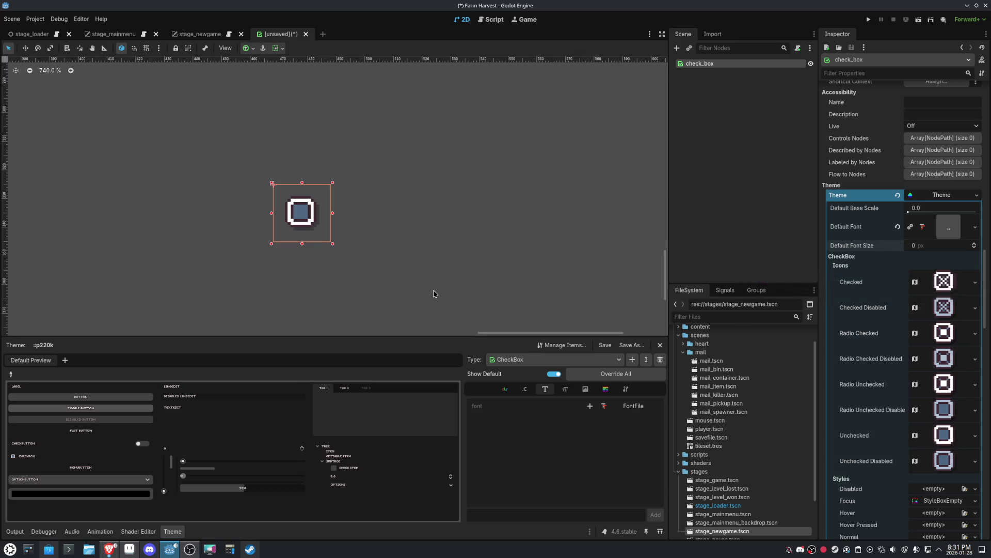
Re-add the CheckBox font override, try font_size 16 then 7, and delete the font_size override
left_click(590, 406)
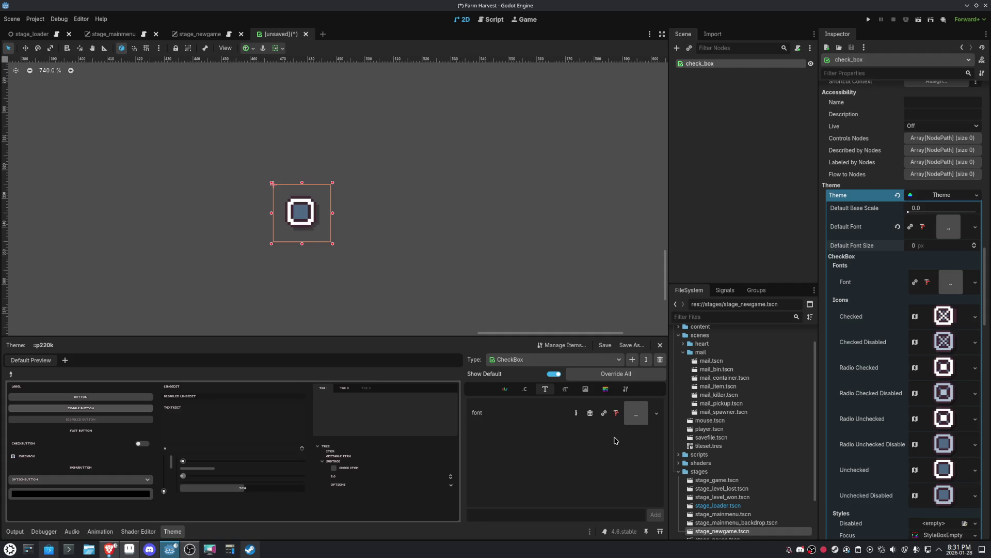
left_click(565, 389)
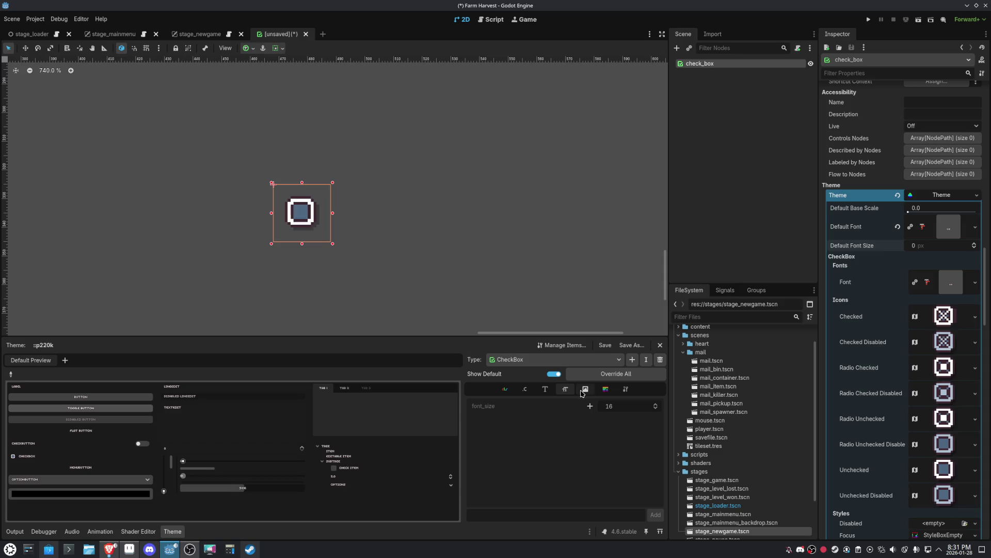
left_click(590, 405)
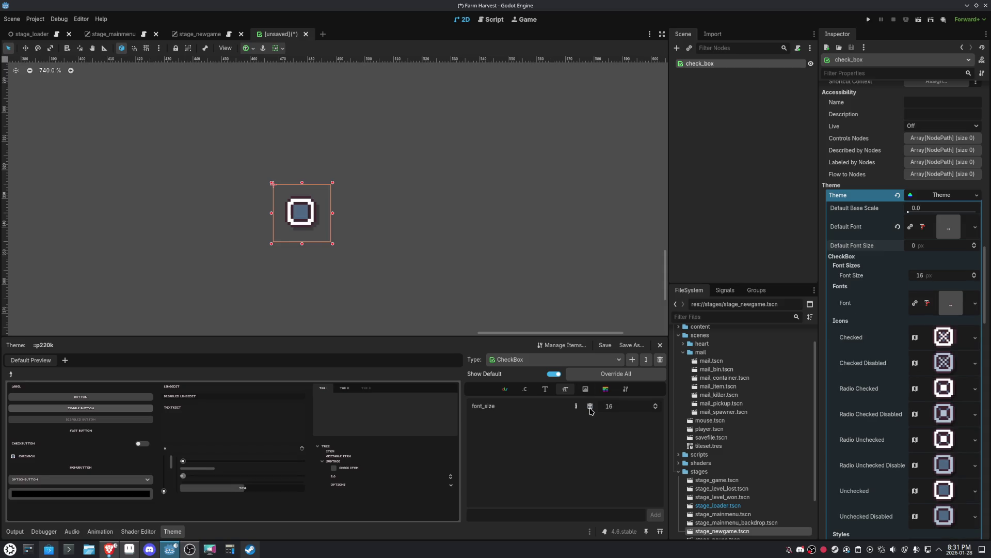
left_click(655, 409)
left_click(655, 409)
left_click(655, 409)
left_click(656, 409)
mouse_move(332, 243)
left_mouse_down()
mouse_move(415, 292)
mouse_move(332, 243)
left_mouse_up()
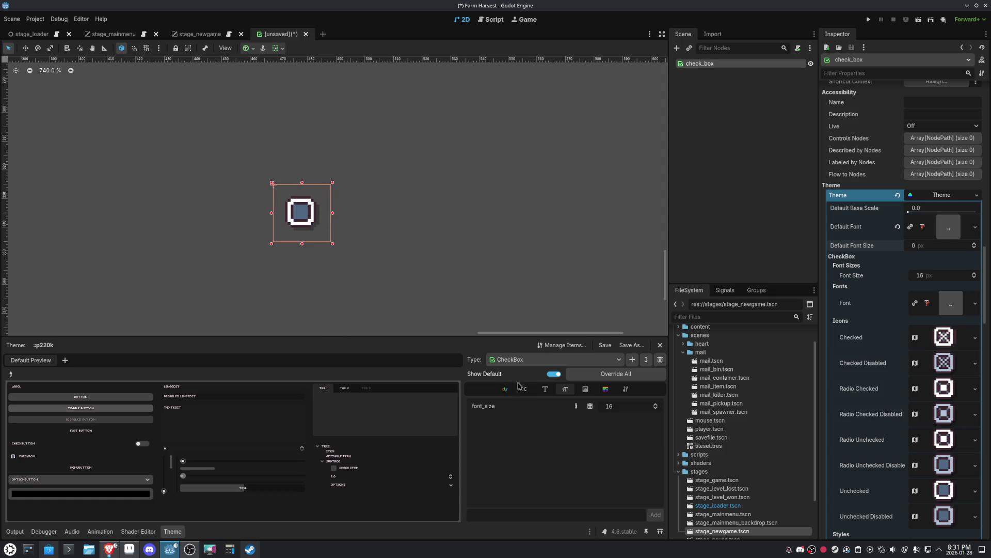
left_click(590, 407)
left_click(626, 390)
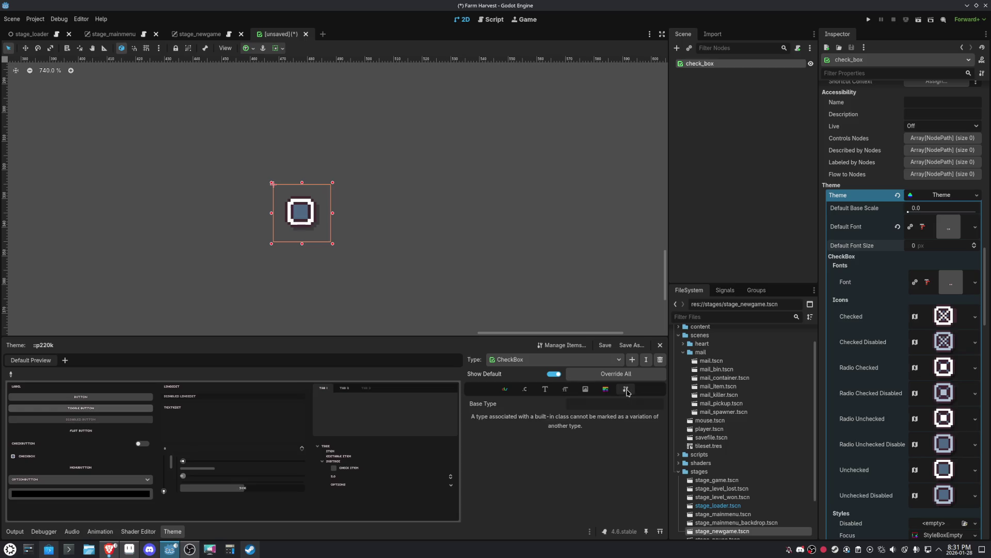
Clear the existing hover, hover_pressed, normal, disabled, pressed and focus style overrides; reset checkbox to 20×20 px
left_click(606, 390)
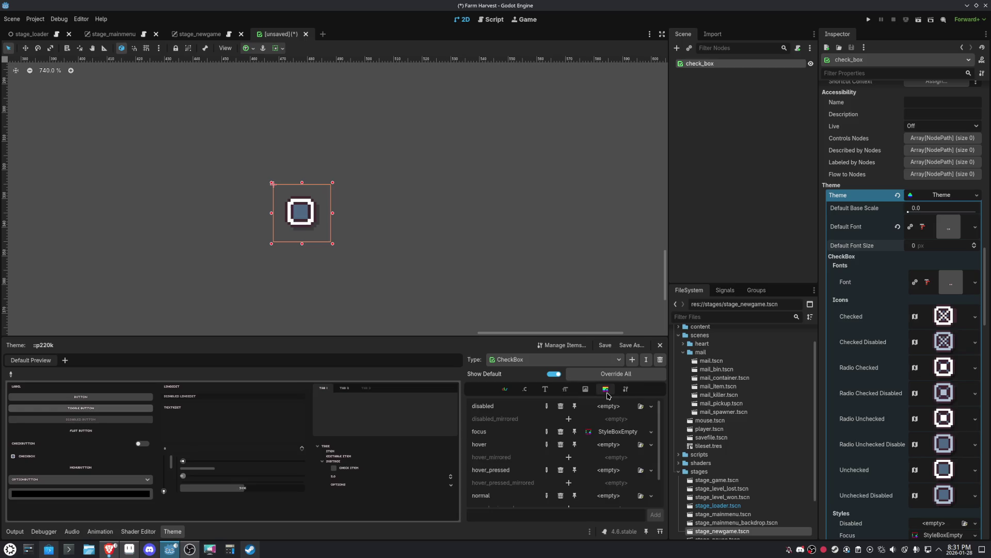
left_click(560, 445)
left_click(561, 470)
left_click(561, 495)
left_click(562, 407)
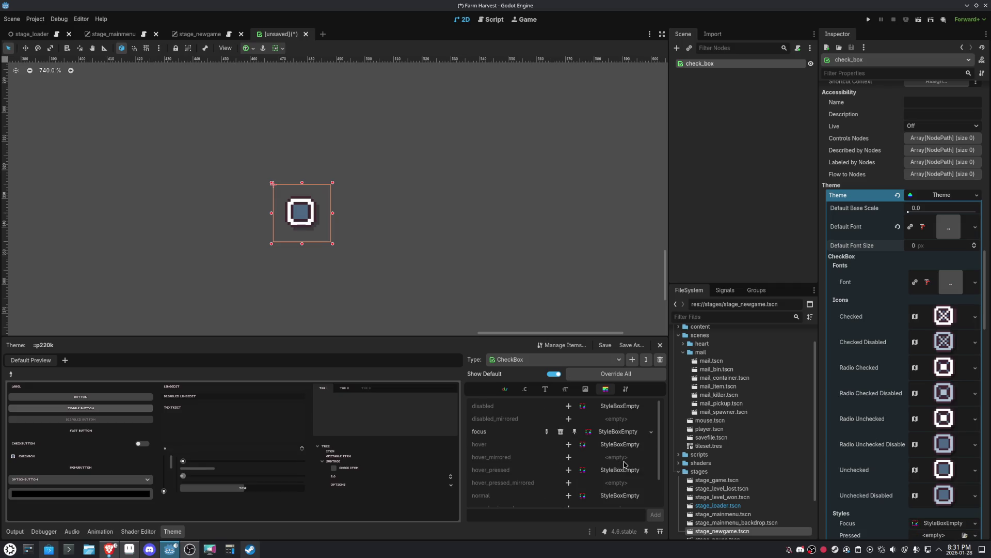
scroll(627, 467, "down", 2)
left_click(560, 486)
scroll(560, 486, "up", 2)
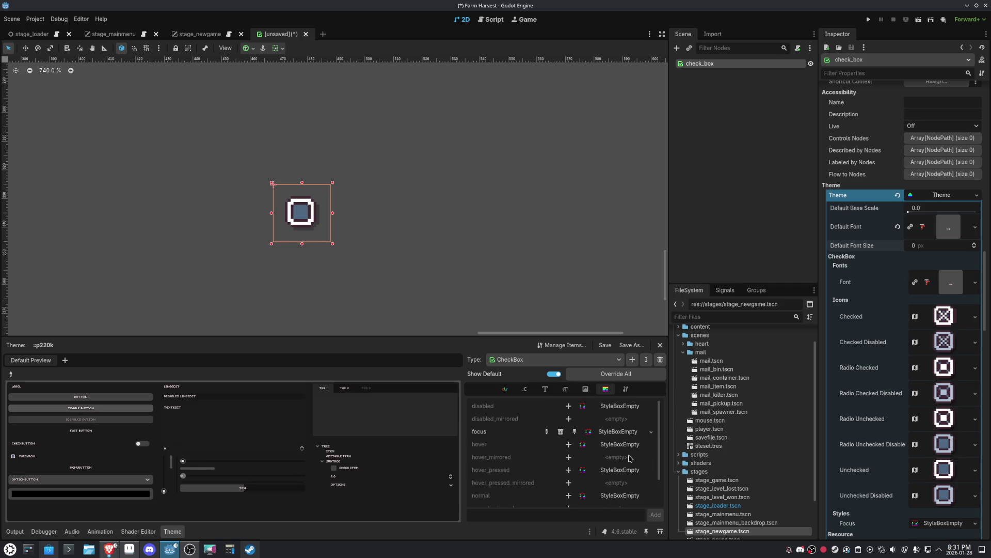
left_click(561, 432)
left_click(561, 431)
mouse_move(333, 244)
left_mouse_down()
mouse_move(395, 290)
mouse_move(281, 173)
mouse_move(296, 180)
mouse_move(255, 155)
mouse_move(448, 302)
mouse_move(271, 151)
left_mouse_up()
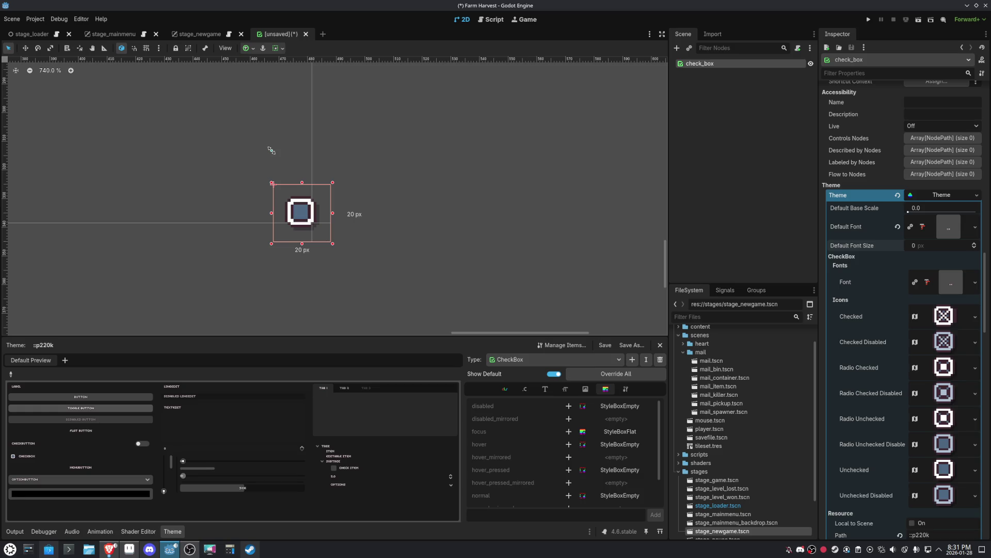
left_click_drag(271, 150, 283, 155)
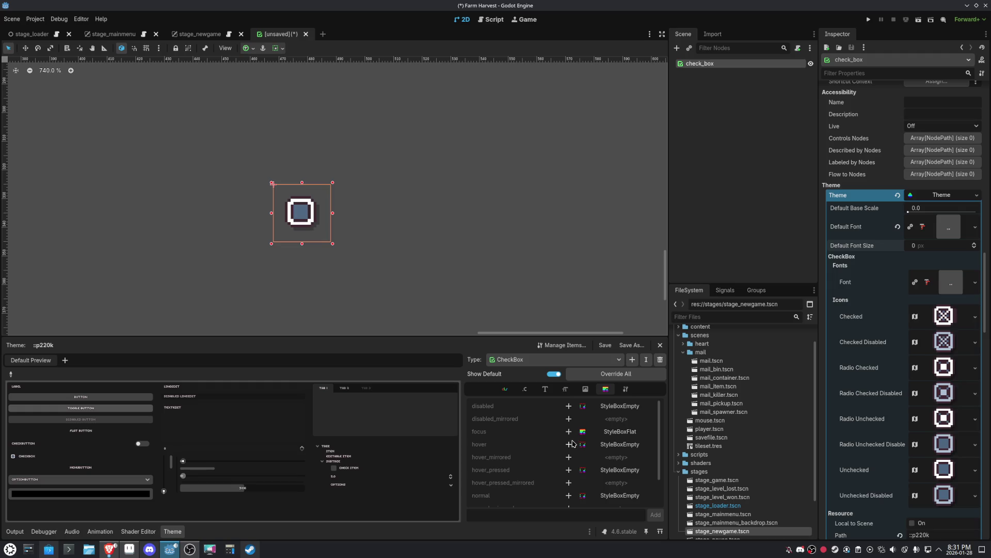
Override normal and set normal_mirrored to a new StyleBoxEmpty
scroll(613, 456, "down", 1)
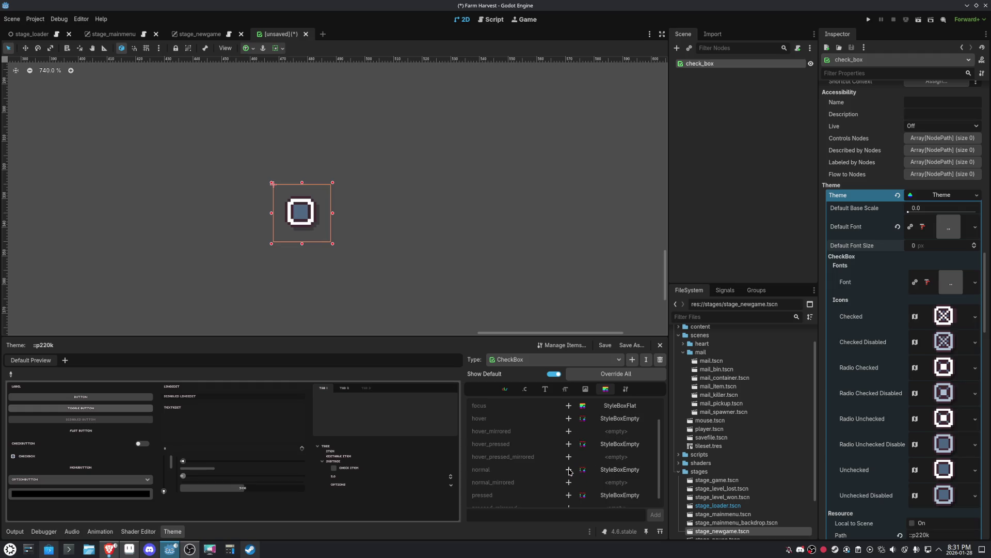
left_click(568, 470)
left_click(569, 482)
left_click(652, 482)
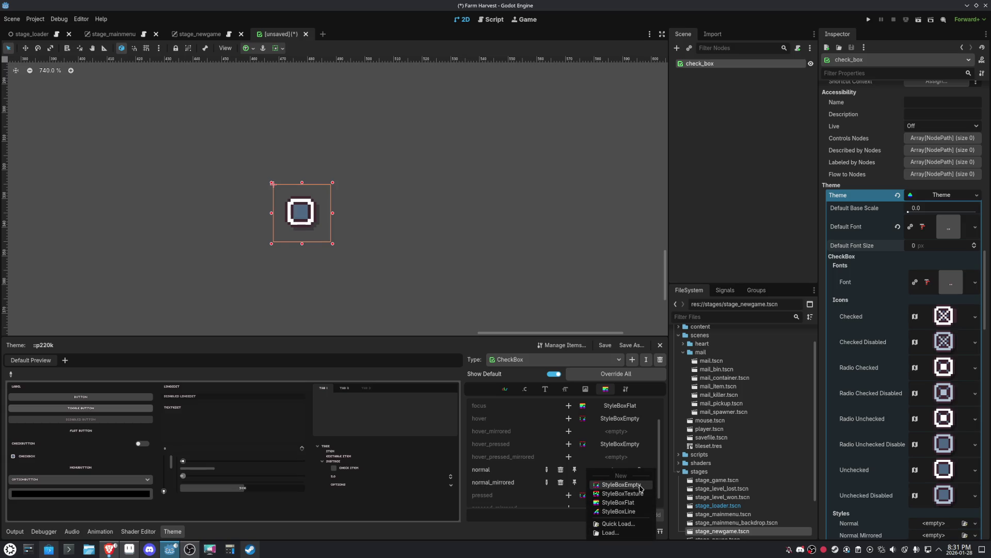
left_click(641, 486)
left_click(312, 223)
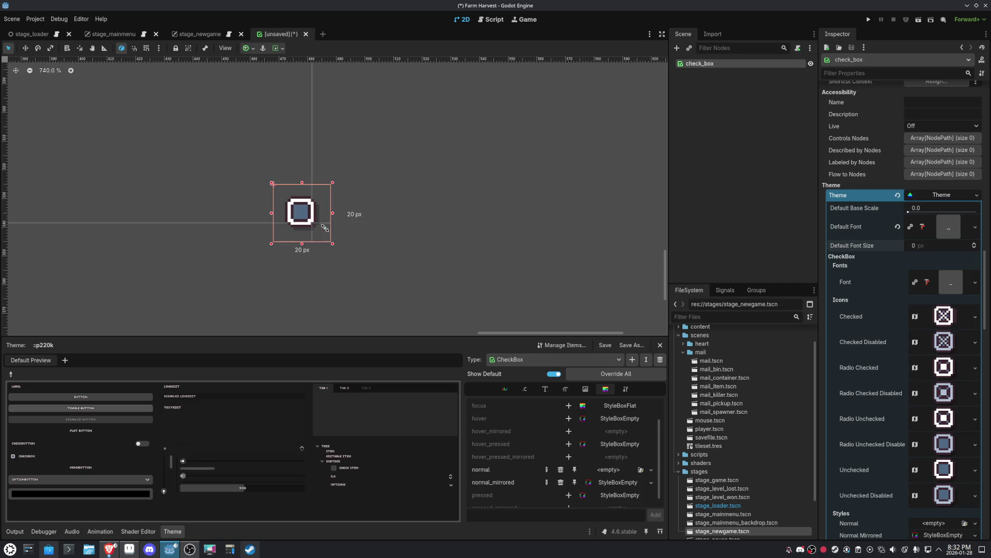
Set the pressed, pressed_mirrored and normal styles to StyleBoxEmpty and narrow the checkbox
scroll(617, 439, "down", 1)
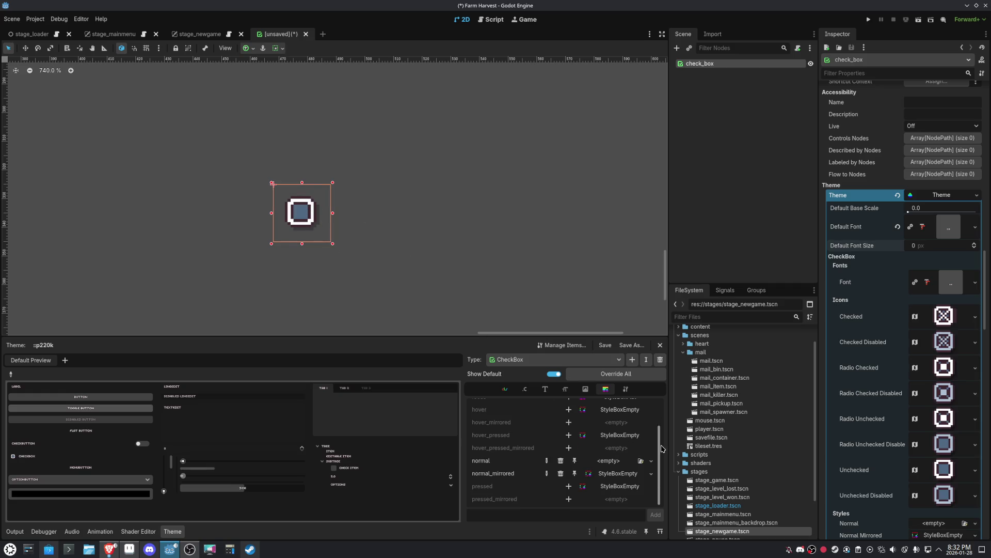
left_click(569, 486)
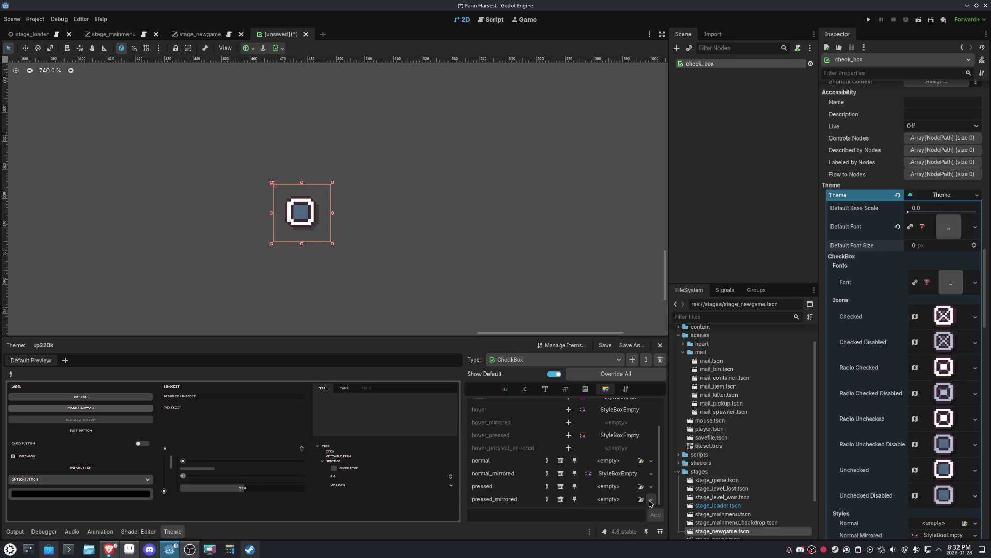
left_click(650, 495)
left_click(649, 496)
left_click(651, 486)
left_click(652, 483)
left_click(652, 483)
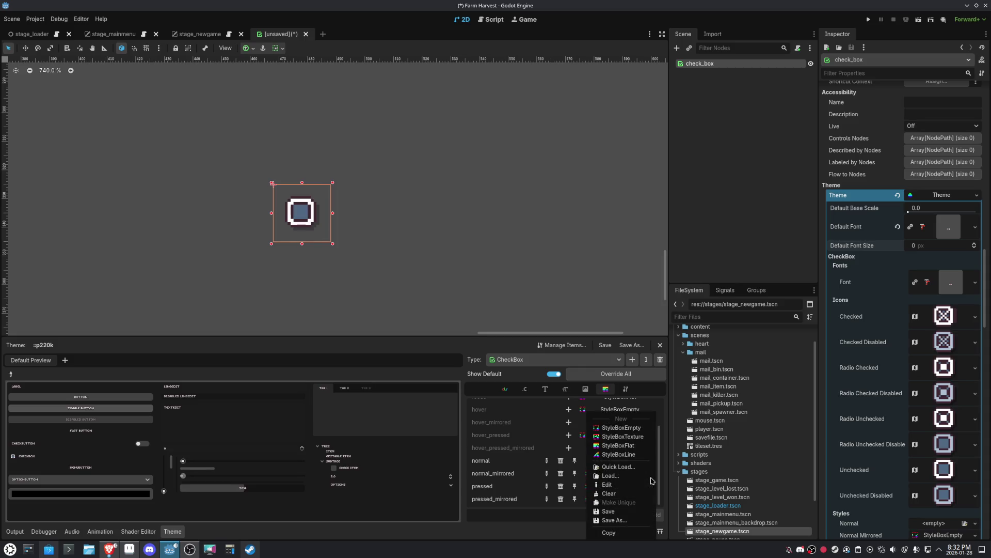
left_click(652, 463)
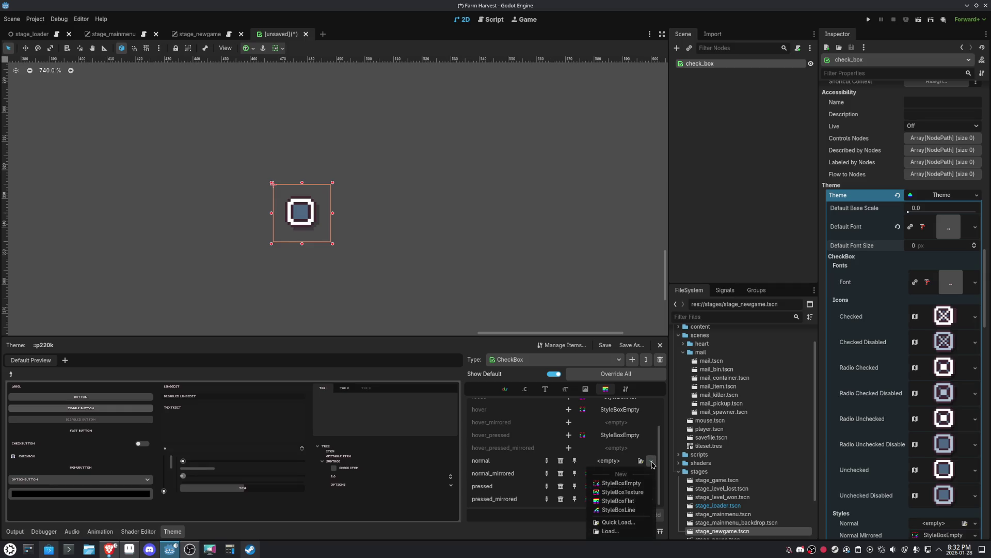
left_click(625, 484)
left_click_drag(333, 243, 310, 243)
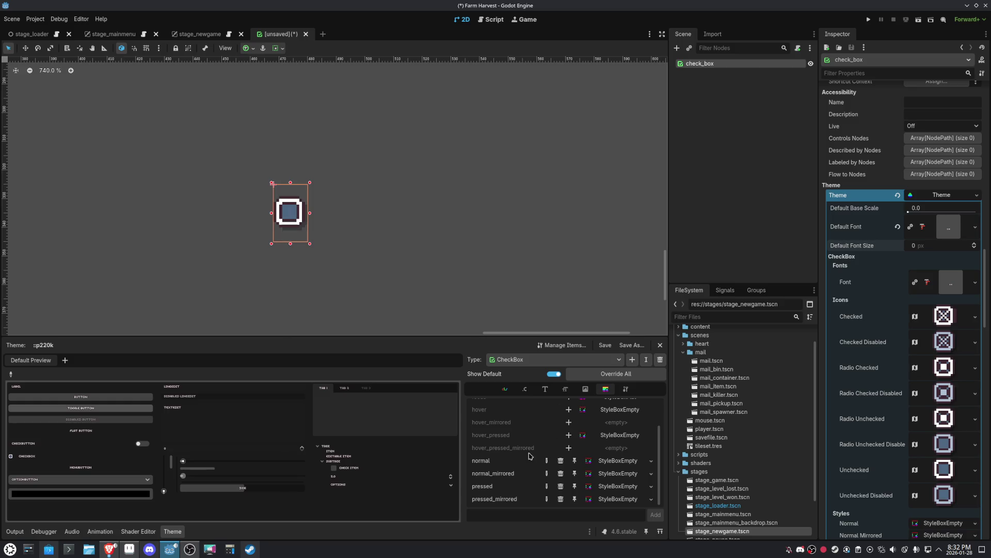
Set the hover_pressed and hover_pressed_mirrored styles to StyleBoxEmpty
scroll(641, 472, "up", 2)
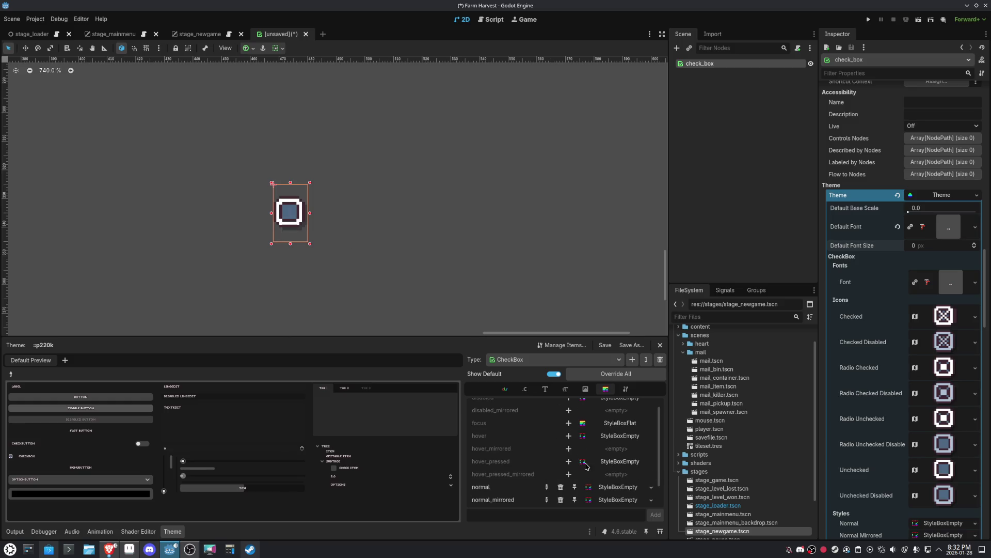
left_click(569, 474)
left_click(569, 474)
left_click(653, 461)
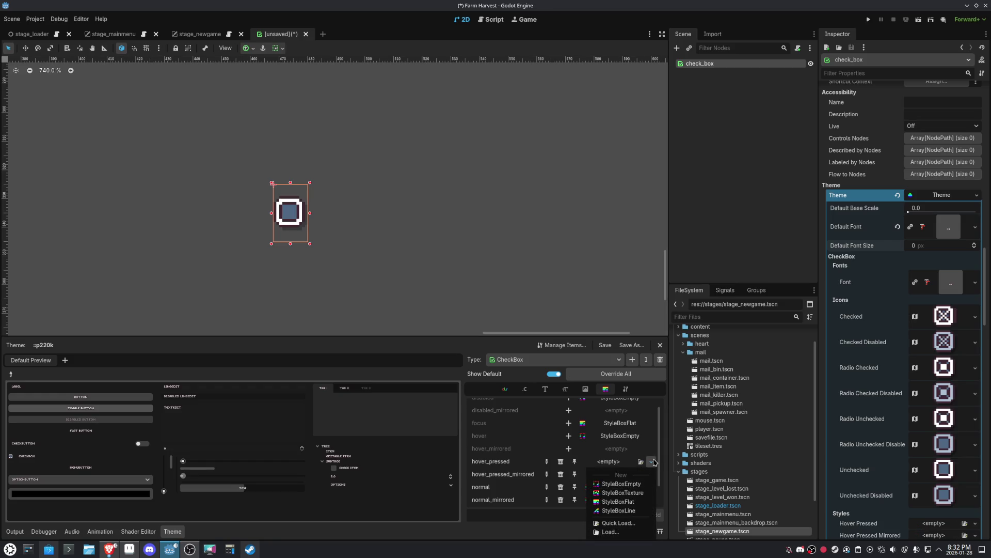
left_click(628, 483)
left_click(651, 461)
left_click(630, 485)
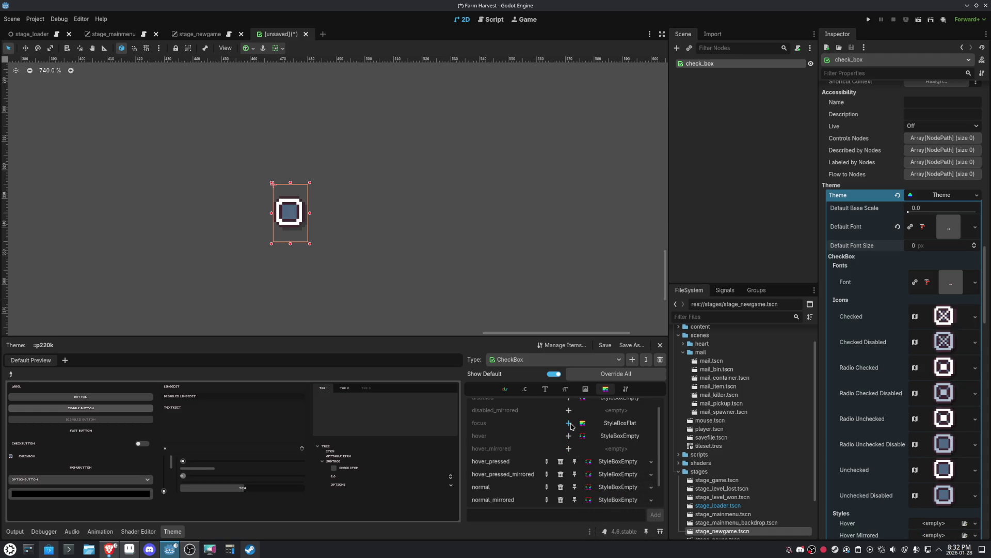
Set disabled_mirrored, focus, hover, hover_mirrored and disabled styles to StyleBoxEmpty; shrink the checkbox height
left_click(651, 410)
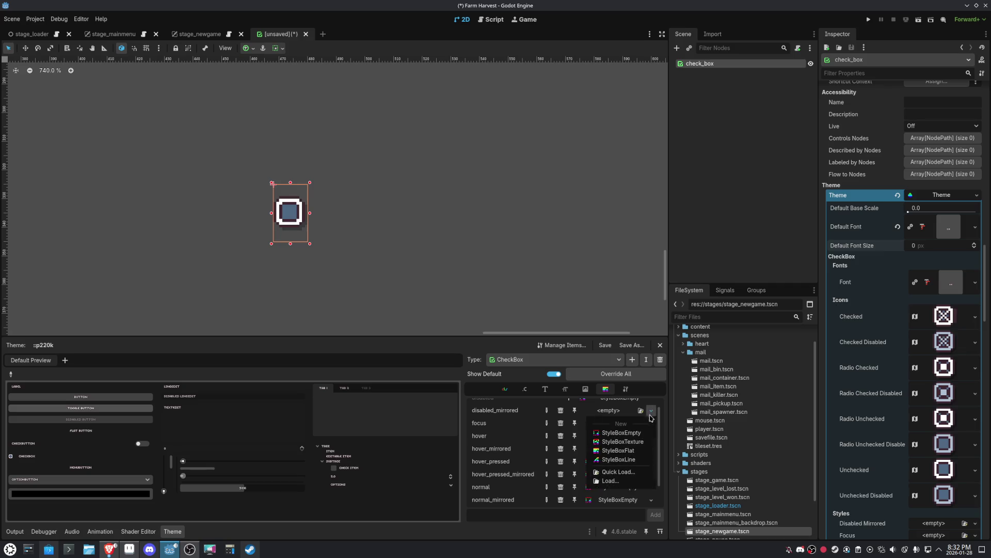
left_click(648, 430)
left_click(651, 423)
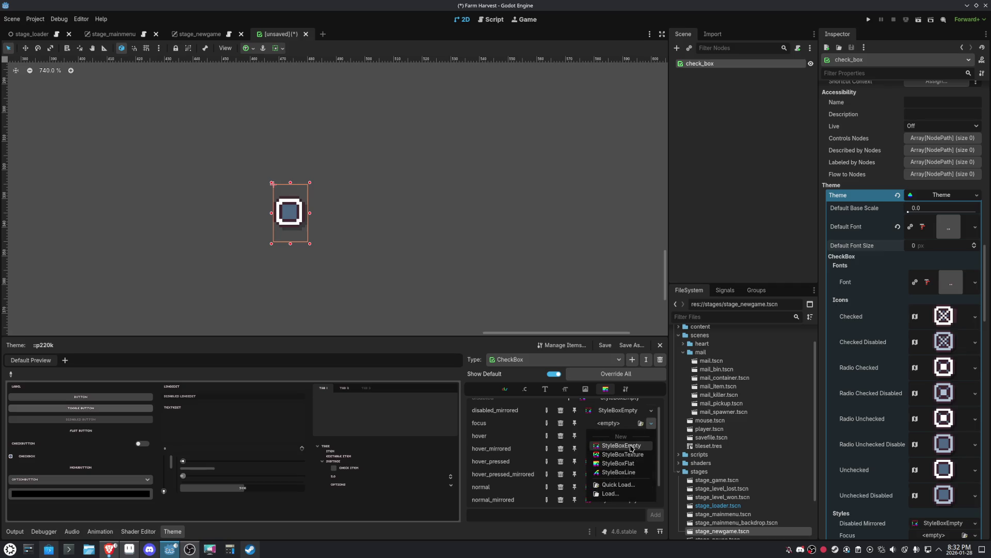
left_click(647, 442)
left_click(652, 436)
left_click(646, 458)
left_click(651, 449)
left_click(624, 471)
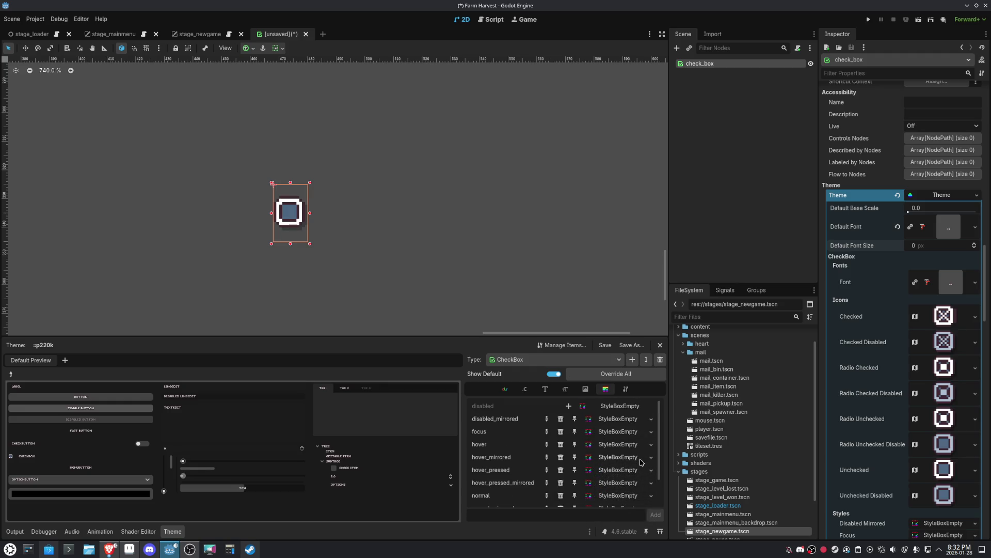
left_click(569, 406)
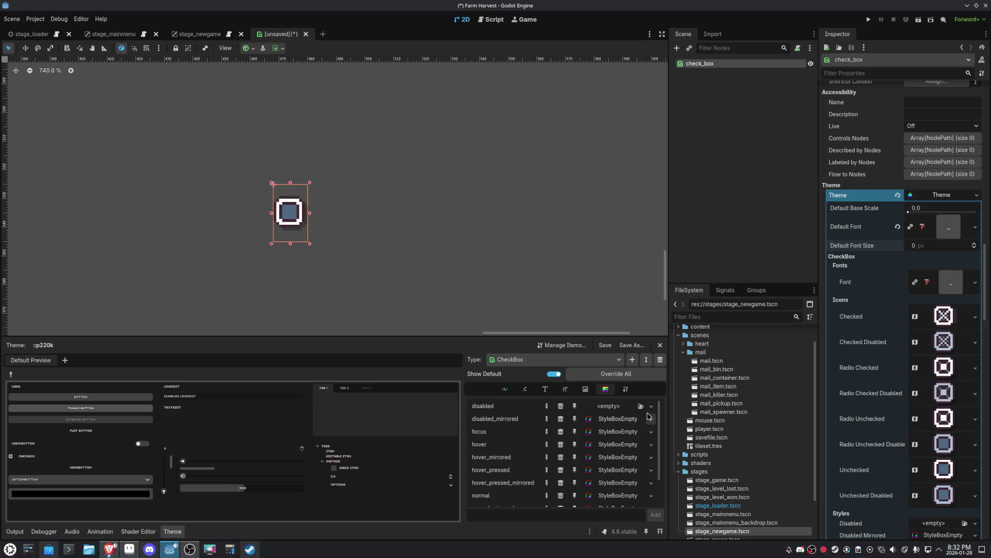
left_click(652, 407)
left_click(622, 428)
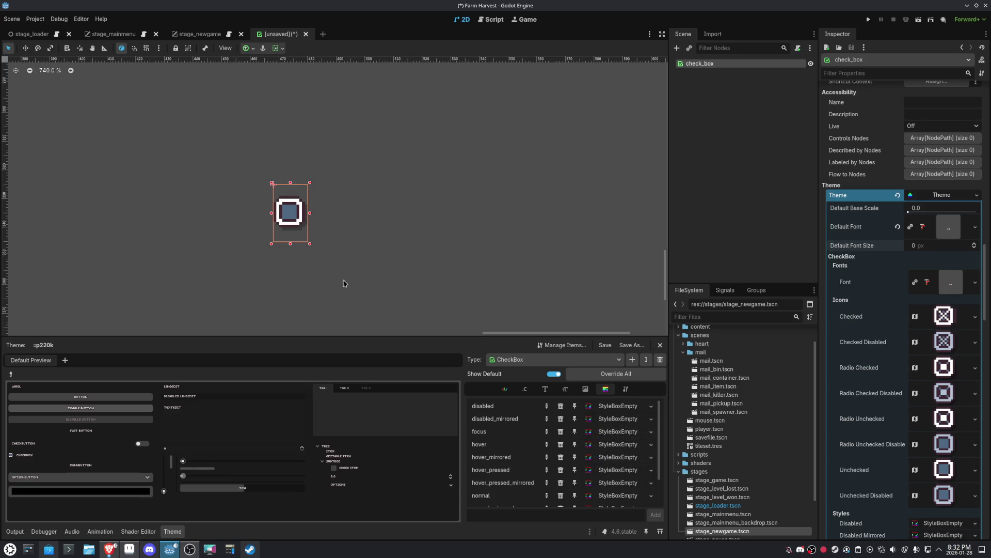
left_click_drag(310, 244, 311, 220)
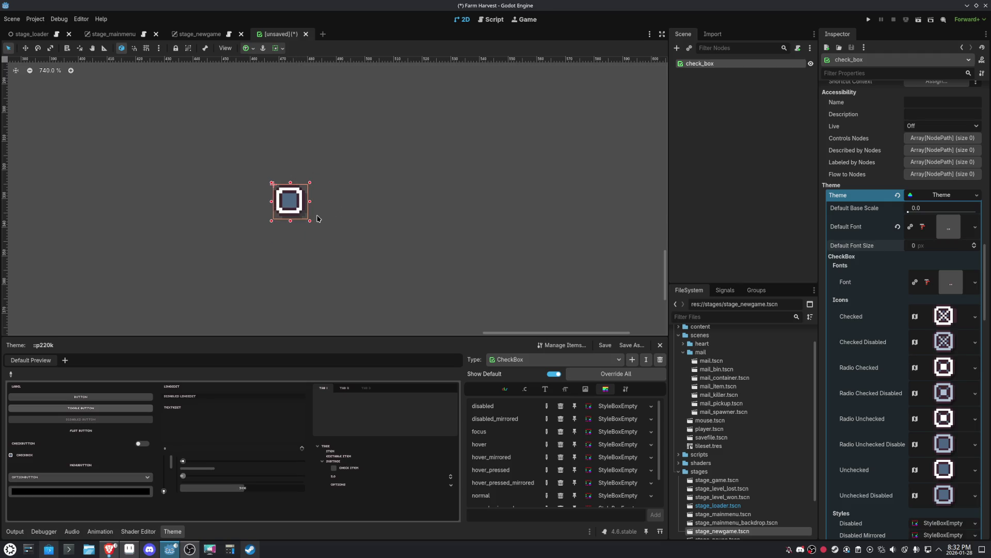
Review the CheckBox Icons, Font Sizes and StyleBox entries, finishing on the Fonts list
scroll(570, 434, "down", 2)
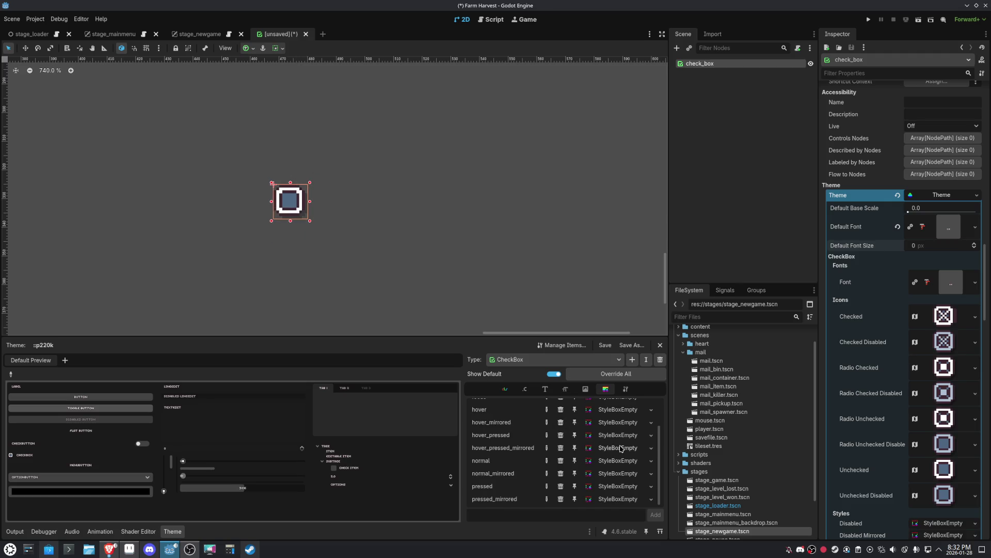
left_click(586, 389)
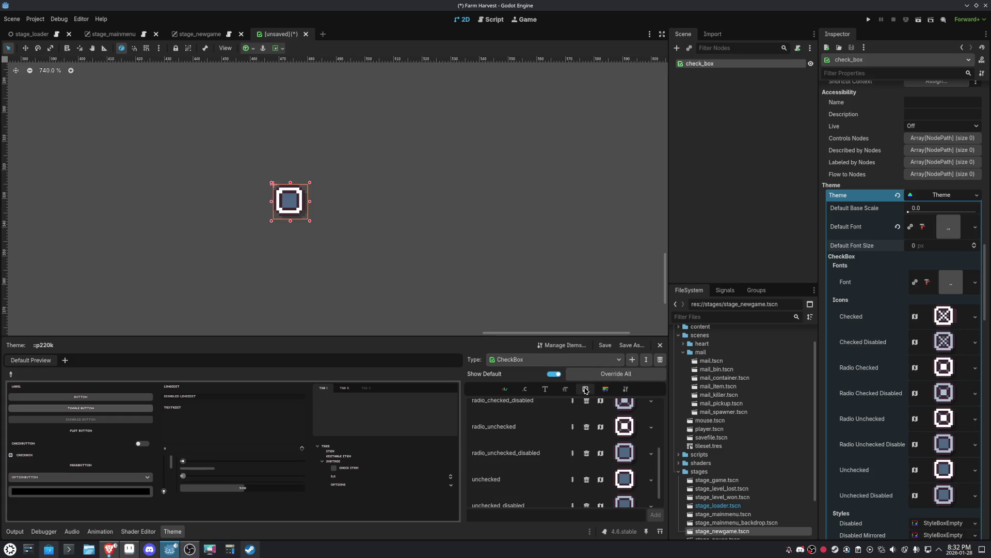
left_click(565, 390)
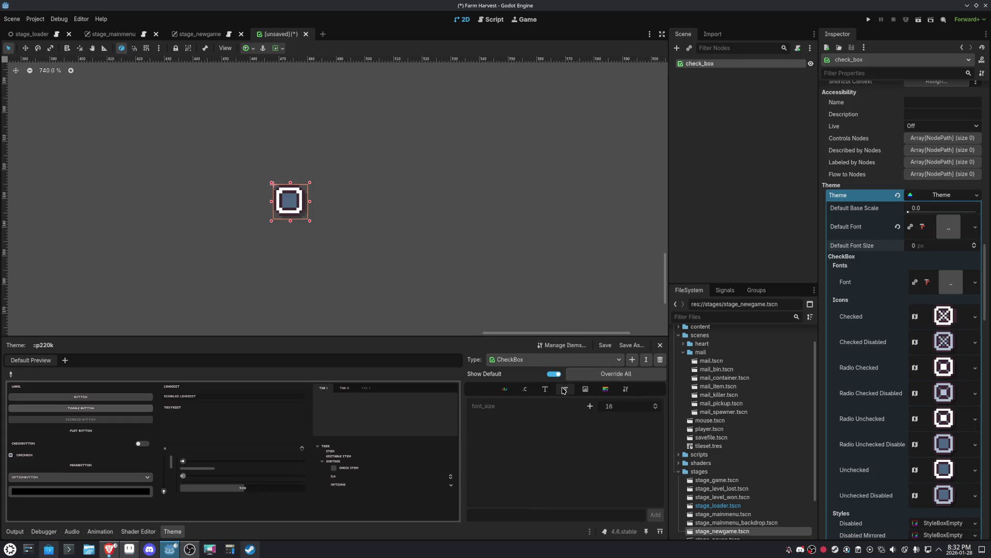
left_click(544, 389)
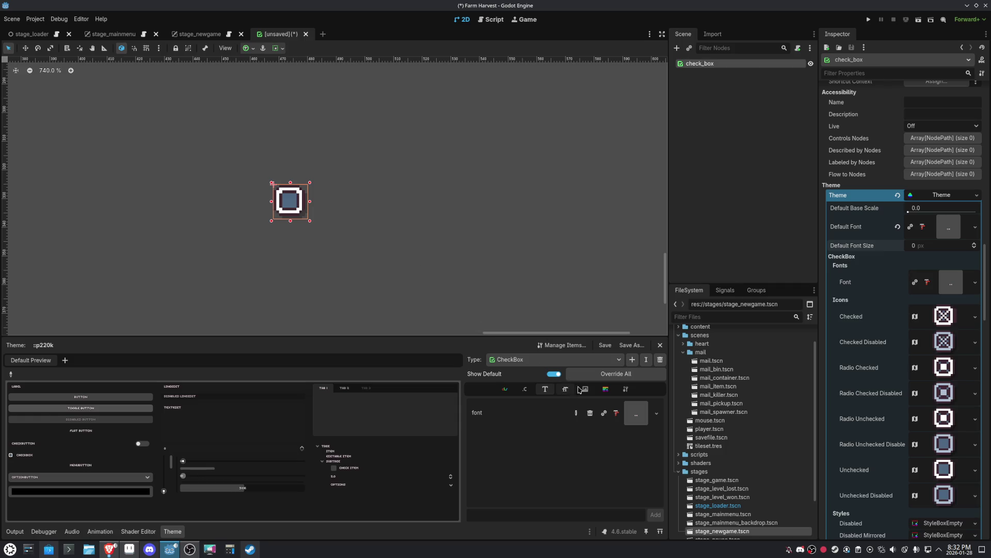
left_click(606, 390)
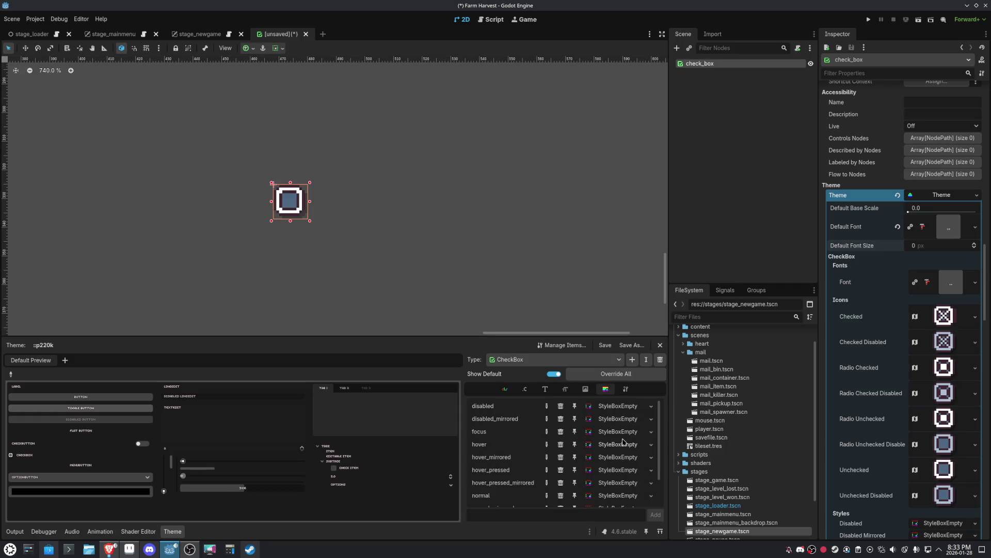
scroll(624, 442, "down", 2)
scroll(624, 442, "up", 2)
scroll(939, 294, "down", 5)
scroll(882, 344, "up", 3)
scroll(882, 344, "up", 2)
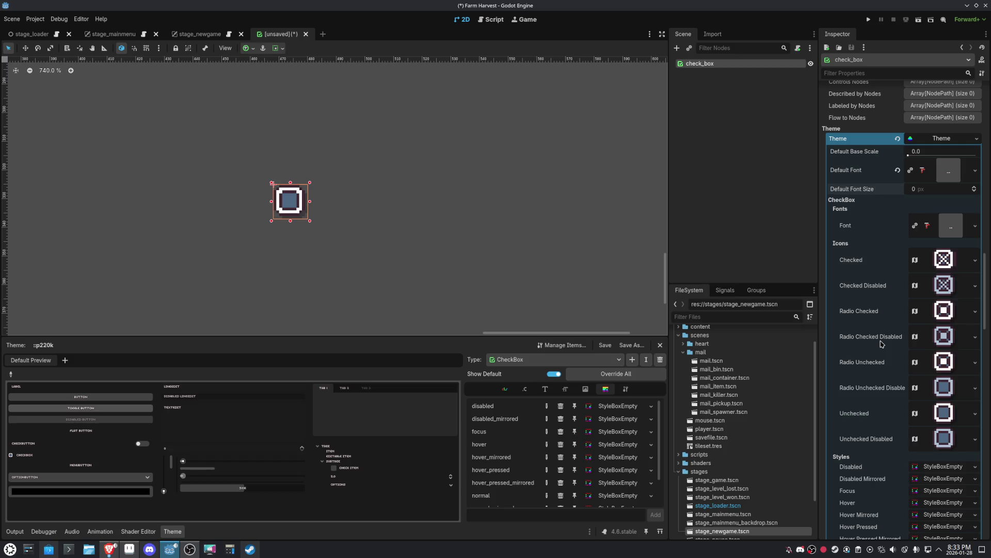
left_click(546, 390)
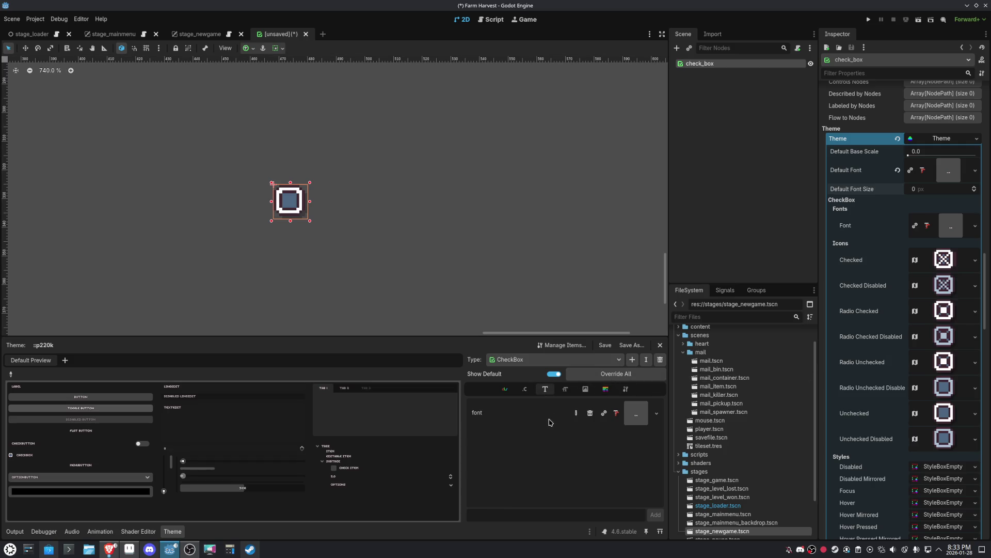
Enlarge the checkbox to 76×35 px and add an increased h_separation override
left_click_drag(310, 223, 492, 285)
left_click_drag(447, 260, 453, 258)
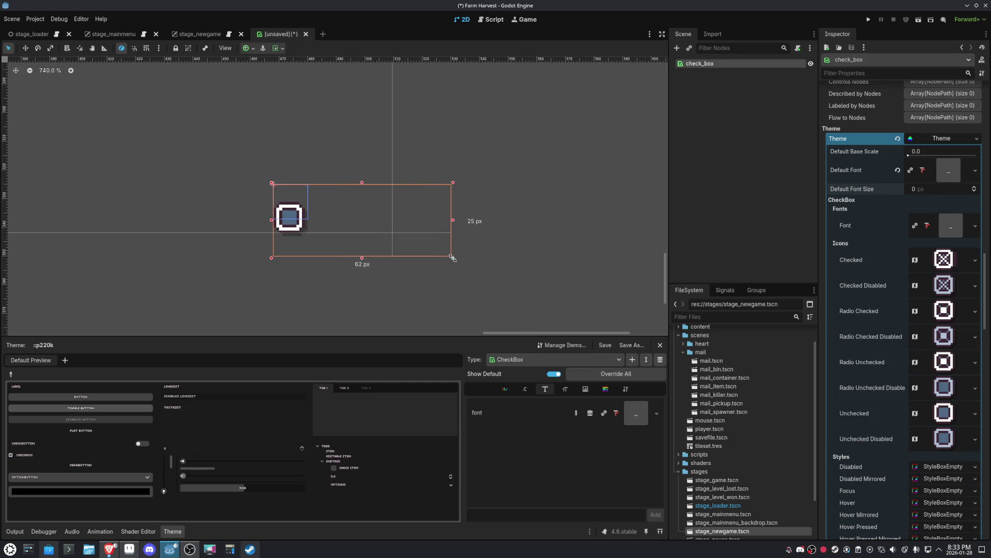
left_click(526, 389)
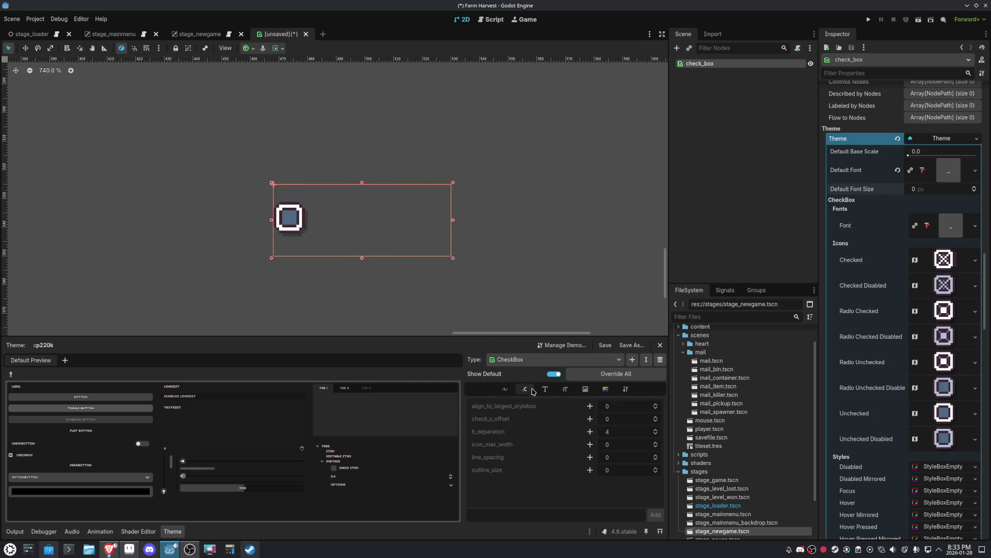
left_click(590, 432)
left_click(657, 431)
left_click(657, 431)
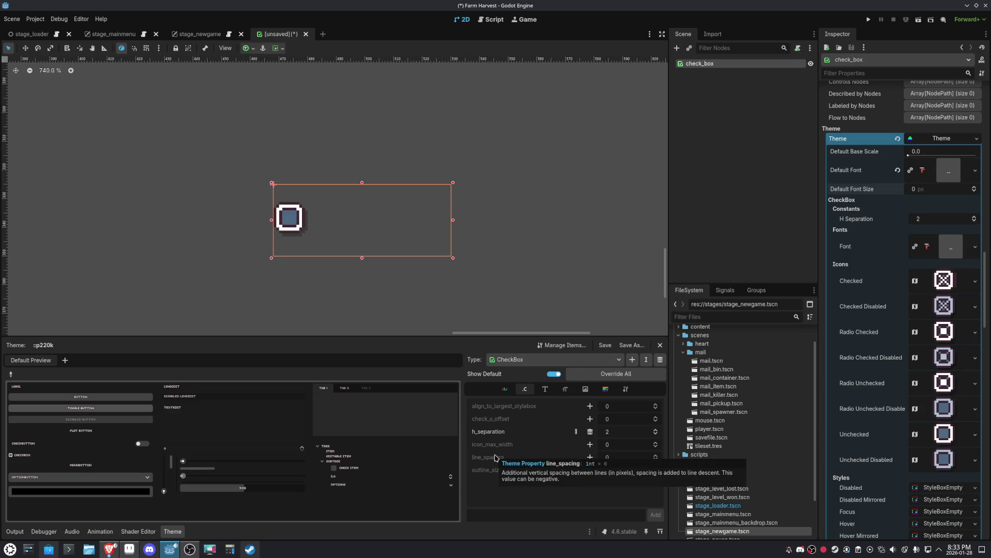
Override the CheckBox line_spacing at 2 and check_v_offset at 0
left_click(590, 457)
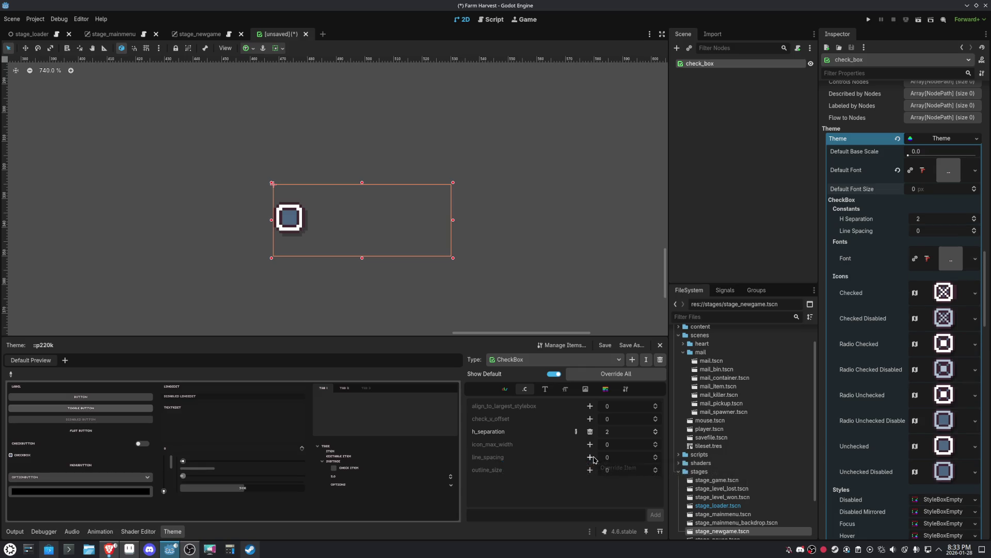
double_click(656, 460)
mouse_move(510, 423)
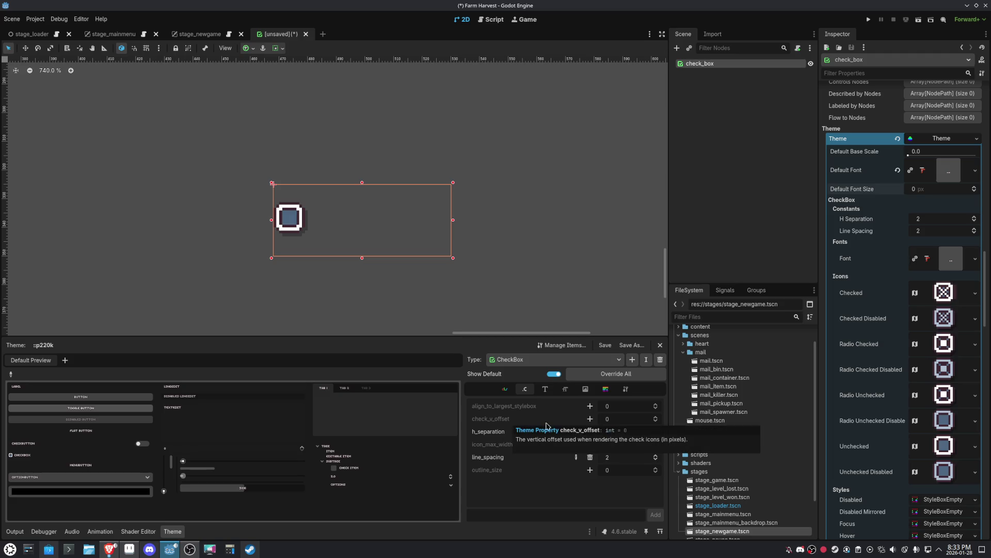
left_click(590, 418)
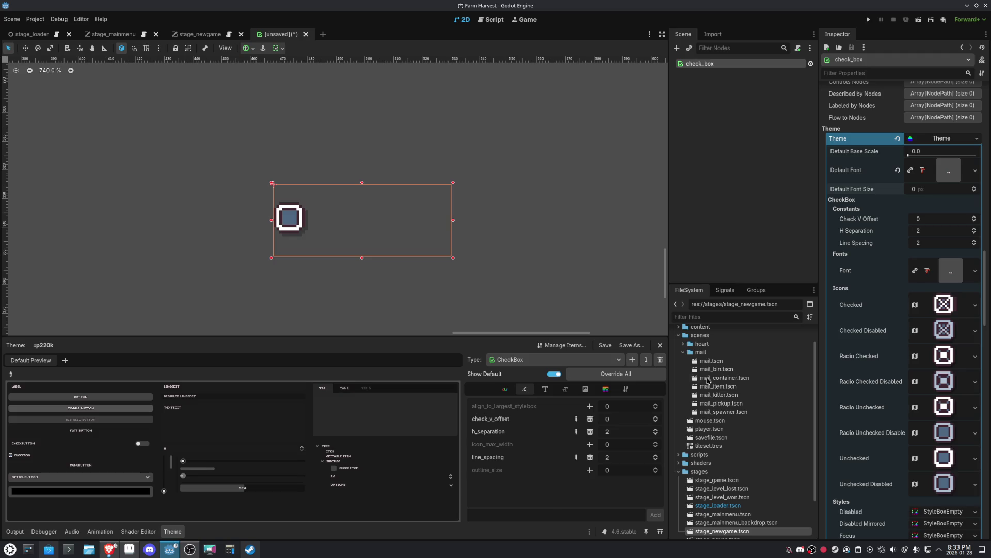
scroll(929, 239, "up", 15)
left_click(880, 135)
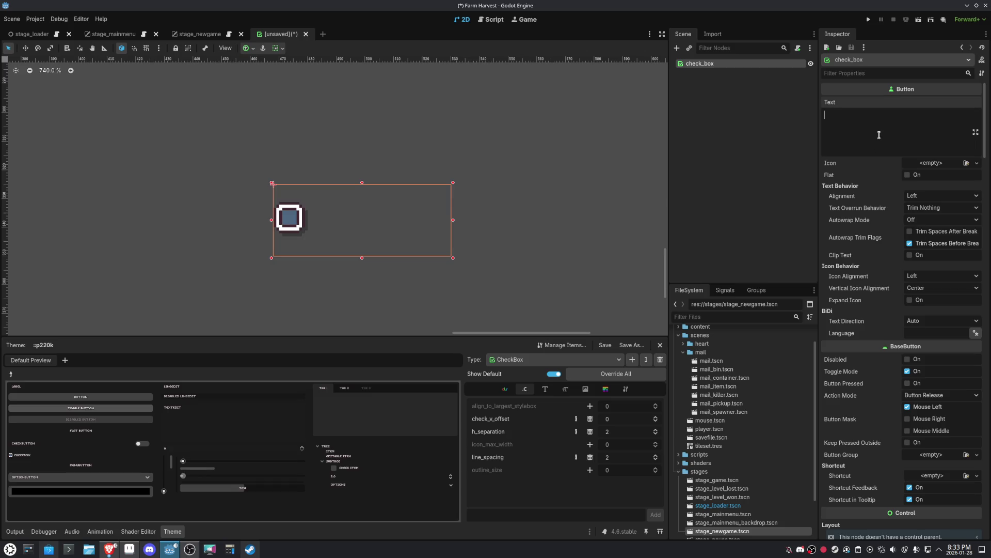
Enter a two-line label, 'Test' and 'test', in the checkbox's Text property
type("Test")
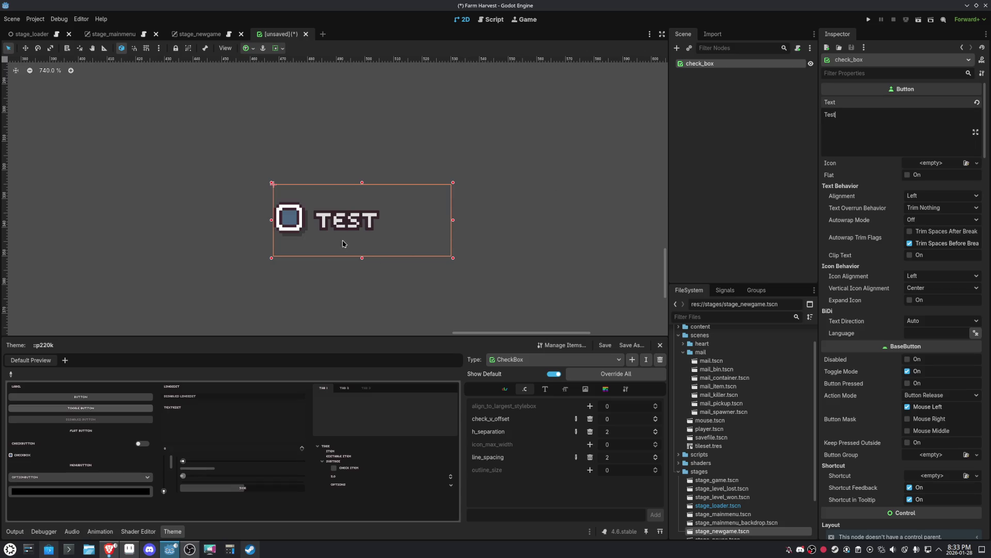
scroll(397, 261, "up", 5)
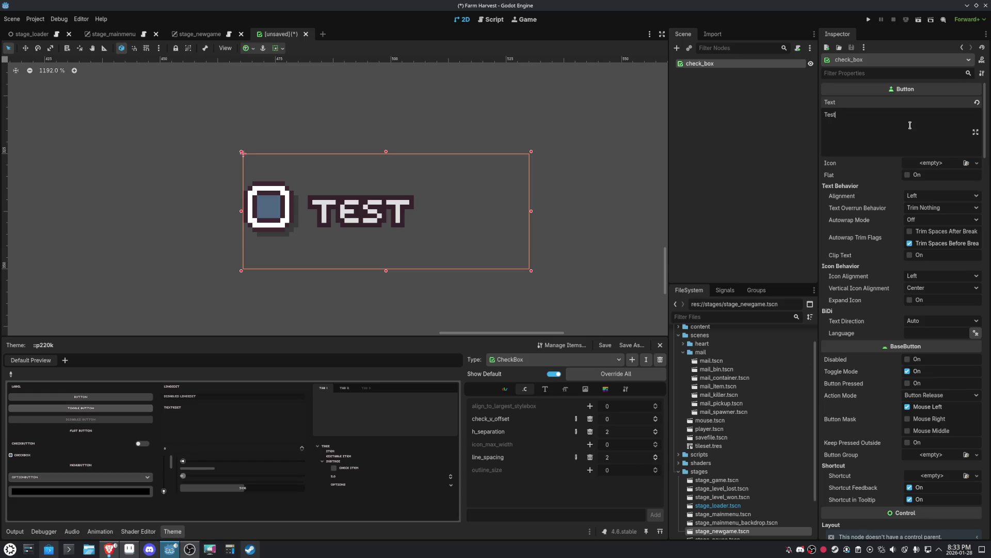
type("tes")
key("BackSpace")
key("BackSpace")
type("est")
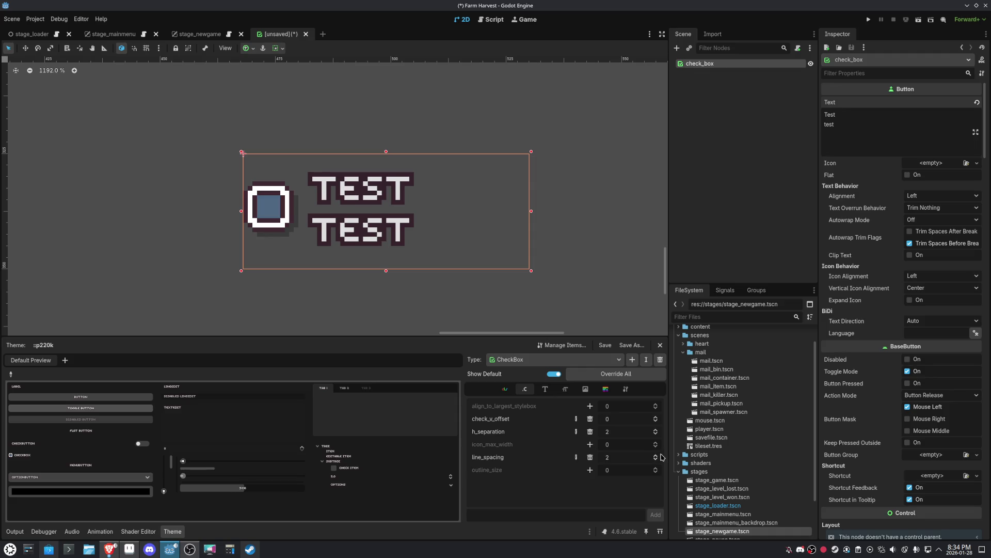
Set line_spacing to 3, test h_separation and check_v_offset values, then clear the label text
left_click(662, 456)
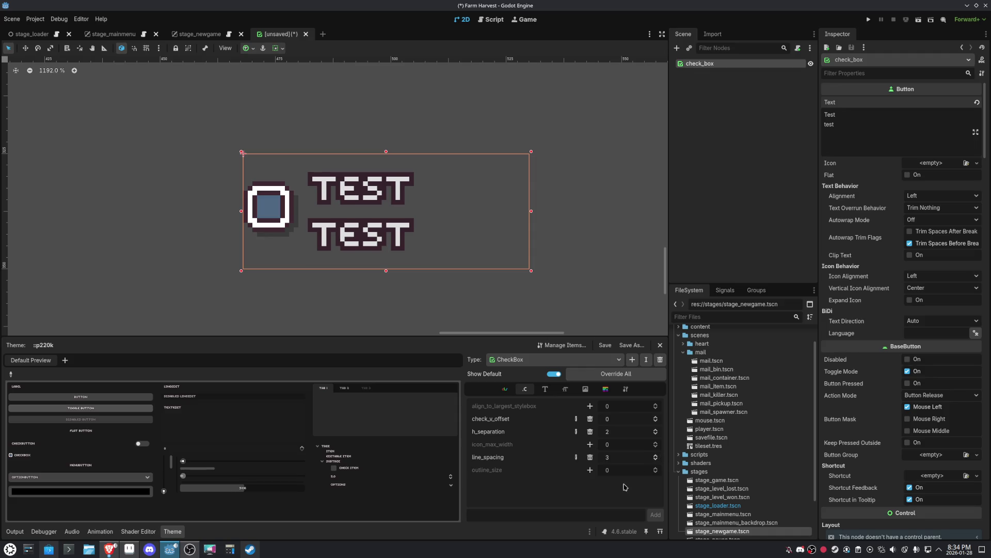
left_click(656, 434)
left_click(656, 434)
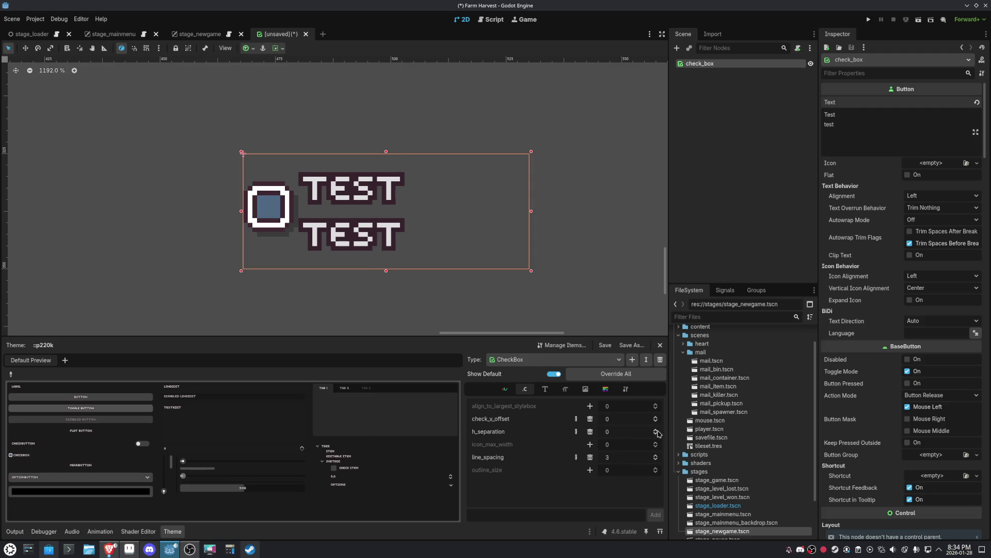
left_click(656, 430)
left_click(656, 431)
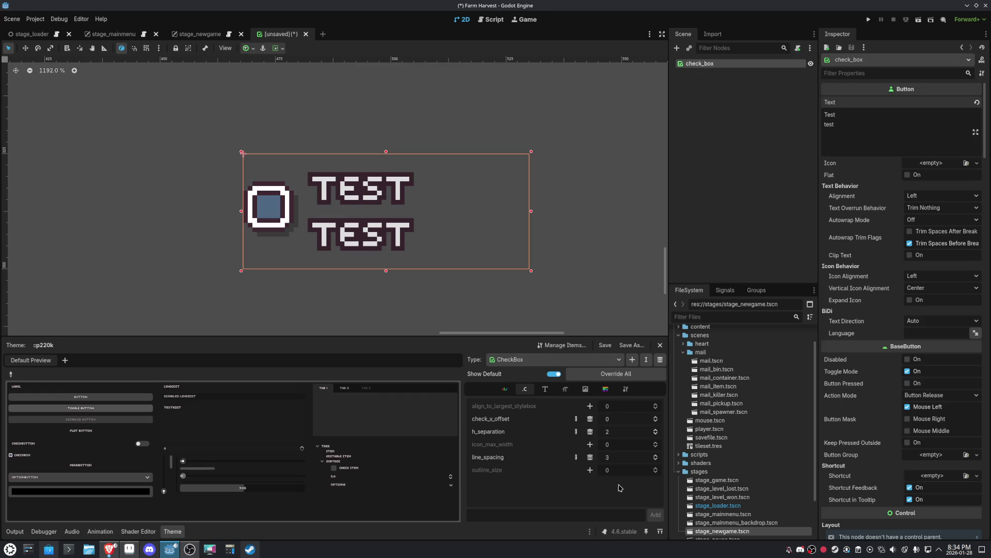
left_click(657, 417)
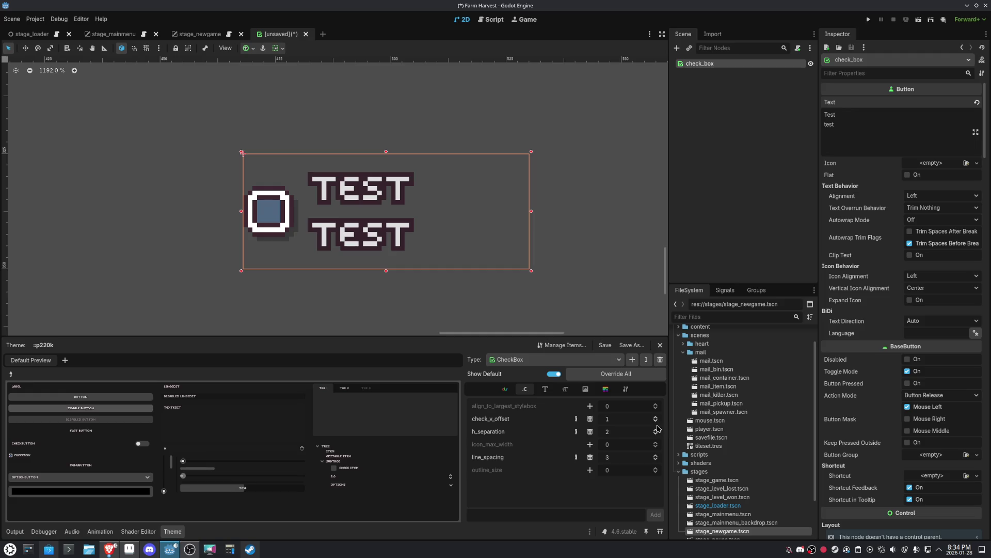
left_click(657, 423)
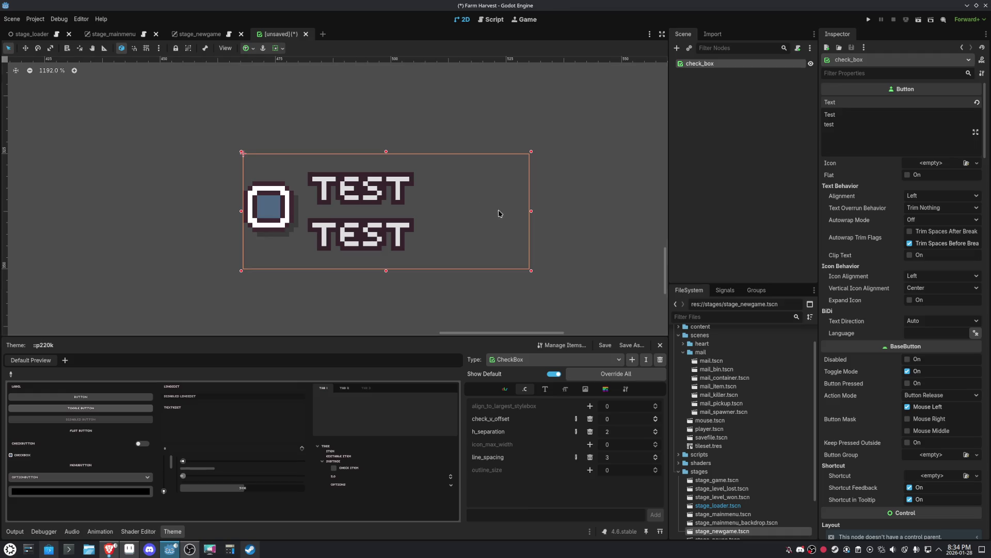
left_click_drag(877, 126, 782, 102)
key("BackSpace")
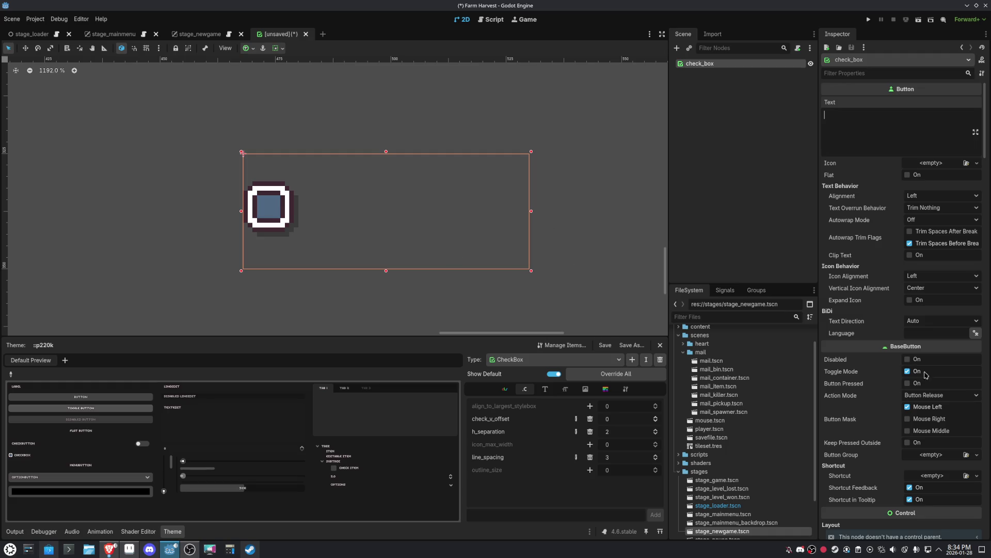
Save the node's theme resource as res://themes/checkbox.tres
scroll(939, 416, "down", 10)
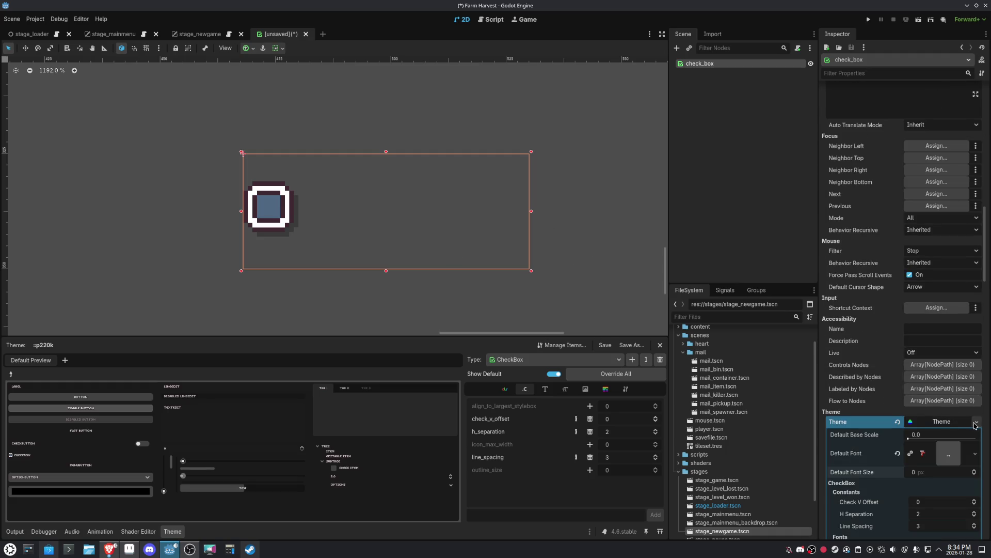
left_click(977, 421)
left_click(932, 511)
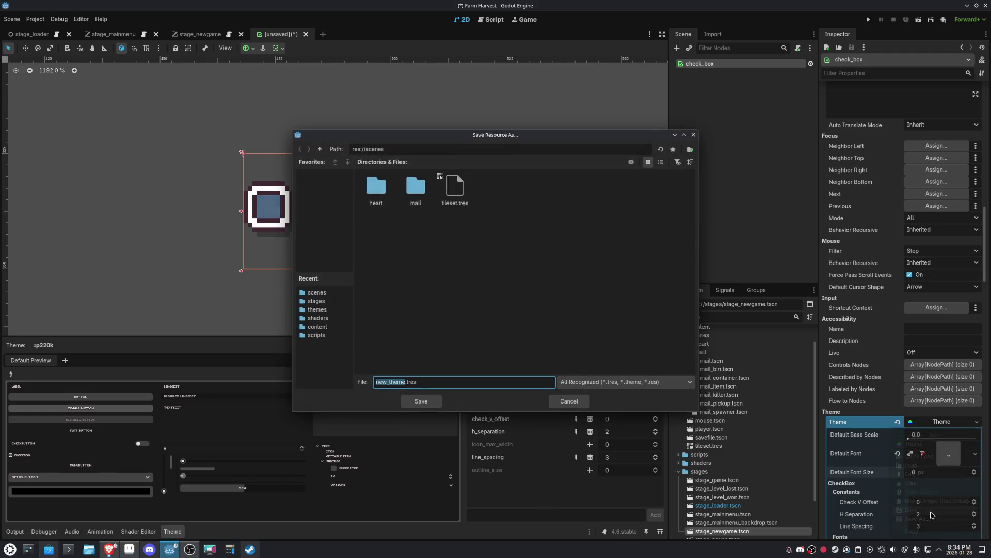
left_click(320, 149)
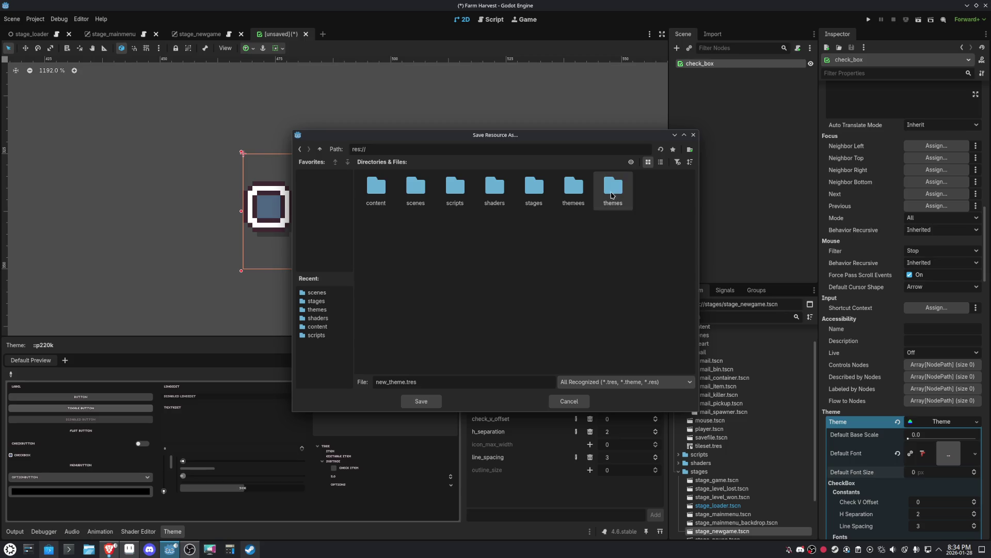
double_click(613, 192)
left_click_drag(406, 382, 375, 382)
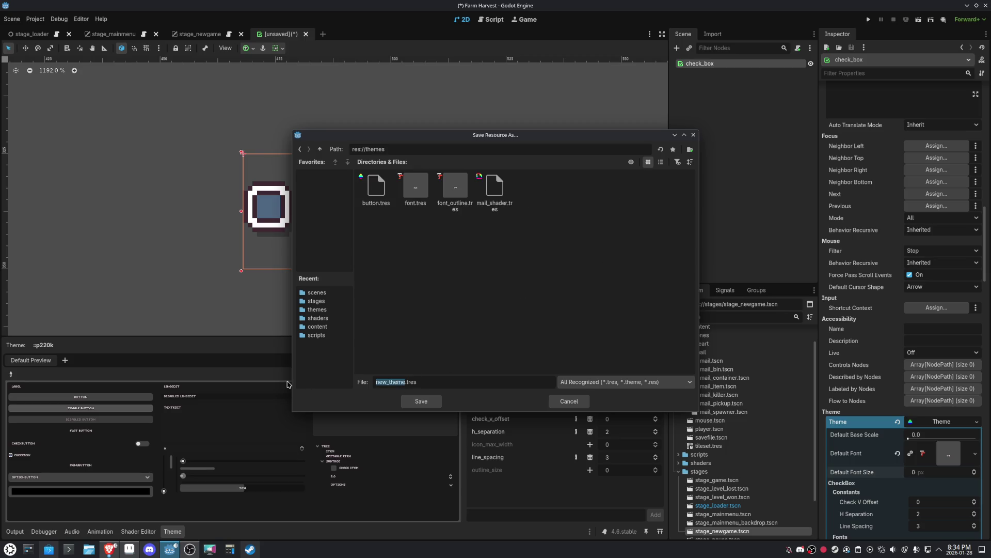
type("checkbox")
key("Return")
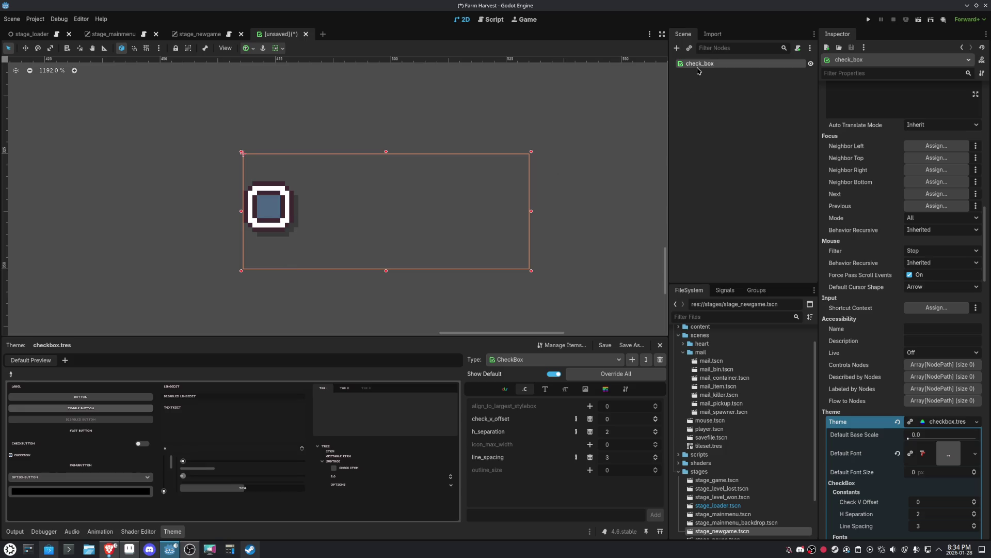
left_click(306, 34)
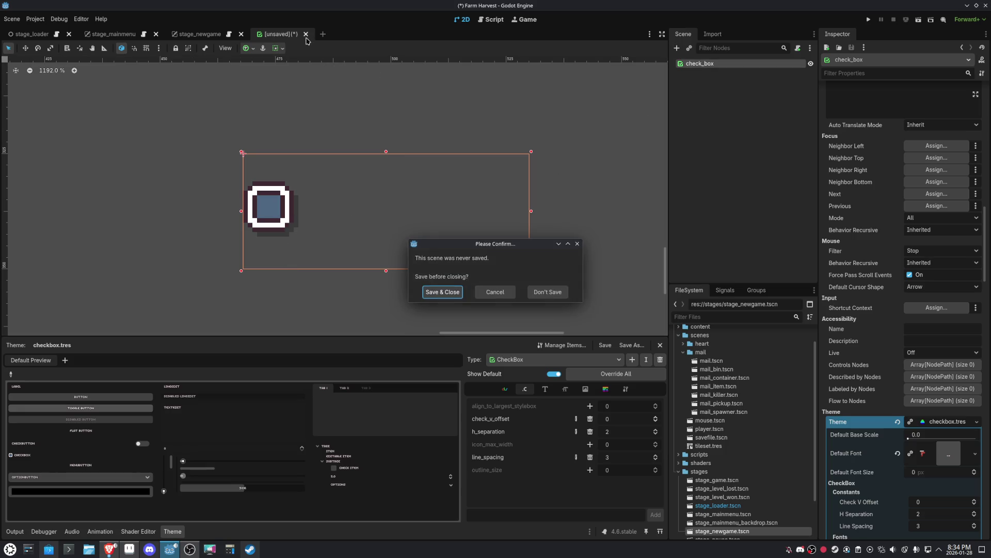
Cancel closing the scene, delete the check_box node, and choose Other Node for a new root
left_click(509, 293)
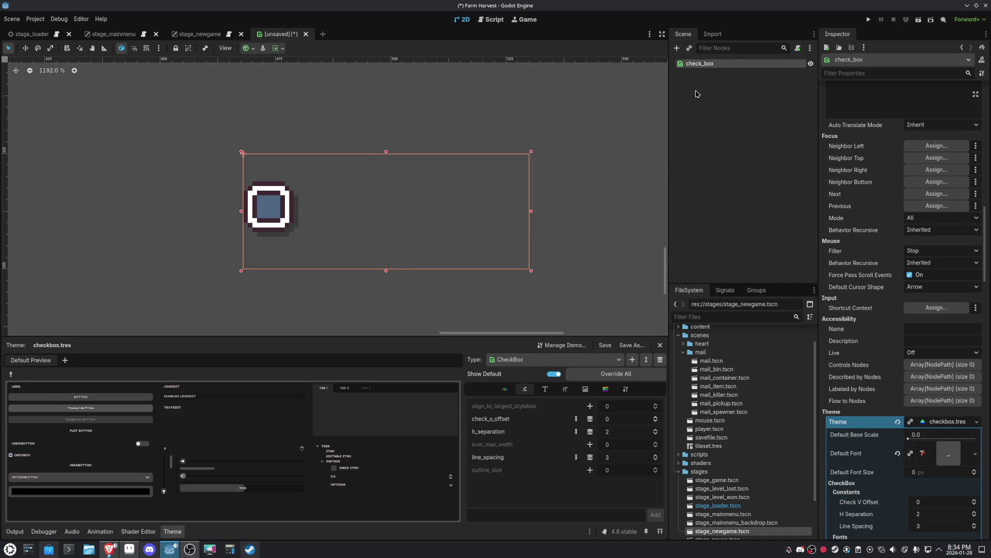
right_click(702, 69)
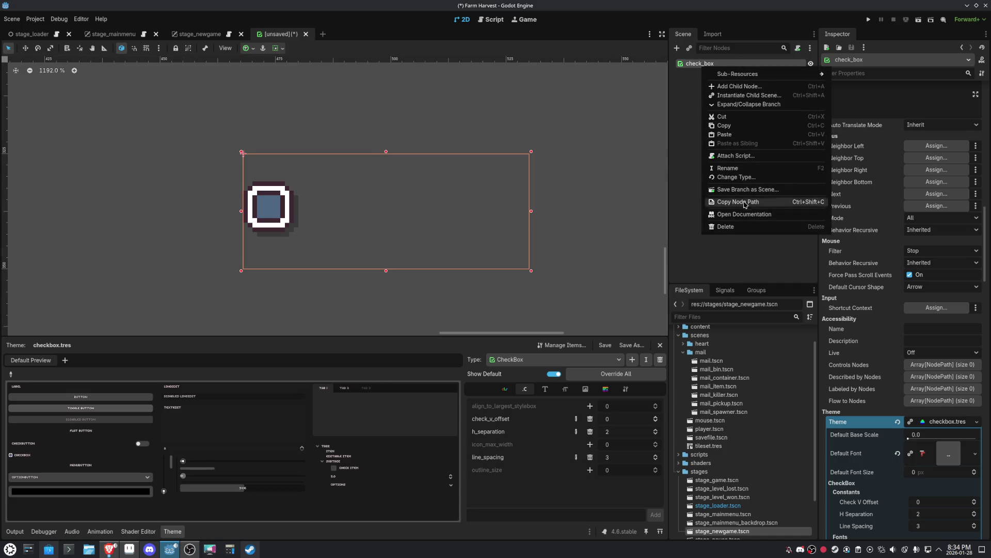
left_click(739, 228)
left_click(471, 281)
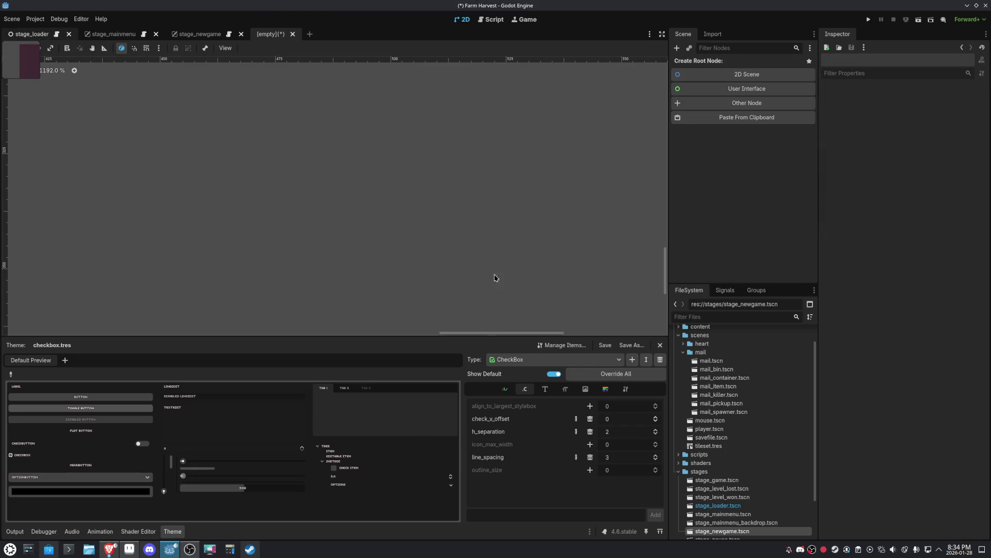
left_click(676, 47)
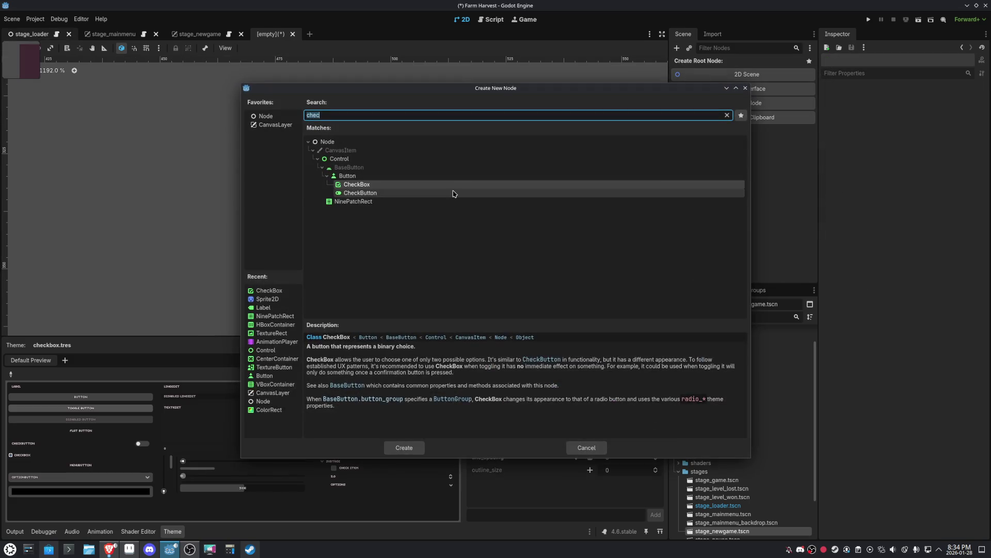
Create an HScrollBar root node from the 'hs' search and widen it from 8 px to 52 px
type("h")
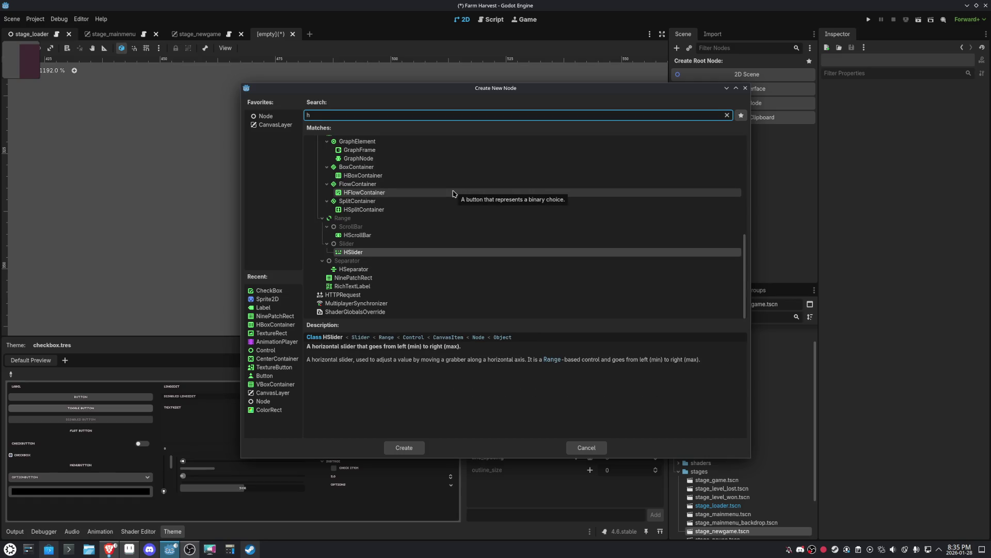
type("s")
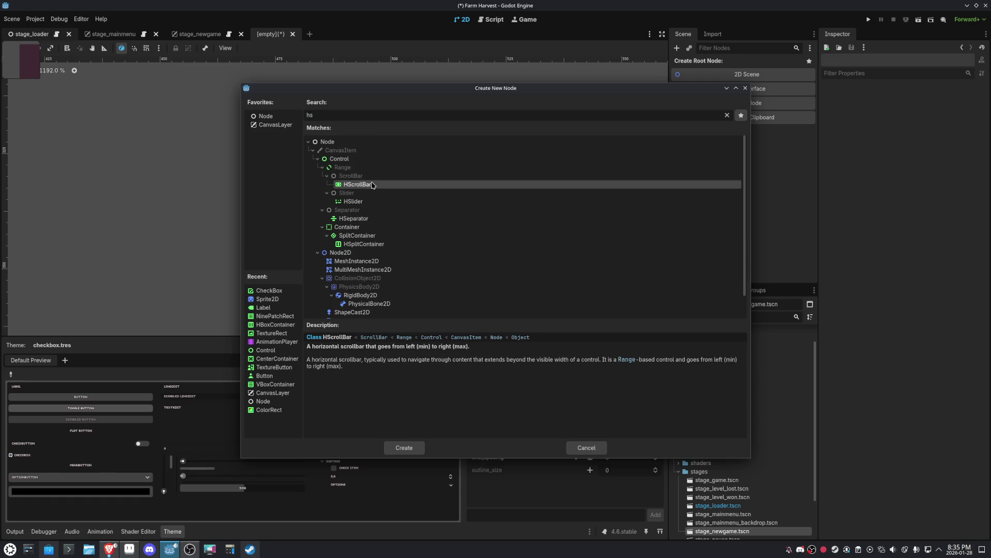
double_click(387, 185)
scroll(268, 189, "down", 5)
left_click_drag(208, 149, 299, 242)
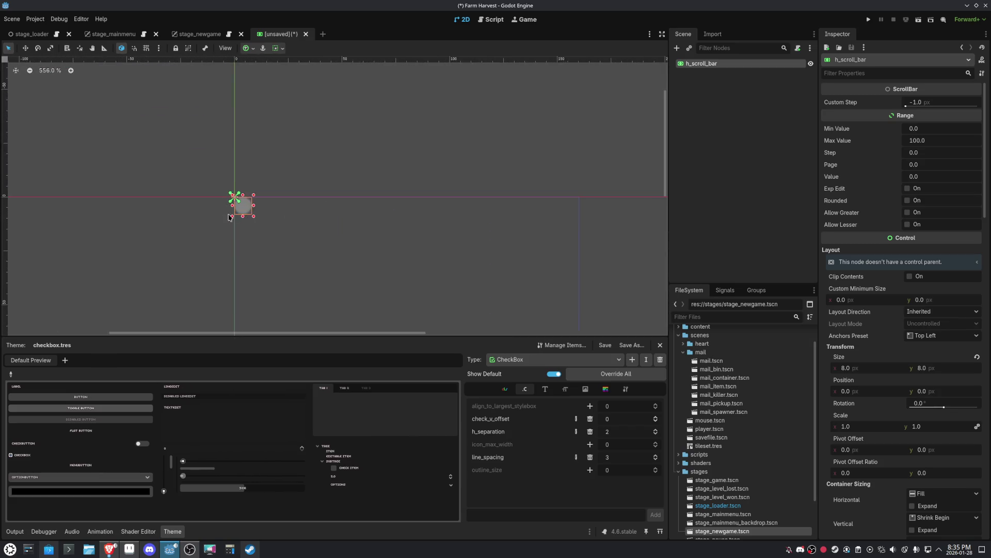
scroll(220, 200, "up", 10)
left_click_drag(270, 200, 568, 198)
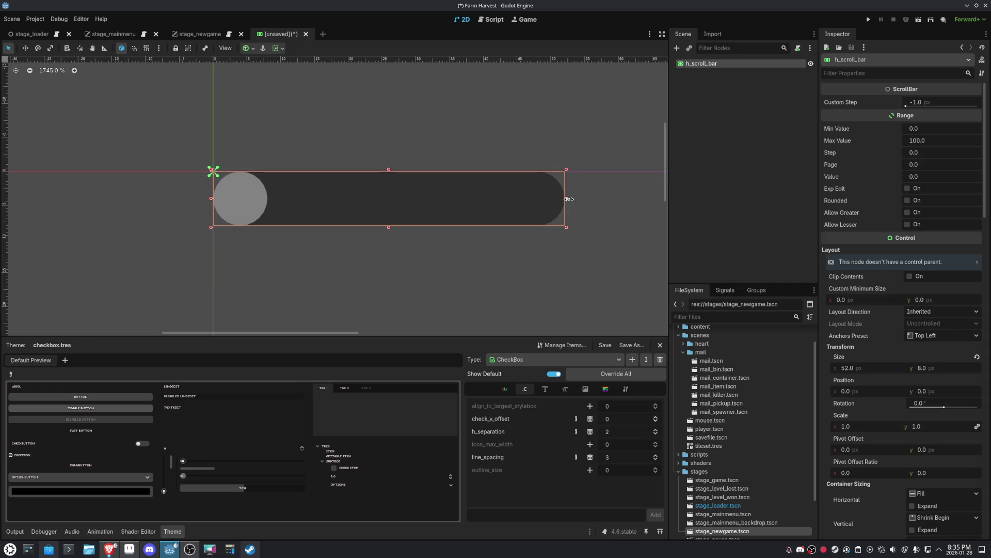
scroll(933, 304, "down", 5)
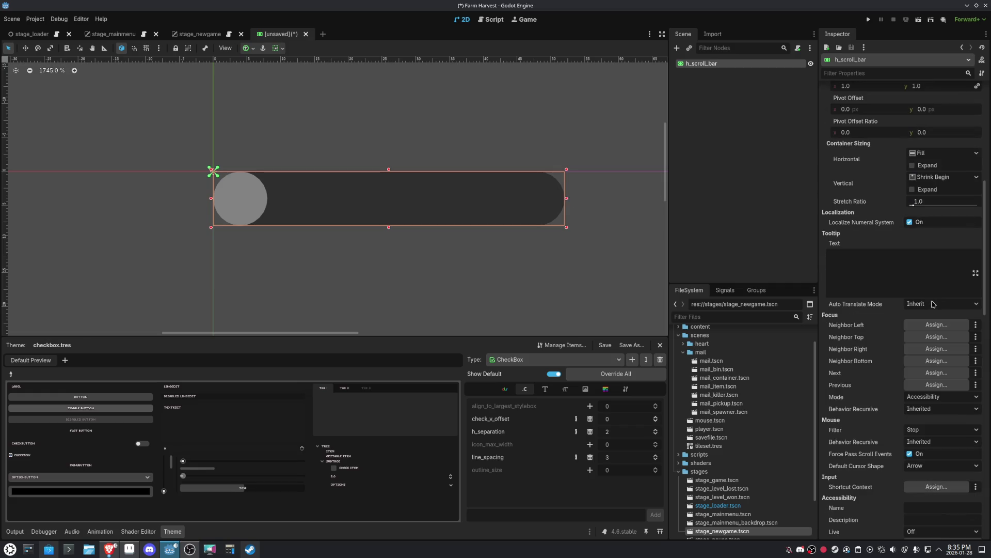
scroll(933, 303, "down", 1)
scroll(932, 357, "down", 4)
Give the scroll bar a new empty Theme and open it in the Theme editor
left_click(977, 317)
left_click(937, 339)
left_click(941, 319)
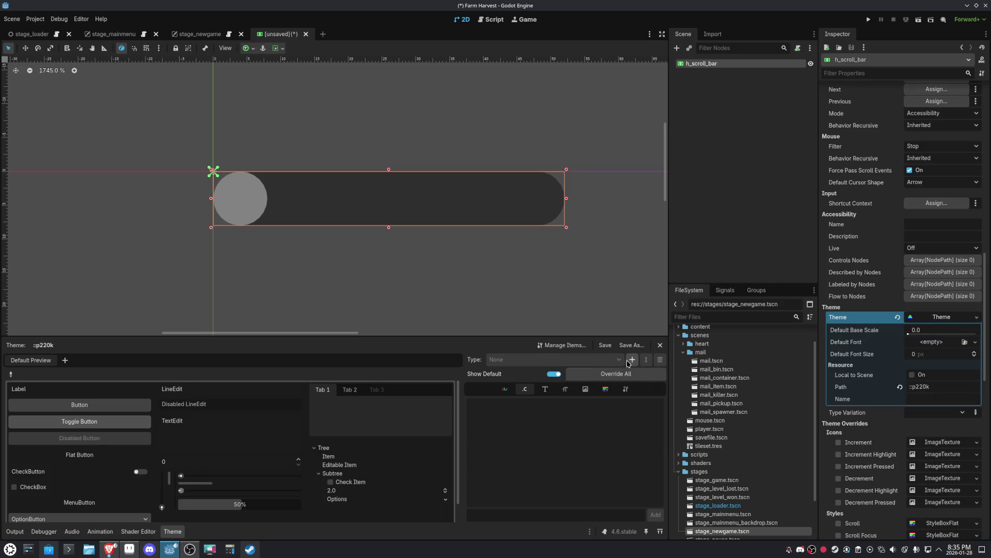
Add HScrollBar as a theme type and show its item list
left_click(631, 359)
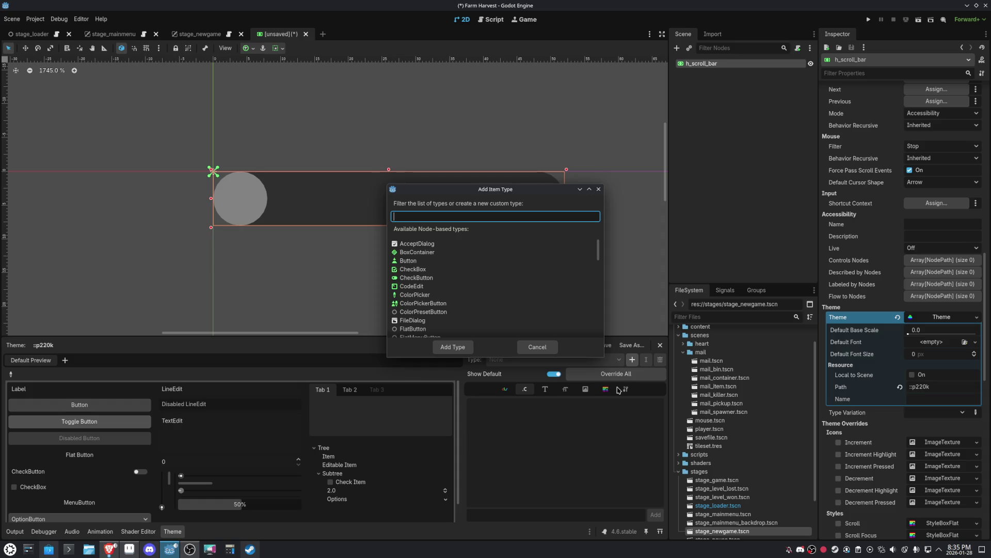
type("hv")
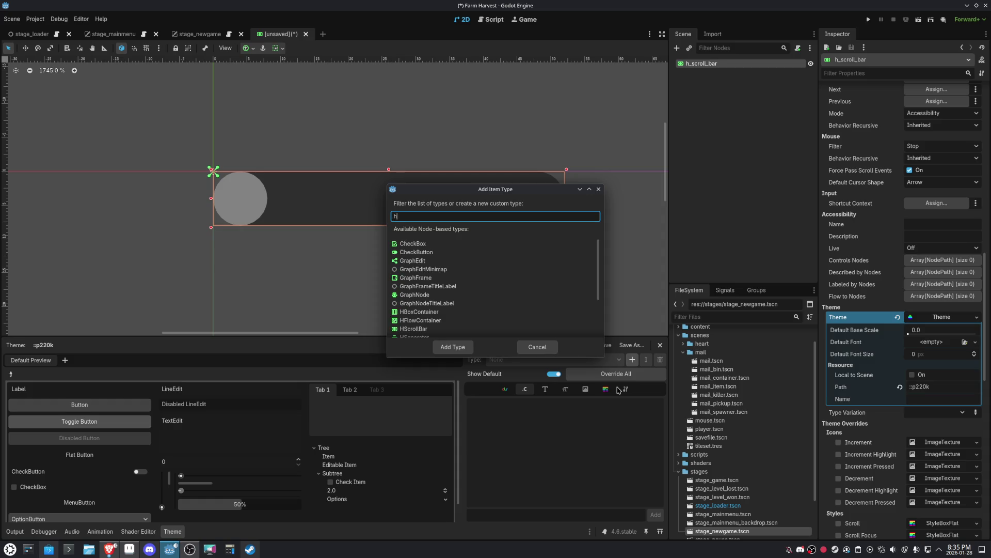
key("BackSpace")
type("scr")
double_click(435, 246)
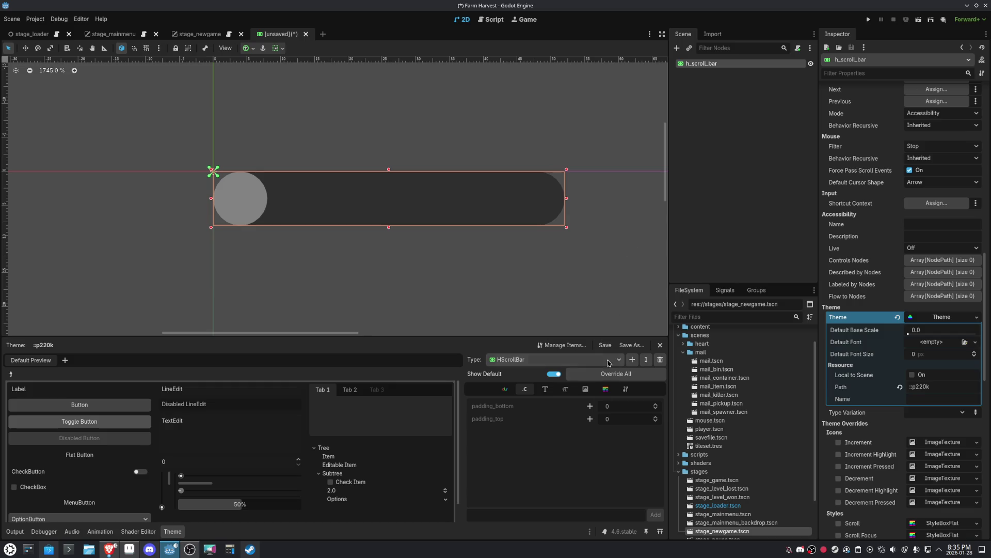
left_click(582, 391)
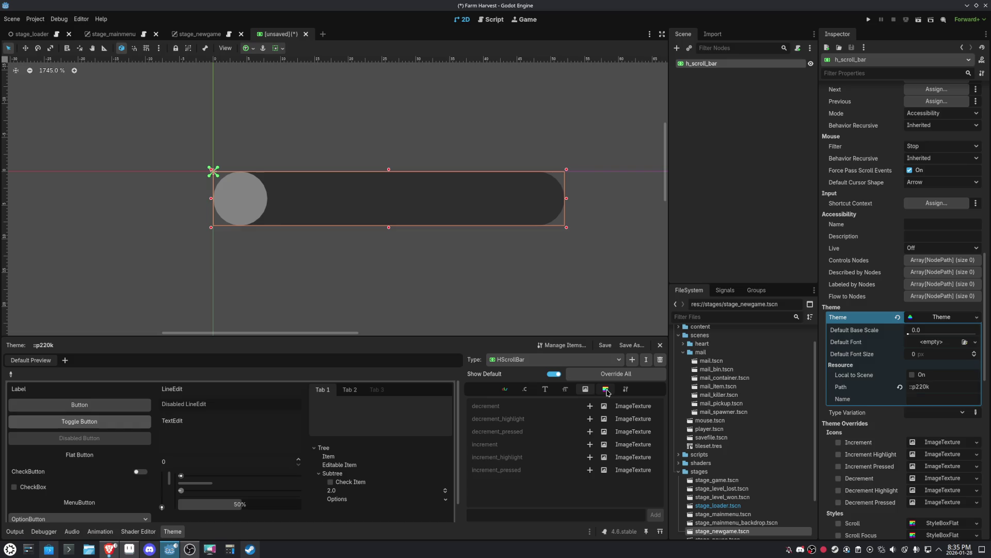
Override the scroll, scroll_focus, grabber, grabber_highlight and grabber_pressed styles, making scroll_focus a StyleBoxEmpty
left_click(606, 391)
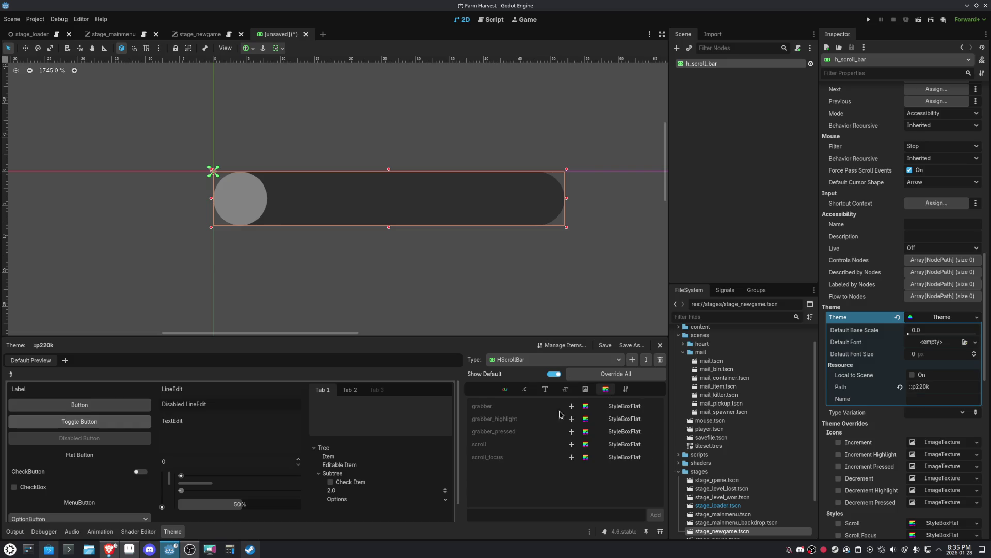
left_click(572, 444)
left_click(655, 446)
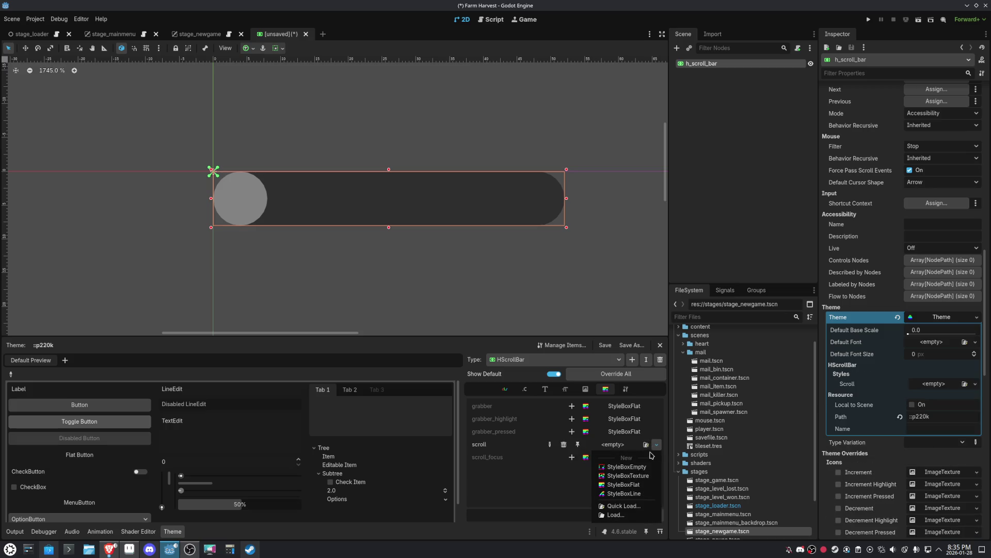
left_click(525, 480)
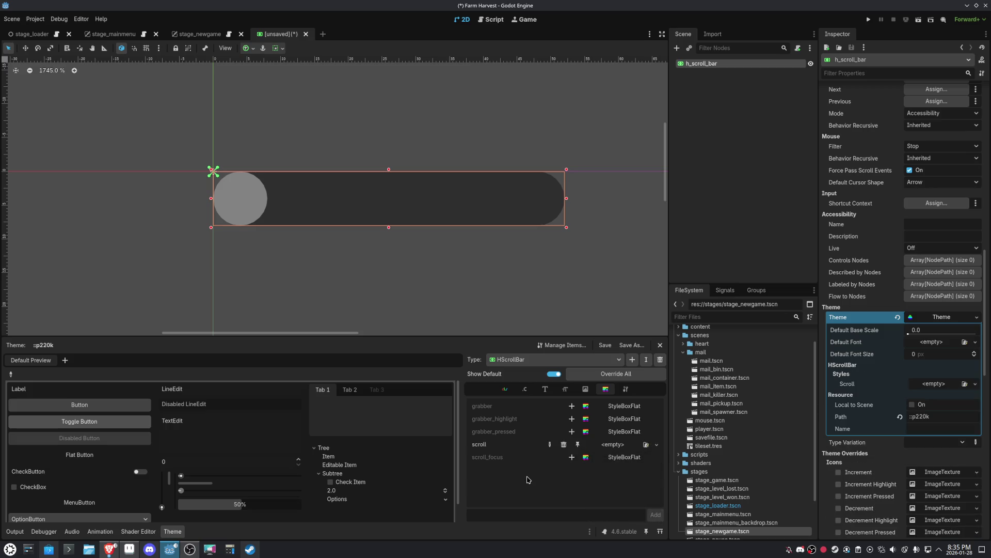
left_click(571, 457)
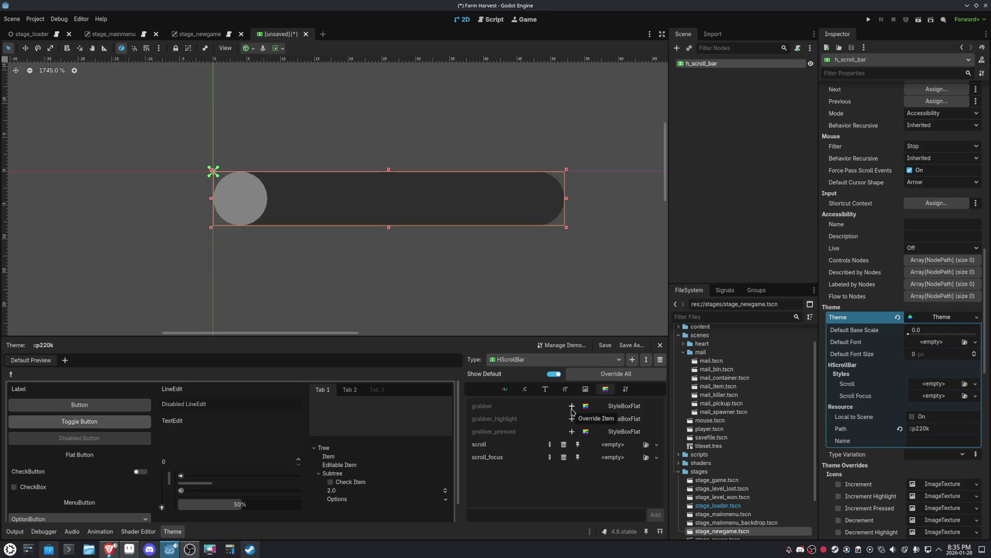
left_click(572, 406)
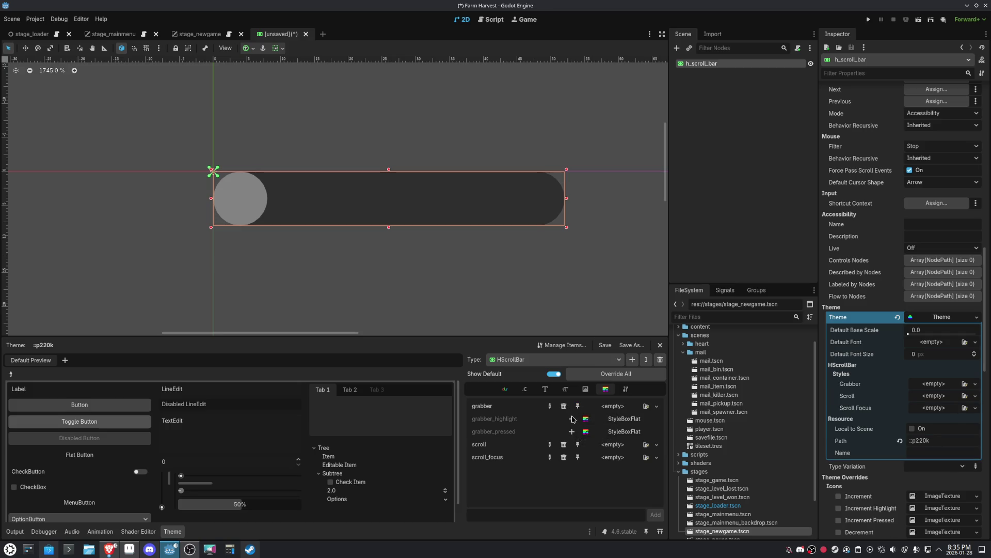
left_click(572, 418)
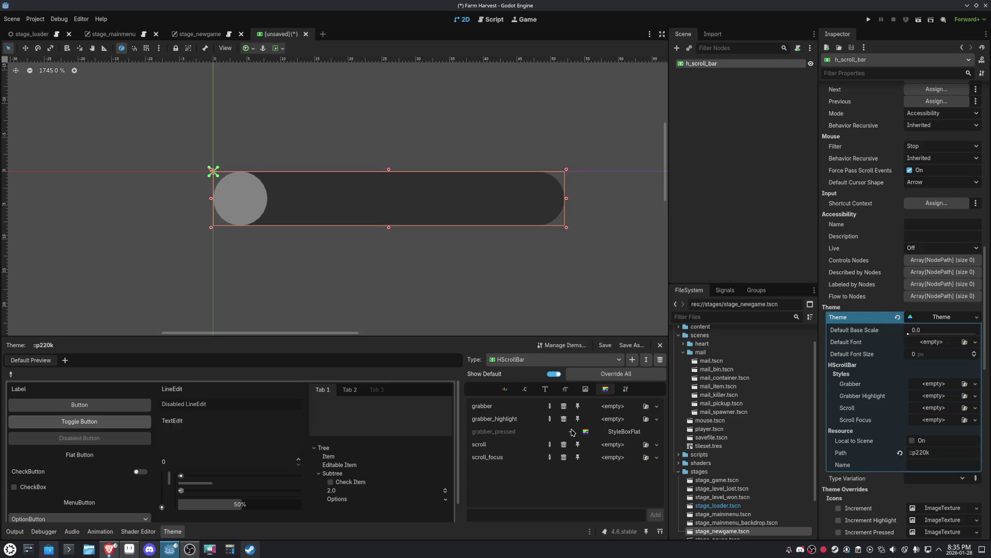
left_click(571, 431)
left_click(656, 457)
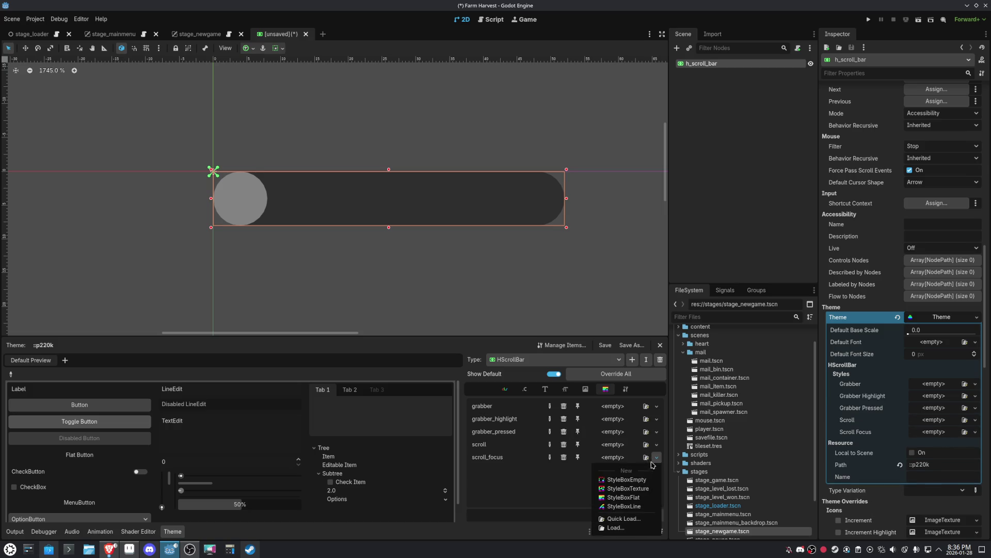
left_click(644, 480)
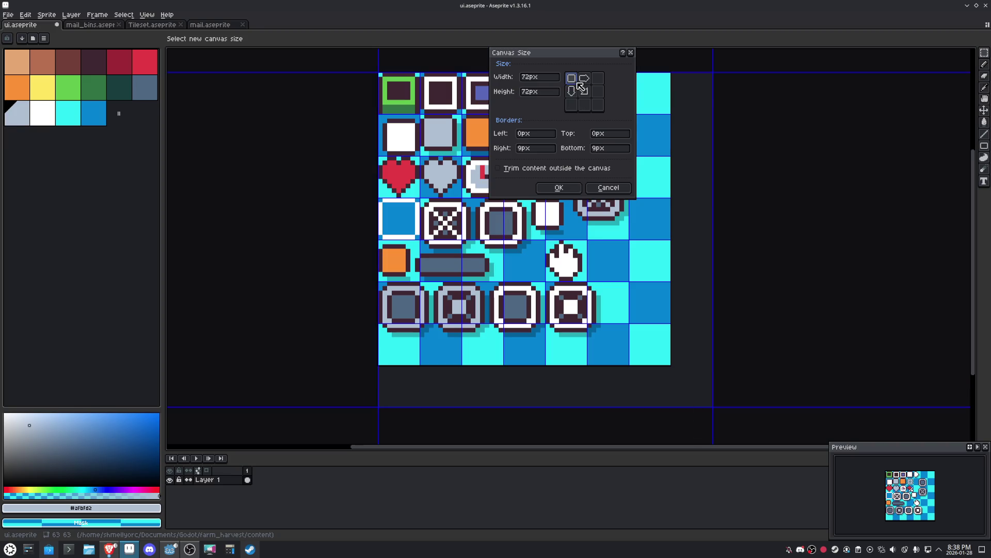
Apply the 72×72 canvas size and move the two grey round icons lower on the sheet
left_click(559, 189)
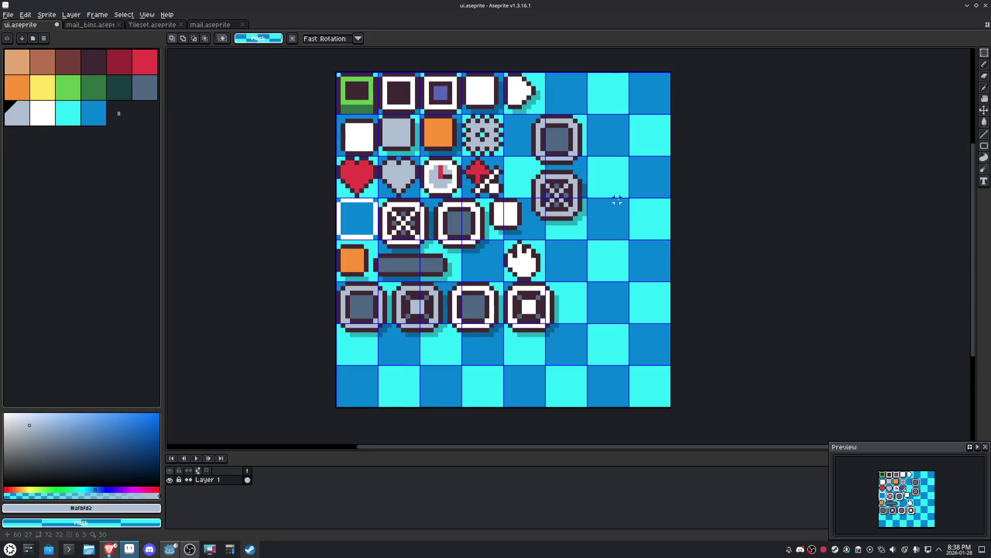
left_click_drag(608, 233, 533, 117)
mouse_move(594, 171)
left_mouse_down()
mouse_move(665, 294)
mouse_move(648, 293)
left_mouse_up()
left_click(617, 217)
Place the plain grey and grey X round icons side by side in the new bottom row
mouse_move(598, 218)
left_mouse_down()
mouse_move(665, 274)
mouse_move(663, 287)
left_mouse_up()
left_click(803, 275)
left_click_drag(571, 214, 659, 287)
mouse_move(612, 259)
left_mouse_down()
mouse_move(382, 362)
mouse_move(369, 356)
mouse_move(376, 364)
left_mouse_up()
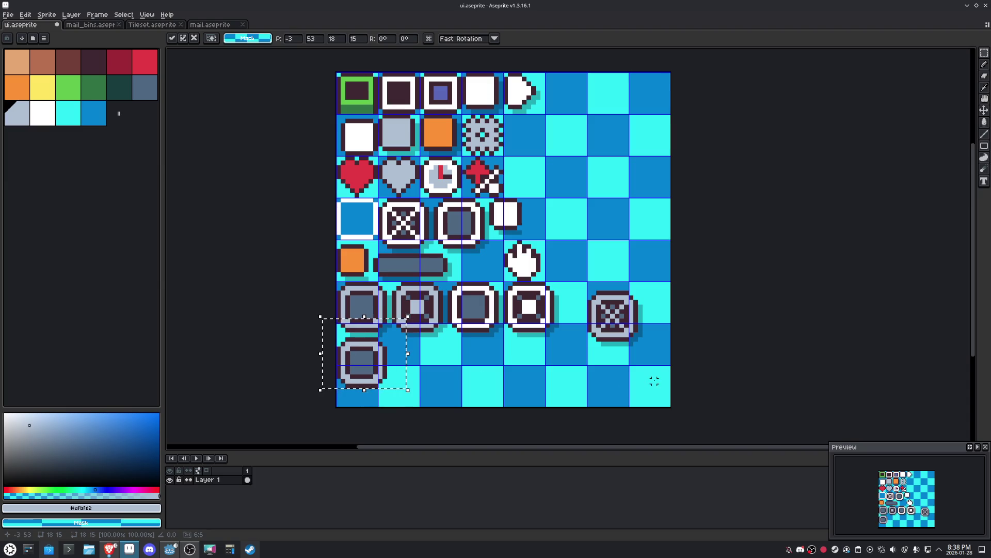
left_click_drag(649, 360, 579, 281)
mouse_move(588, 329)
left_mouse_down()
mouse_move(539, 380)
mouse_move(421, 372)
left_mouse_up()
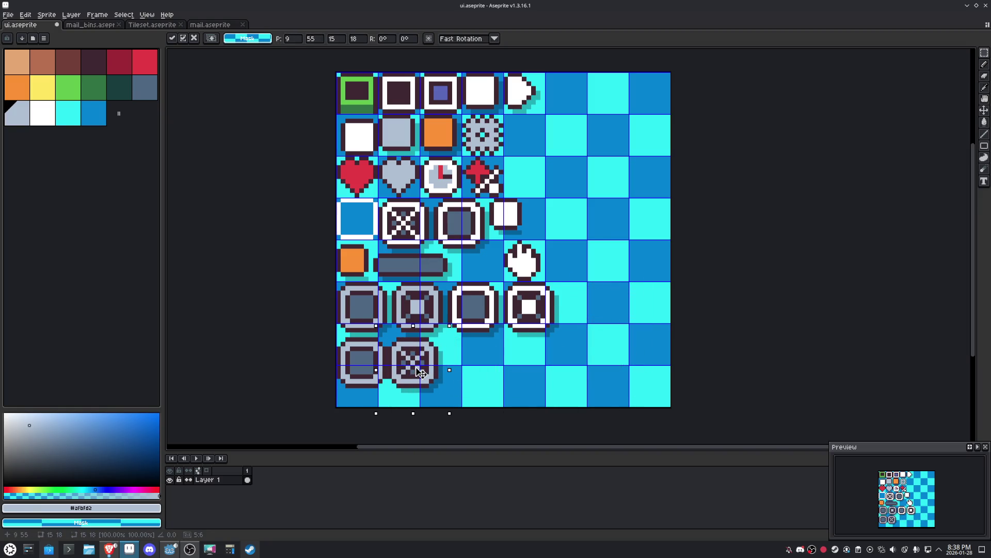
key("Right")
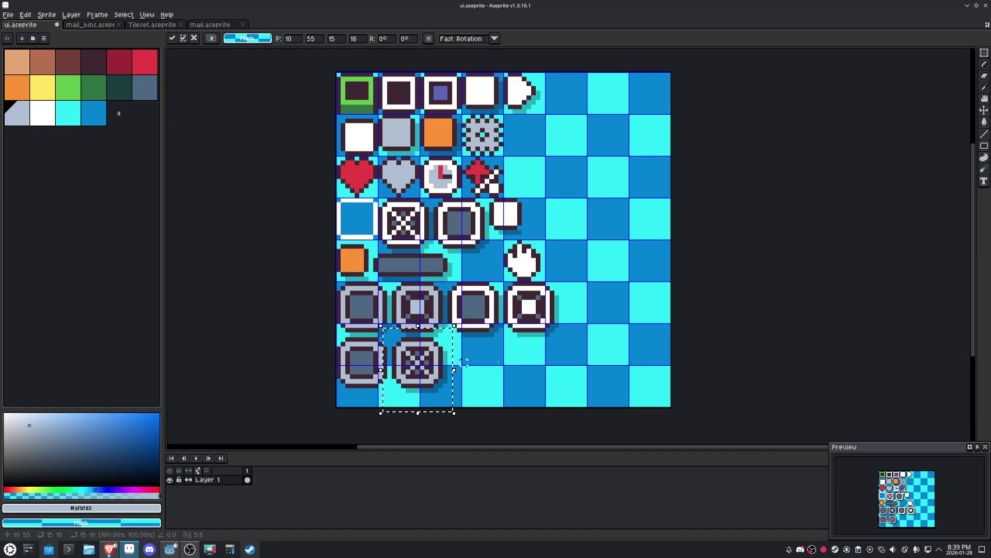
left_click(467, 362)
left_click_drag(487, 251, 390, 208)
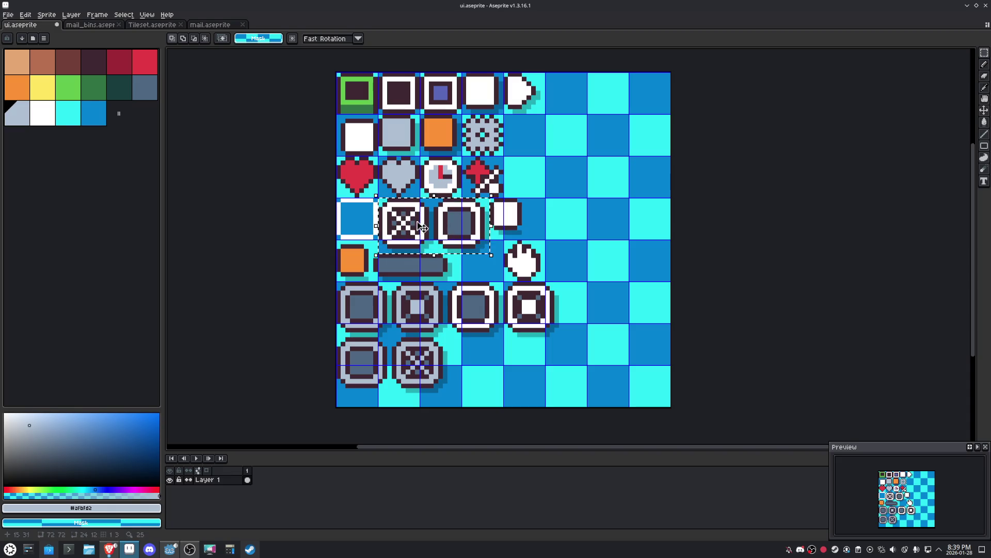
Move the plain white and white X round icons into the bottom row beside the grey ones
mouse_move(404, 218)
left_mouse_down()
mouse_move(507, 381)
mouse_move(475, 358)
mouse_move(555, 364)
left_mouse_up()
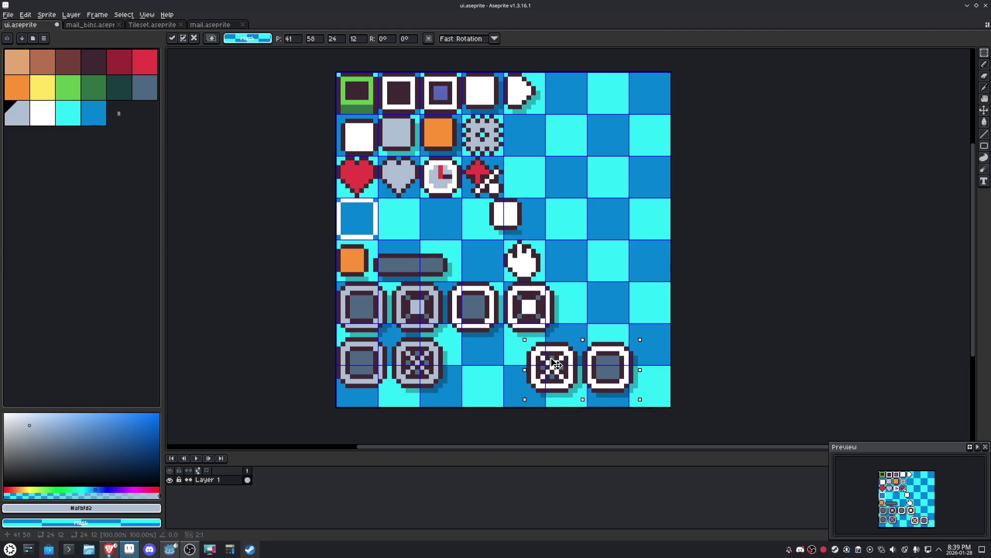
mouse_move(641, 320)
left_mouse_down()
mouse_move(589, 399)
mouse_move(481, 373)
left_mouse_up()
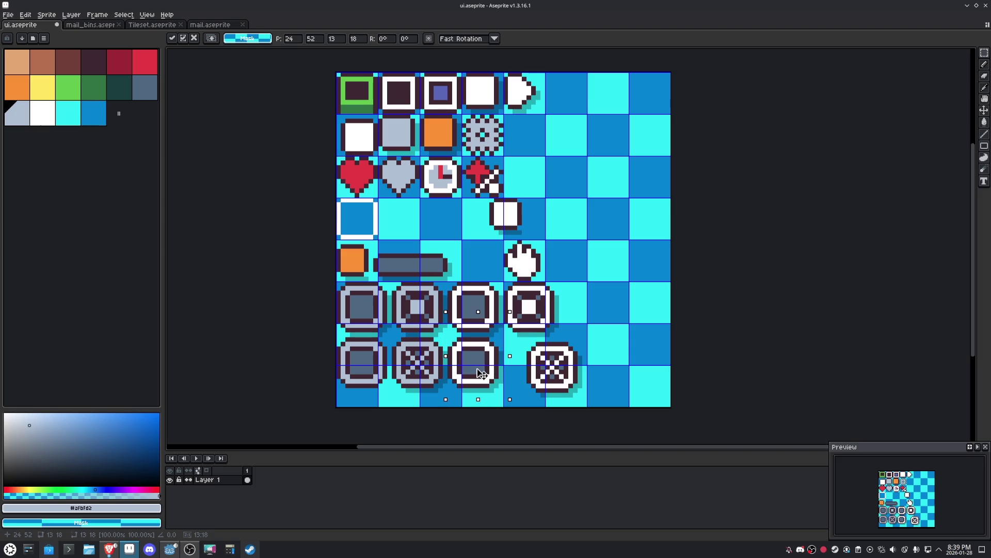
left_click(650, 367)
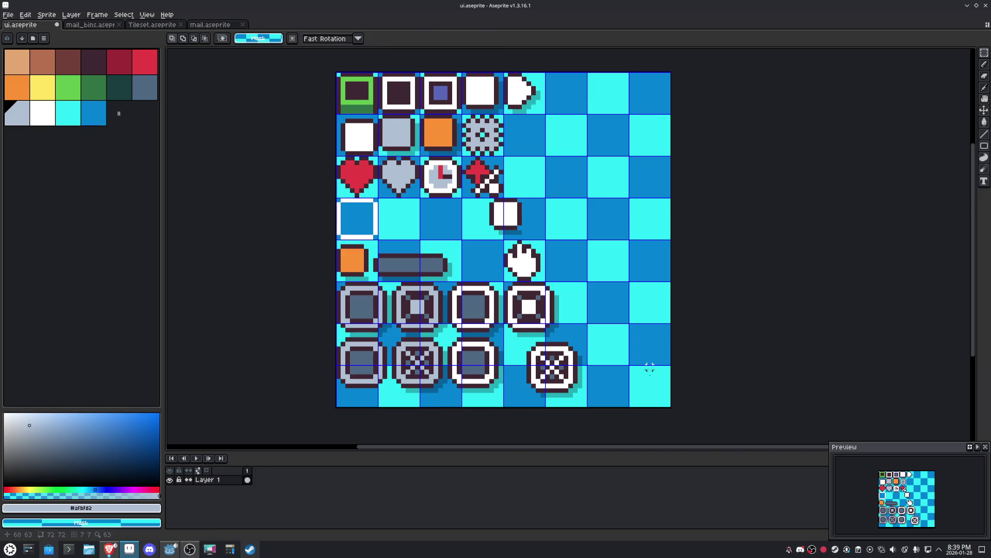
mouse_move(618, 399)
left_mouse_down()
mouse_move(514, 347)
mouse_move(515, 335)
left_mouse_up()
left_click_drag(560, 364, 537, 363)
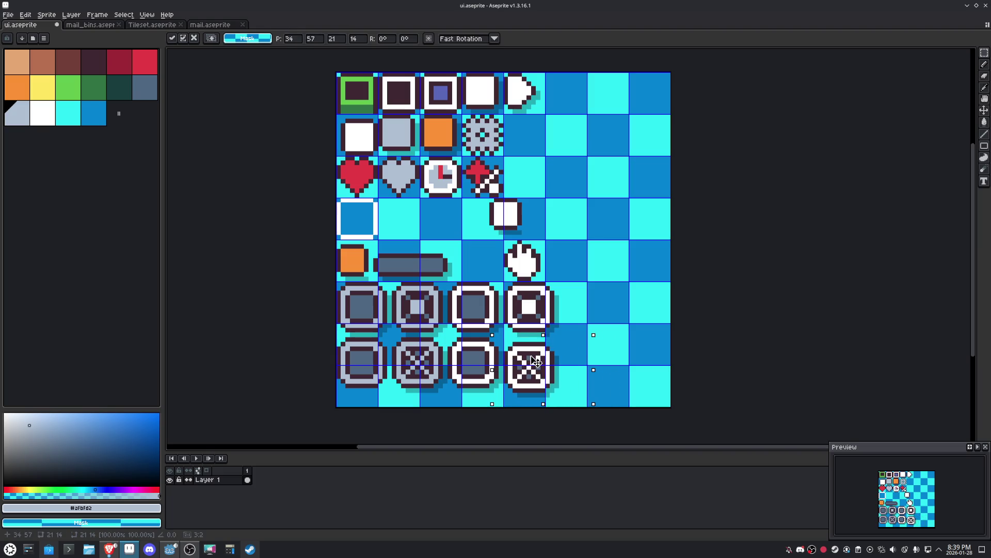
left_click(622, 260)
Move the hand tile up to the top row and reposition the white square tile
mouse_move(505, 241)
left_mouse_down()
mouse_move(545, 282)
mouse_move(578, 227)
mouse_move(578, 109)
mouse_move(566, 102)
left_mouse_up()
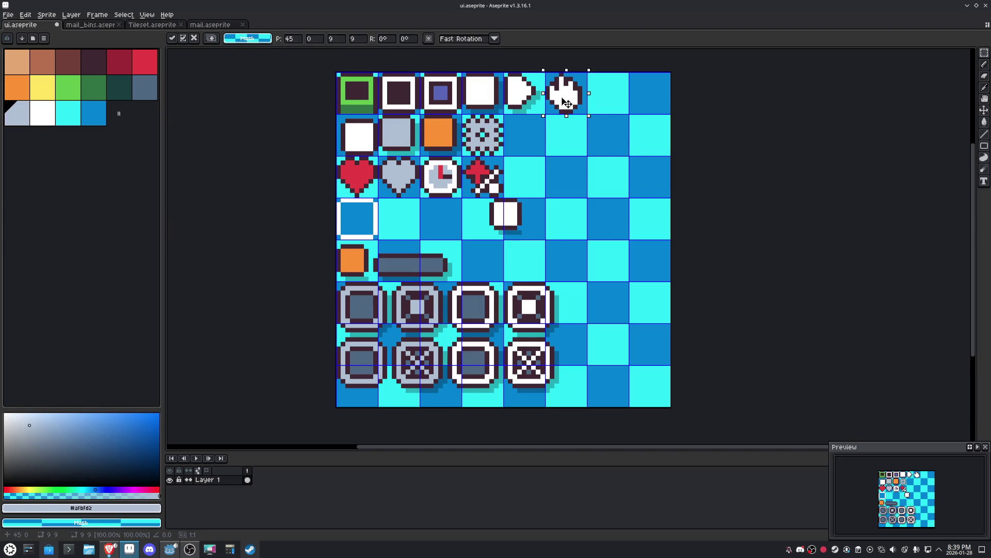
key("Return")
mouse_move(526, 243)
left_mouse_down()
mouse_move(476, 199)
mouse_move(598, 219)
left_mouse_up()
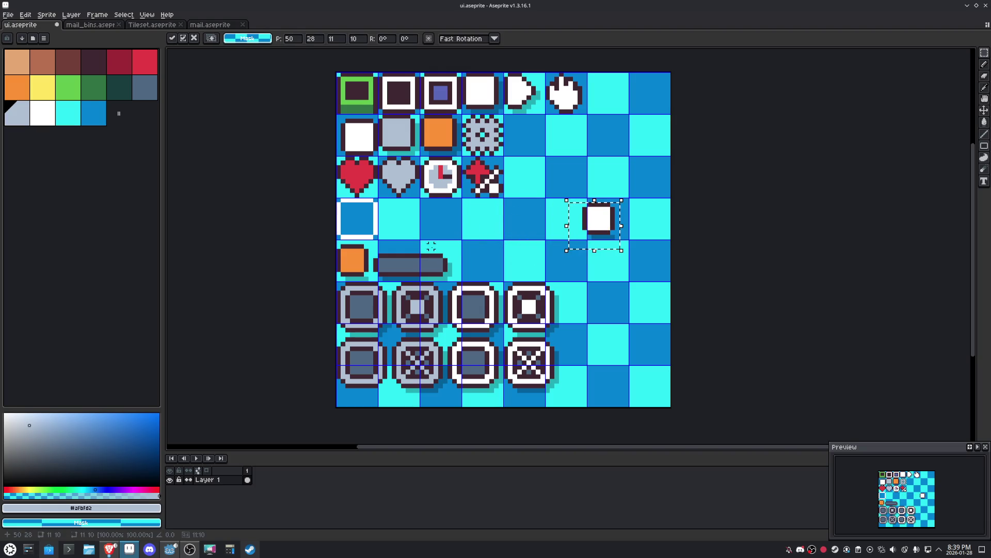
scroll(408, 242, "up", 1)
key("Return")
Move the orange tile up one row and the grey bar tile beside it
left_click_drag(361, 243, 476, 291)
left_click_drag(398, 274, 523, 253)
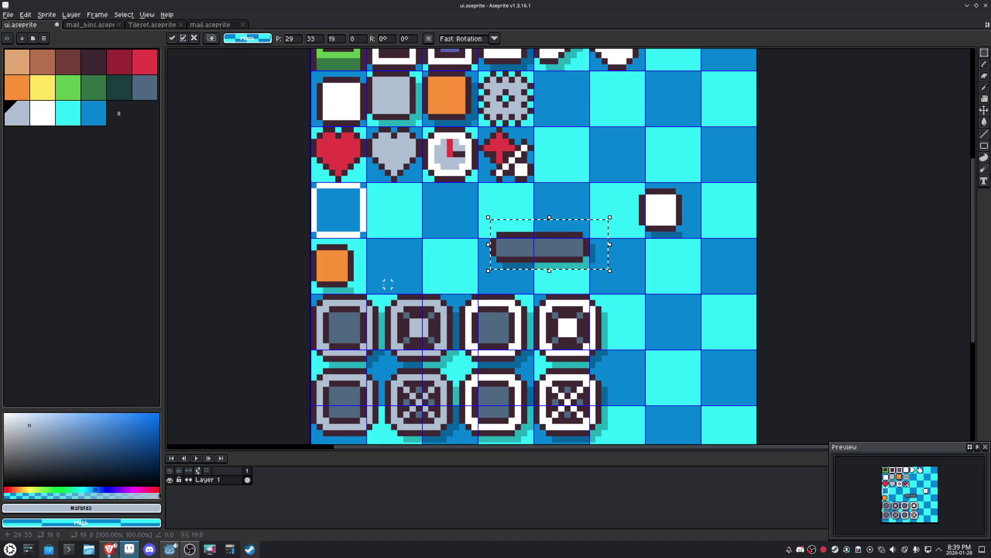
mouse_move(375, 290)
left_mouse_down()
mouse_move(309, 241)
mouse_move(371, 271)
mouse_move(408, 224)
mouse_move(404, 214)
left_mouse_up()
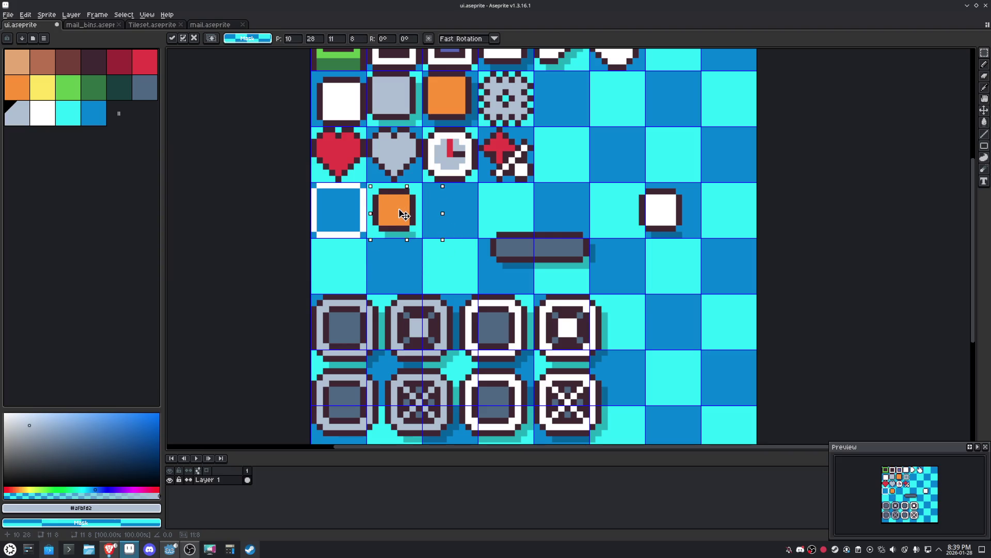
left_click_drag(463, 217, 629, 278)
left_click_drag(554, 265, 489, 228)
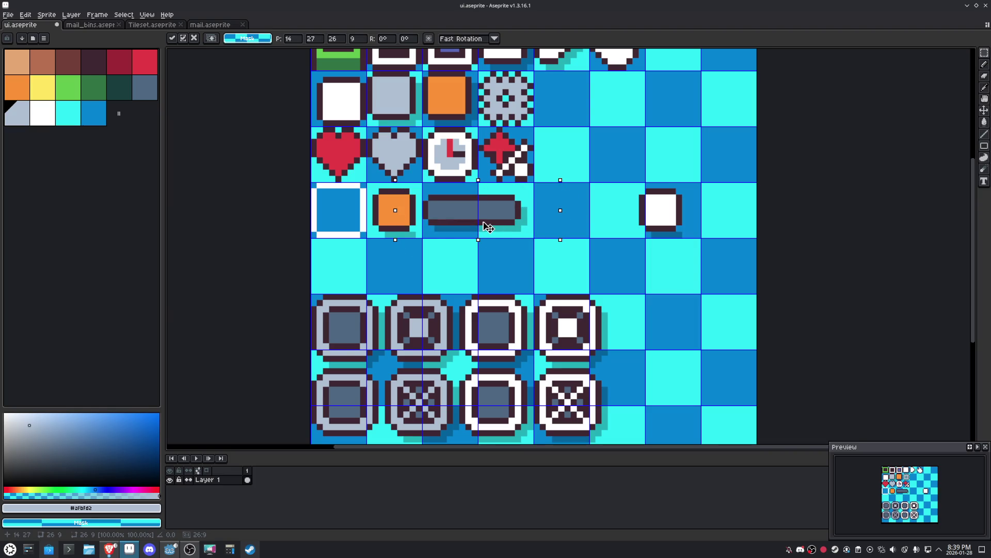
scroll(488, 228, "up", 5)
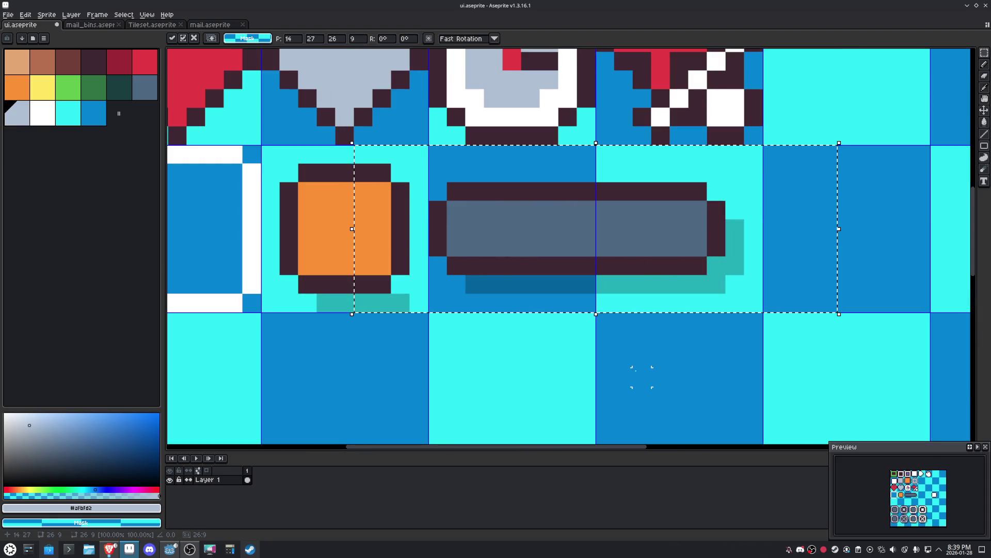
Shorten the grey bar by deleting its middle section and joining the two end pieces
left_click(624, 377)
mouse_move(790, 339)
left_mouse_down()
mouse_move(675, 178)
mouse_move(664, 186)
left_mouse_up()
left_click(549, 191)
left_click_drag(542, 194, 653, 314)
key("Delete")
left_click(772, 340)
left_click_drag(782, 350, 631, 180)
left_click_drag(692, 248, 573, 260)
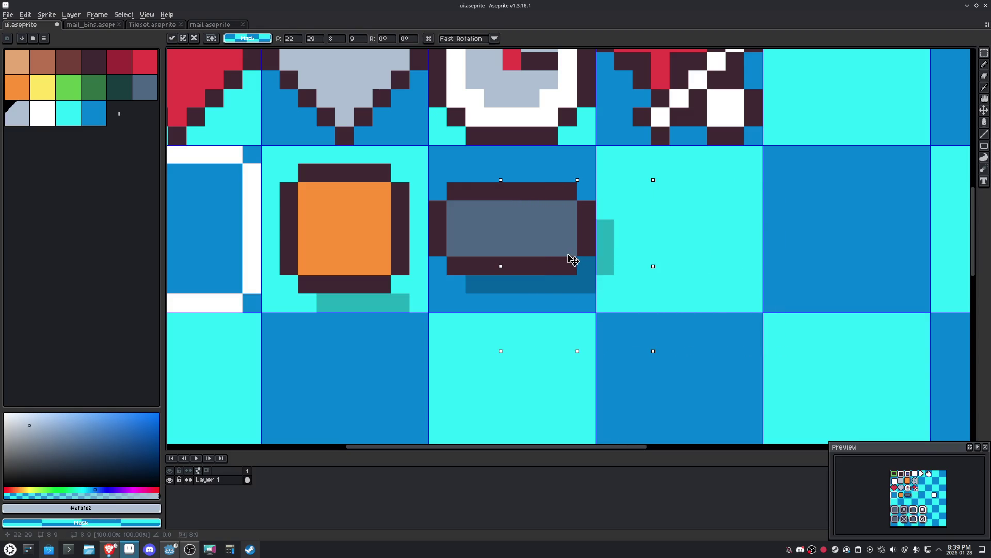
left_click(772, 266)
left_click_drag(511, 188, 509, 292)
key("Delete")
left_click_drag(699, 325, 524, 166)
left_click_drag(559, 227, 517, 216)
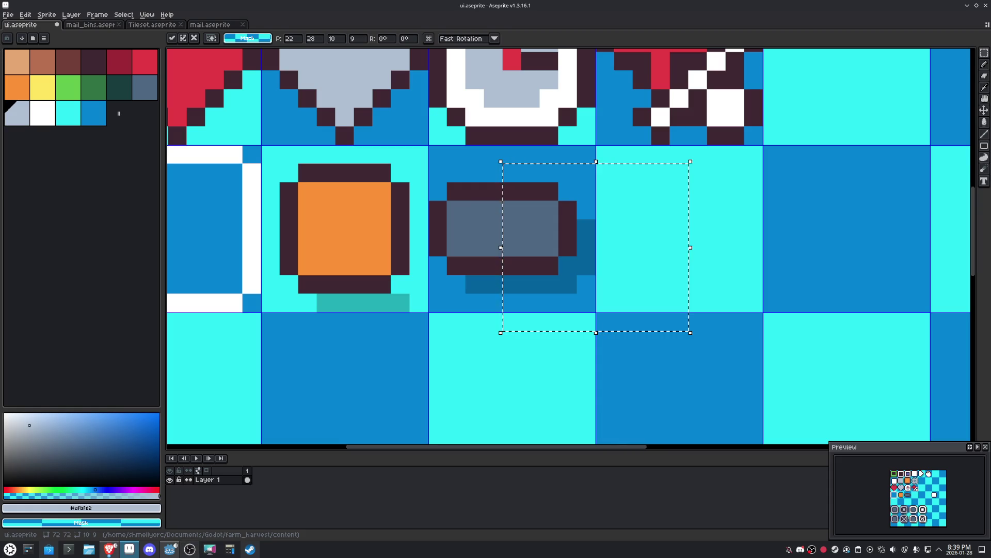
left_click(698, 247)
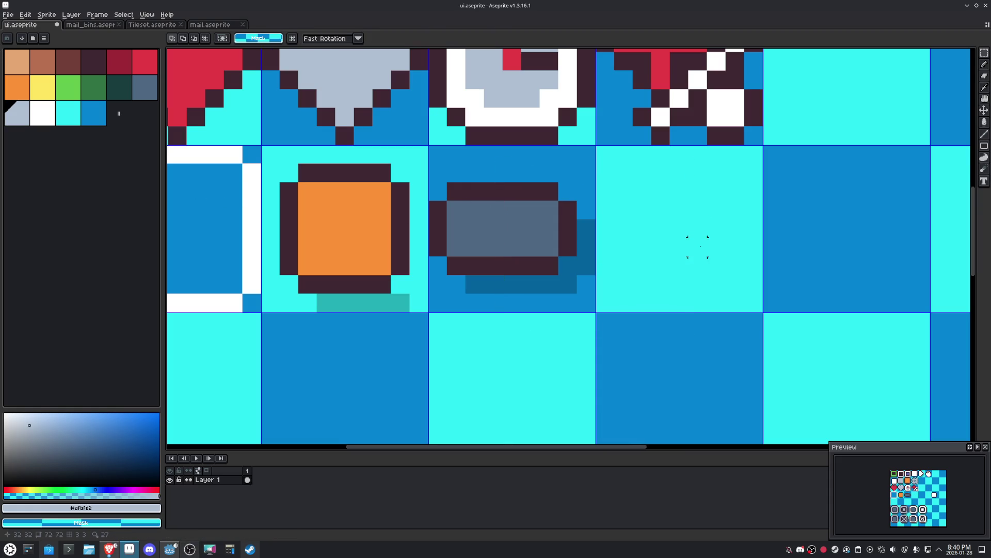
Shift the grey pill one cell right and put the white square tile next to the orange tile
scroll(697, 247, "down", 3)
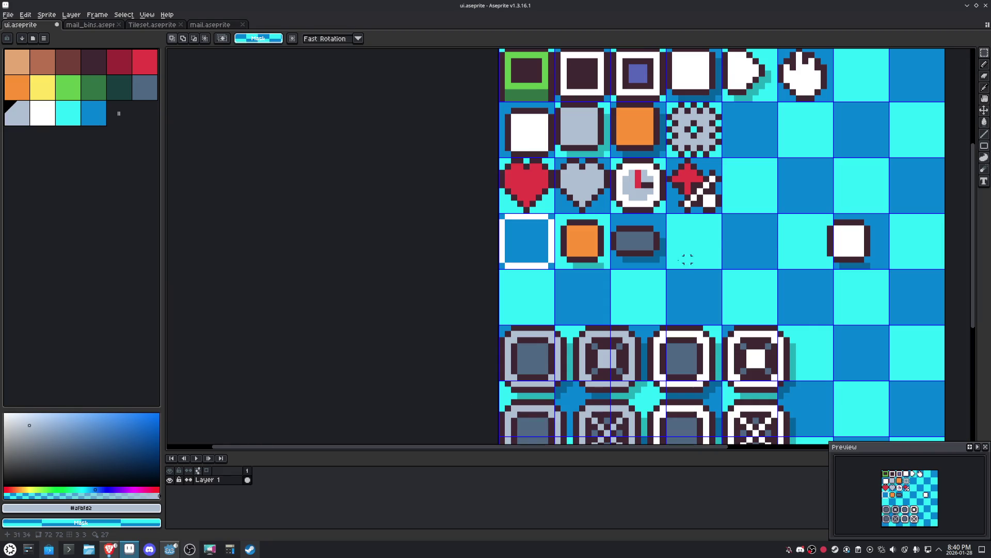
left_click(656, 260)
key("shift+Right")
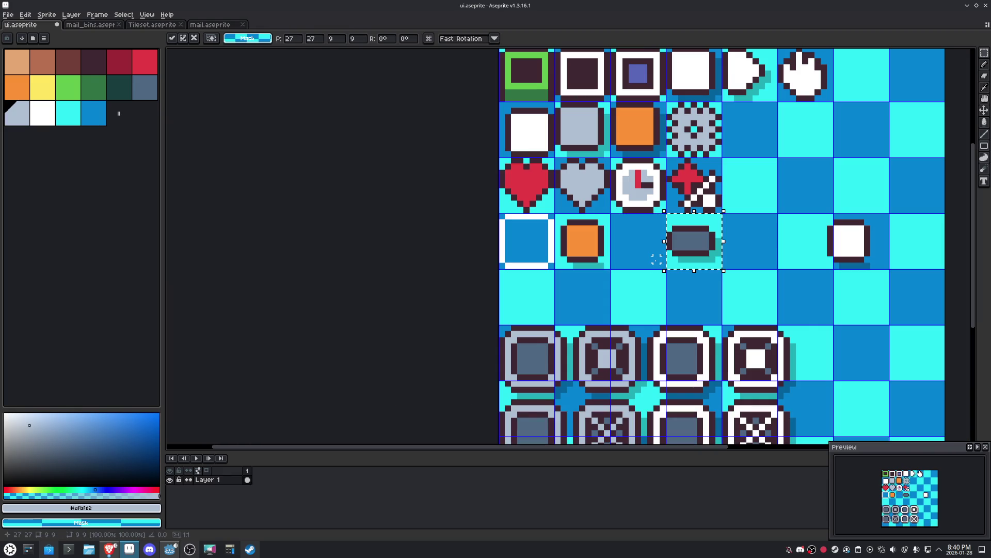
mouse_move(816, 215)
left_mouse_down()
mouse_move(888, 276)
mouse_move(651, 298)
mouse_move(647, 256)
left_mouse_up()
left_click(716, 277)
Move the two bottom rows of round button icons slightly lower
scroll(796, 294, "down", 4)
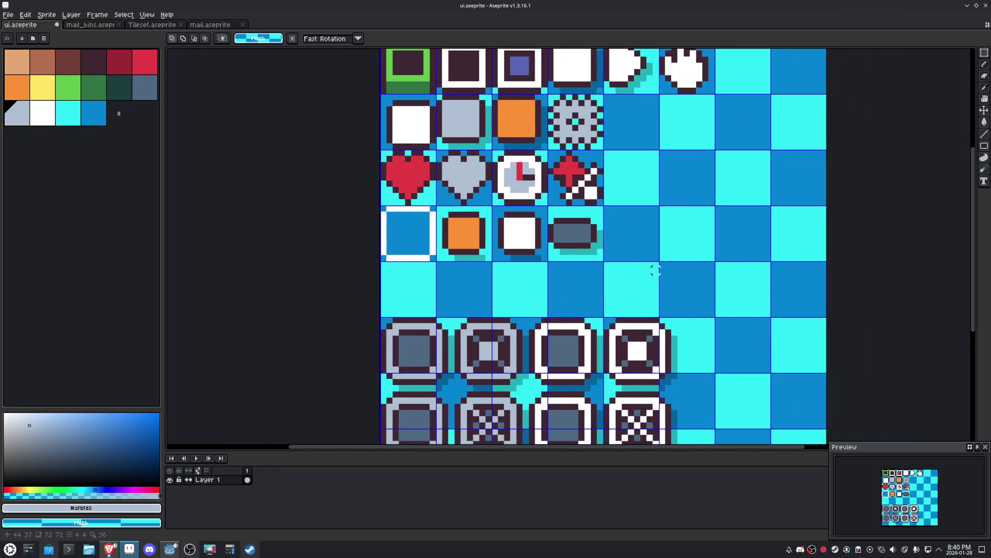
scroll(656, 269, "down", 3)
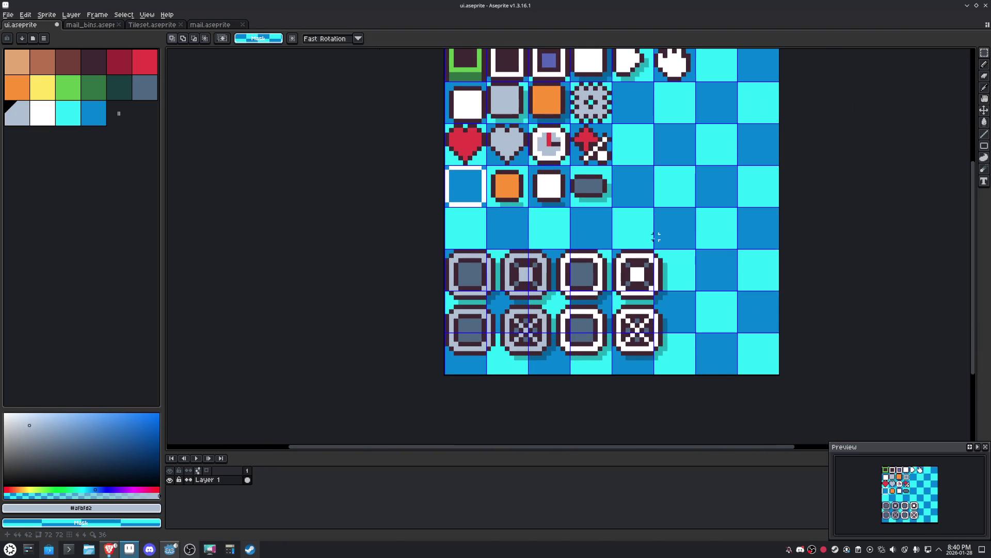
mouse_move(670, 237)
left_mouse_down()
mouse_move(434, 365)
mouse_move(443, 377)
left_mouse_up()
left_click_drag(508, 316, 508, 329)
left_click(656, 391)
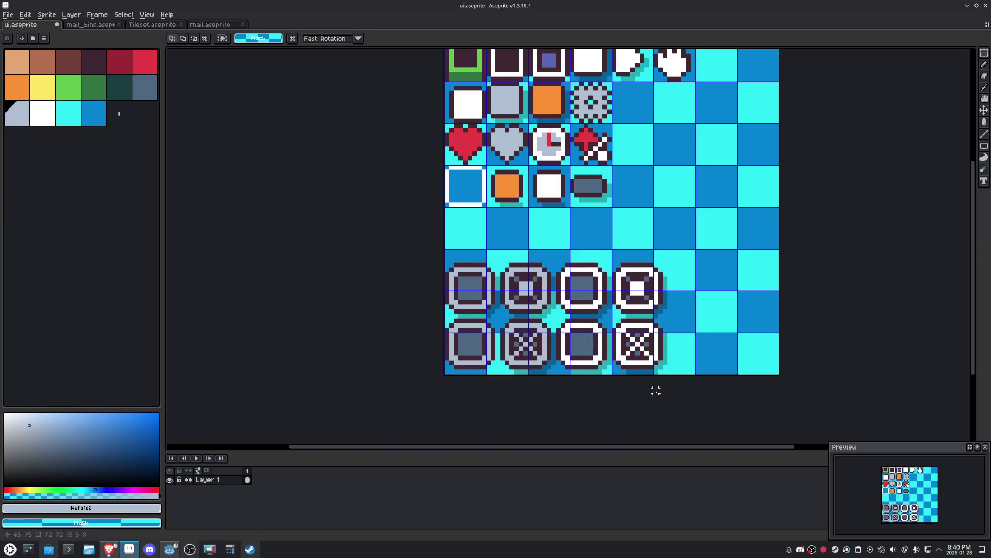
scroll(669, 385, "up", 3)
scroll(693, 317, "down", 1)
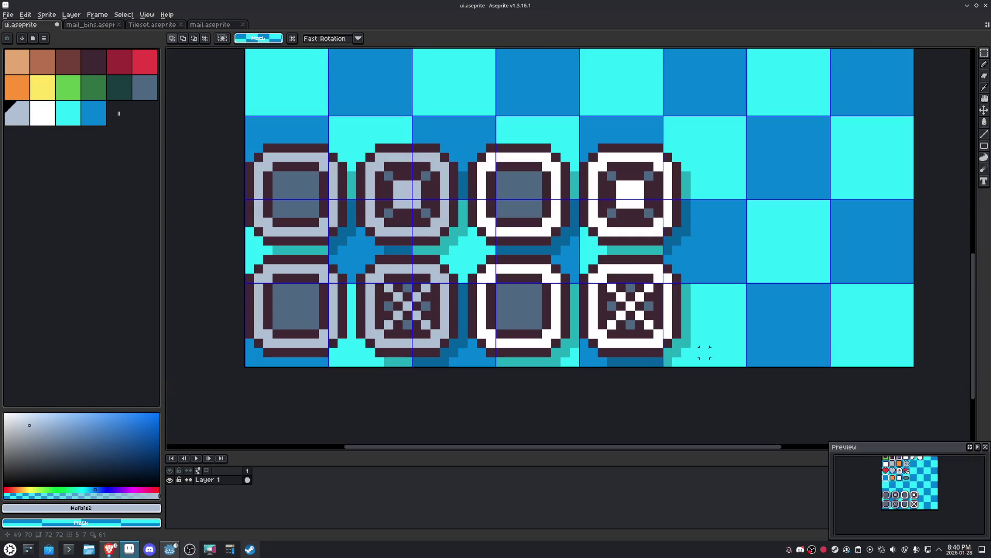
Clear the dark drop-shadow pixels around the round buttons to transparency with the Paint Bucket
mouse_move(714, 360)
left_mouse_down()
mouse_move(237, 155)
mouse_move(184, 122)
left_mouse_up()
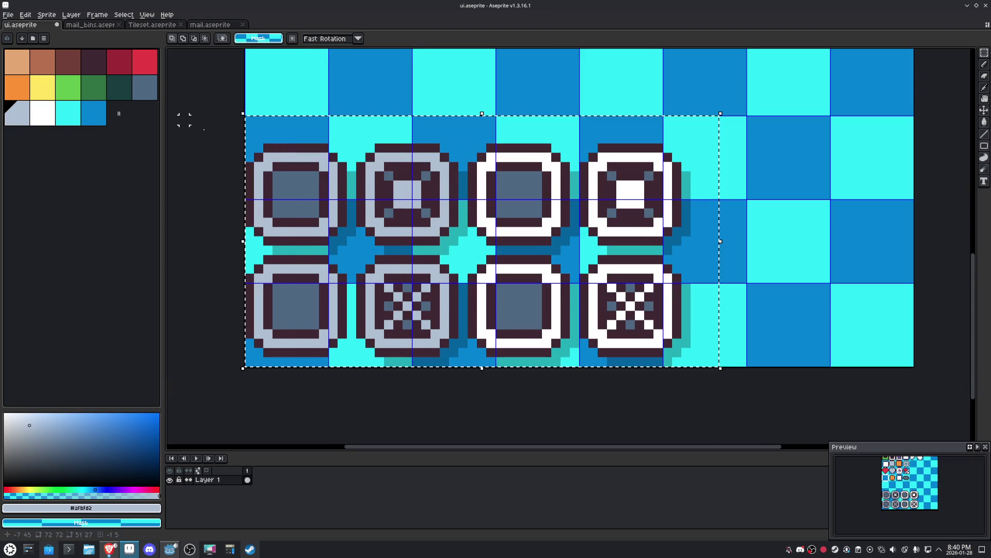
key("g")
key("ctrl+z")
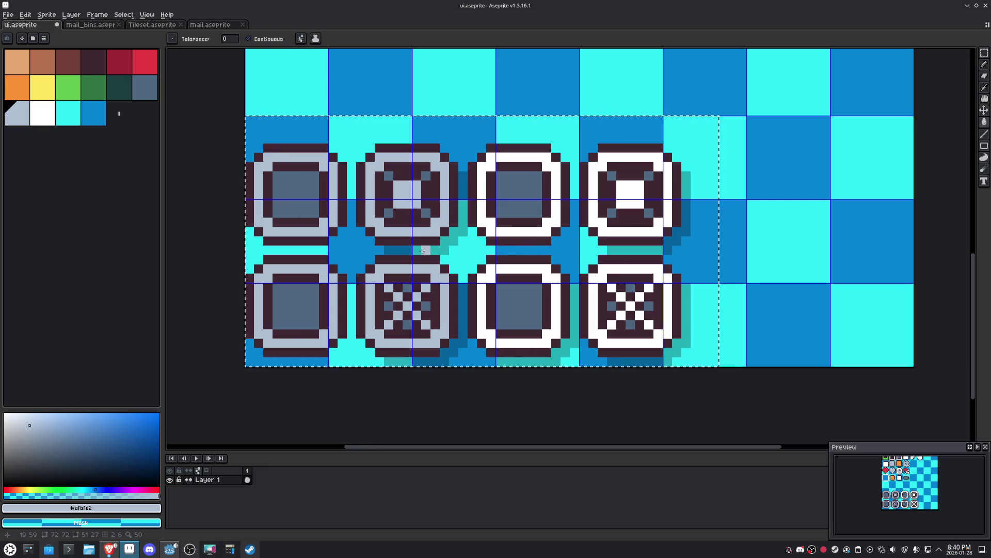
key("ctrl+z")
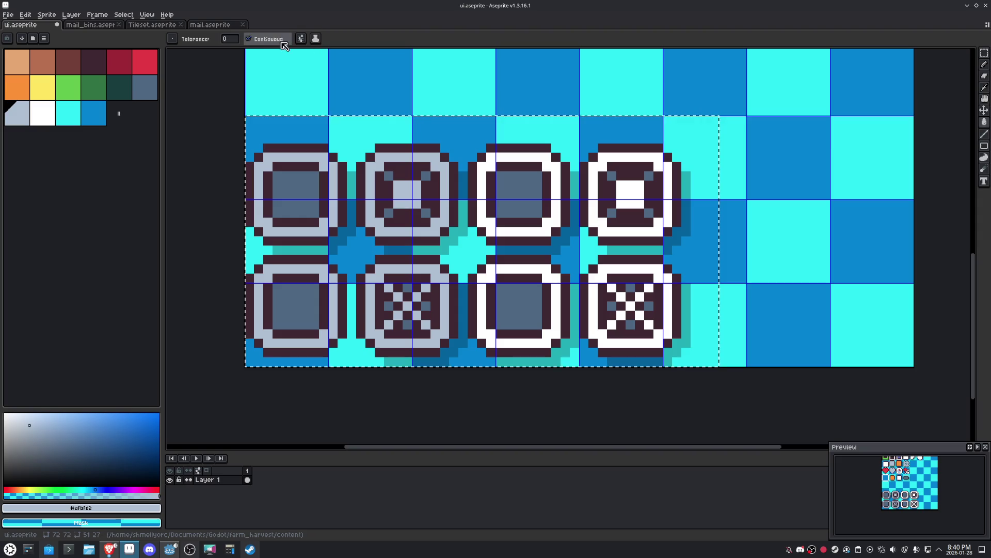
right_click(345, 241)
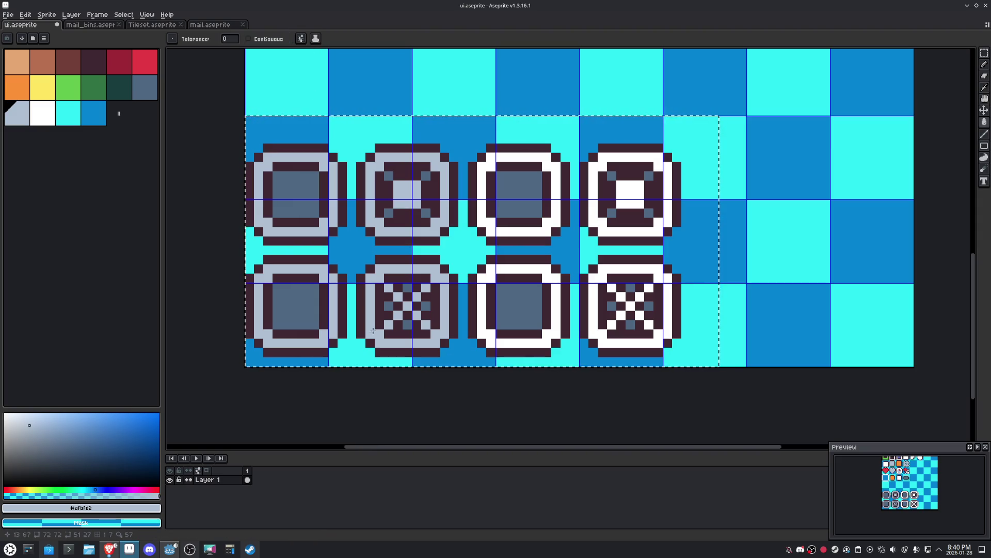
Set the background colour's alpha to 2 and redraw the shadow pixels with the Pencil
left_click(58, 523)
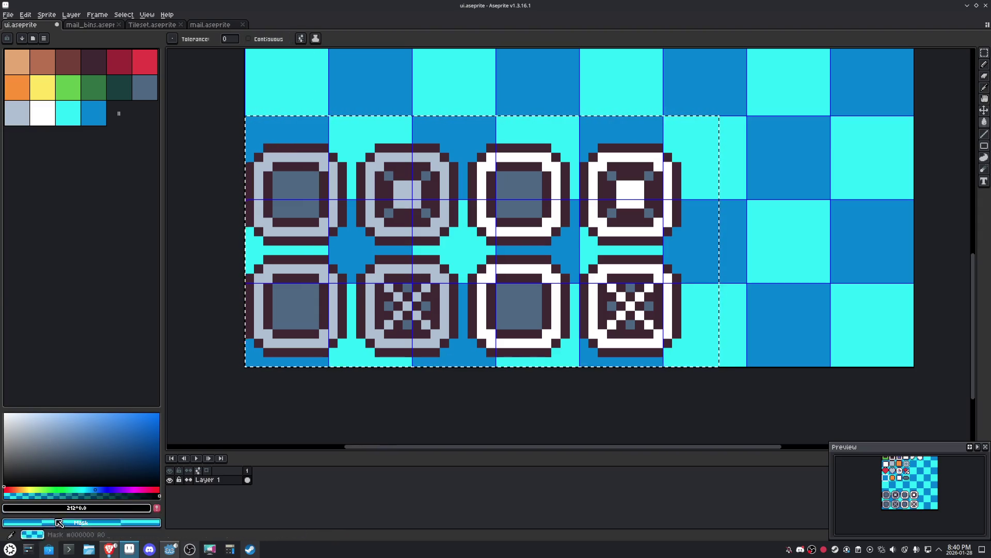
left_click(59, 523)
left_click(205, 495)
type("2")
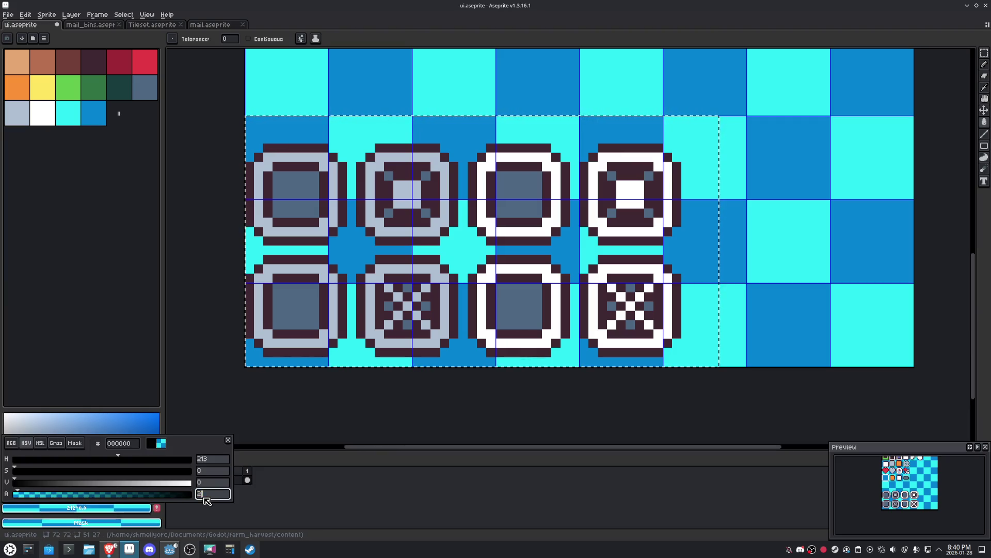
key("Return")
key("b")
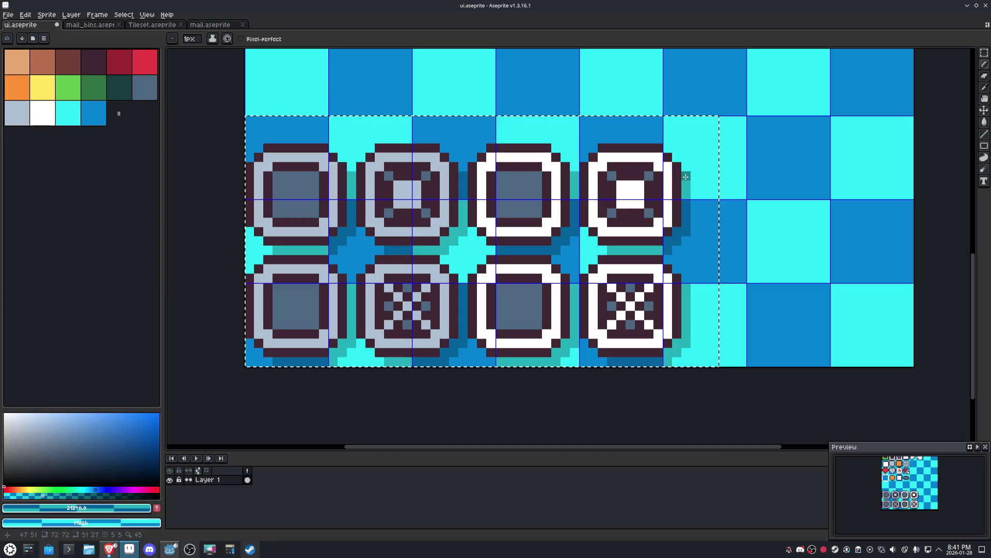
key("m")
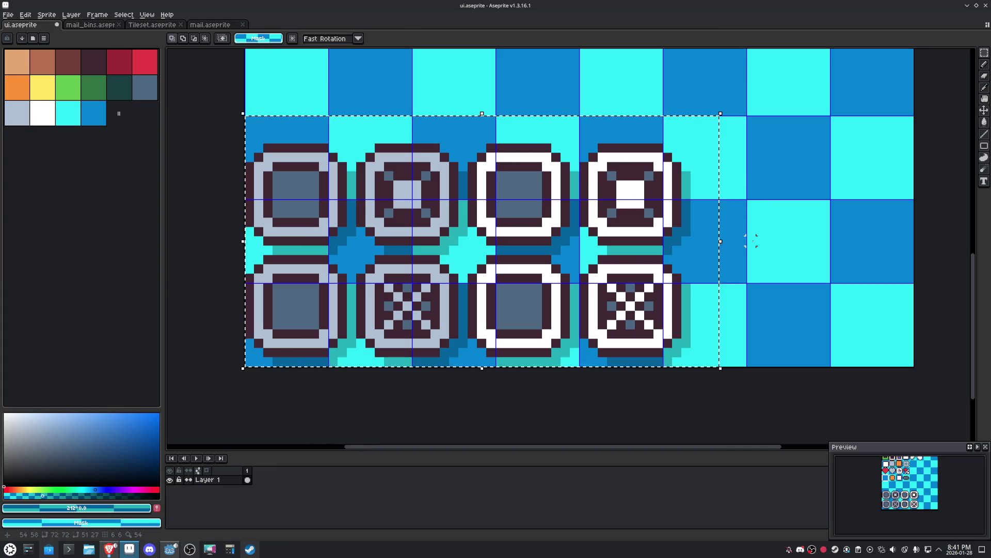
scroll(752, 242, "down", 4)
Deselect, export the sprite sheet image via File > Export As, and return to Godot
left_click(675, 303)
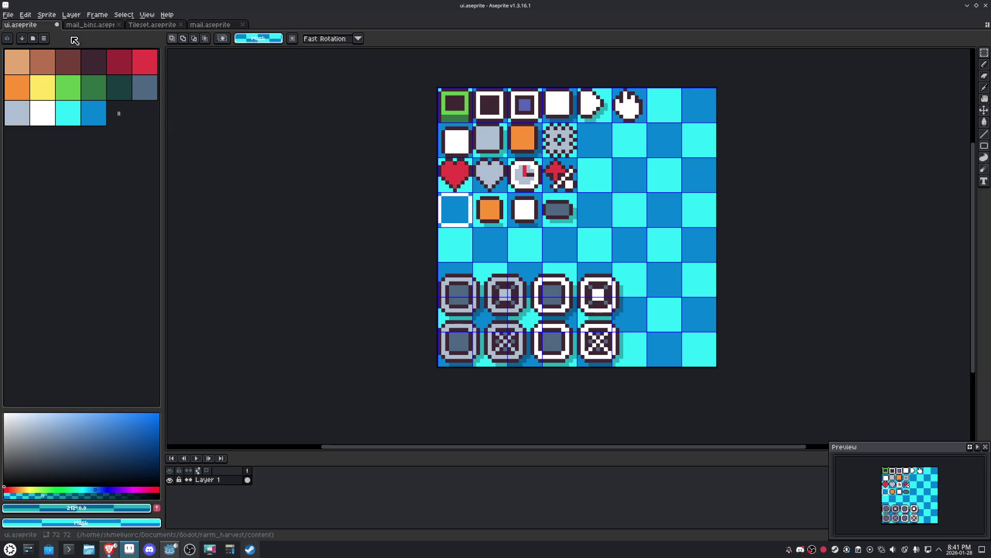
left_click(9, 15)
mouse_move(62, 91)
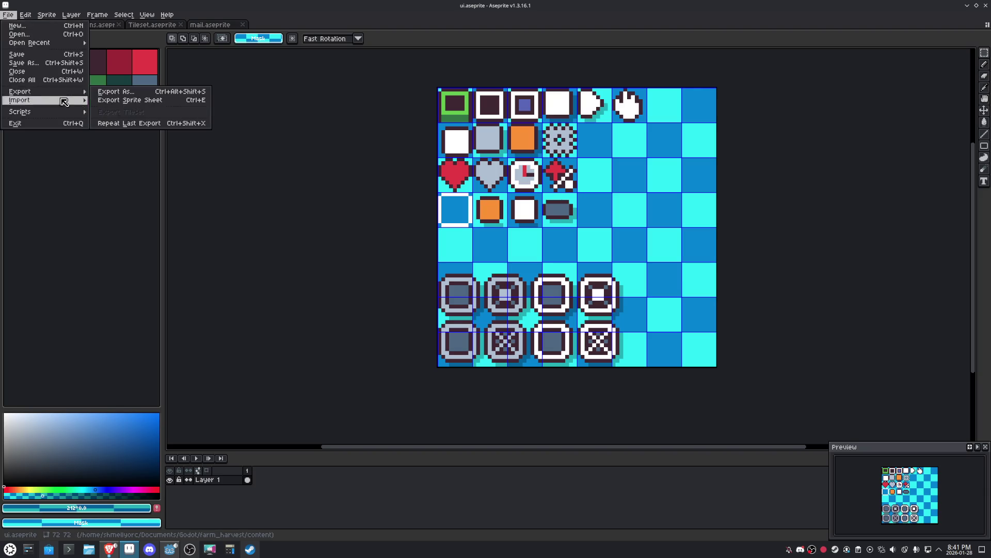
left_click(139, 96)
left_click(350, 248)
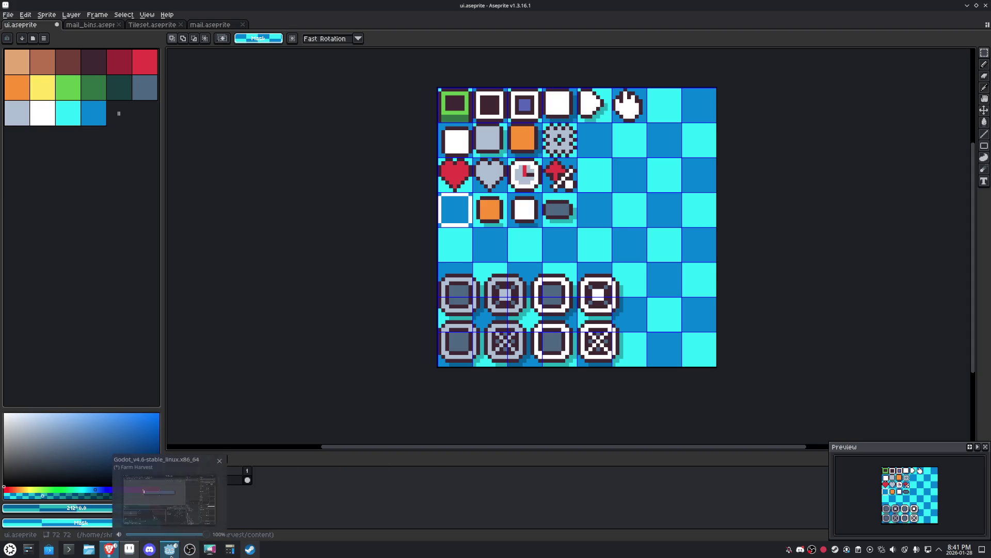
mouse_move(191, 554)
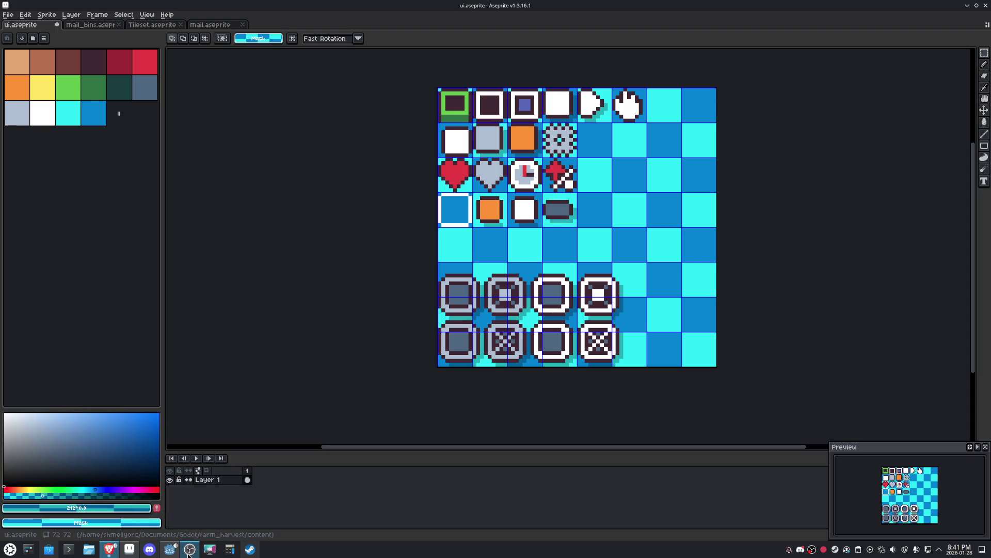
left_click(177, 555)
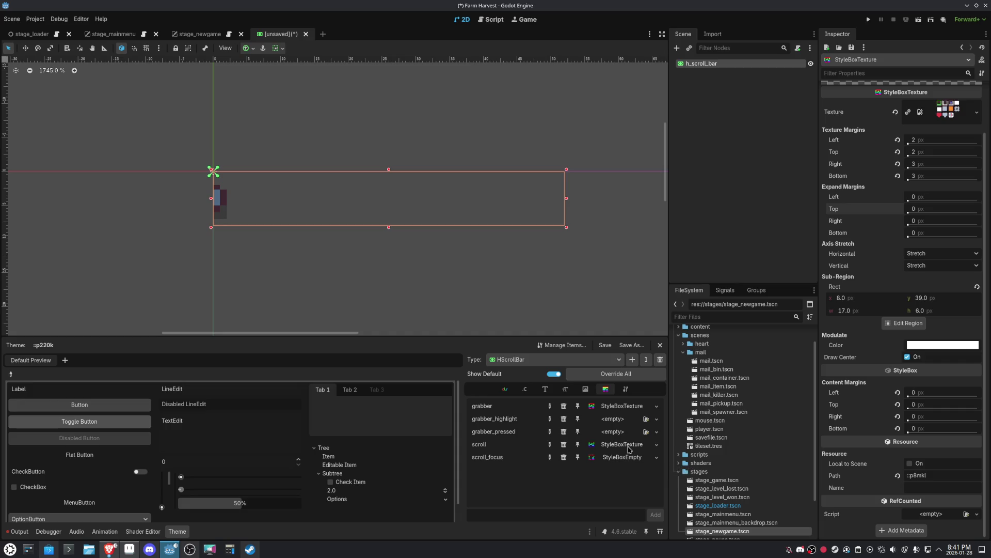
In the scroll style's region editor, roughly mark the blue bar as the sub-region
left_click(888, 325)
scroll(491, 236, "down", 3)
scroll(491, 236, "up", 2)
scroll(491, 236, "up", 2)
scroll(455, 247, "right", 3)
scroll(413, 267, "up", 1)
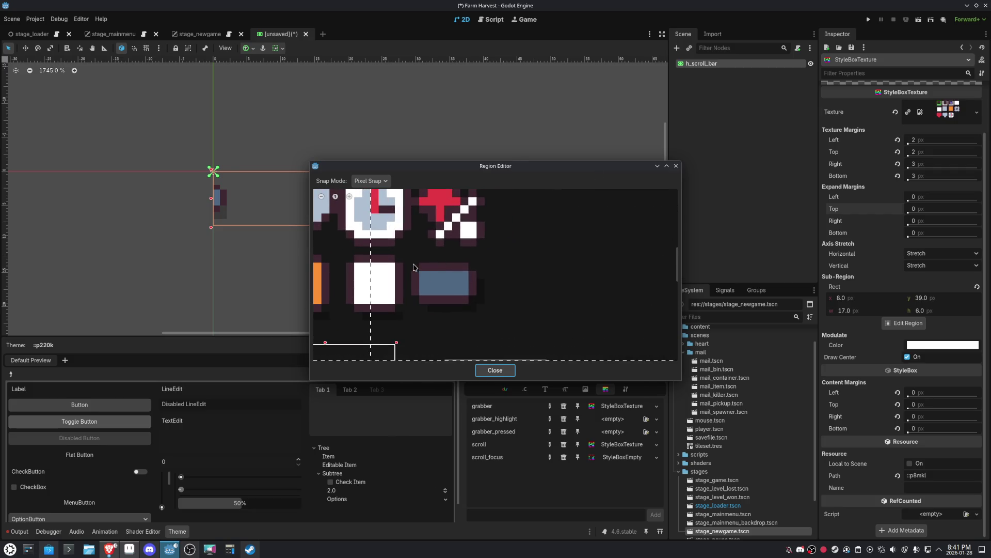
left_click_drag(411, 267, 488, 315)
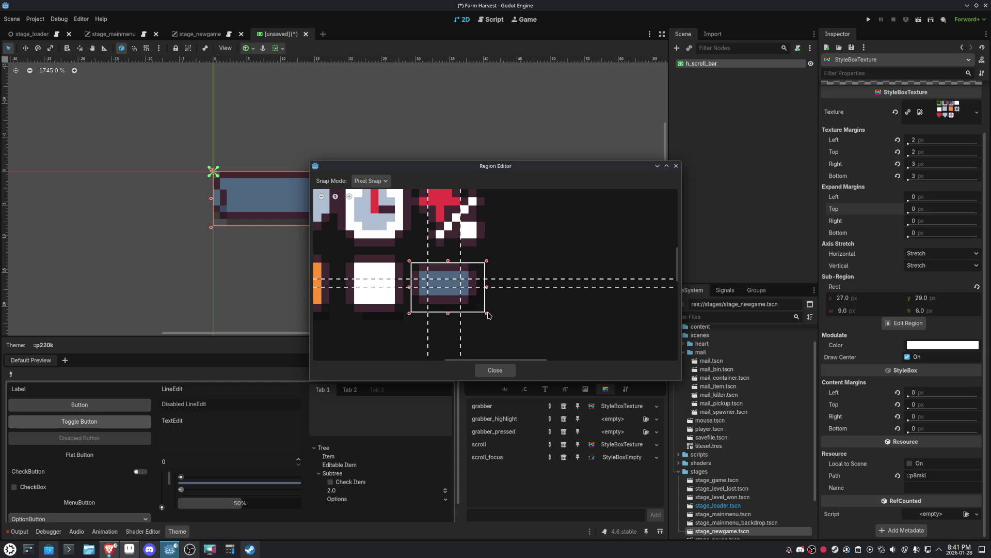
scroll(573, 317, "left", 2)
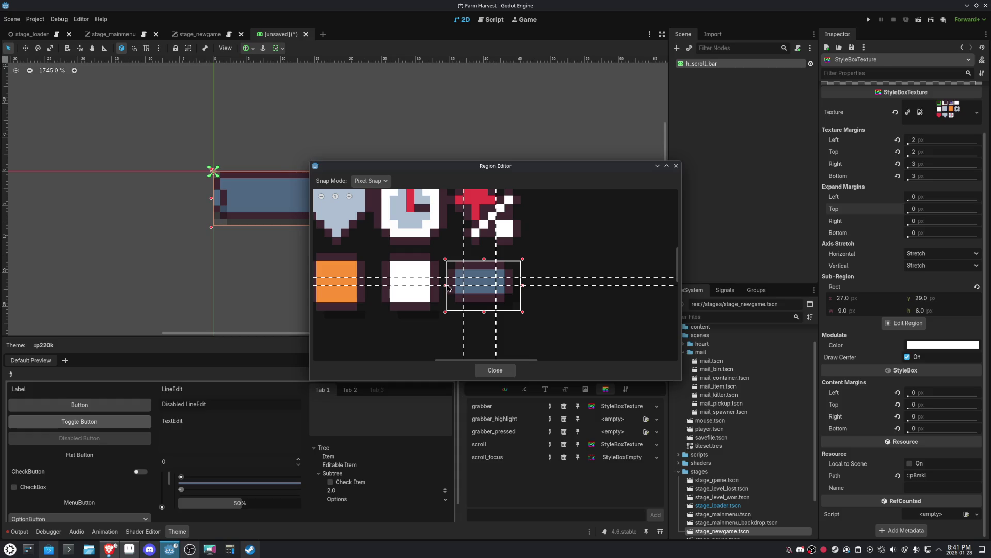
left_click_drag(485, 261, 485, 255)
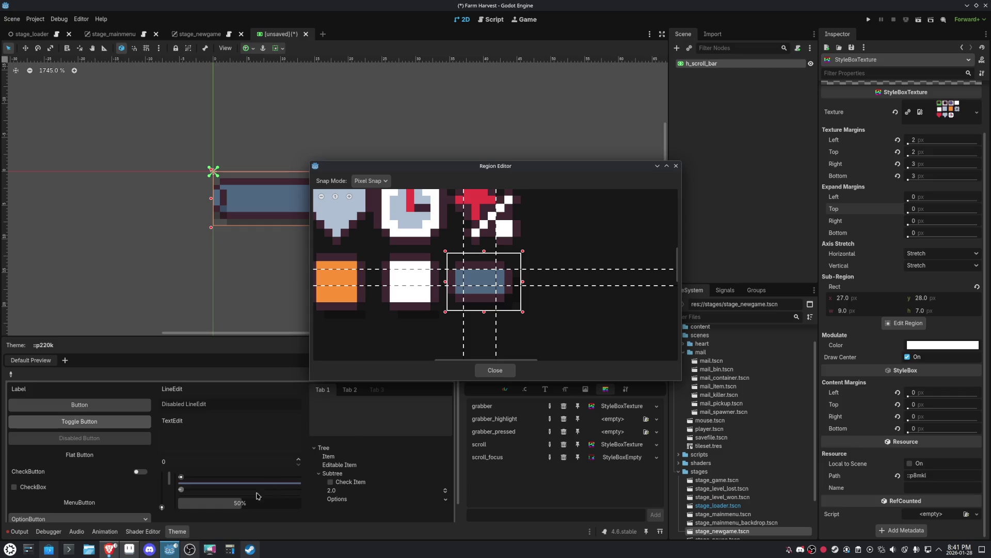
left_click(134, 550)
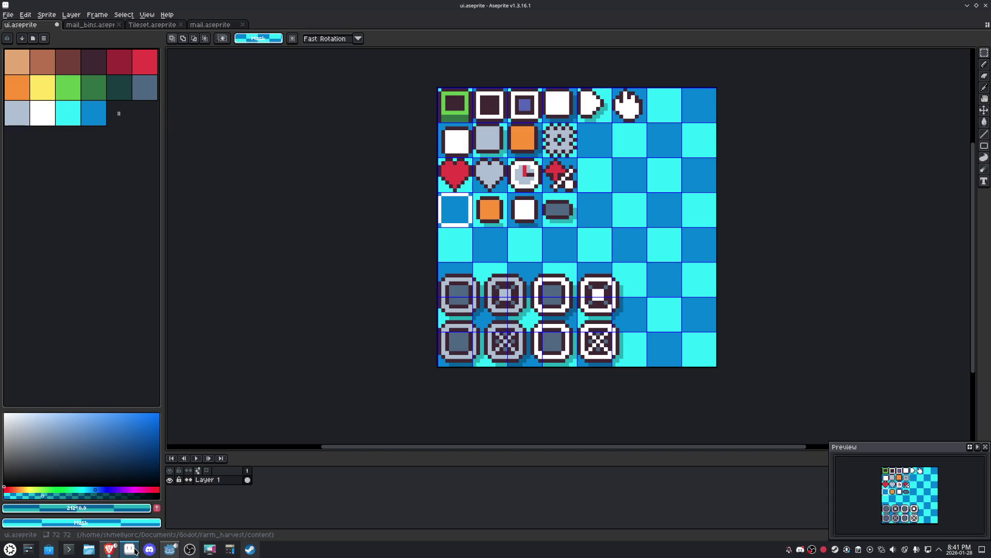
left_click(134, 550)
left_click(134, 551)
left_click(134, 551)
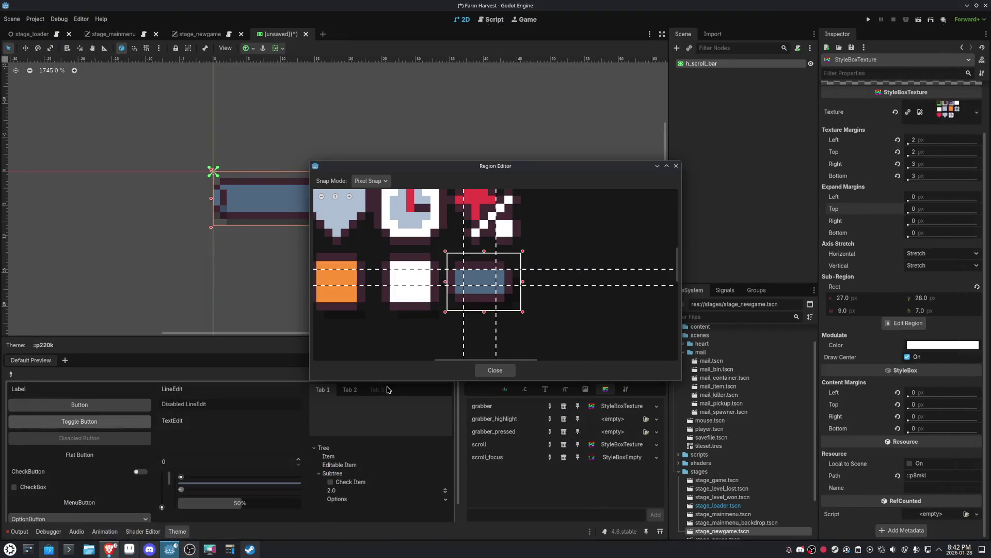
Switch to Grid Snap with a 9 px step and fit the region to the 9×9 blue bar cell
left_click(369, 181)
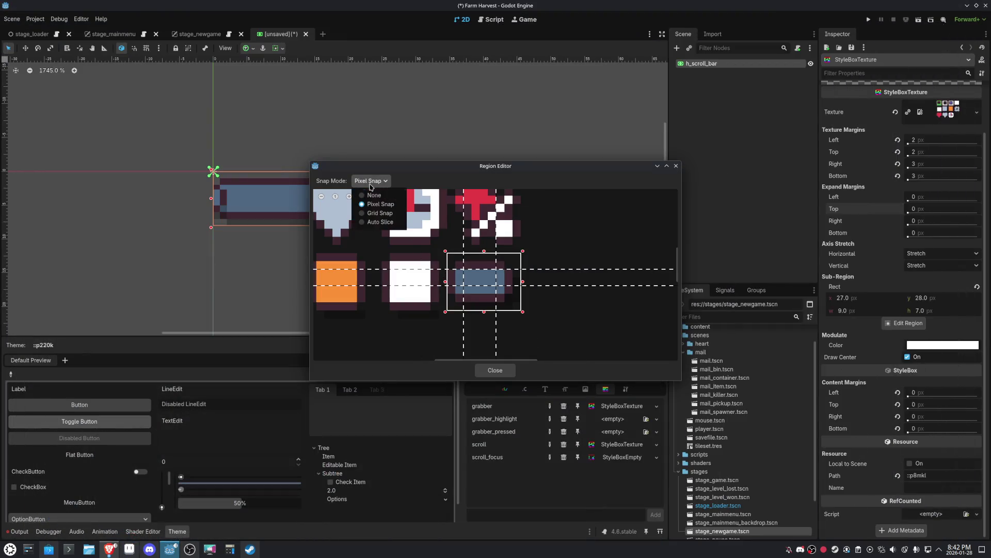
left_click(376, 213)
left_click(543, 184)
left_click_drag(543, 185, 517, 183)
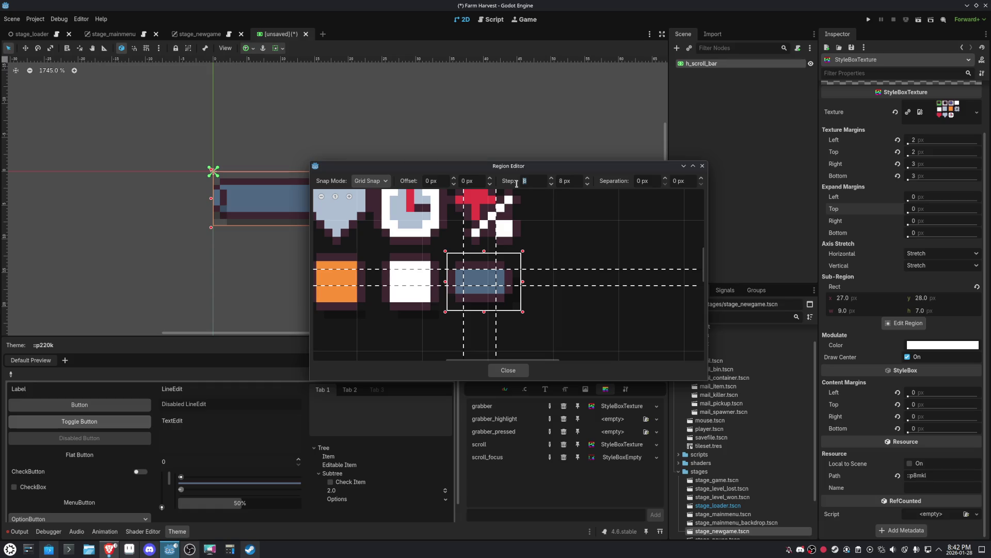
left_click(565, 183)
type("9")
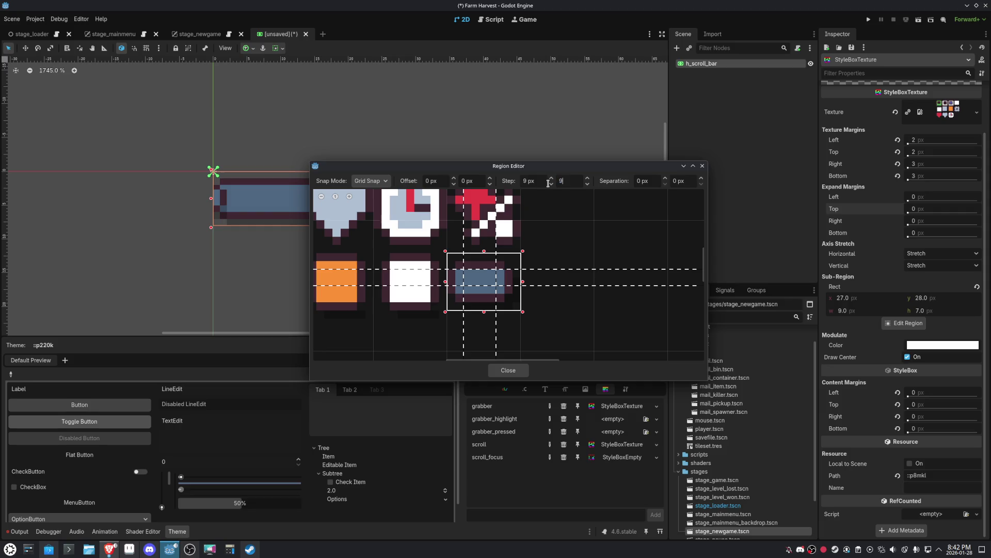
mouse_move(460, 251)
left_mouse_down()
mouse_move(471, 285)
mouse_move(504, 308)
left_mouse_up()
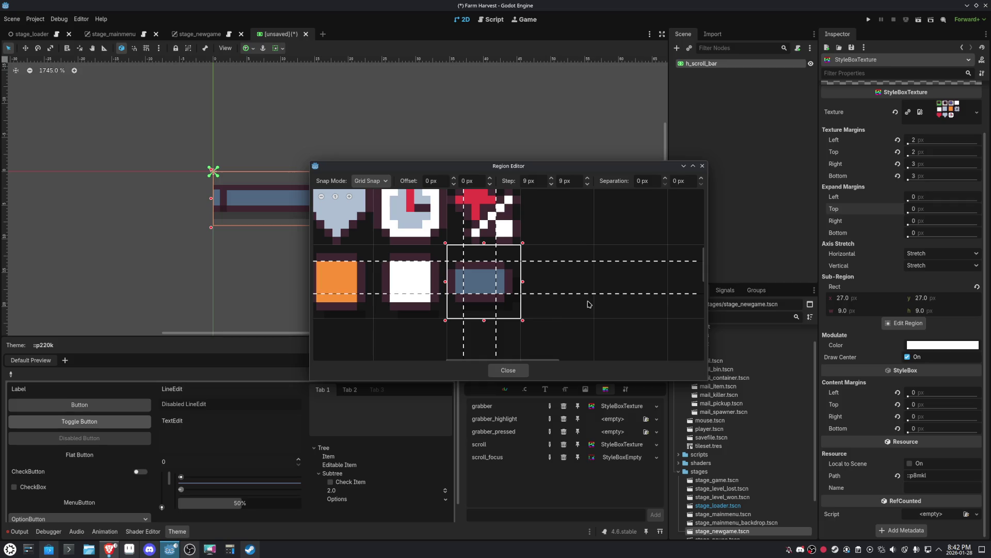
Return to Pixel Snap, set 4 px top and bottom texture margins, and close the editor
left_click(361, 182)
left_click(380, 204)
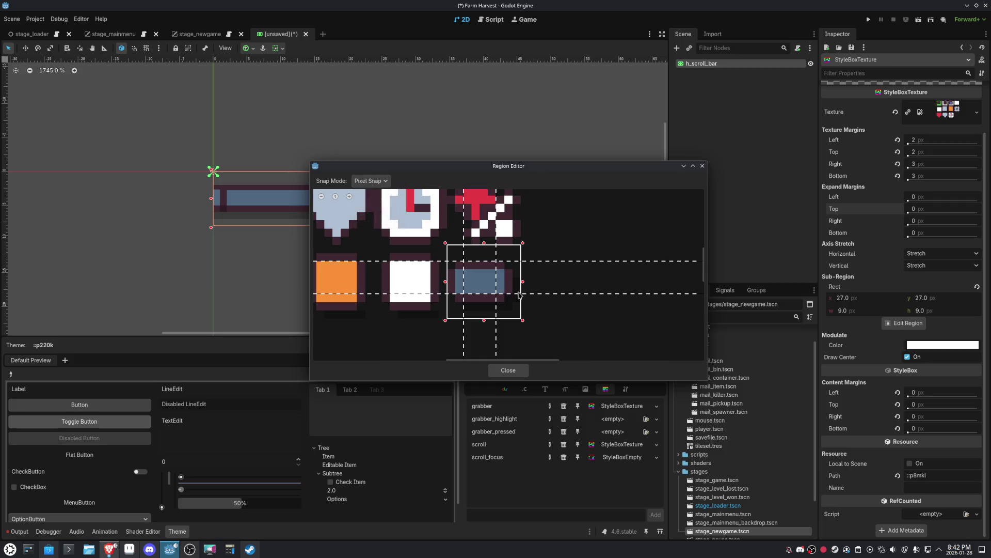
left_click_drag(515, 290, 516, 286)
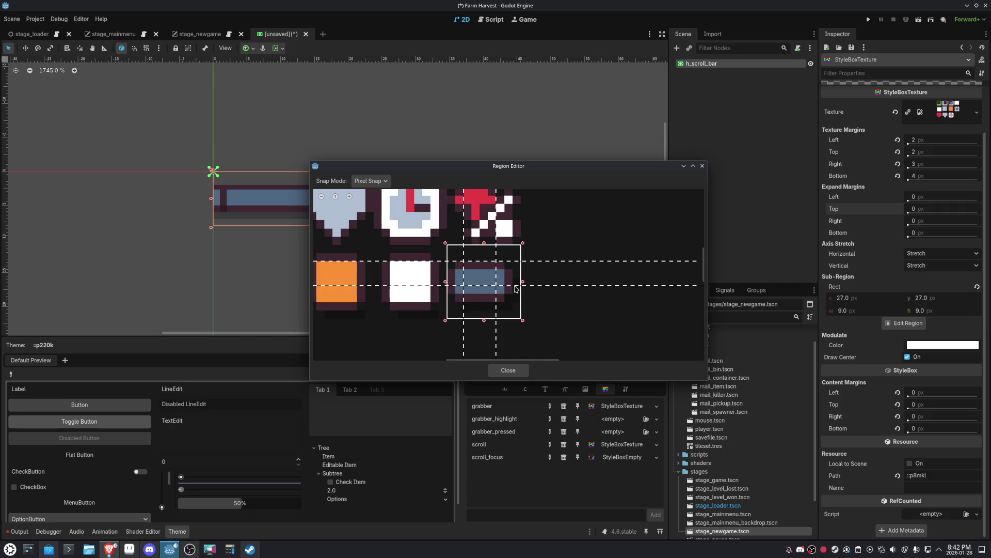
left_click_drag(517, 263, 517, 279)
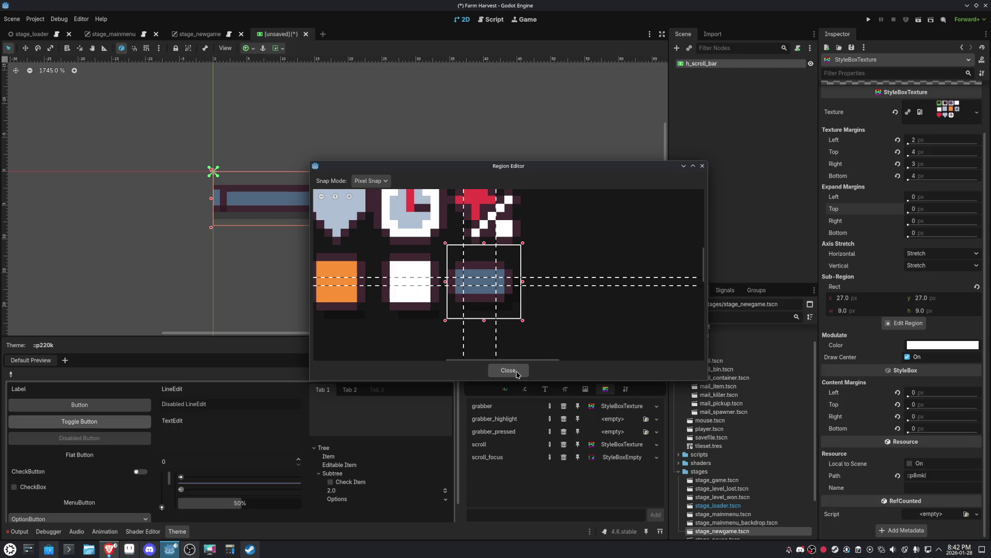
left_click(508, 370)
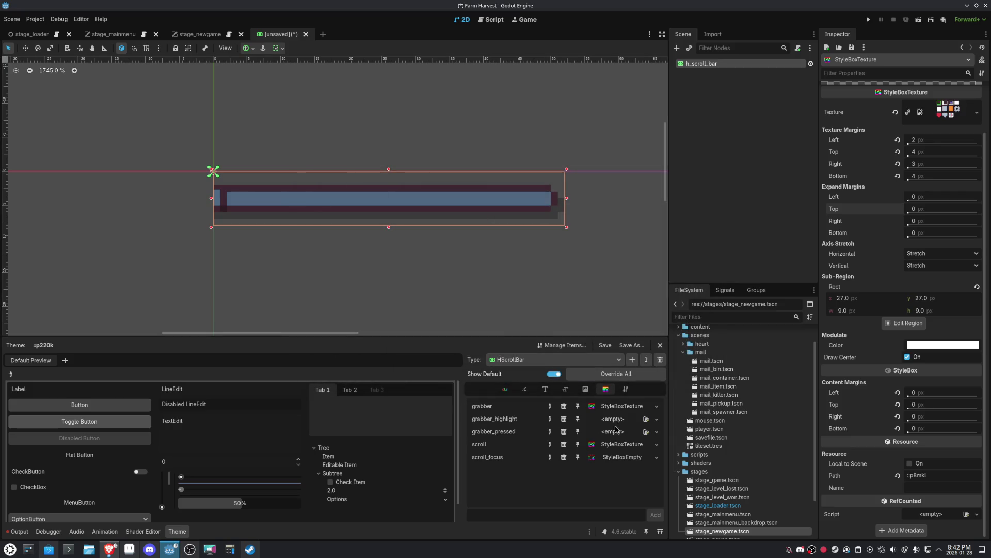
left_click(622, 405)
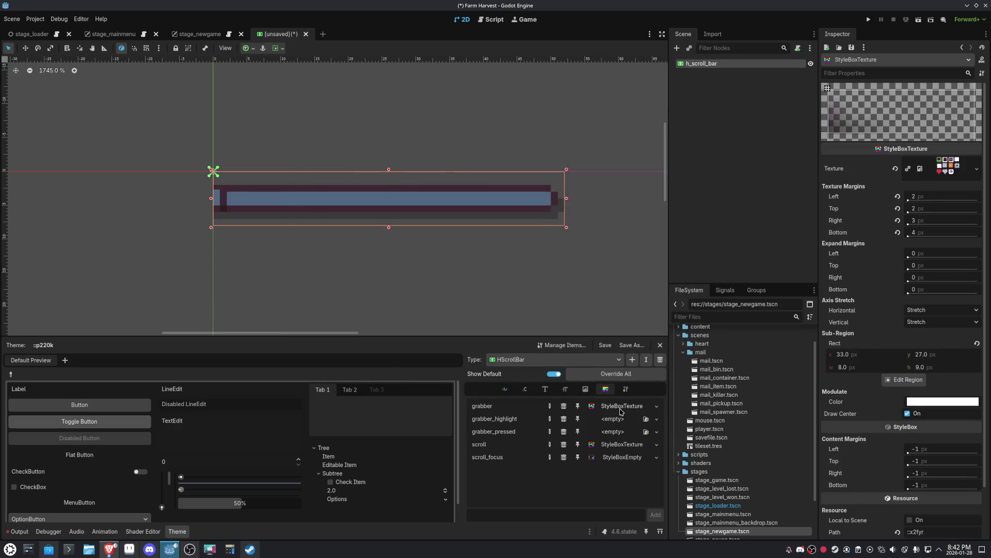
Set the grabber's region to the white square tile using Grid Snap
left_click(905, 381)
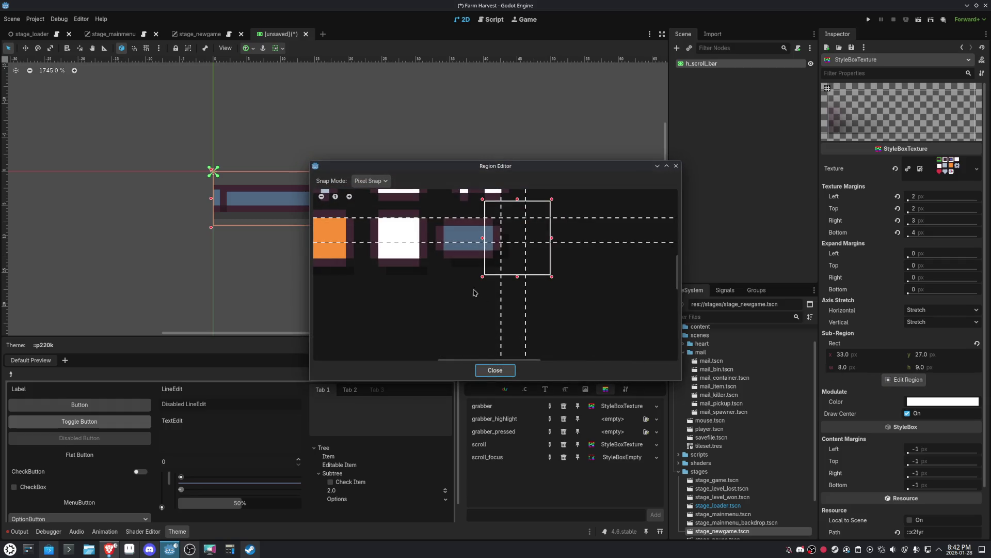
left_click(380, 181)
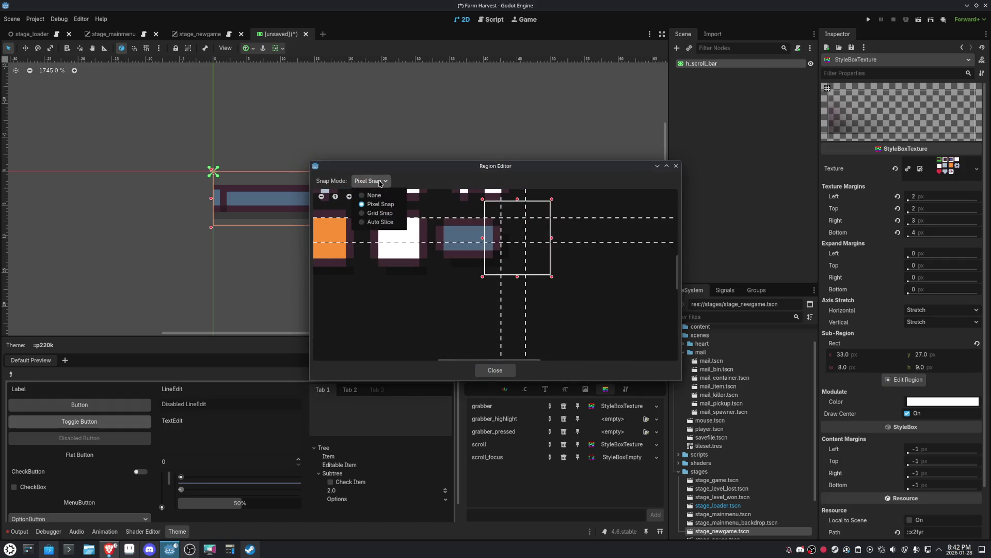
left_click(381, 214)
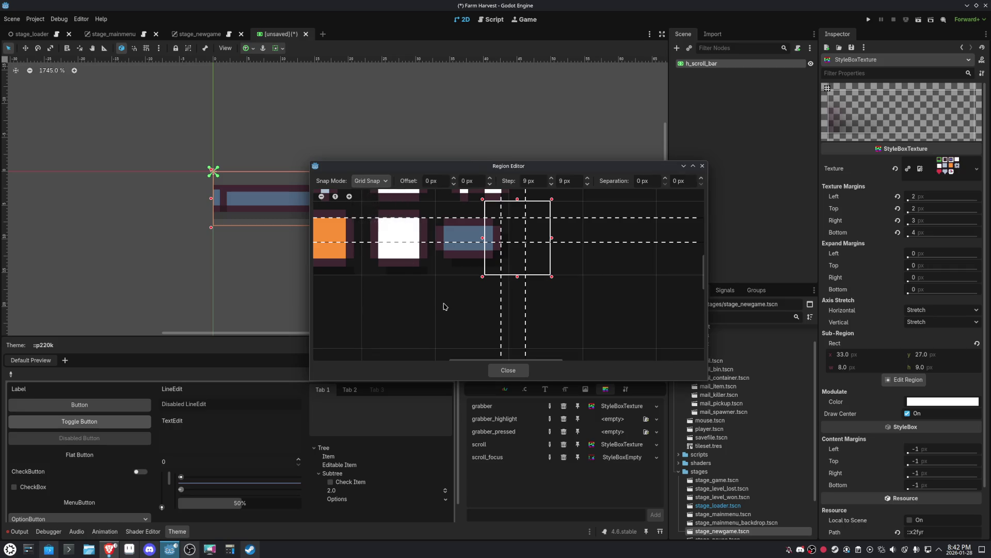
left_click(380, 229)
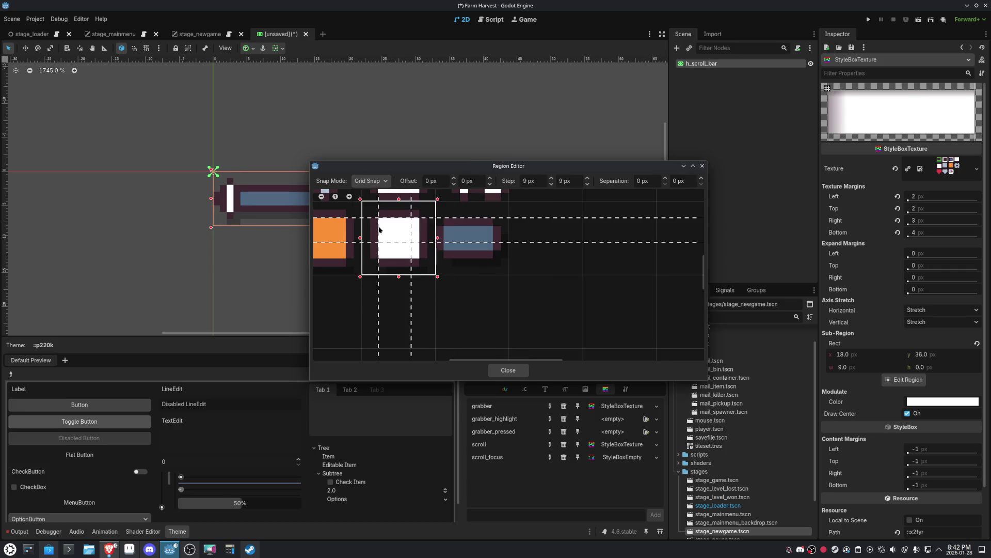
left_click_drag(431, 218, 430, 223)
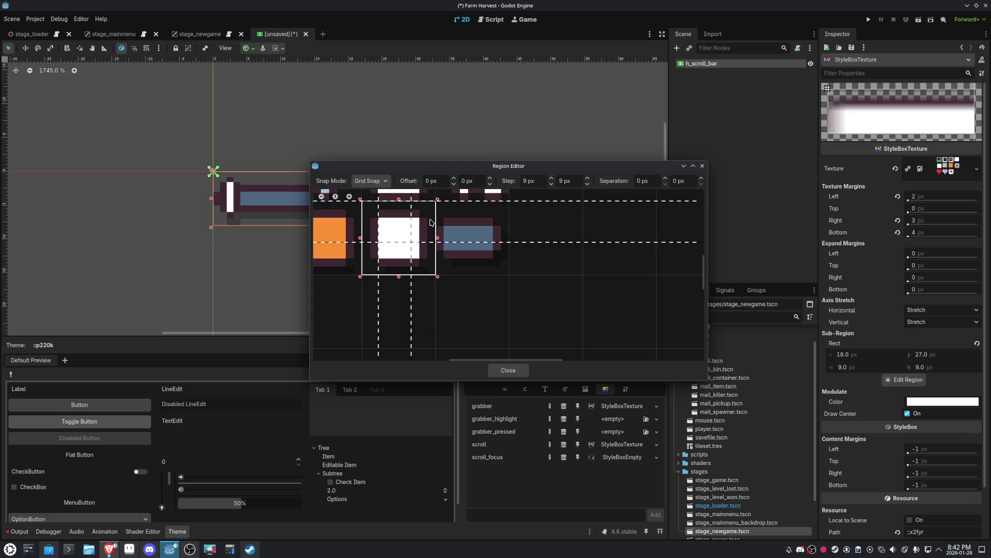
Switch to Pixel Snap, drag the grabber's texture margins to 3 px, and close the editor
left_click(371, 181)
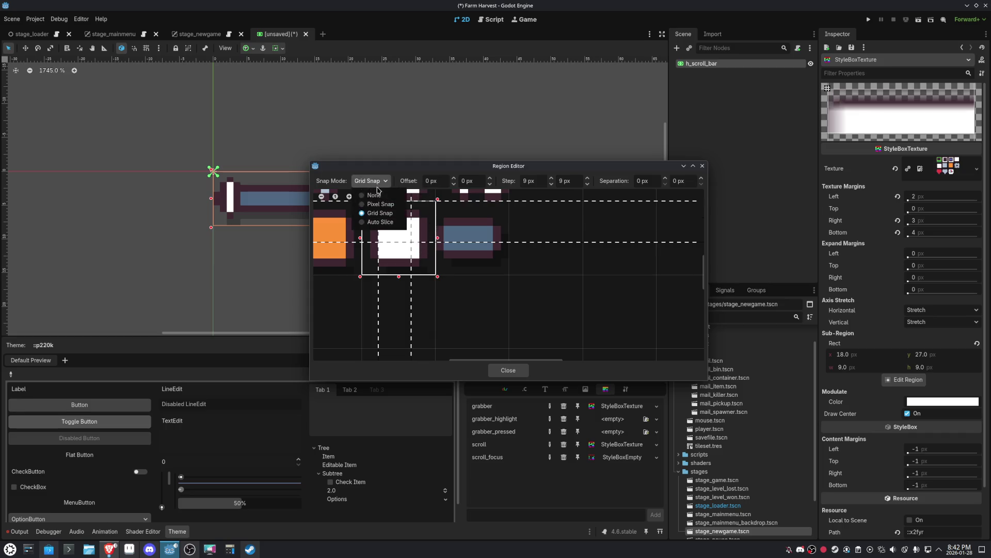
left_click(380, 204)
mouse_move(490, 205)
left_mouse_down()
mouse_move(489, 229)
mouse_move(460, 251)
left_mouse_up()
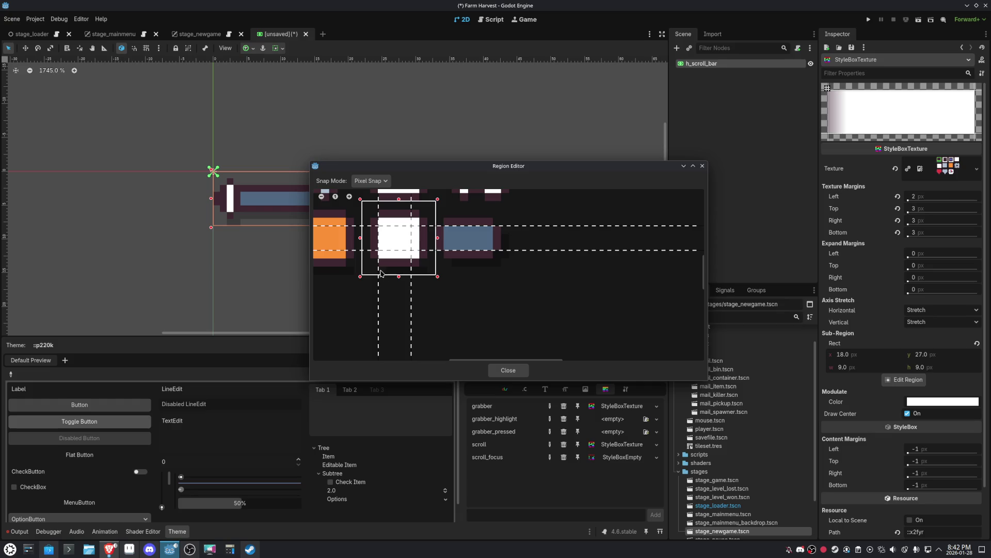
left_click_drag(378, 272, 384, 273)
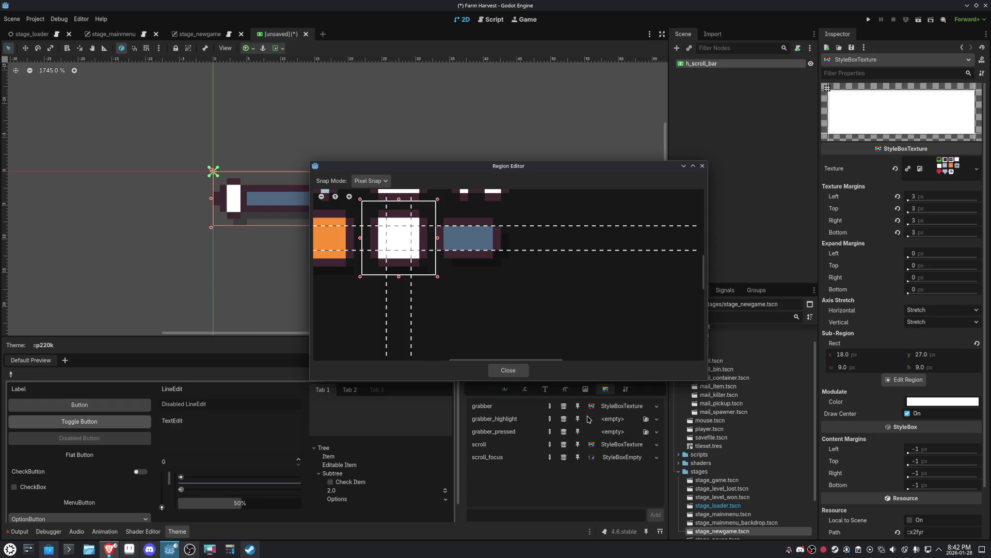
left_click(508, 370)
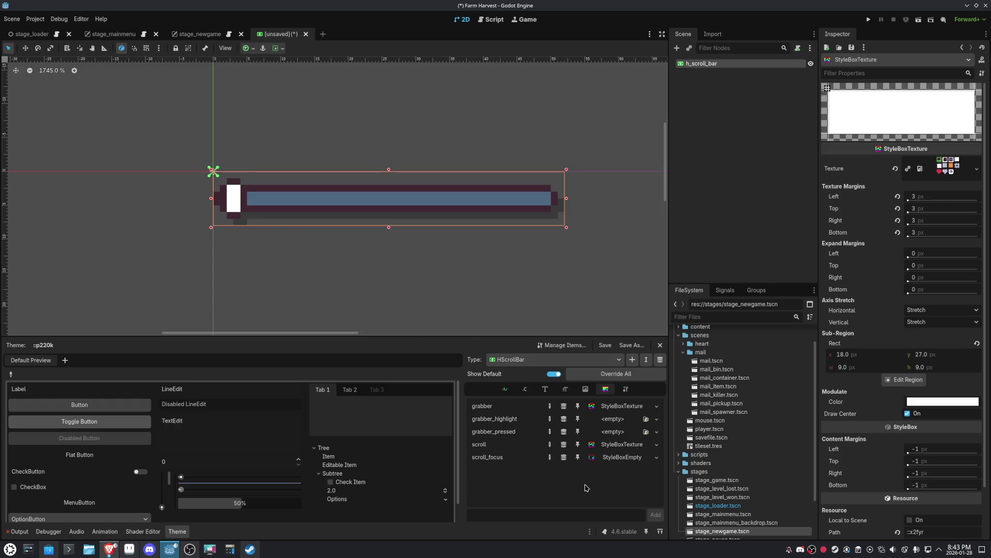
left_click_drag(622, 447, 620, 445)
Copy the scrollbar's grabber style into grabber_pressed
left_click(631, 447)
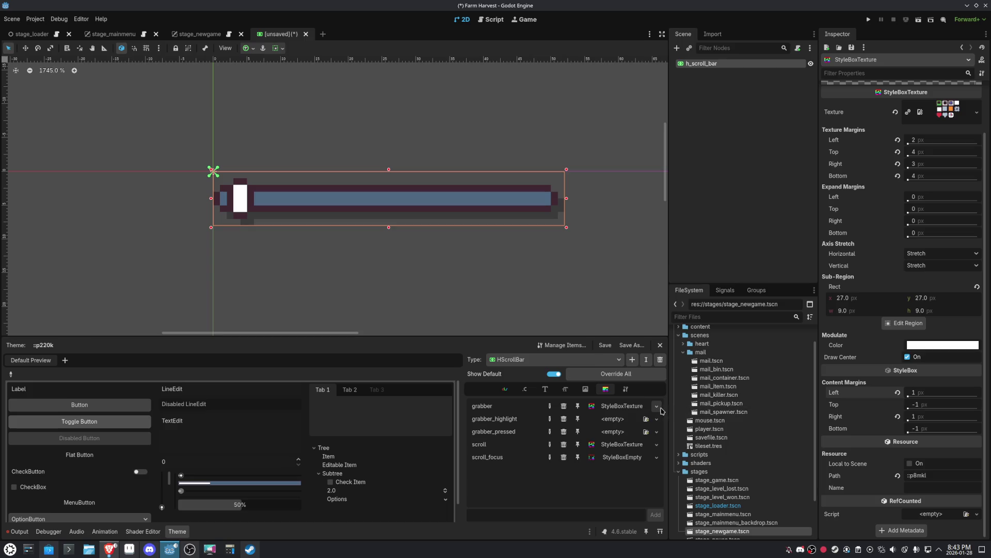
left_click(656, 406)
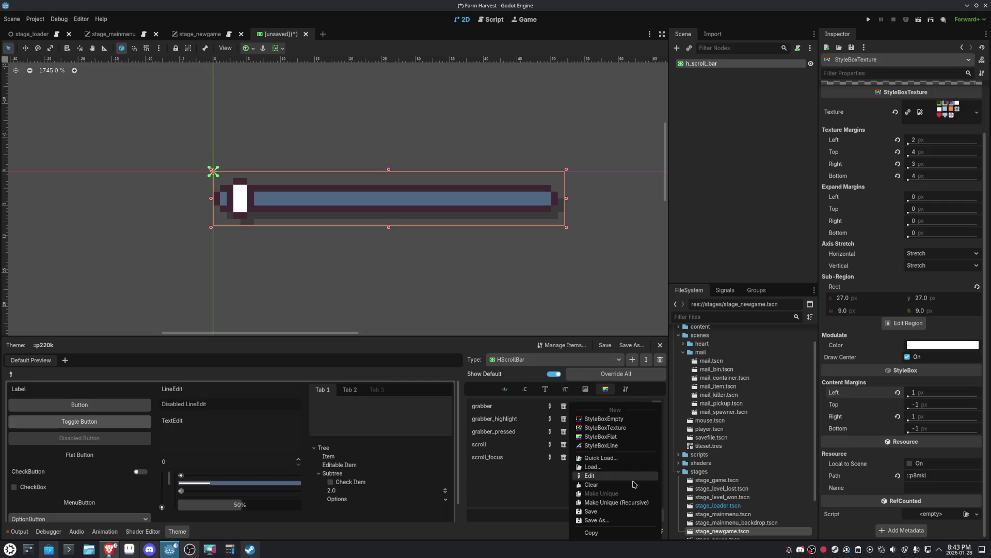
left_click(653, 447)
left_click(656, 431)
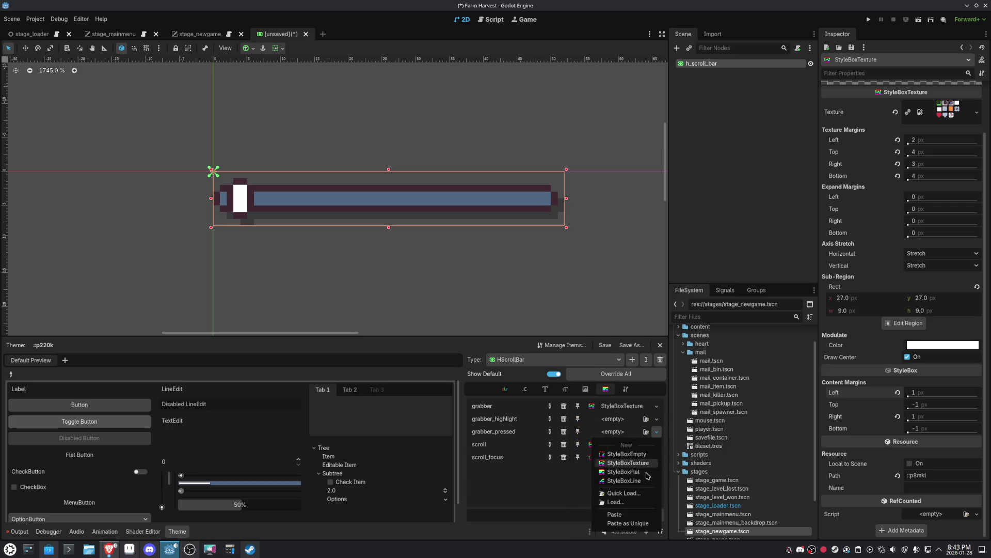
left_click(631, 514)
Give grabber_highlight a new StyleBoxTexture using the ui.png sprite sheet
left_click(657, 419)
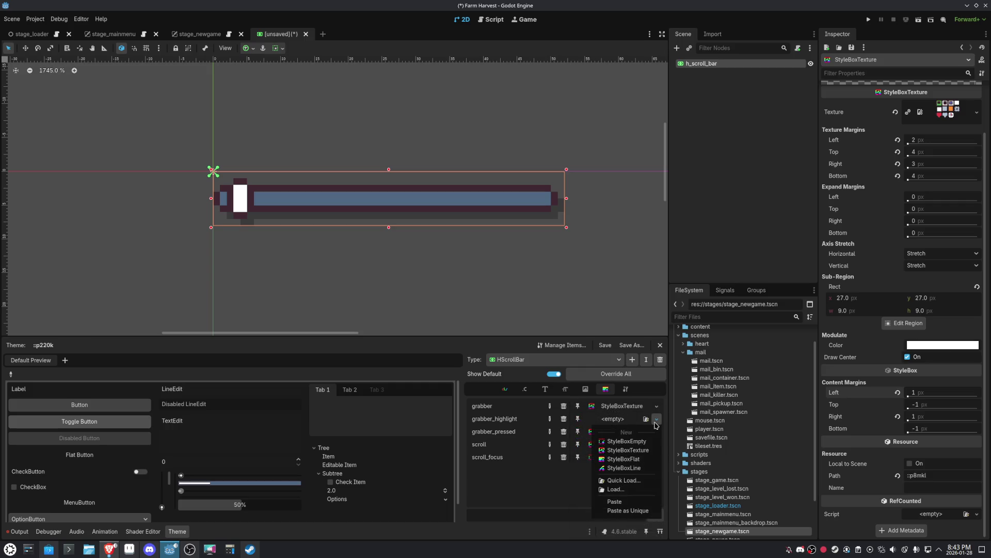
left_click(641, 449)
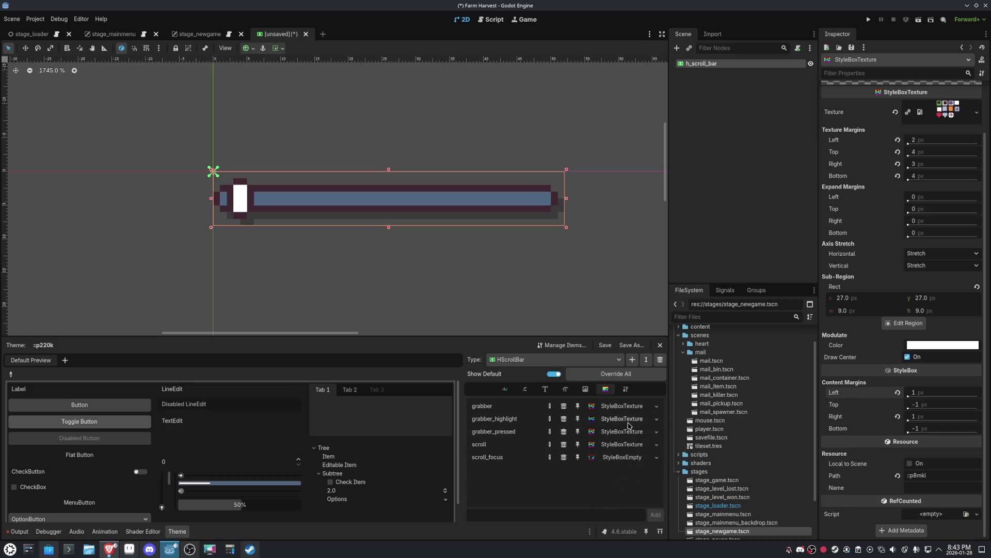
left_click(625, 419)
left_click(966, 162)
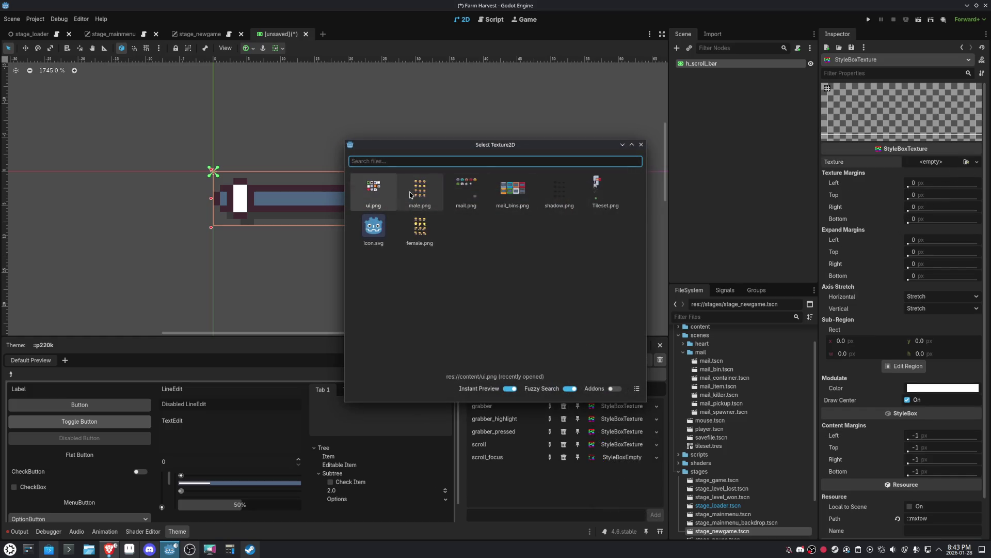
left_click(367, 189)
left_click(367, 189)
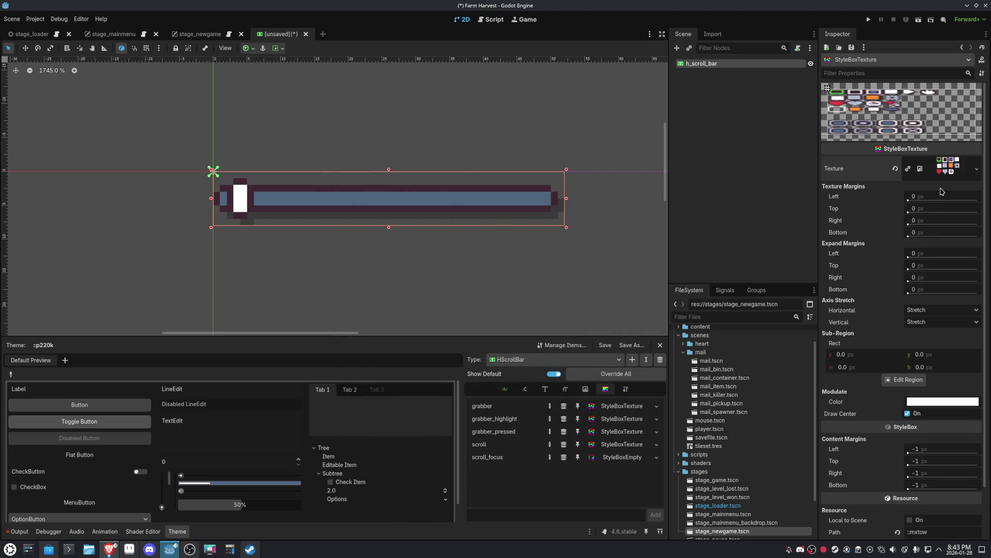
Crop the highlight texture to the orange 9×9 tile with 3 px texture margins
left_click(901, 380)
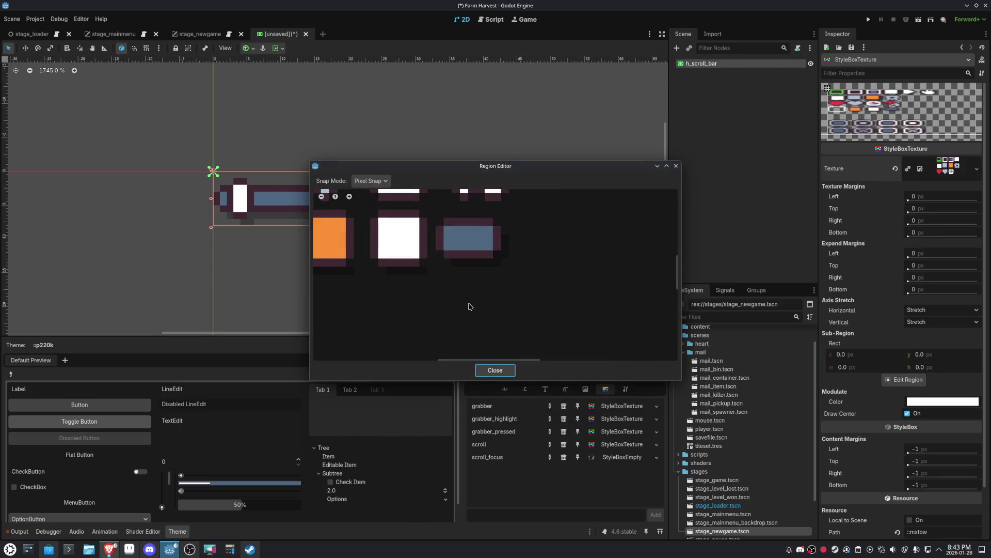
left_click(371, 180)
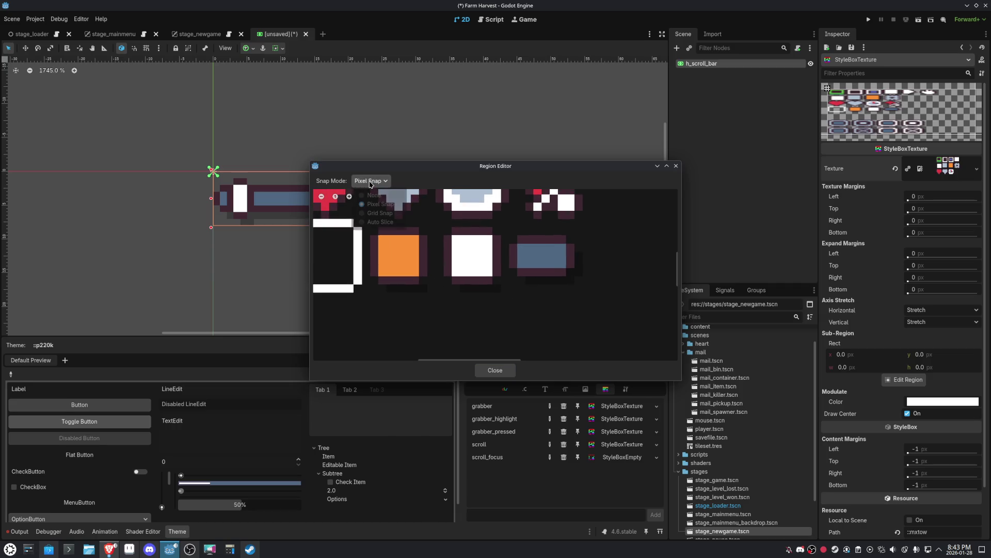
left_click(377, 209)
left_click(375, 240)
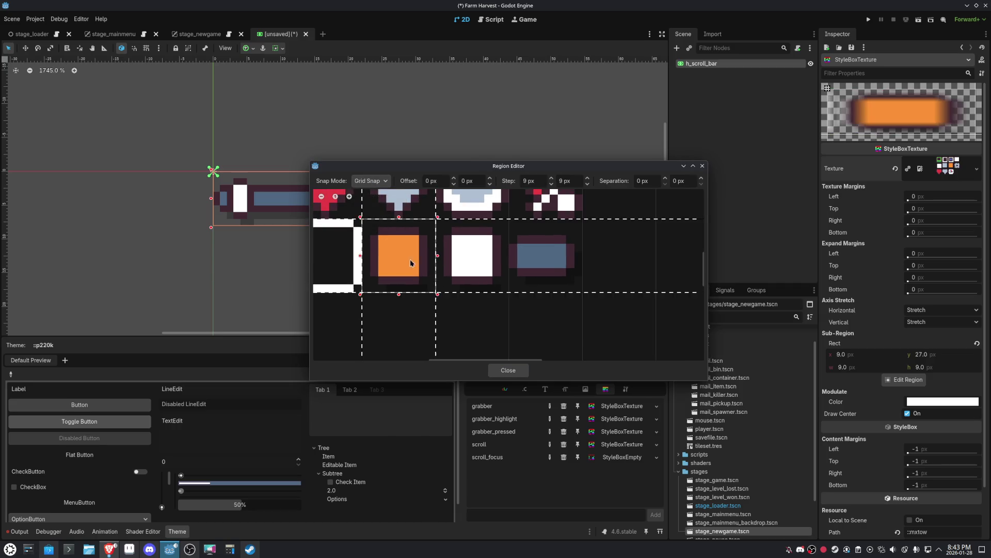
left_click(371, 181)
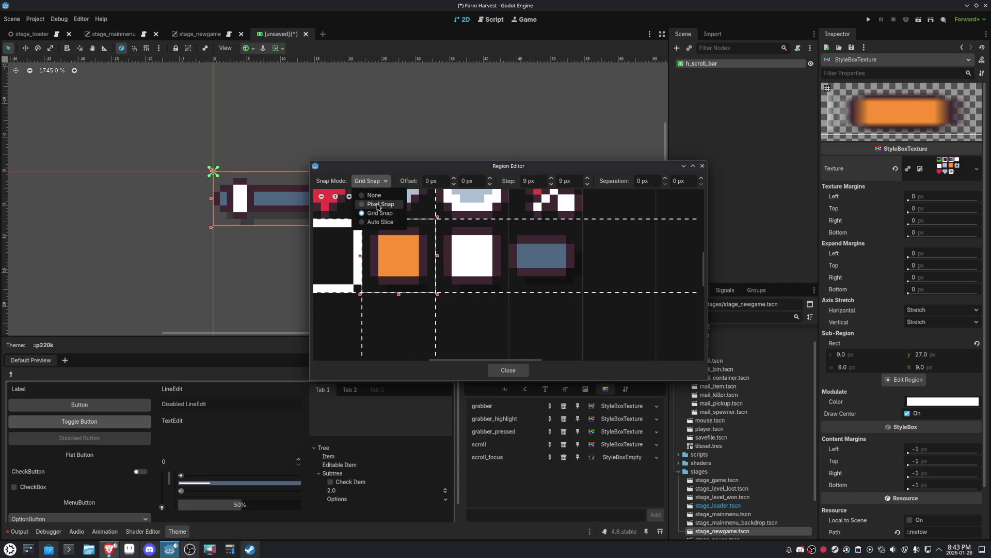
left_click(378, 204)
mouse_move(436, 284)
left_mouse_down()
mouse_move(387, 273)
mouse_move(422, 277)
mouse_move(422, 269)
left_mouse_up()
left_click_drag(429, 220, 431, 243)
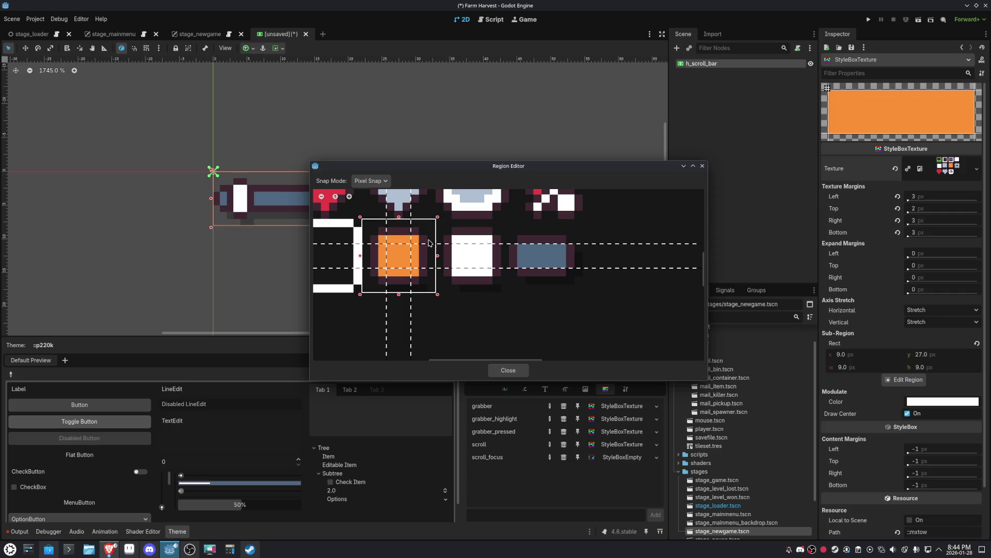
left_click(506, 370)
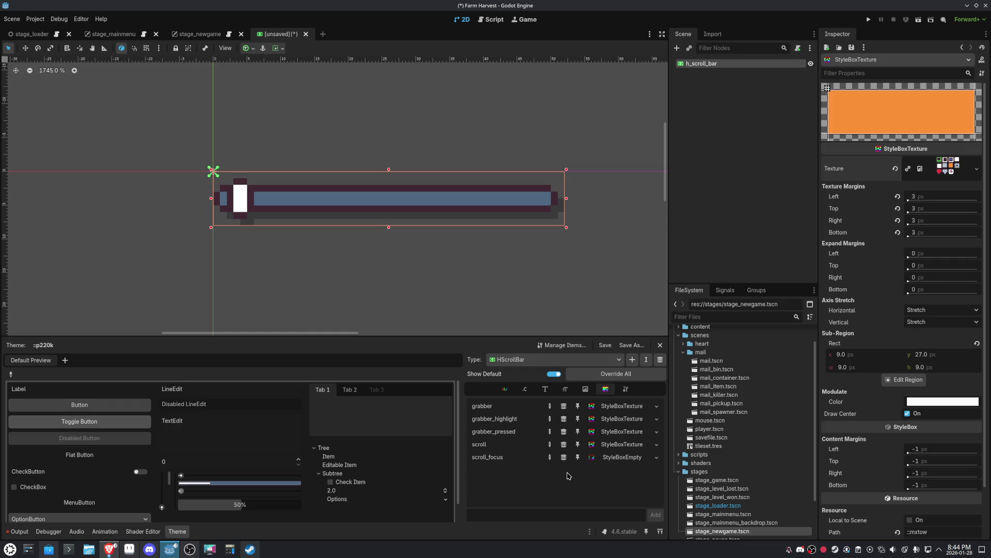
Narrow the scroll bar and try a test run, cancelling the save prompt
mouse_move(568, 201)
left_mouse_down()
mouse_move(432, 201)
mouse_move(422, 219)
left_mouse_up()
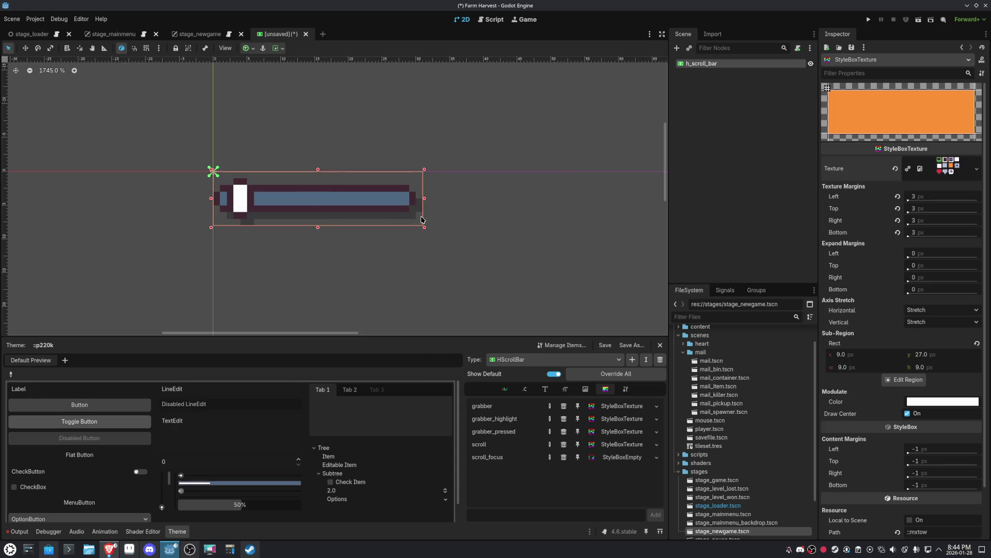
left_click(919, 20)
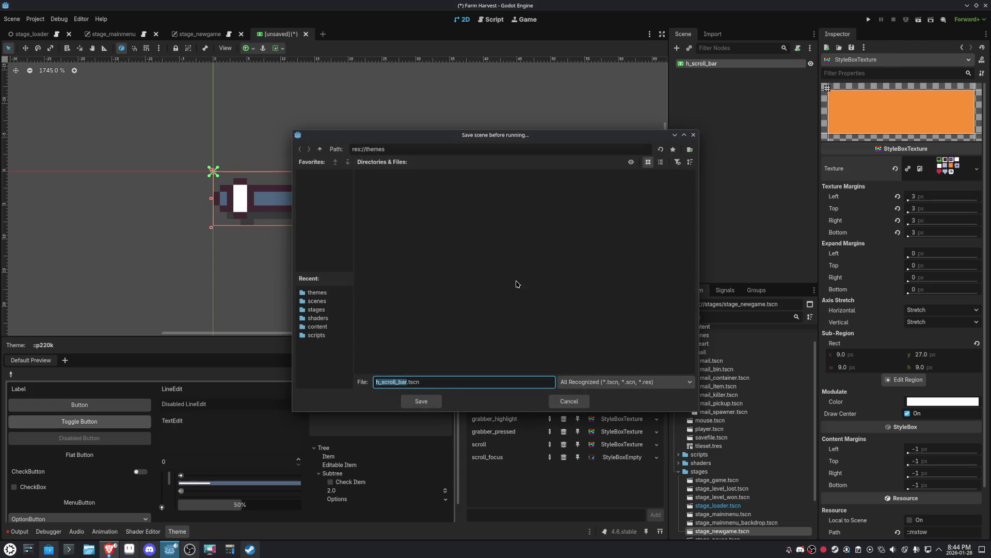
left_click(569, 401)
scroll(478, 186, "down", 3)
scroll(622, 159, "up", 1)
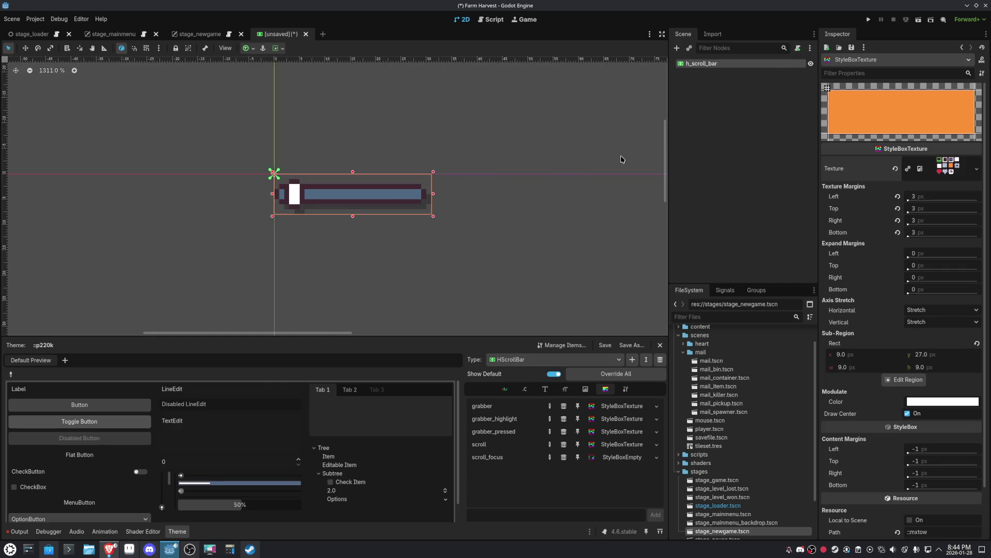
Set h_scroll_bar's theme default font to font_outline.tres and widen the bar slightly
left_click(732, 66)
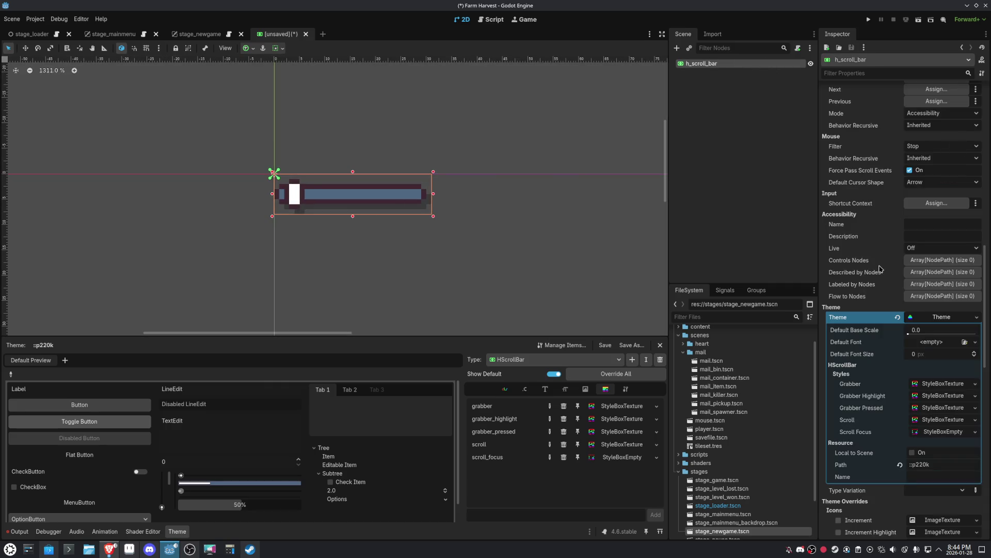
left_click(976, 342)
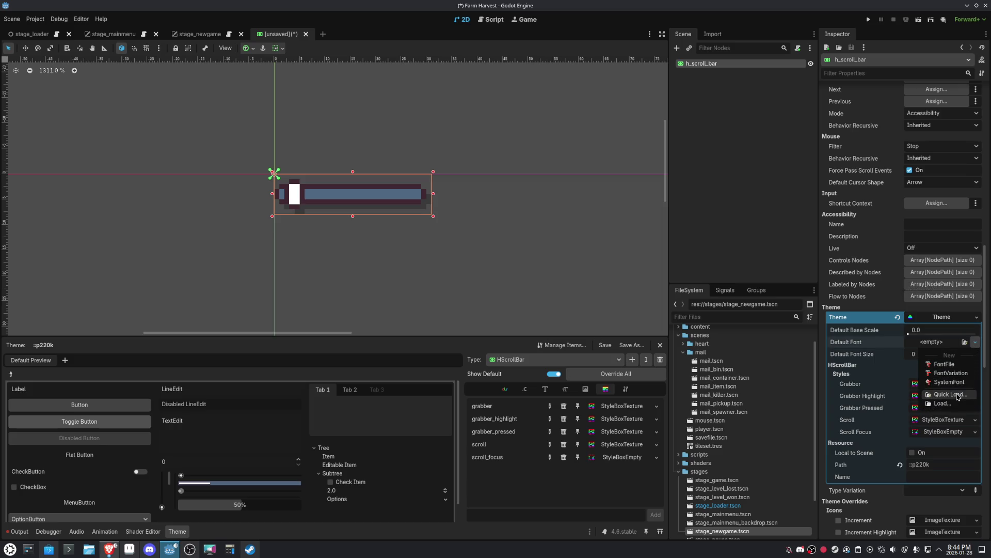
left_click(953, 394)
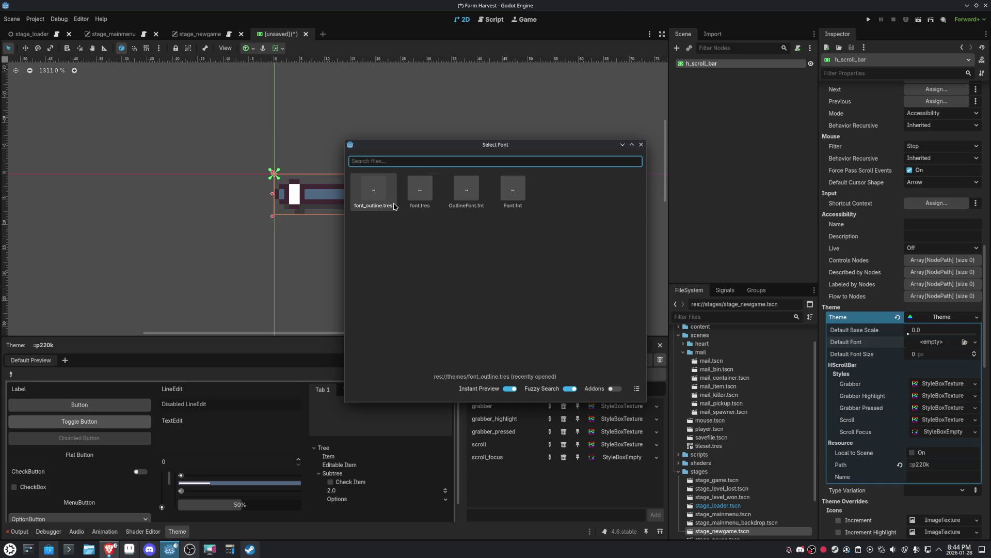
left_click(378, 200)
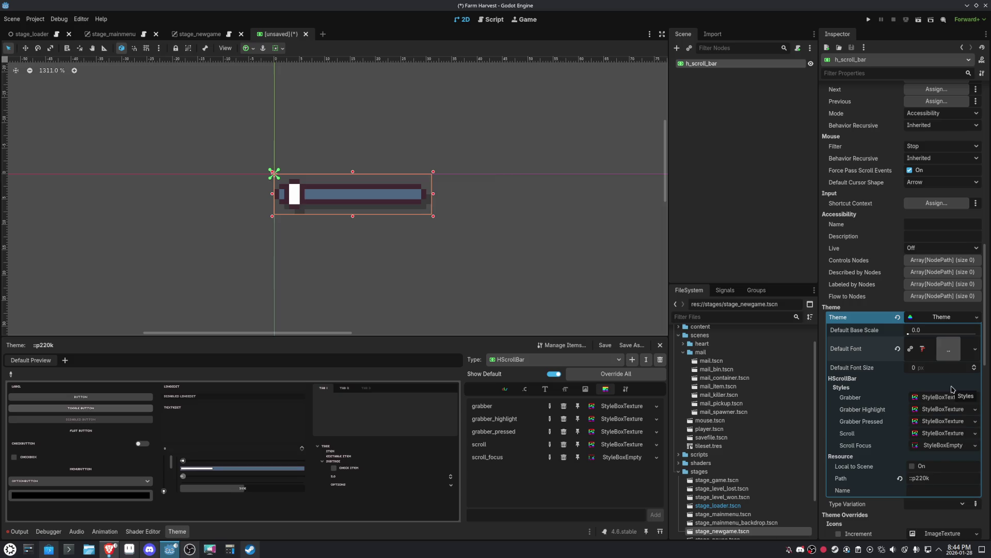
mouse_move(438, 220)
left_mouse_down()
mouse_move(436, 191)
mouse_move(459, 172)
mouse_move(479, 173)
mouse_move(433, 175)
left_mouse_up()
left_click(977, 317)
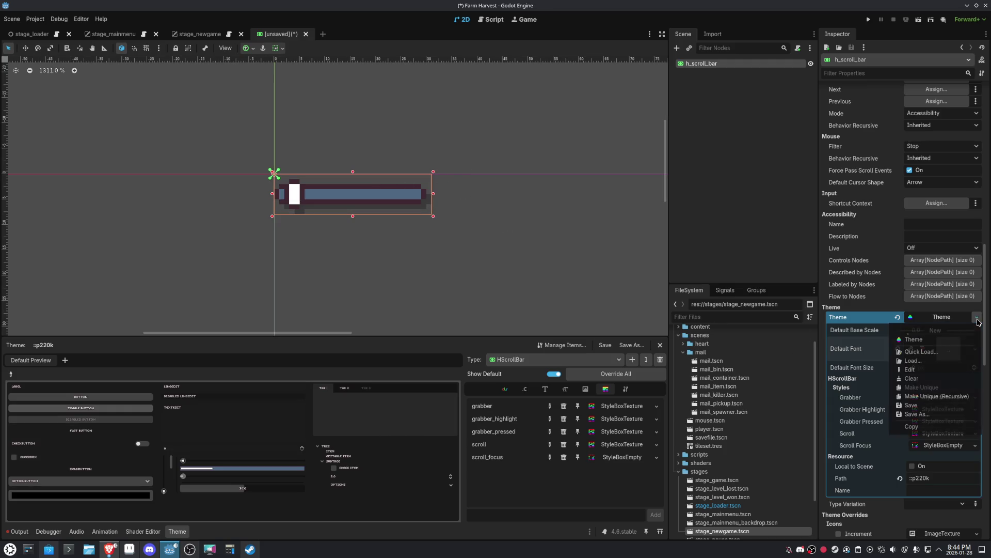
Save the scroll bar theme to its own file, h_scroll_bar.tres
left_click(930, 405)
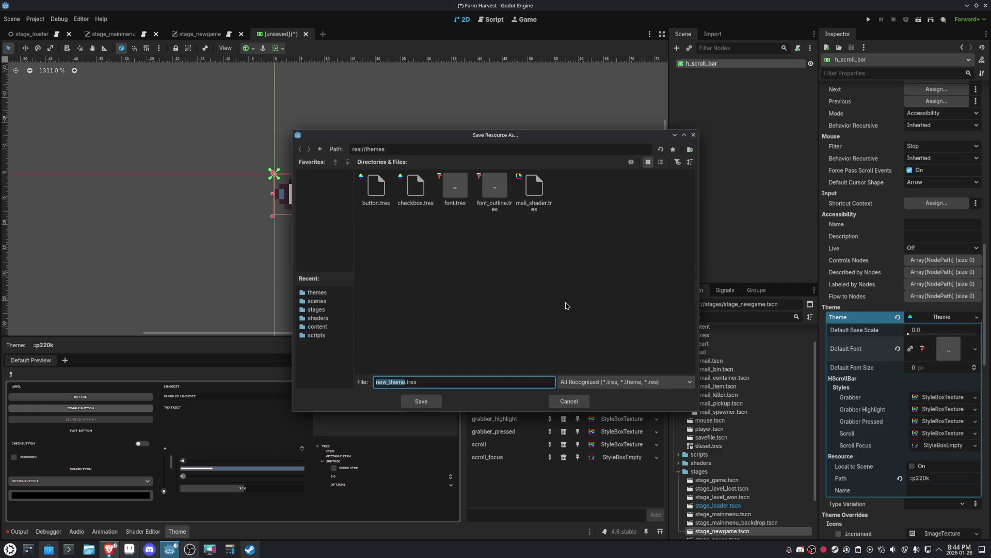
type("h_scroll")
type("_bar")
key("Return")
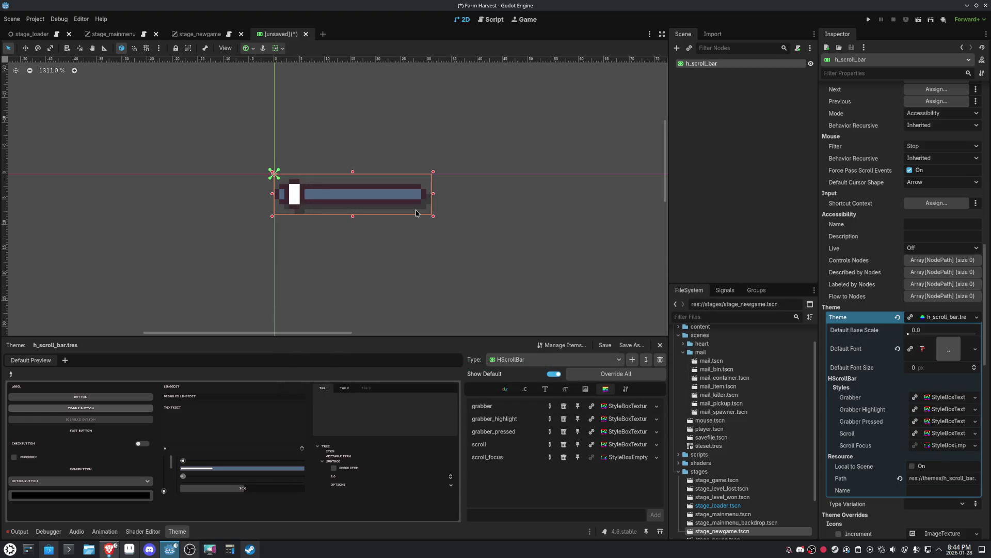
Look over the Scroll Focus style, then close the unsaved scroll-bar scene without saving
scroll(324, 192, "up", 4)
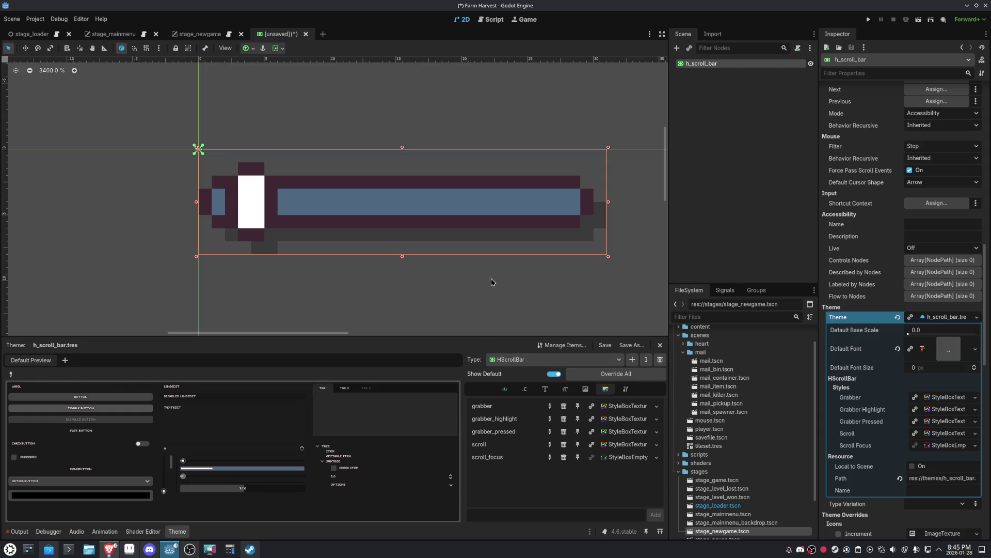
left_click(976, 446)
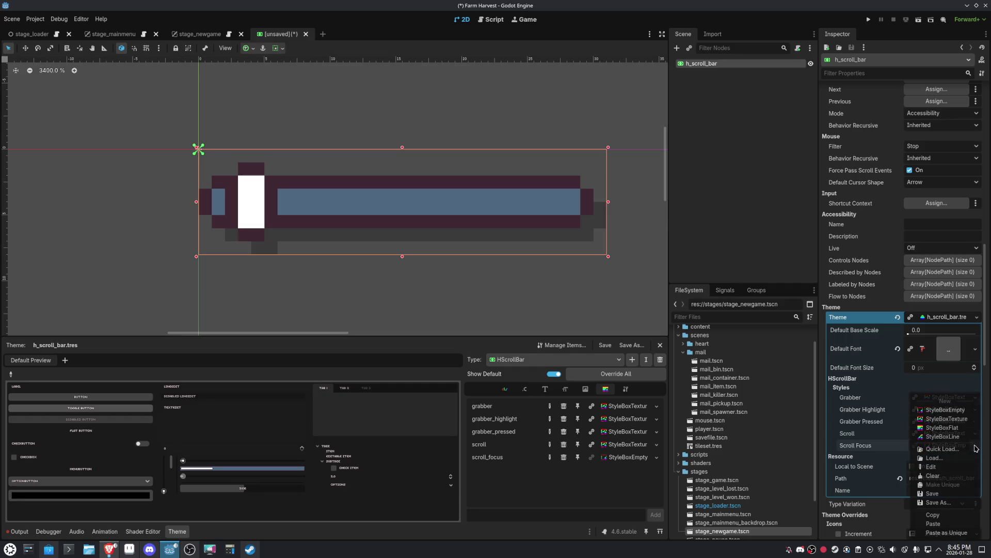
left_click(945, 410)
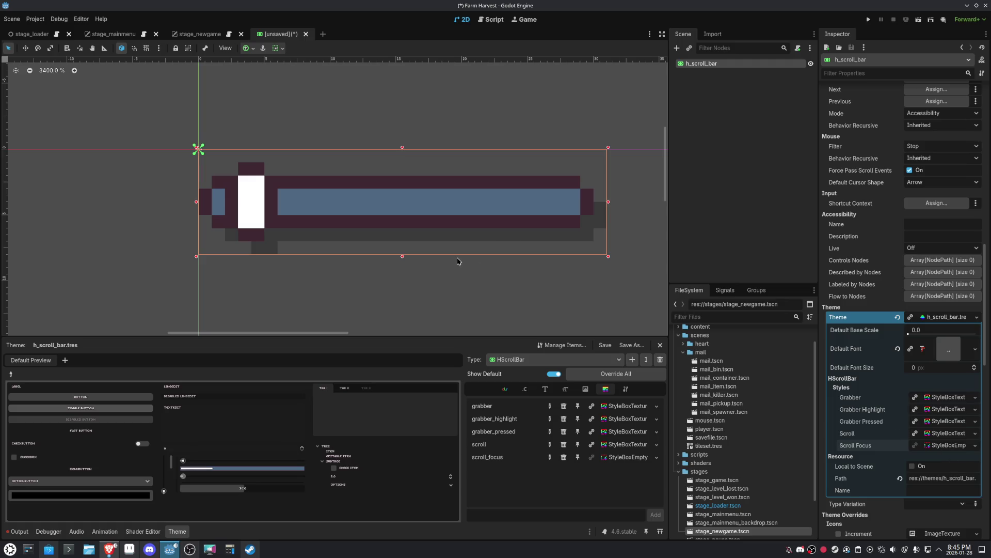
scroll(457, 261, "down", 5)
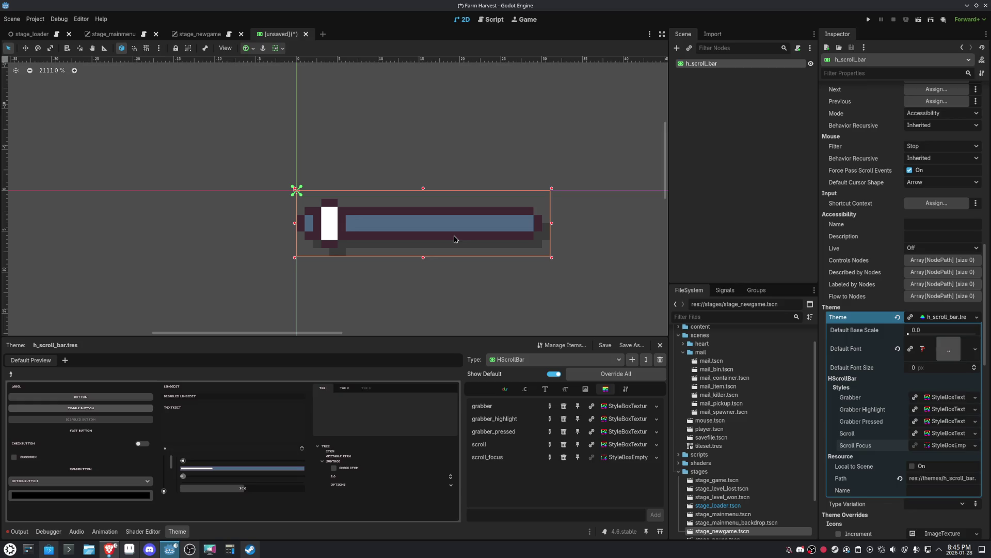
left_click(306, 34)
left_click(535, 293)
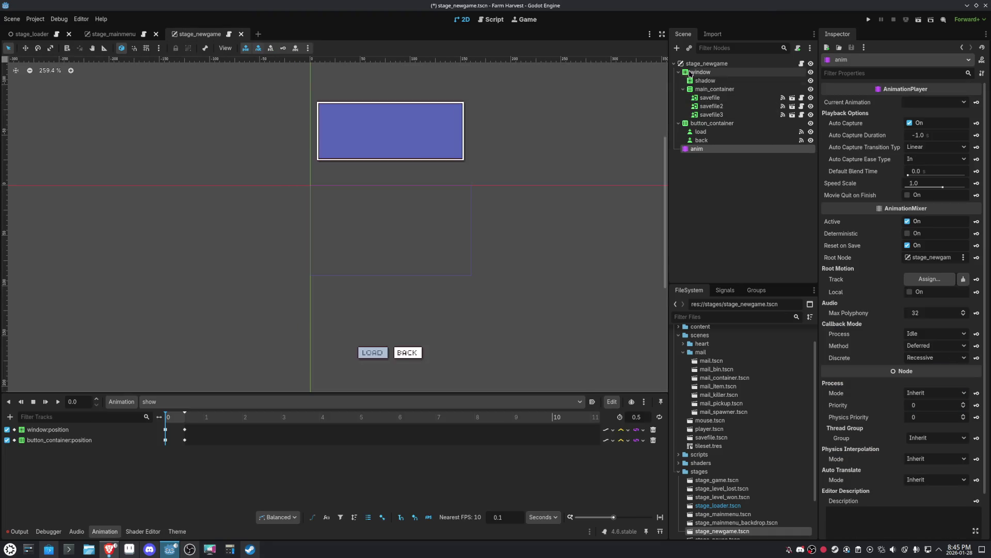
Create a new scene with a CheckBox root node
left_click(258, 35)
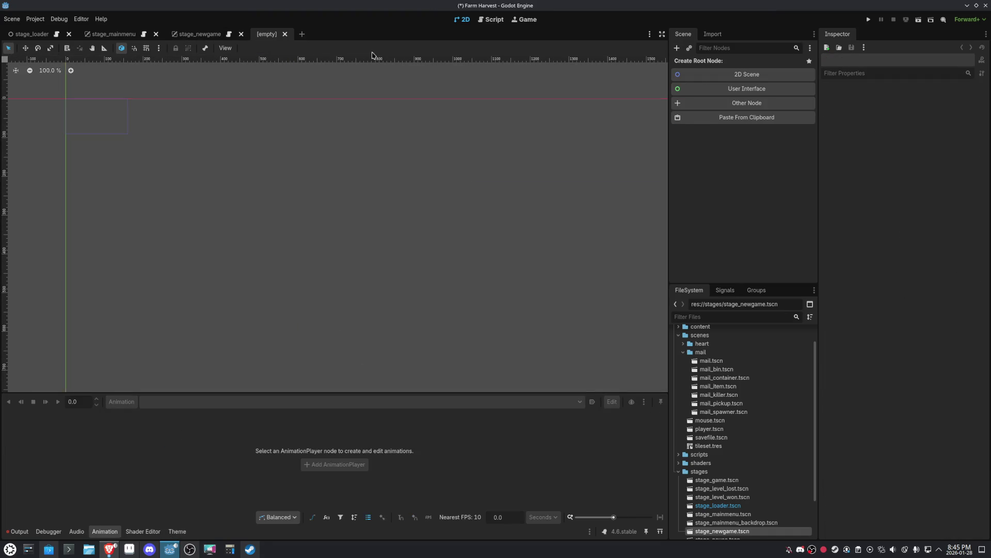
left_click(679, 108)
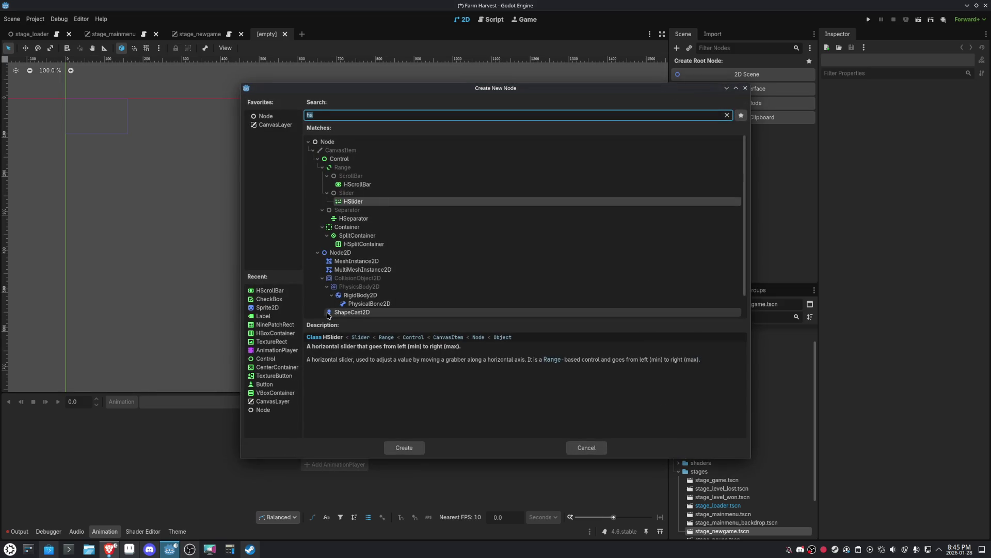
double_click(275, 299)
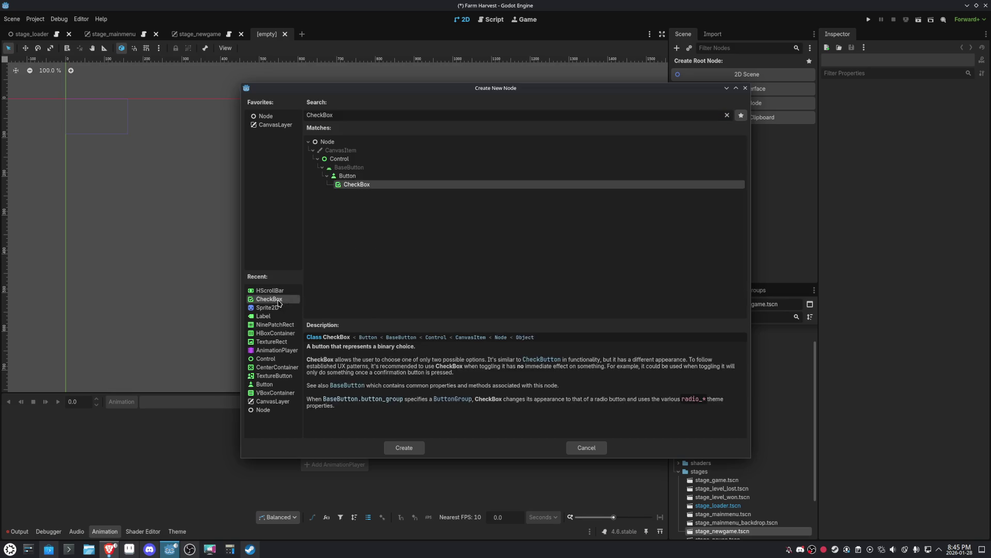
scroll(121, 117, "left", 5)
scroll(261, 202, "up", 8)
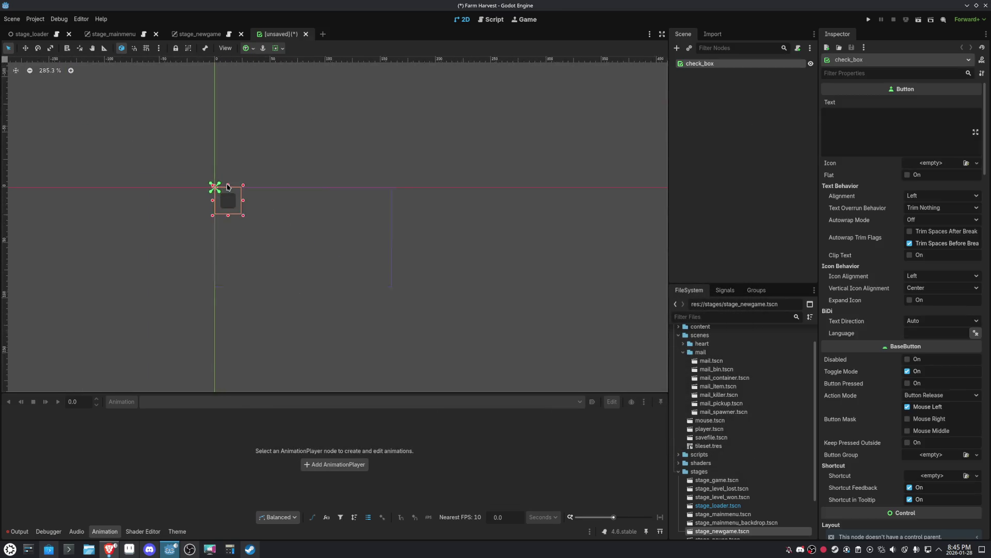
scroll(922, 381, "down", 15)
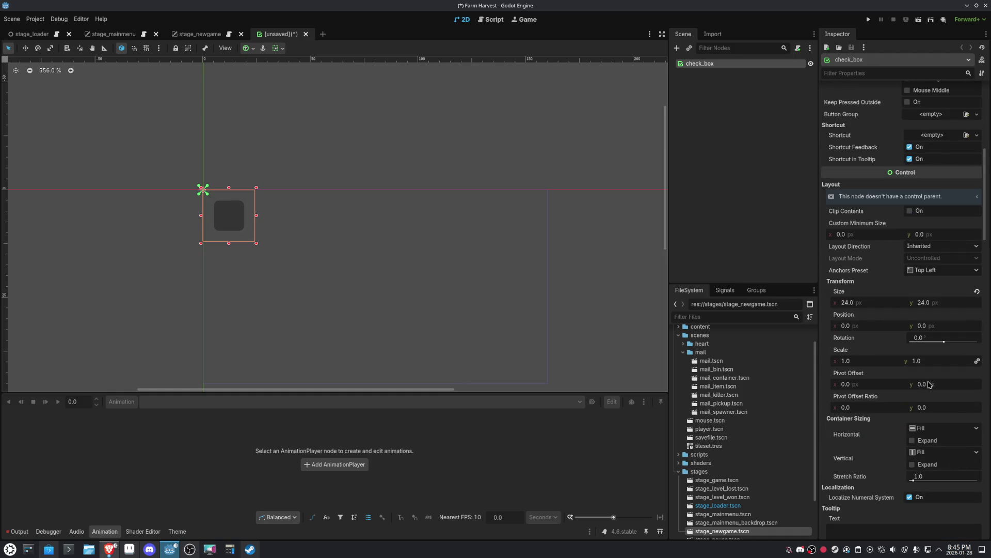
scroll(929, 385, "down", 12)
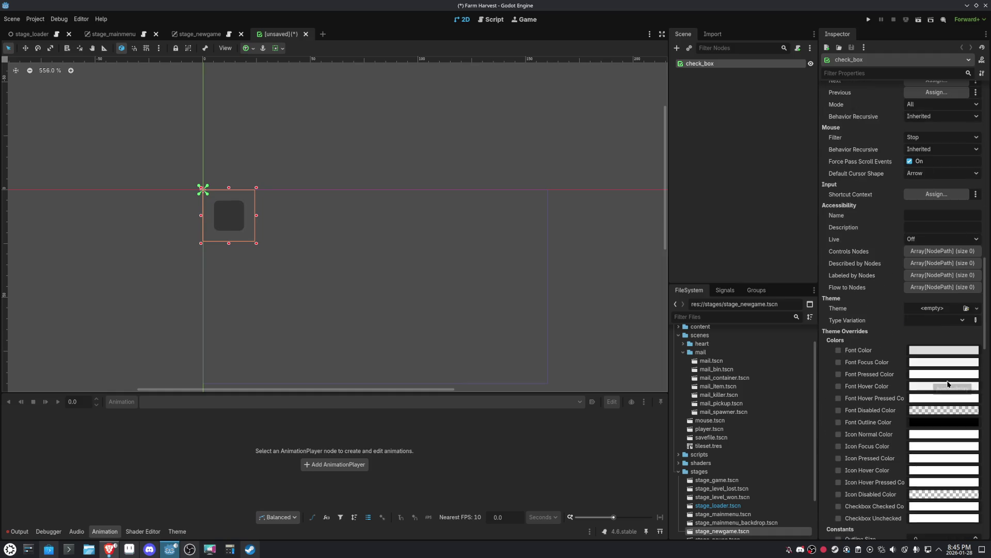
Assign a new FontFile to the check box's Font override
left_click(977, 394)
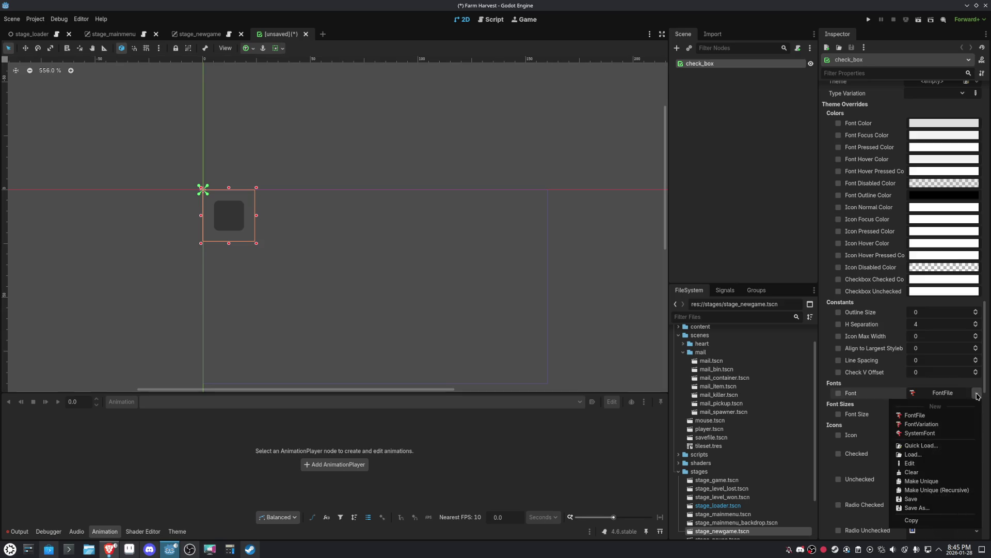
left_click(971, 415)
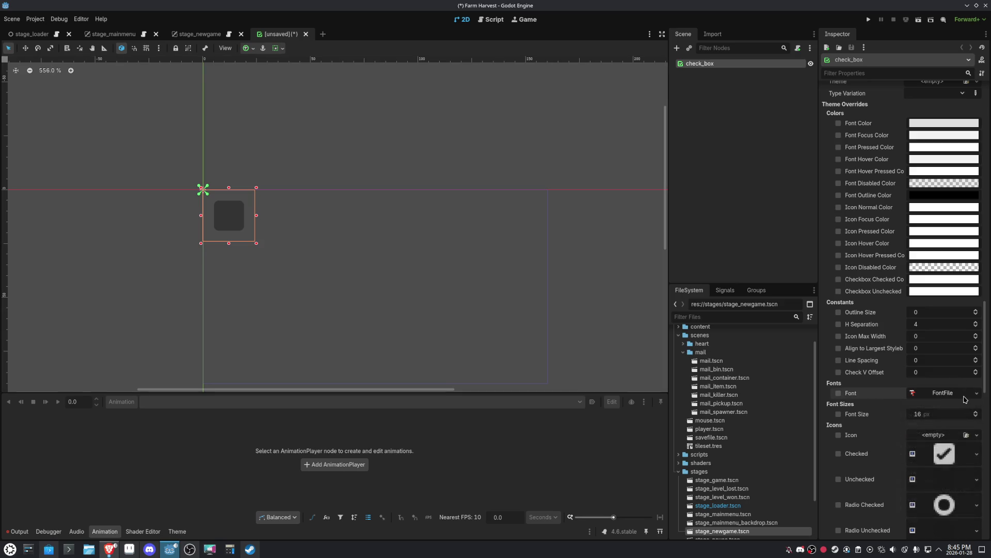
left_click(962, 395)
scroll(974, 398, "down", 5)
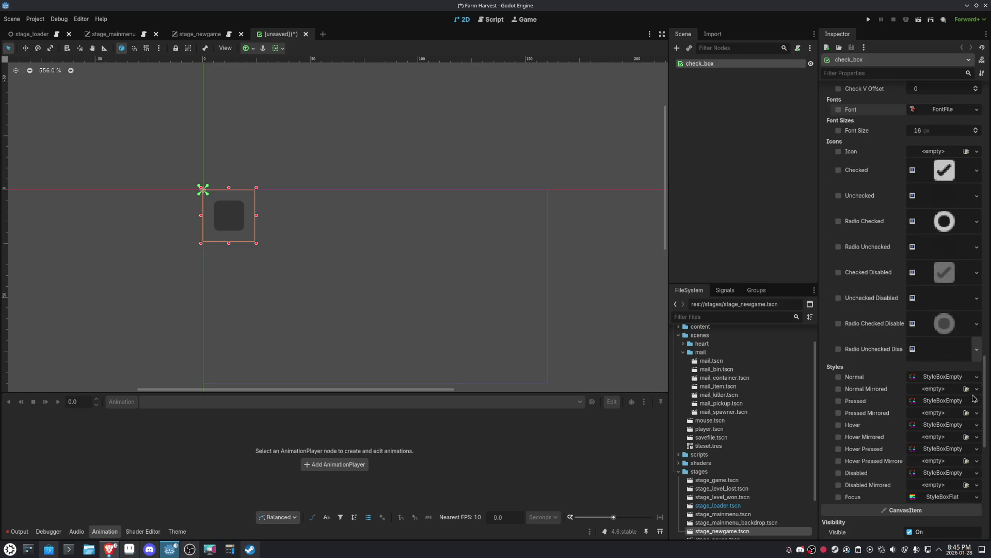
scroll(974, 398, "down", 1)
scroll(974, 398, "up", 8)
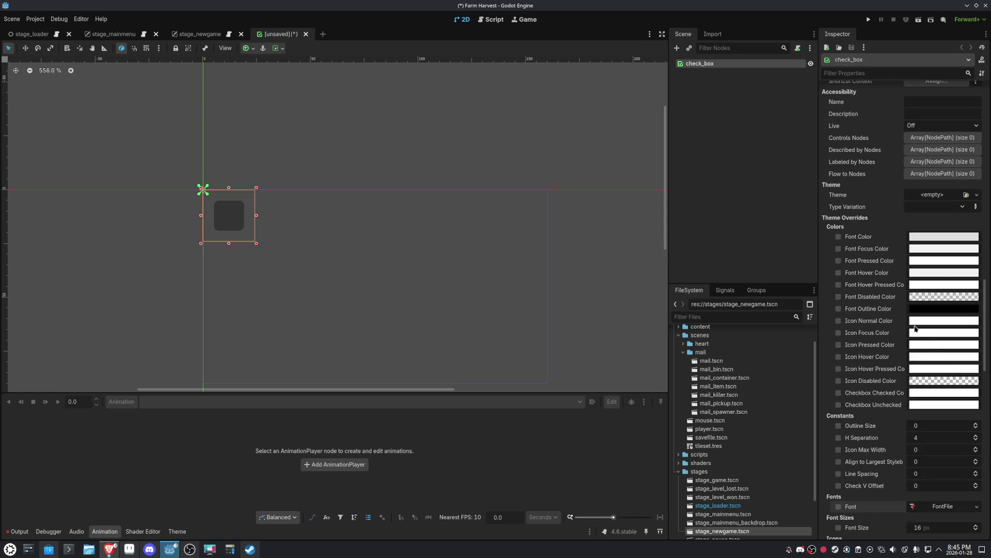
Load checkbox.tres as the check_box node's Theme
left_click(967, 195)
left_click(395, 199)
double_click(395, 199)
scroll(205, 222, "up", 3)
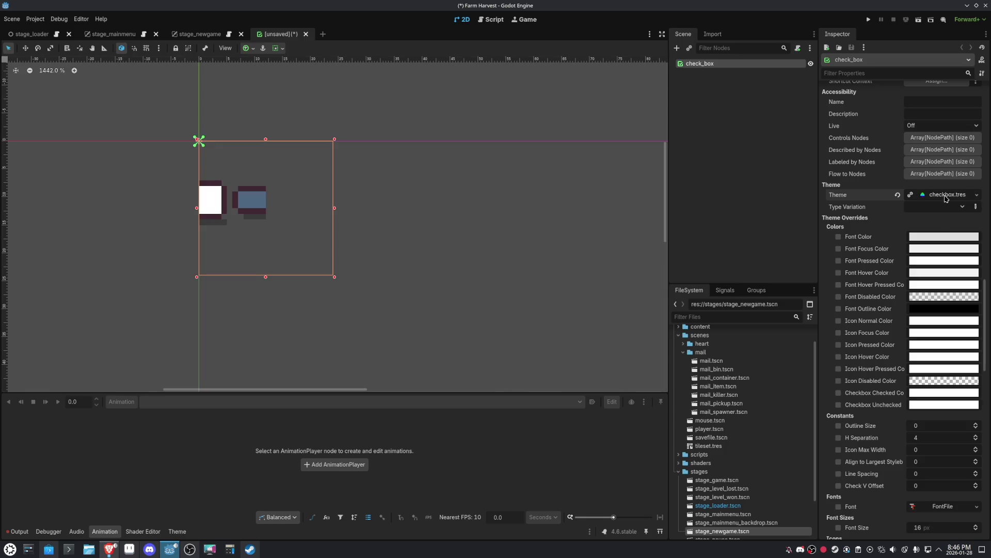
Set the checked icon's atlas region to the bottom-right crossed box tile
left_click(946, 198)
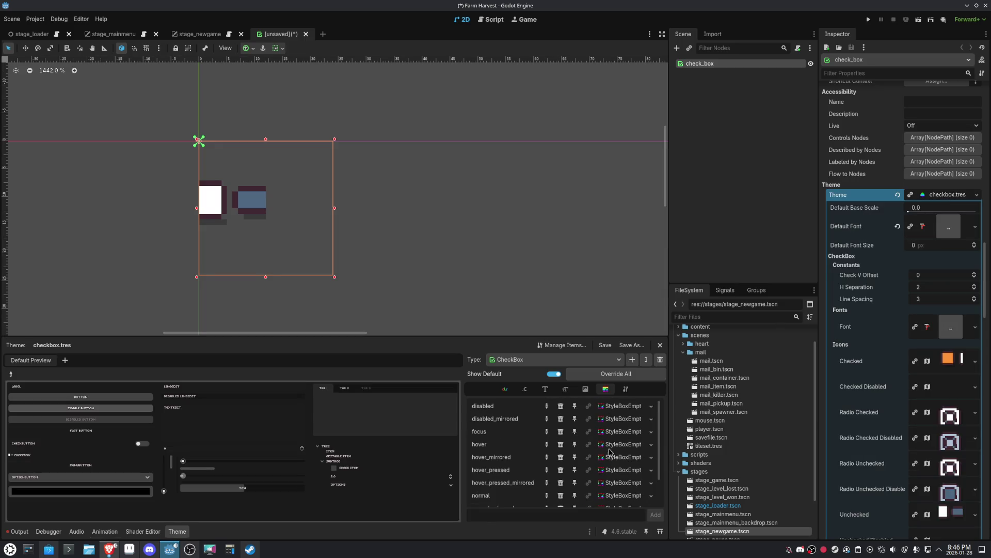
left_click(585, 389)
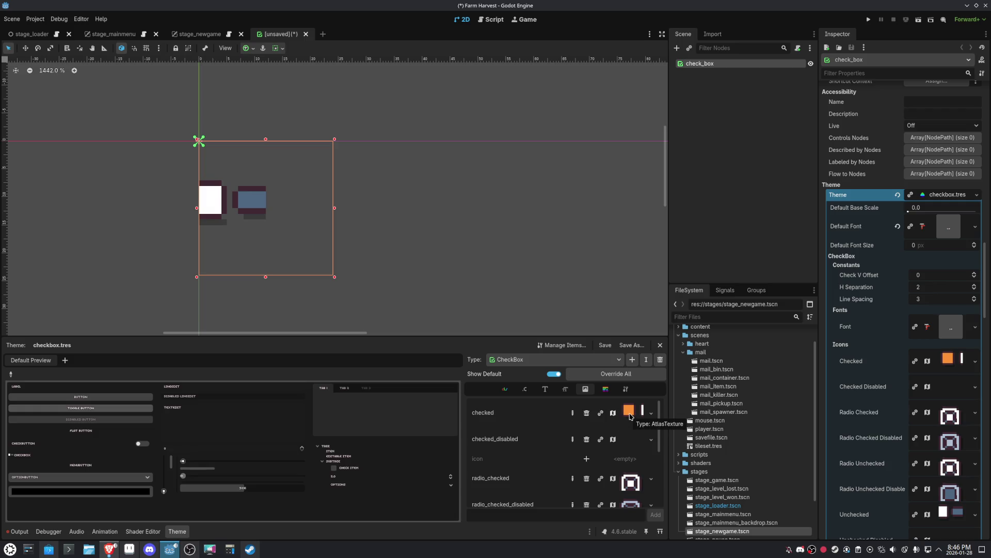
left_click(629, 413)
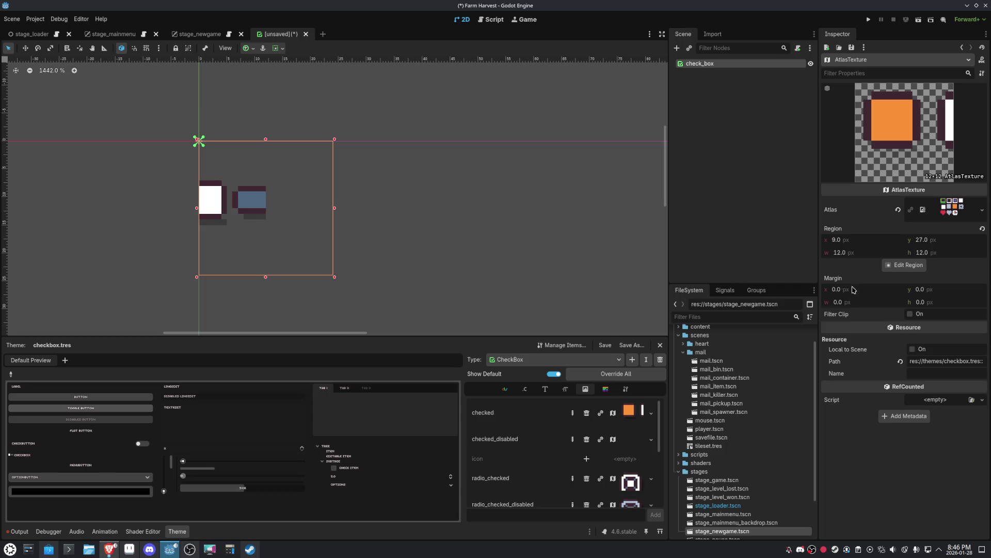
left_click(910, 266)
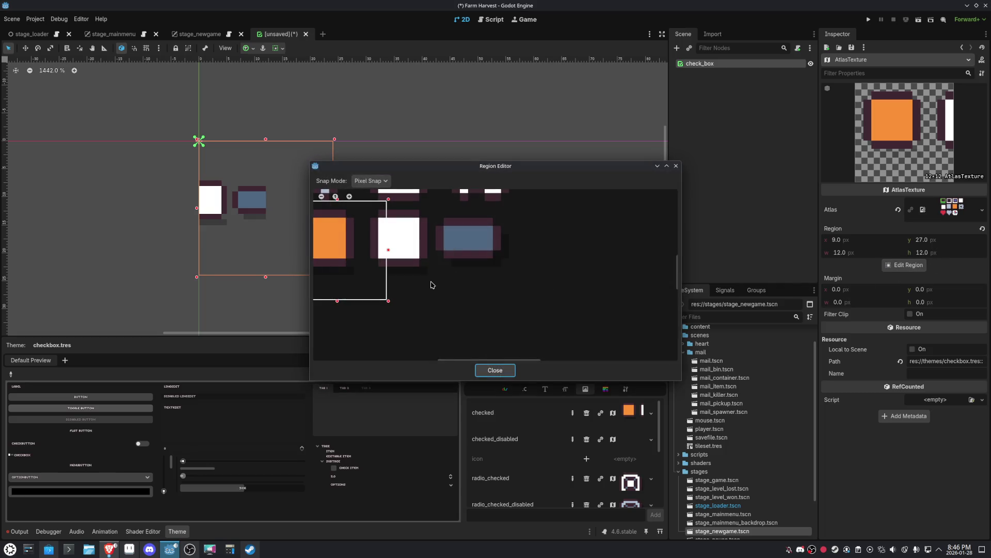
scroll(432, 284, "up", 5)
scroll(513, 254, "down", 4)
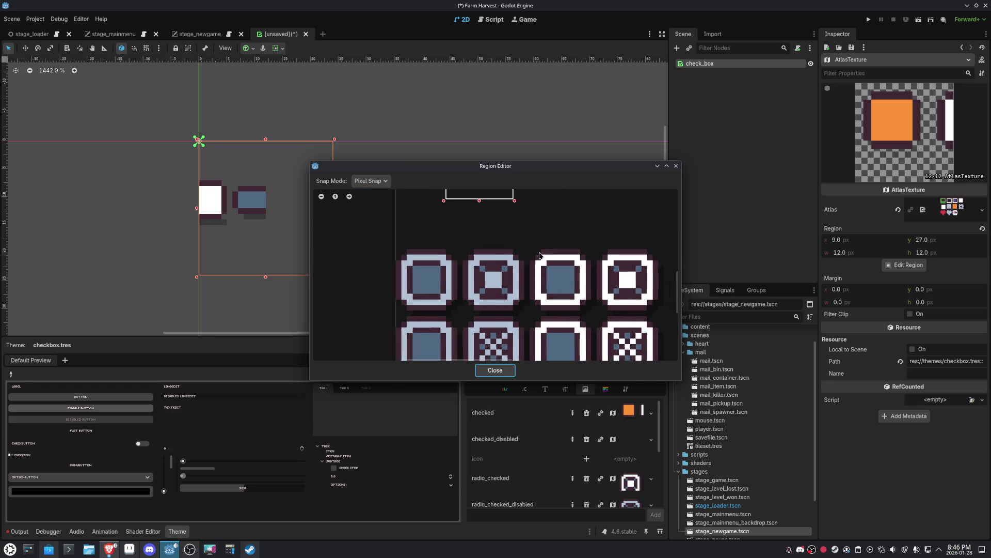
left_click_drag(530, 257, 601, 328)
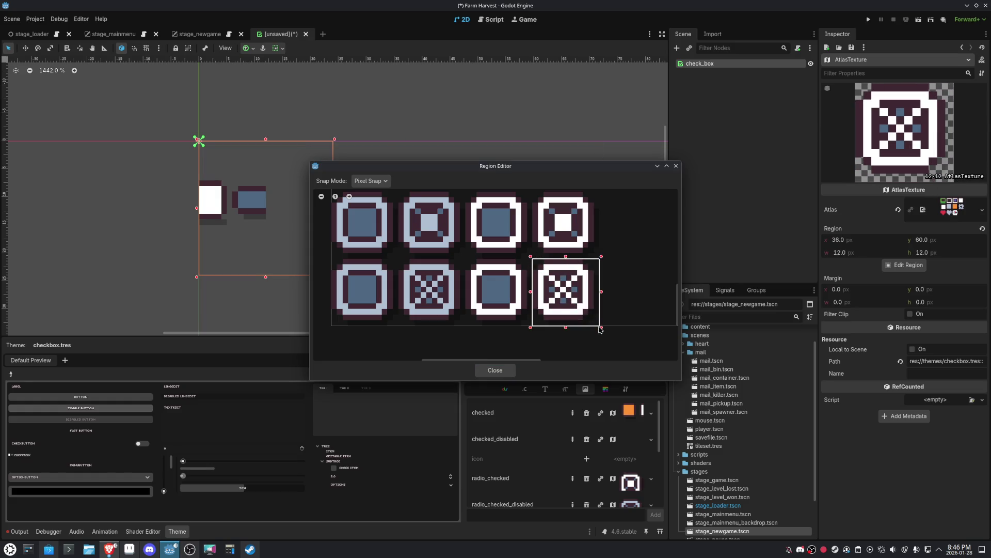
left_click(495, 370)
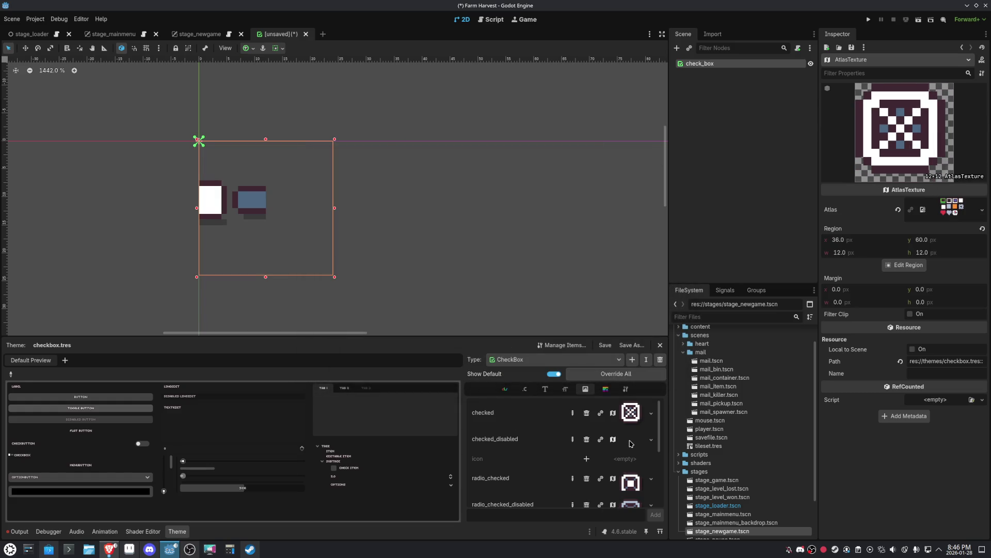
Crop the checked_disabled icon to the 12×12 crossed round tile at 12, 60
left_click(630, 440)
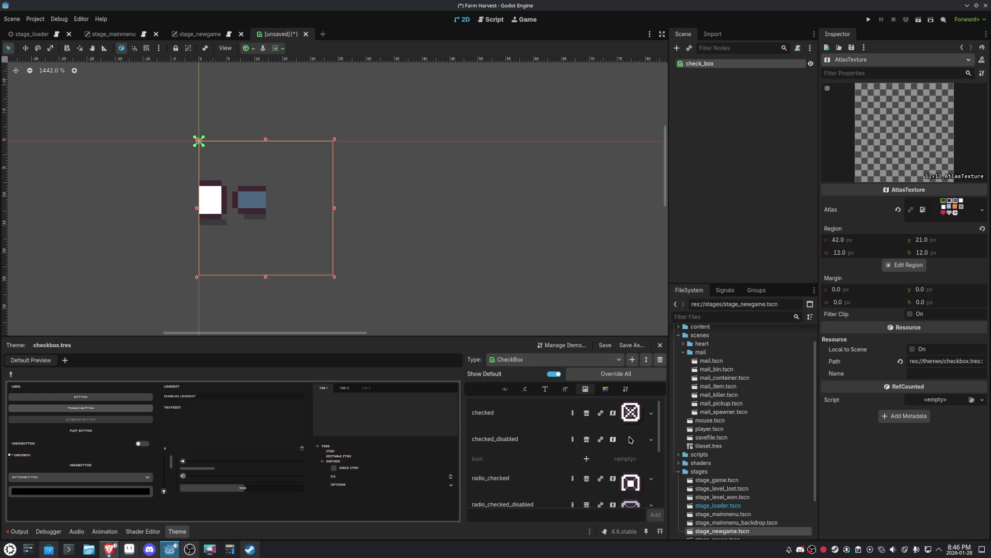
left_click(905, 264)
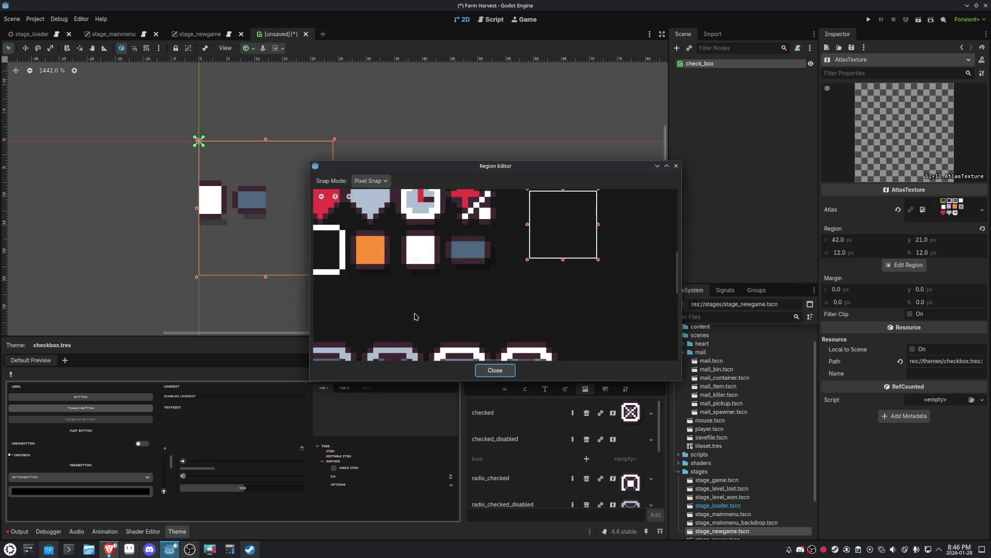
mouse_move(476, 293)
left_mouse_down()
mouse_move(455, 253)
mouse_move(477, 321)
mouse_move(494, 331)
left_mouse_up()
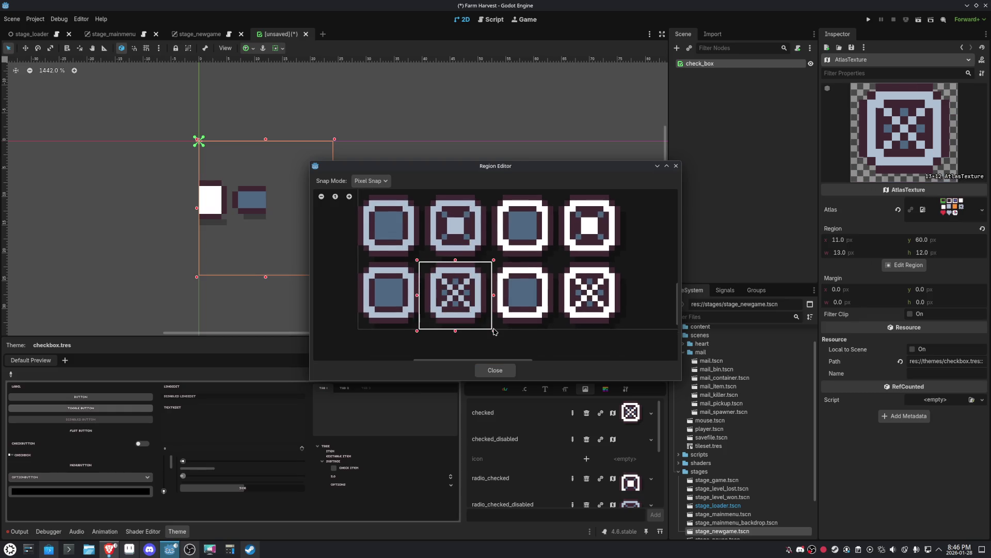
left_click_drag(417, 295, 424, 295)
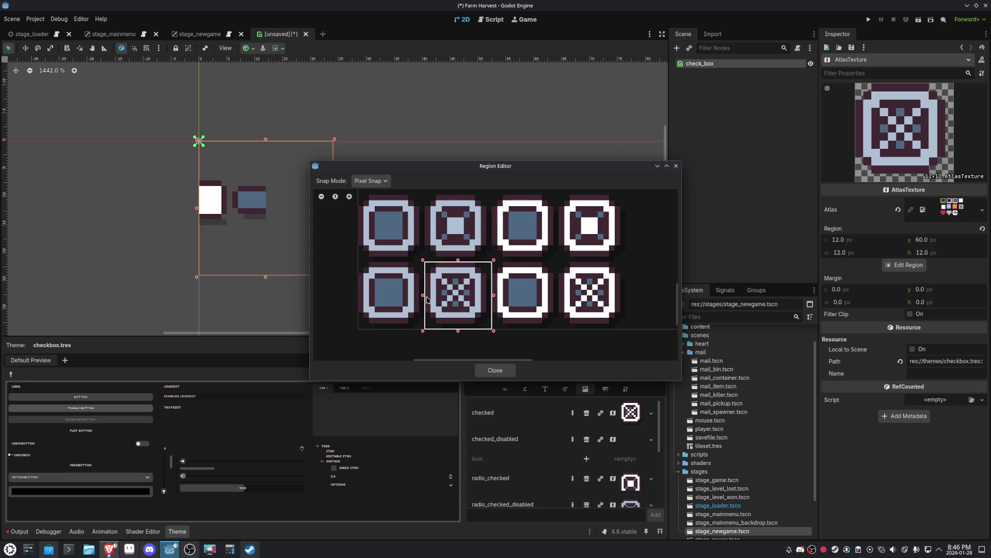
left_click(495, 371)
scroll(612, 454, "down", 1)
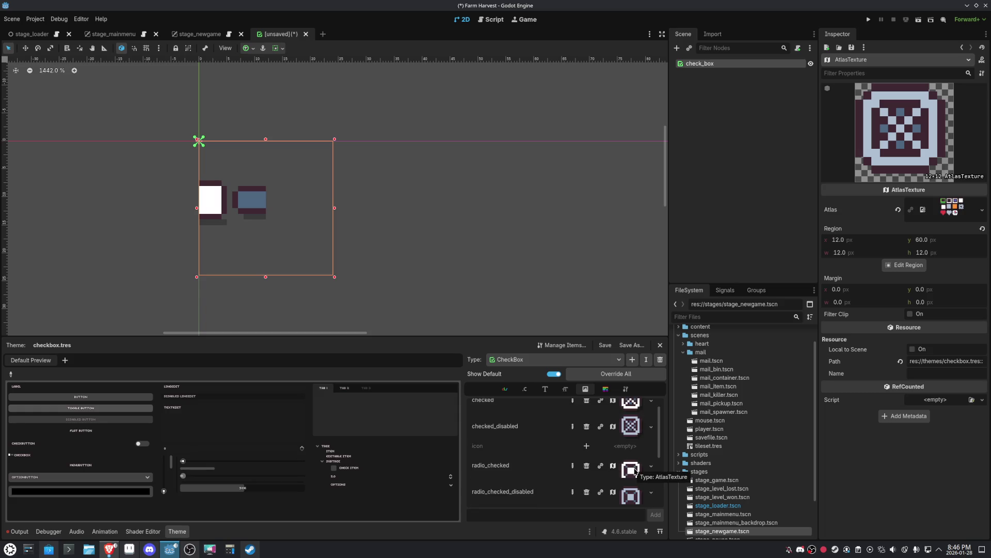
left_click(634, 471)
Set the radio_checked icon's region to the fourth checkbox tile at 12×12
left_click(901, 268)
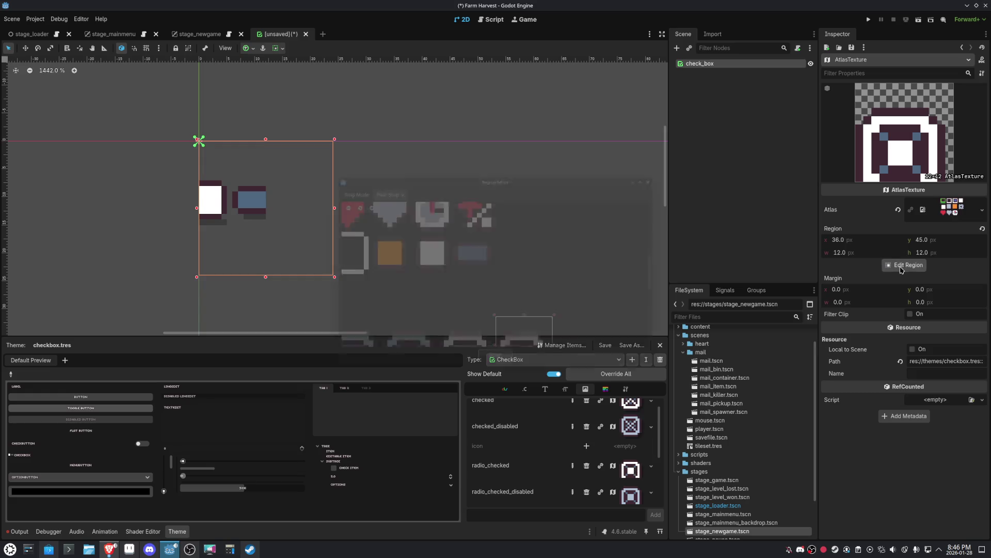
left_click_drag(548, 264, 549, 281)
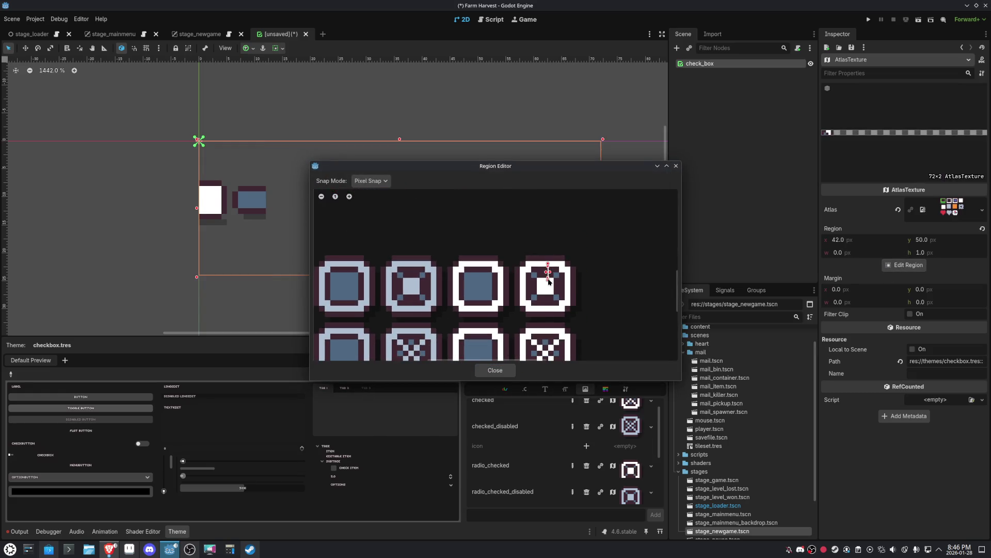
left_click_drag(513, 254, 582, 323)
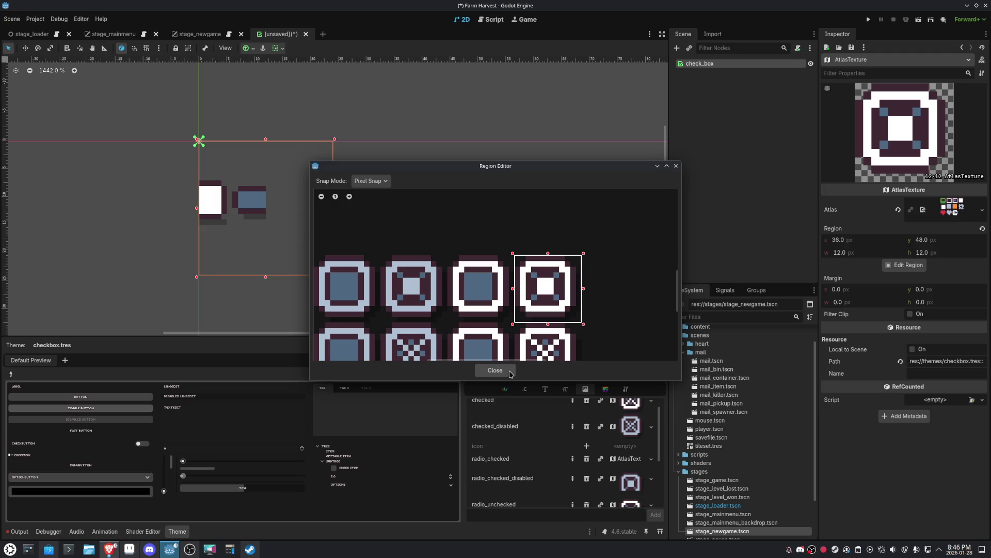
left_click(509, 371)
scroll(628, 454, "down", 2)
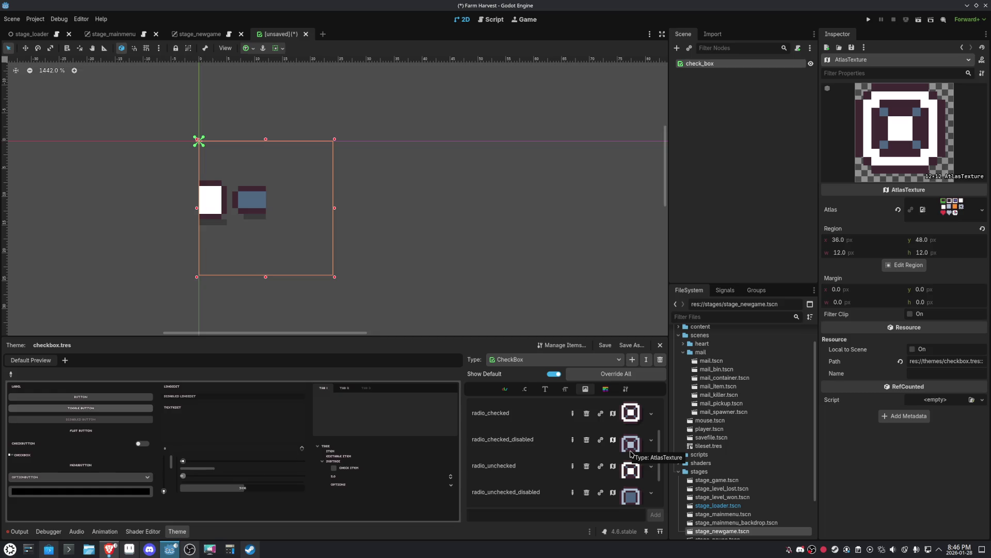
Crop radio_checked_disabled to the 12×12 pale dotted radio tile at 12, 48
left_click(631, 450)
left_click(905, 264)
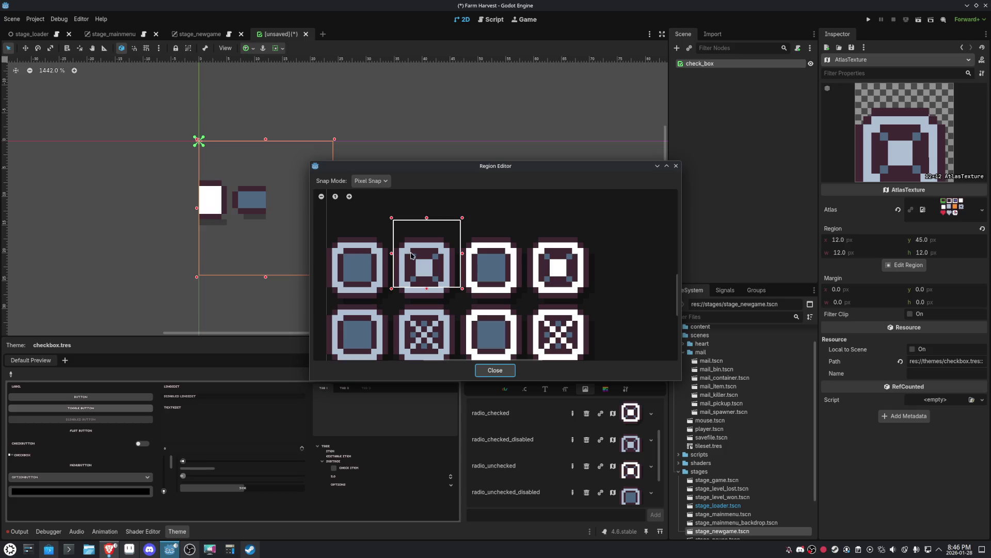
left_click(411, 255)
left_click_drag(394, 241, 460, 304)
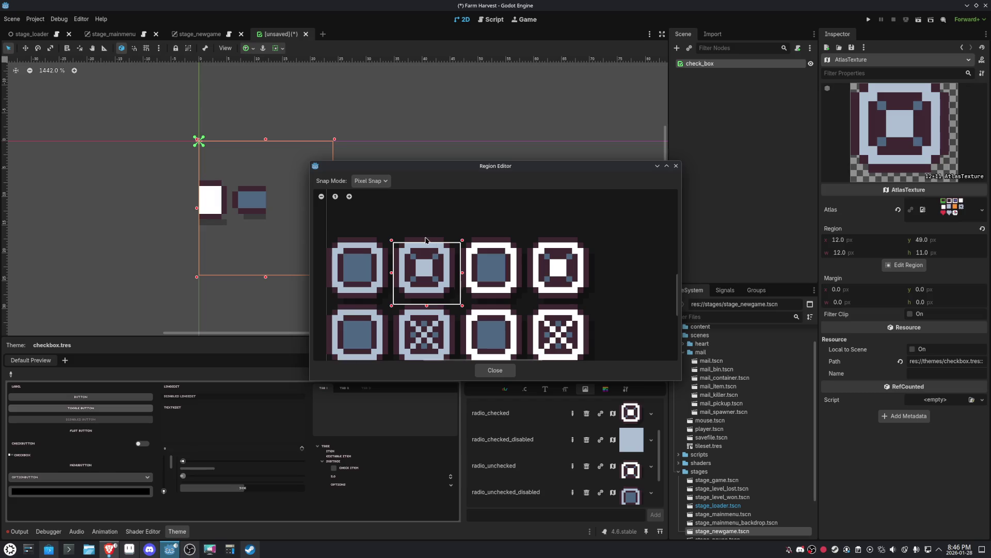
left_click_drag(427, 240, 426, 236)
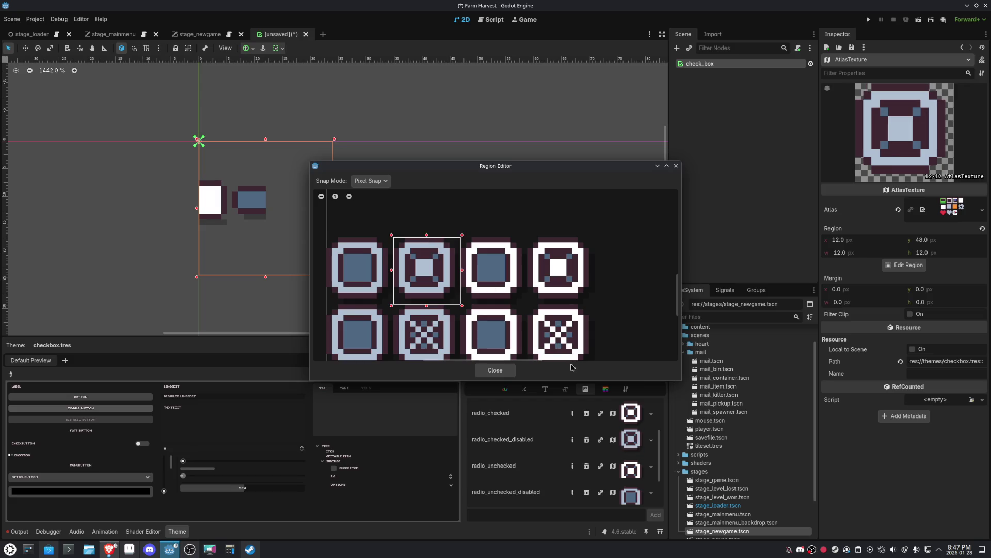
left_click(495, 370)
scroll(614, 484, "down", 1)
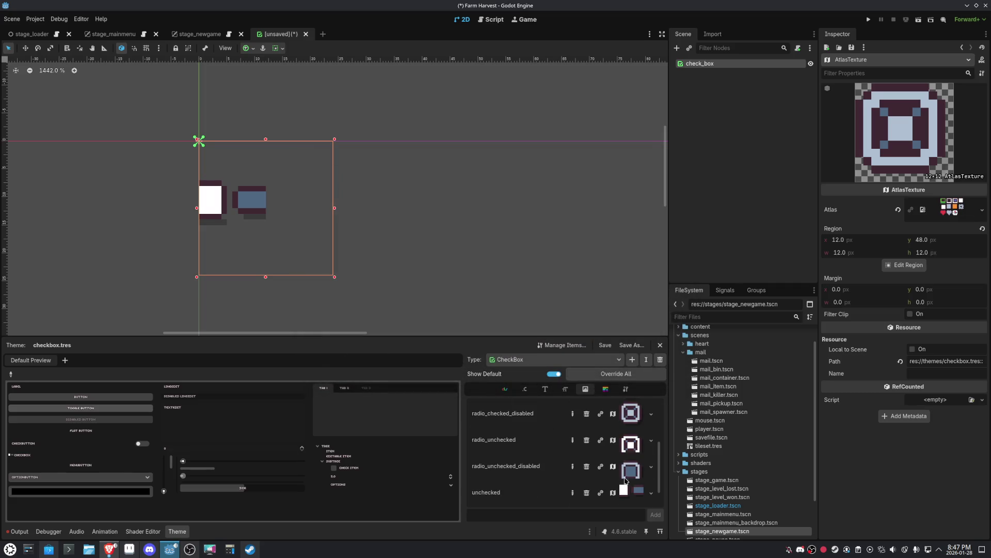
Set the radio_unchecked icon's region to the empty radio sprite
left_click(629, 445)
left_click(905, 265)
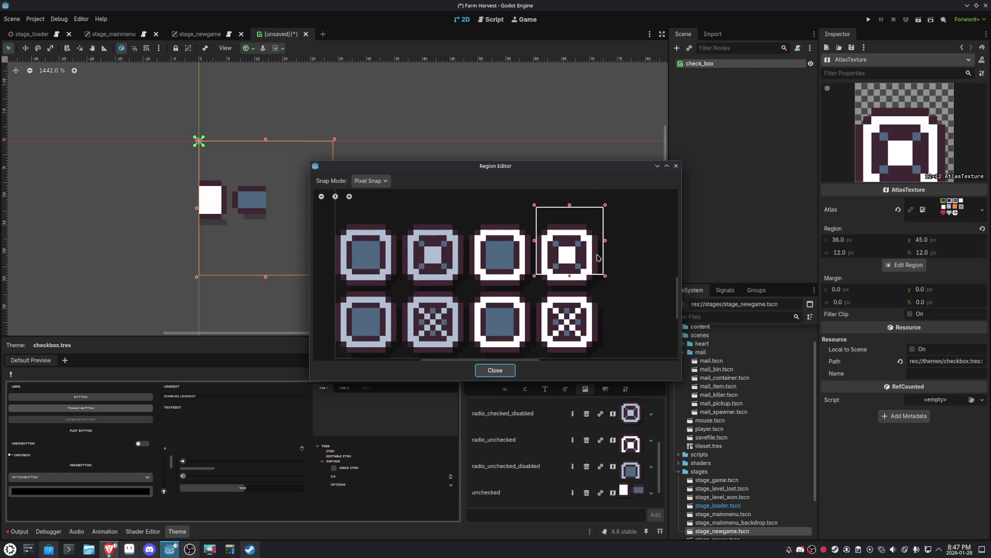
left_click_drag(468, 223, 534, 295)
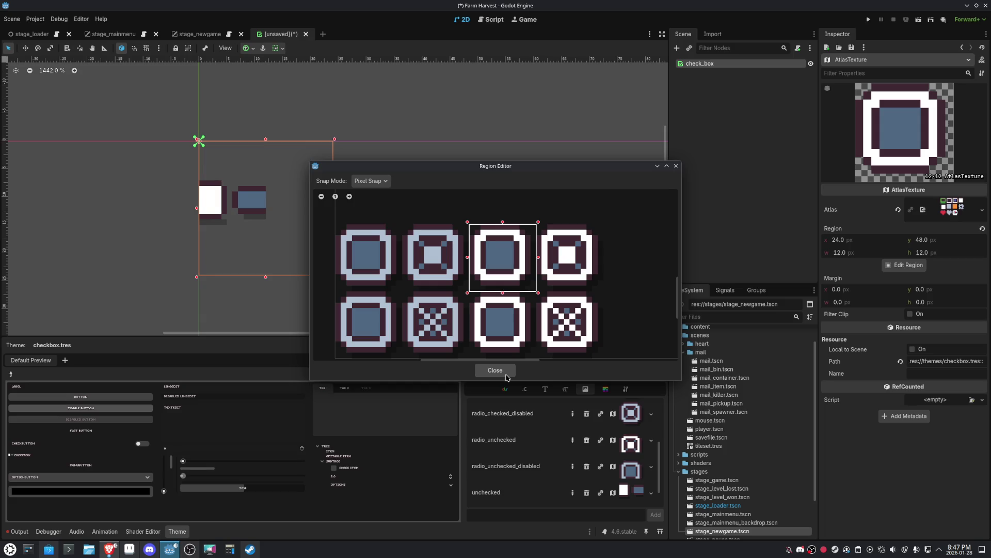
left_click(506, 377)
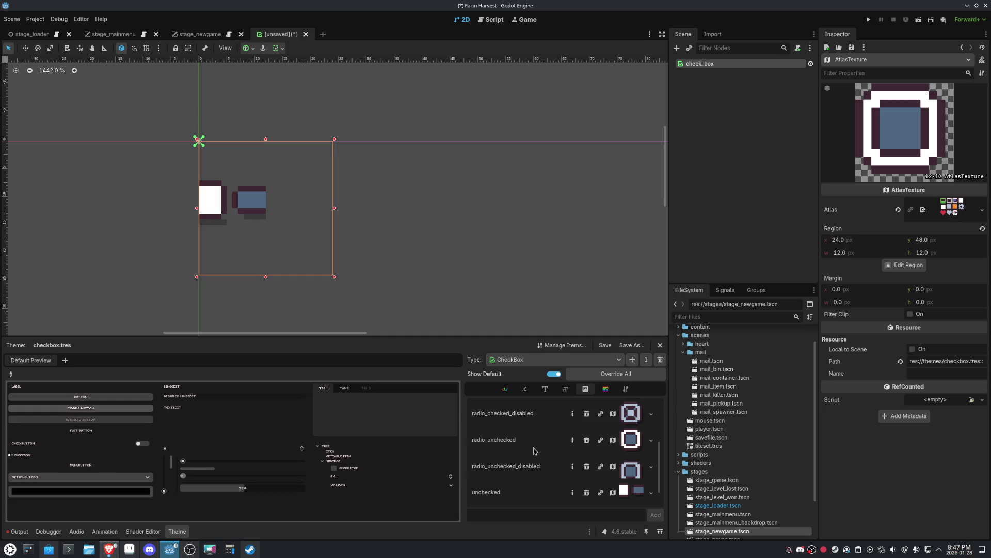
Crop radio_unchecked_disabled to the 12×12 plain round tile at 0, 48
left_click(631, 470)
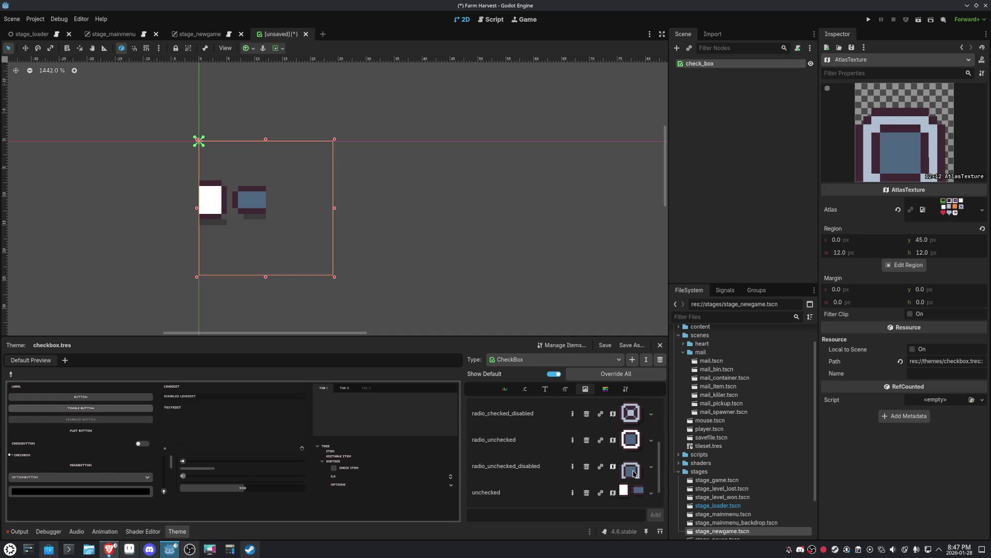
left_click(906, 265)
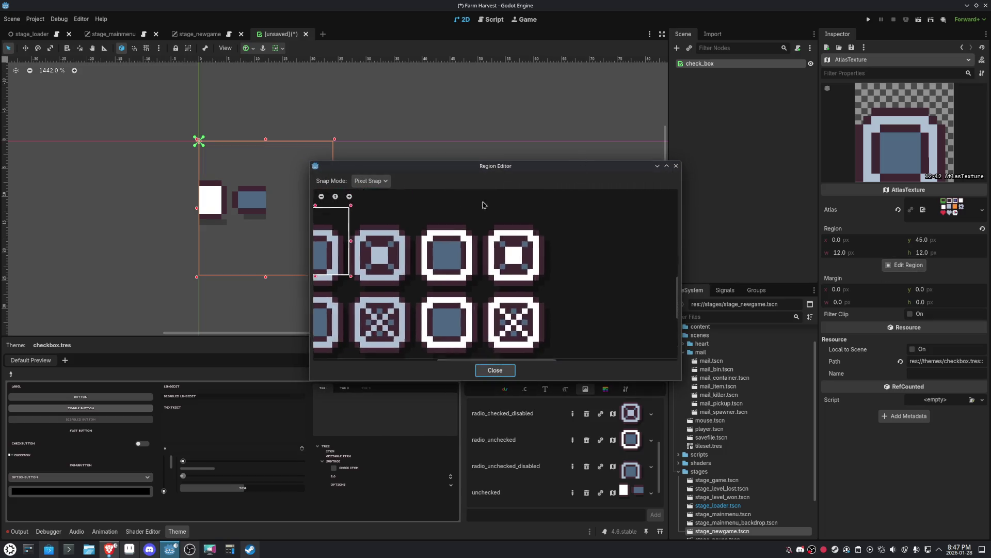
mouse_move(384, 277)
left_mouse_down()
mouse_move(368, 259)
mouse_move(434, 325)
left_mouse_up()
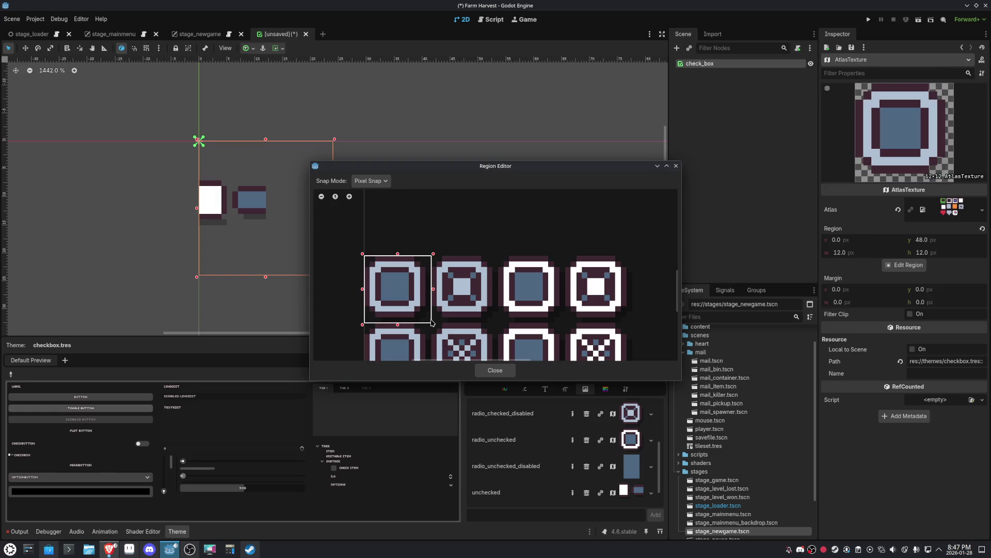
left_click(487, 371)
scroll(638, 450, "down", 1)
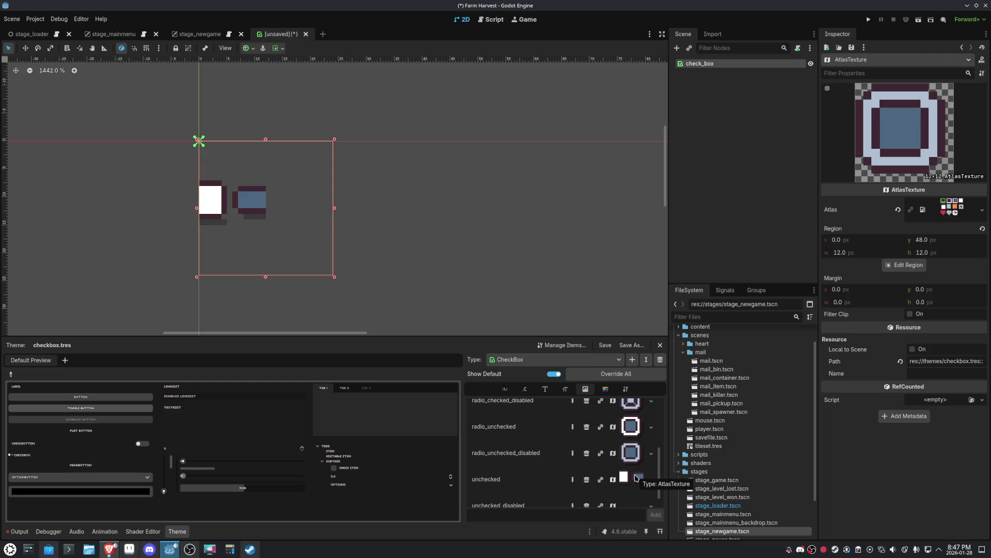
Crop the unchecked icon to the 12×12 white-bordered empty sprite at 24, 48
left_click(637, 478)
left_click(910, 265)
scroll(467, 313, "down", 5)
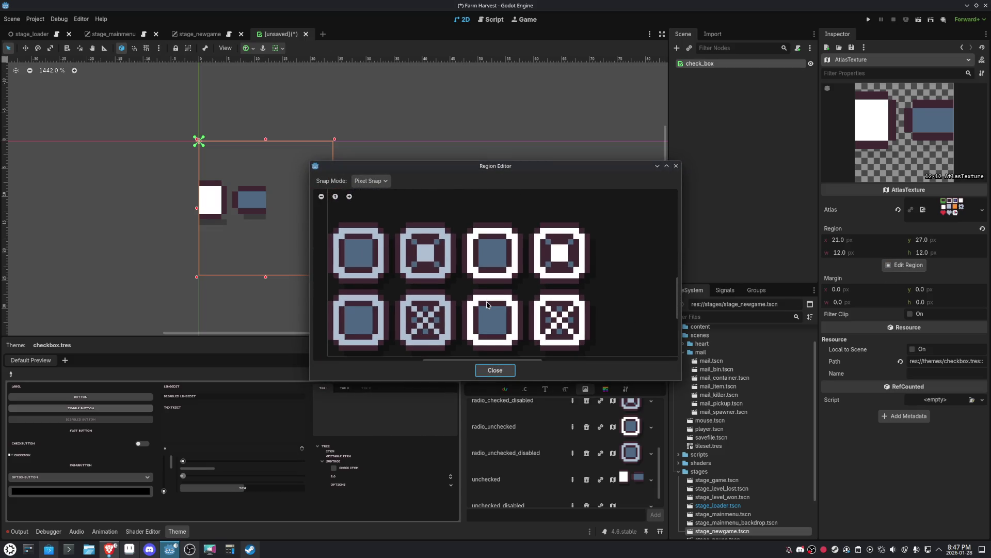
left_click_drag(462, 291, 523, 353)
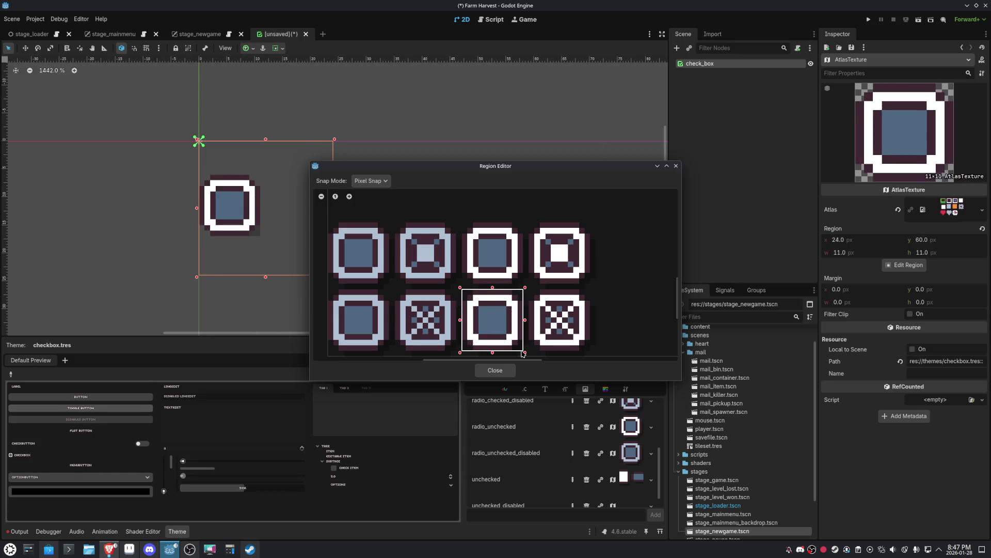
scroll(528, 332, "down", 2)
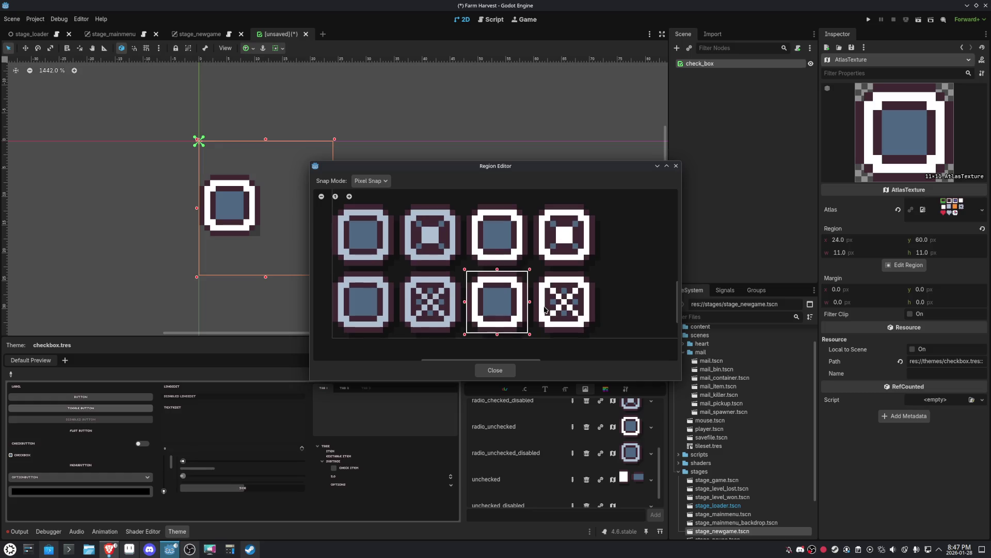
left_click_drag(528, 334, 533, 338)
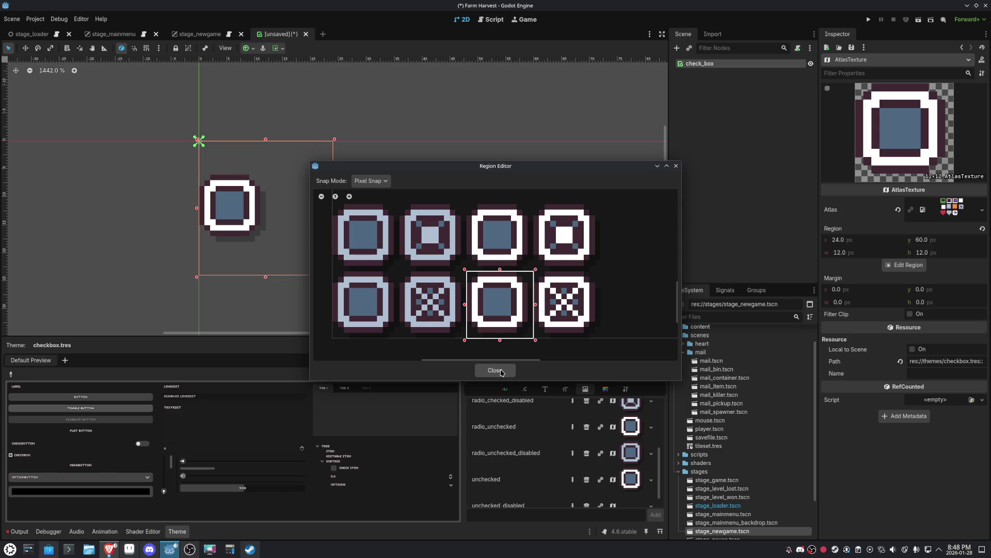
left_click(494, 371)
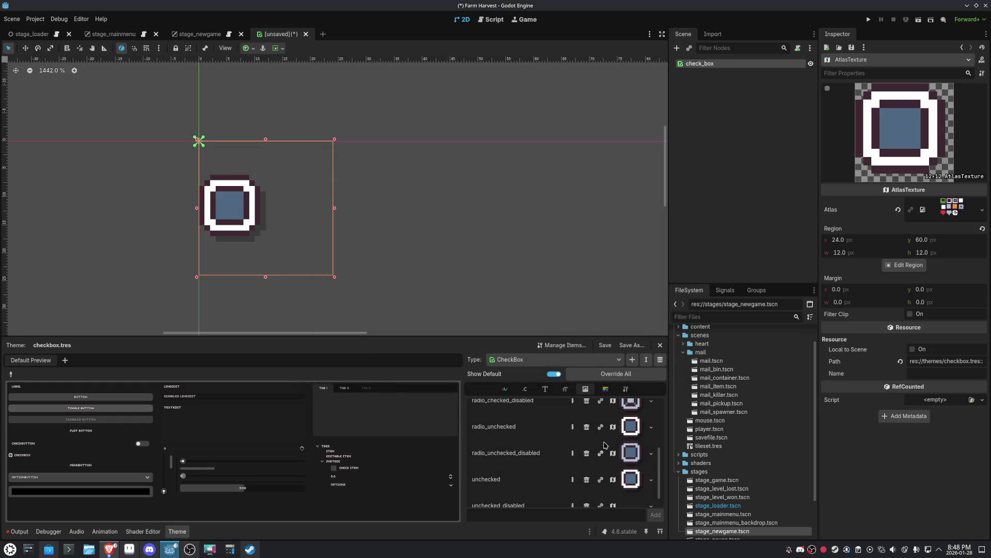
scroll(628, 467, "down", 1)
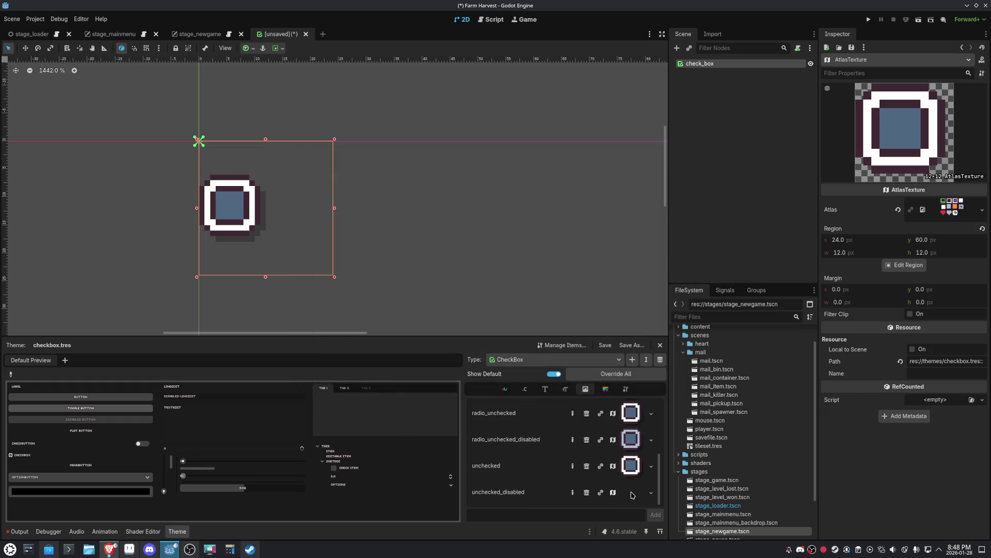
Set the unchecked_disabled icon to the 12×12 pale empty square sprite
left_click(631, 493)
left_click(907, 264)
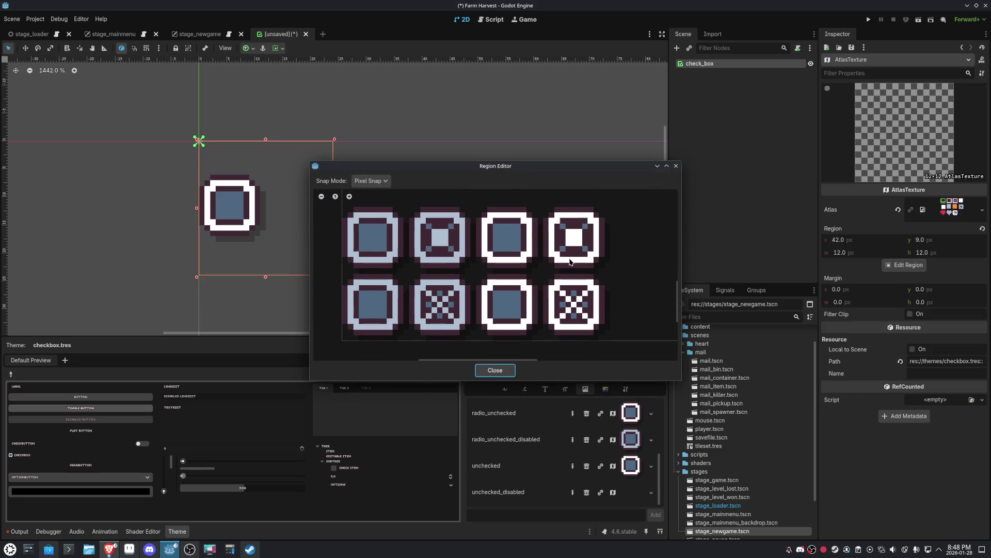
left_click_drag(475, 206, 547, 276)
left_click(495, 370)
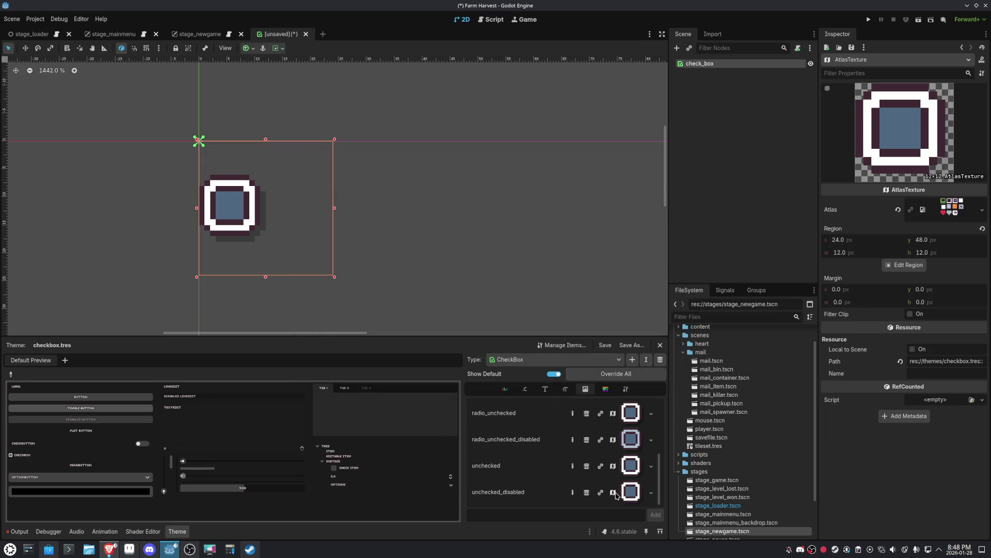
left_click(634, 491)
scroll(638, 468, "up", 3)
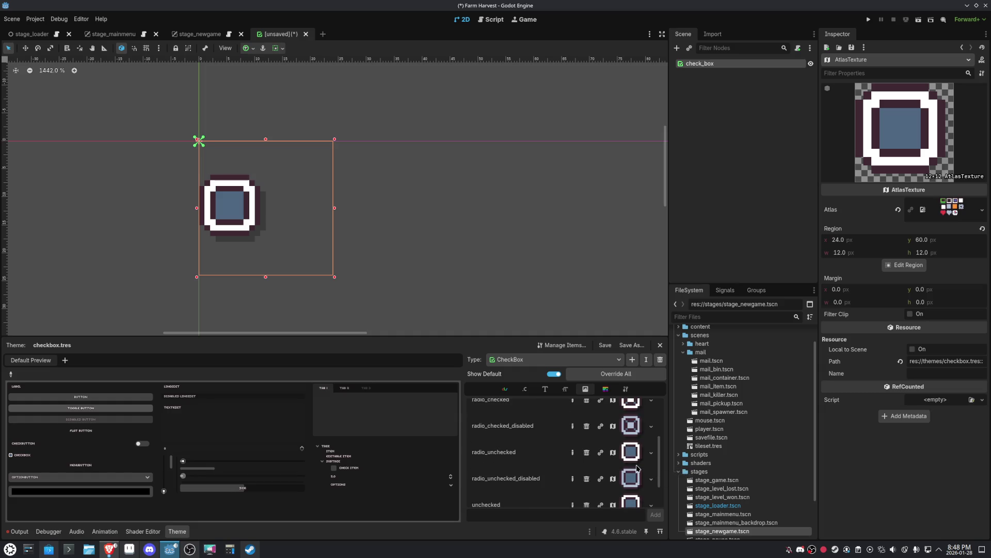
scroll(638, 467, "up", 3)
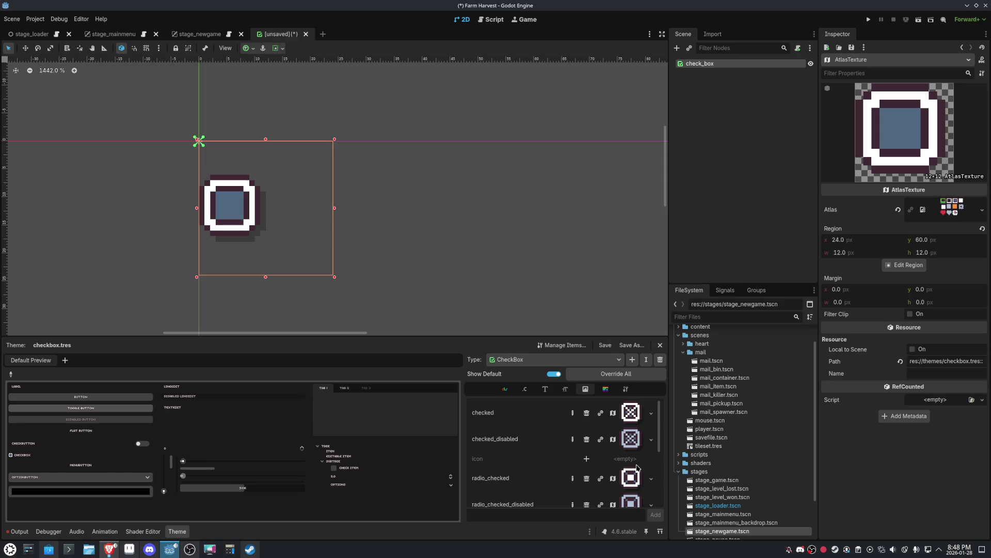
Overwrite res://themes/checkbox.tres with the check_box theme, then close the unsaved test scene
key("ctrl+s")
left_click(572, 402)
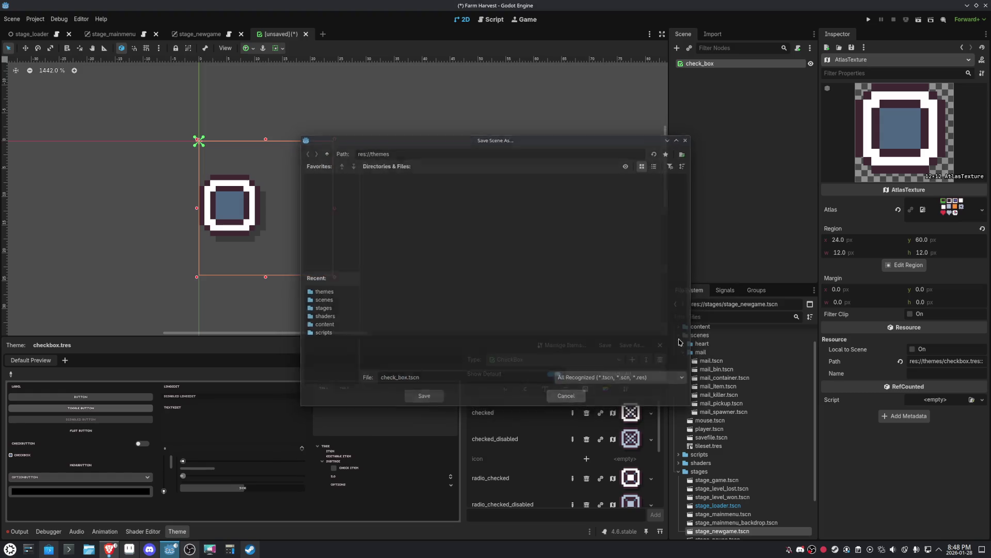
left_click(699, 64)
left_click(977, 195)
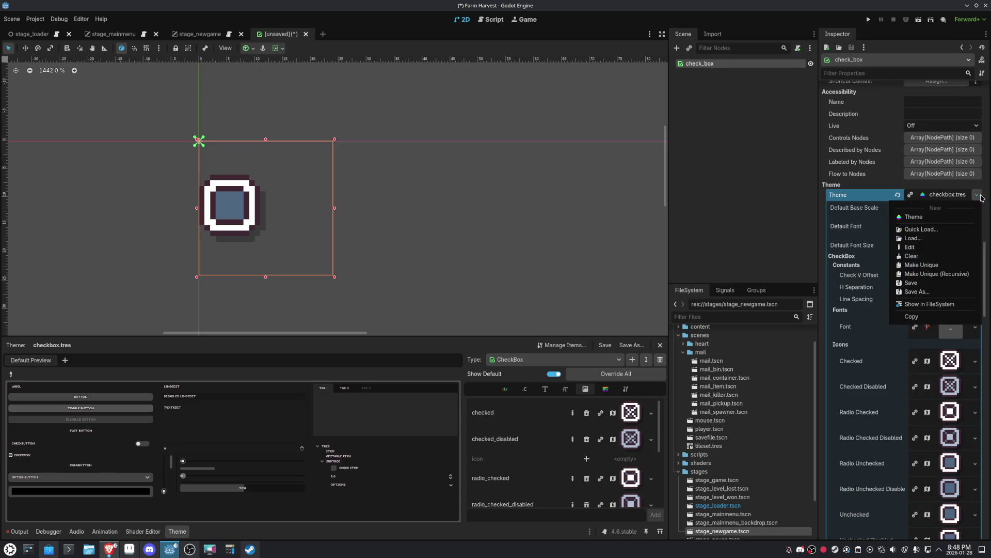
left_click(934, 292)
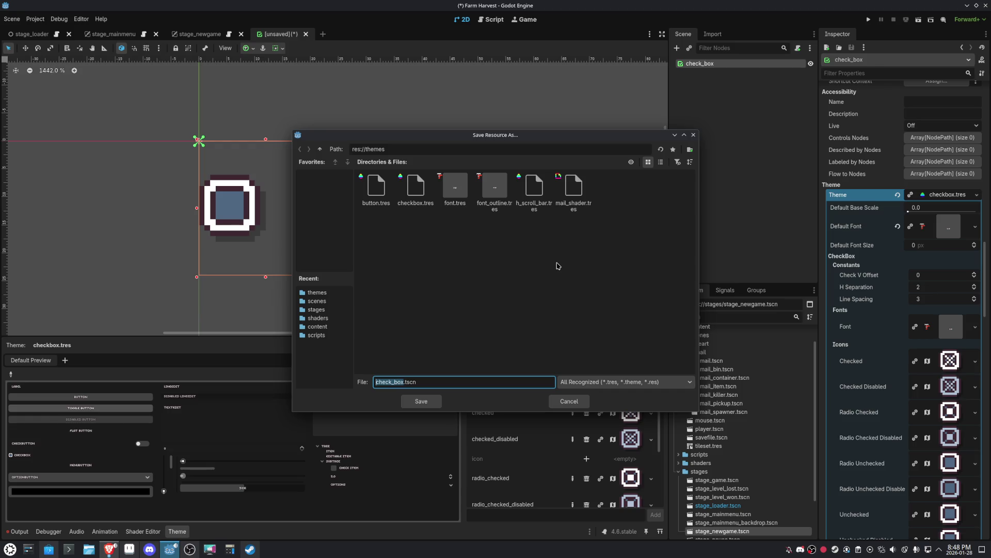
left_click(417, 195)
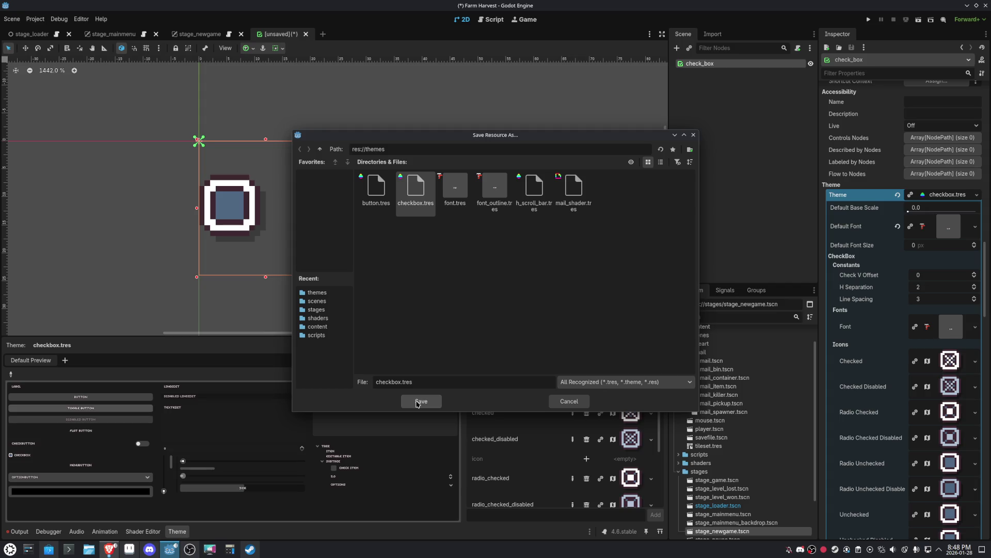
left_click(418, 402)
left_click(485, 290)
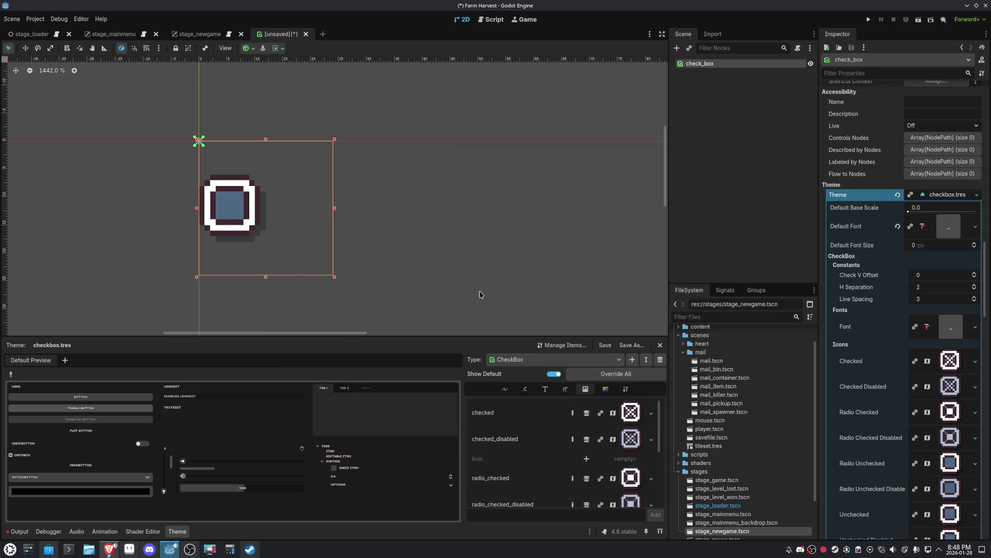
left_click(305, 35)
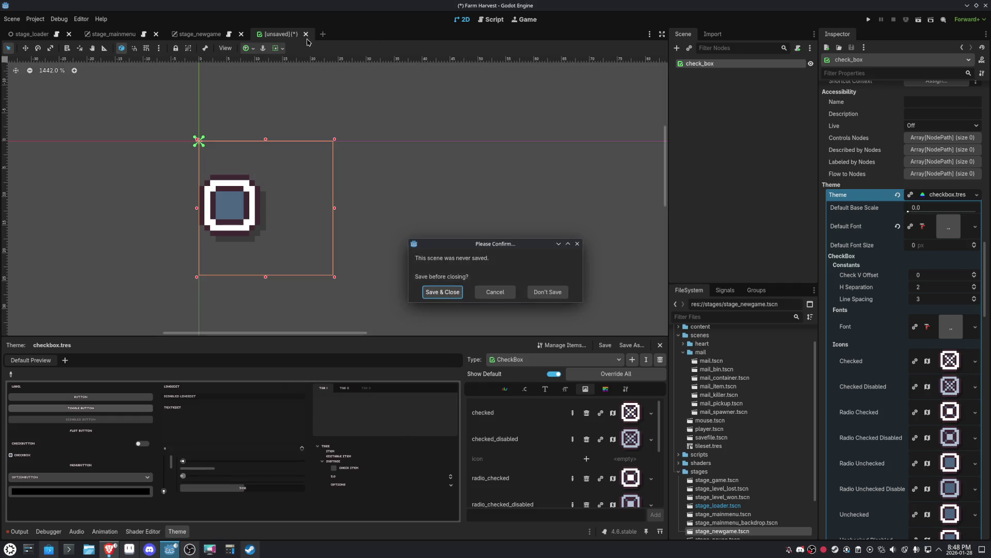
Close the test scene without saving, then save stage_newgame.tscn
left_click(547, 292)
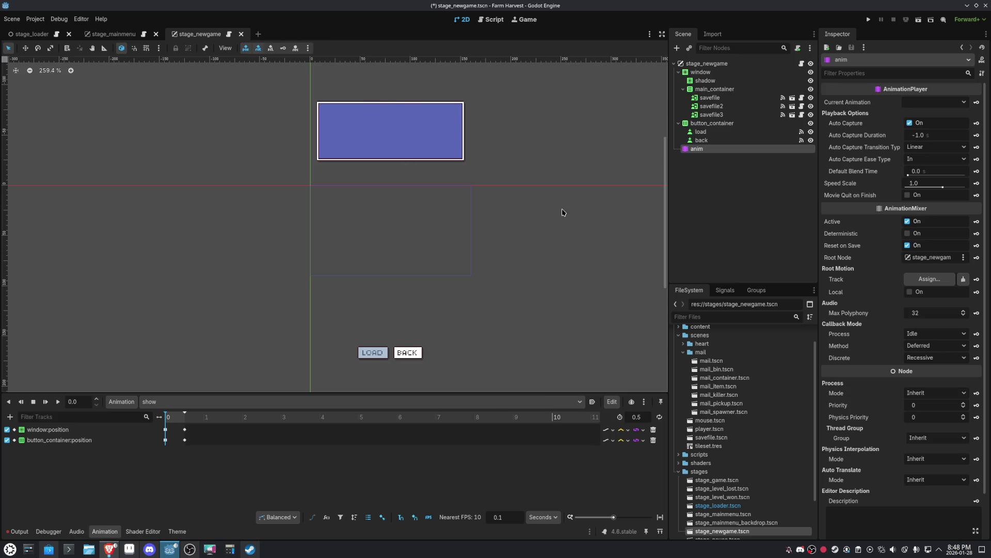
key("ctrl+s")
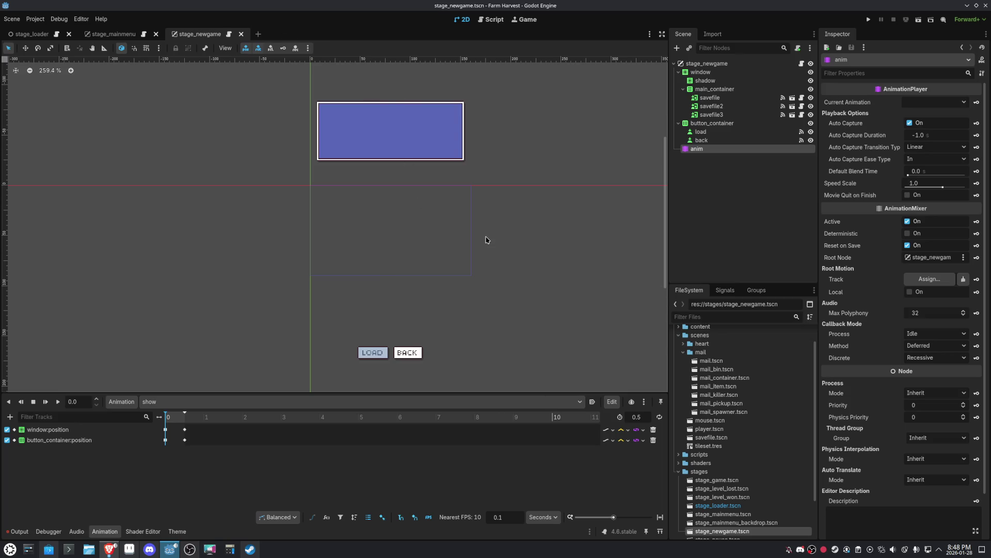
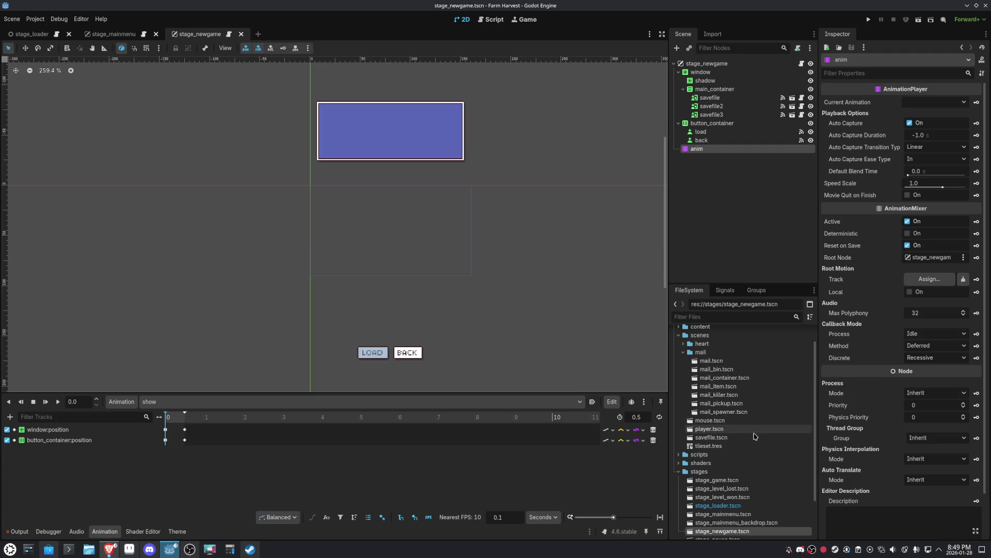
Create a new scene with a VBoxContainer root, enlarged to about 112 × 41 px
scroll(760, 436, "down", 3)
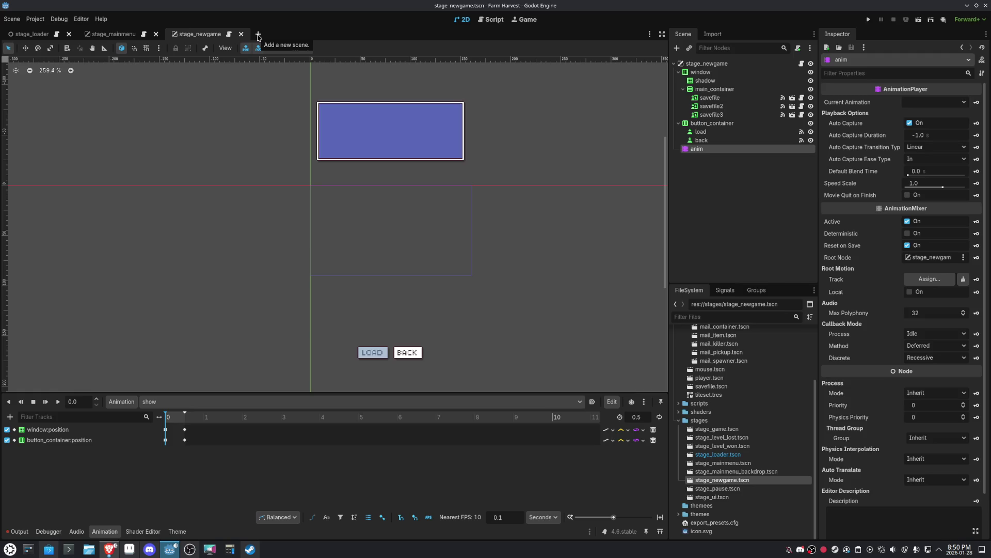
left_click(258, 35)
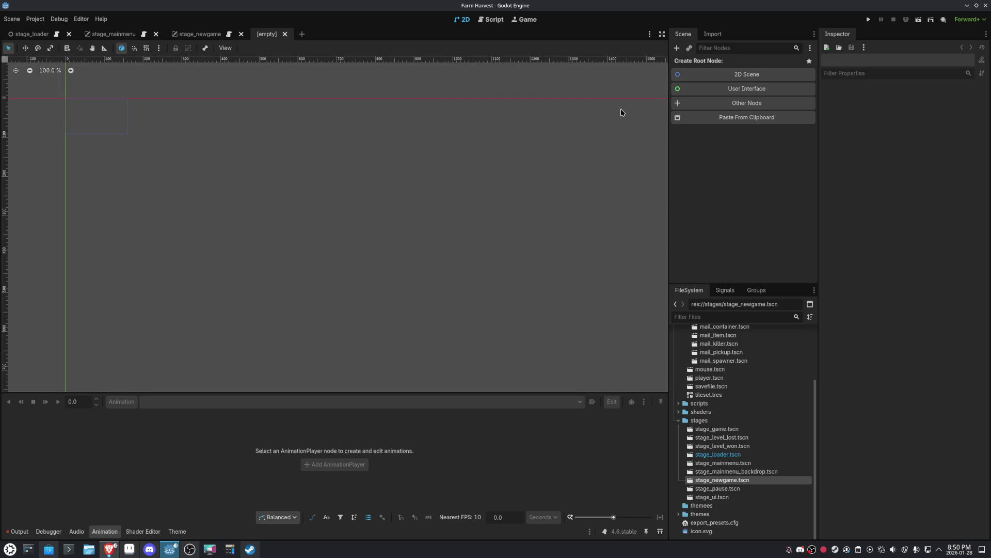
left_click(682, 103)
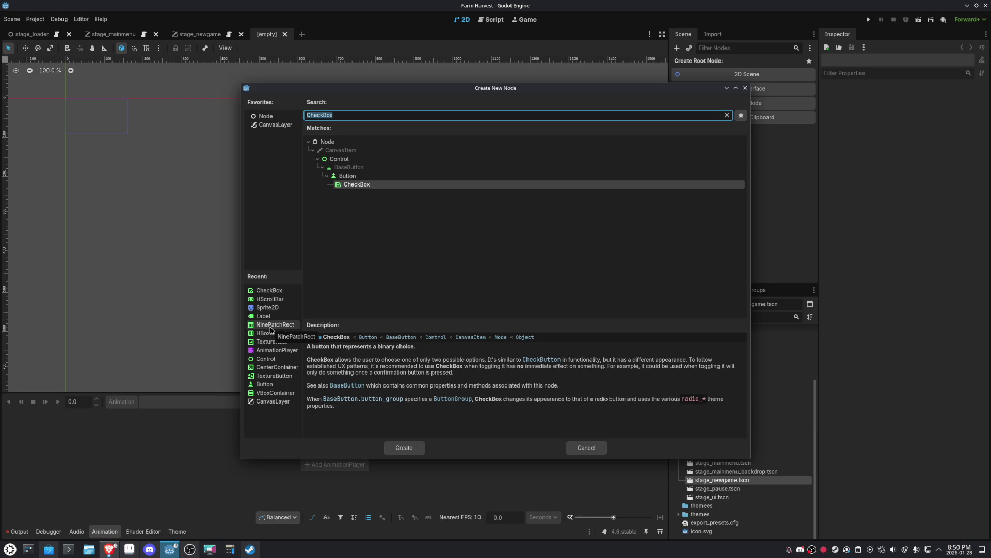
double_click(270, 393)
scroll(260, 167, "up", 3)
scroll(250, 153, "up", 5)
mouse_move(287, 210)
left_mouse_down()
mouse_move(462, 242)
mouse_move(473, 211)
left_mouse_up()
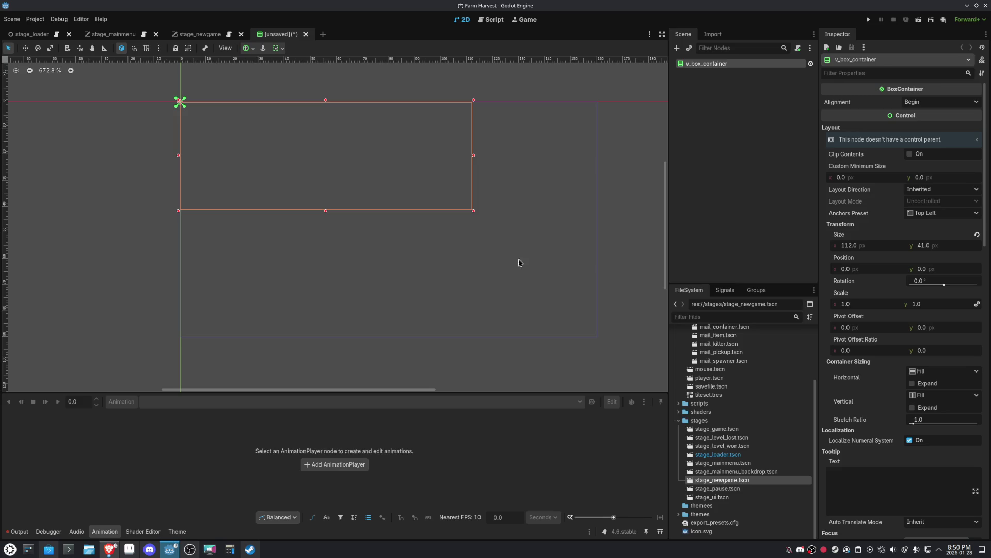
Add a TextureButton as a child of the VBoxContainer
left_click(677, 48)
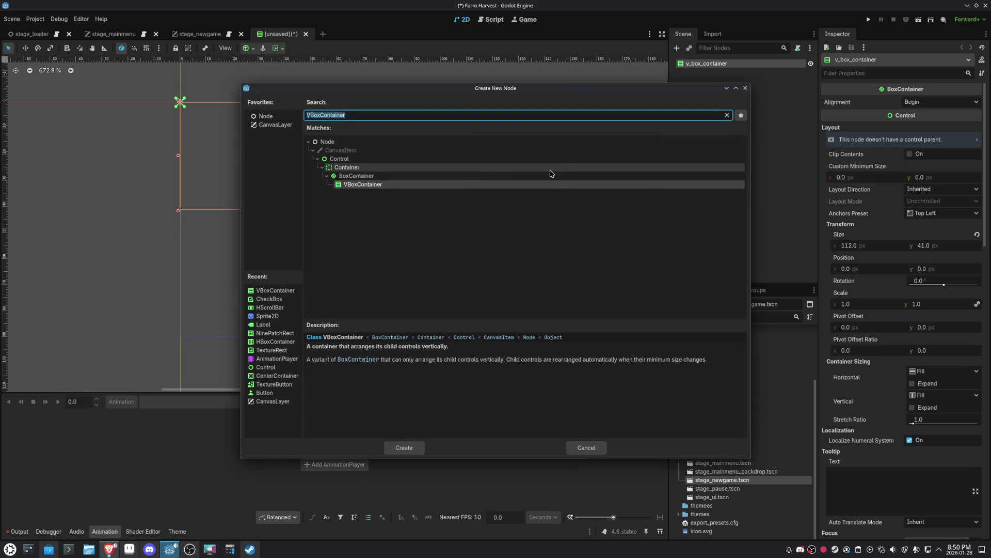
type("rwzr")
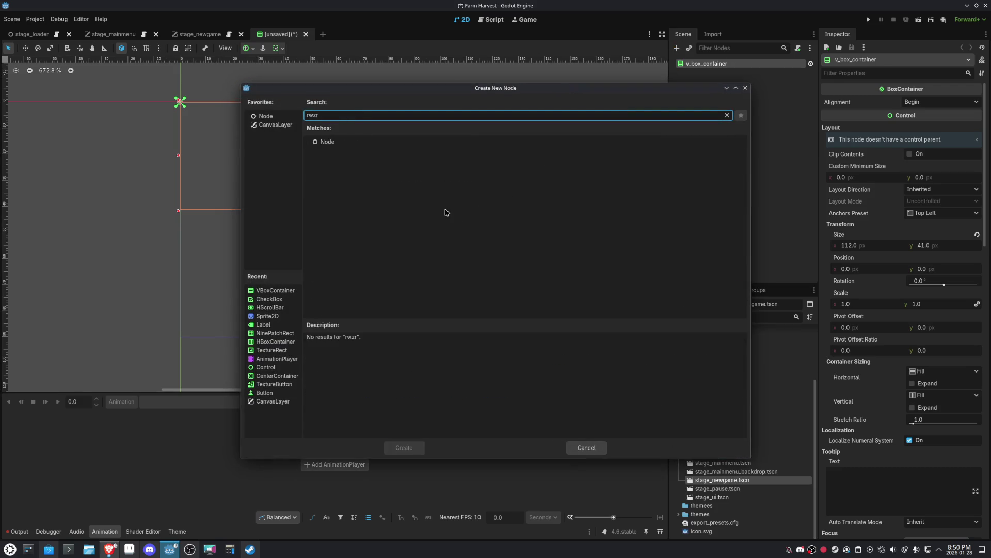
left_click(231, 114)
type("text")
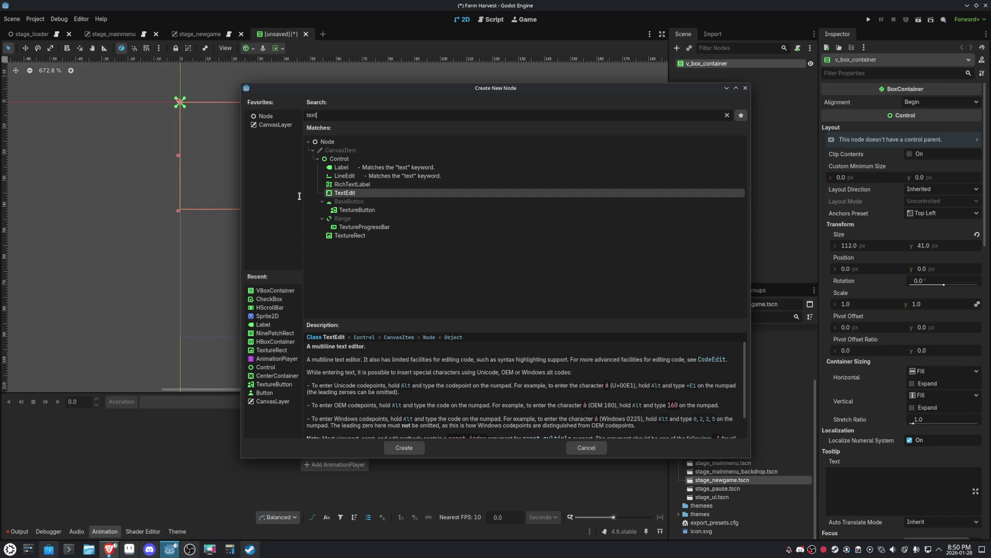
right_click(299, 196)
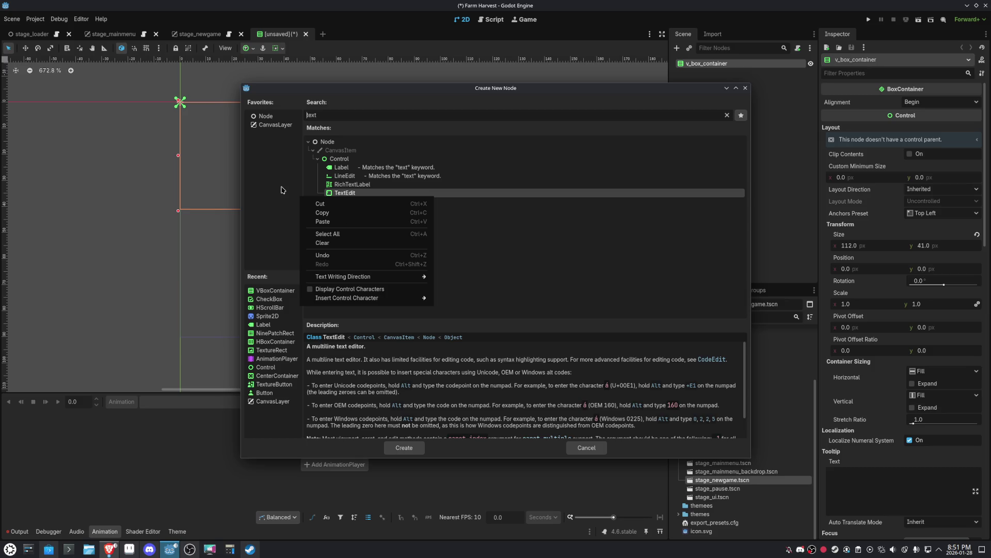
left_click(274, 183)
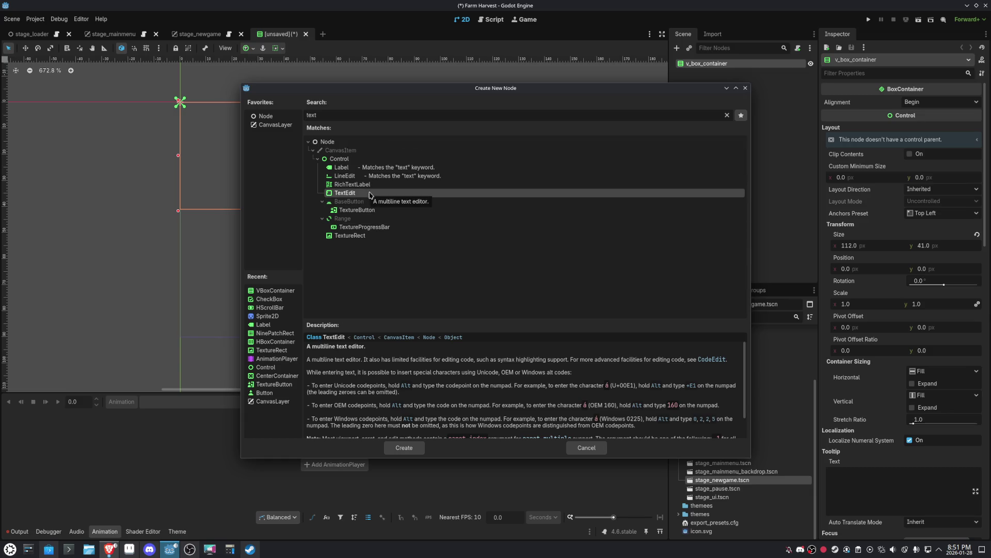
double_click(373, 210)
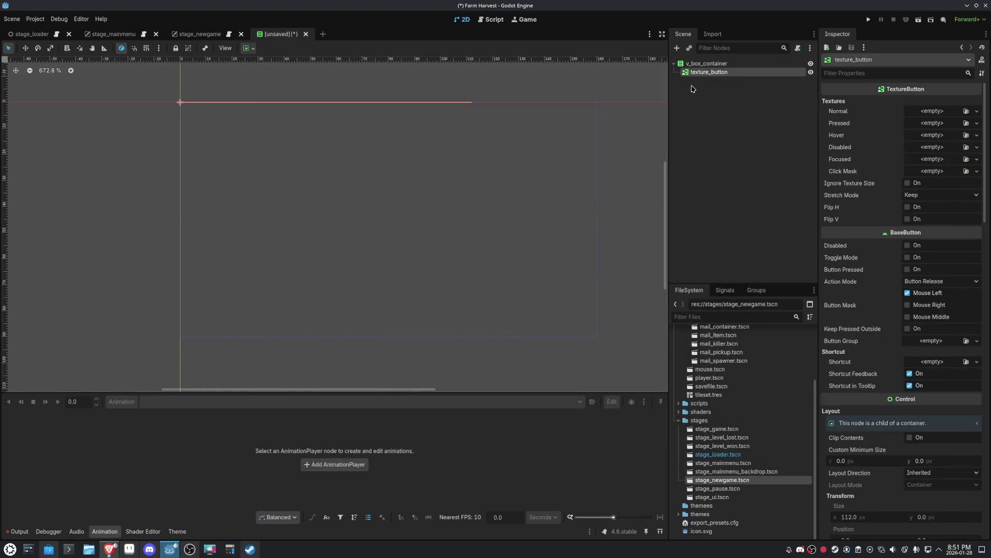
Set the TextureButton's custom minimum height to 14 px
left_click(942, 459)
type("24")
key("Return")
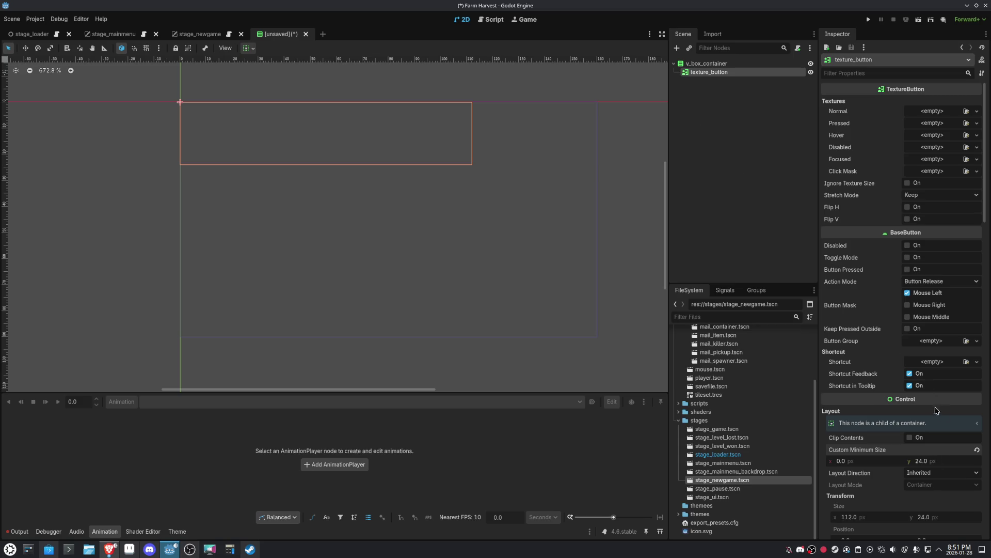
left_click(942, 460)
type("14")
key("Return")
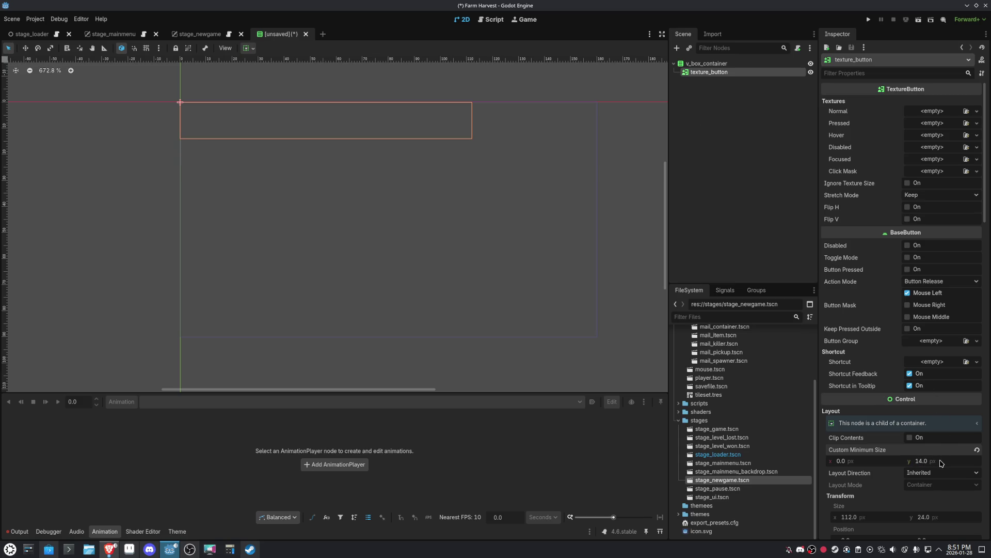
Add an HBoxContainer inside the TextureButton
left_click(676, 47)
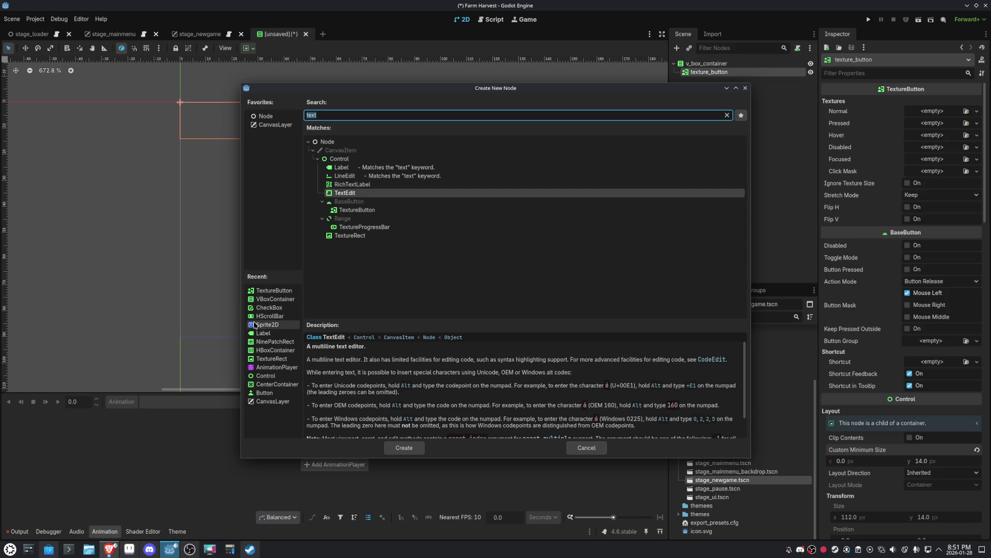
double_click(275, 349)
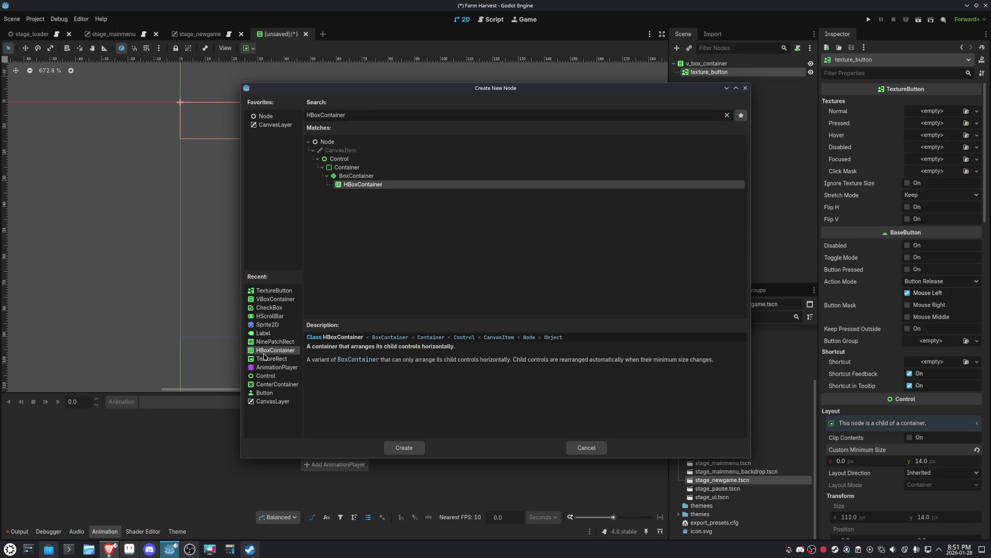
left_click(247, 48)
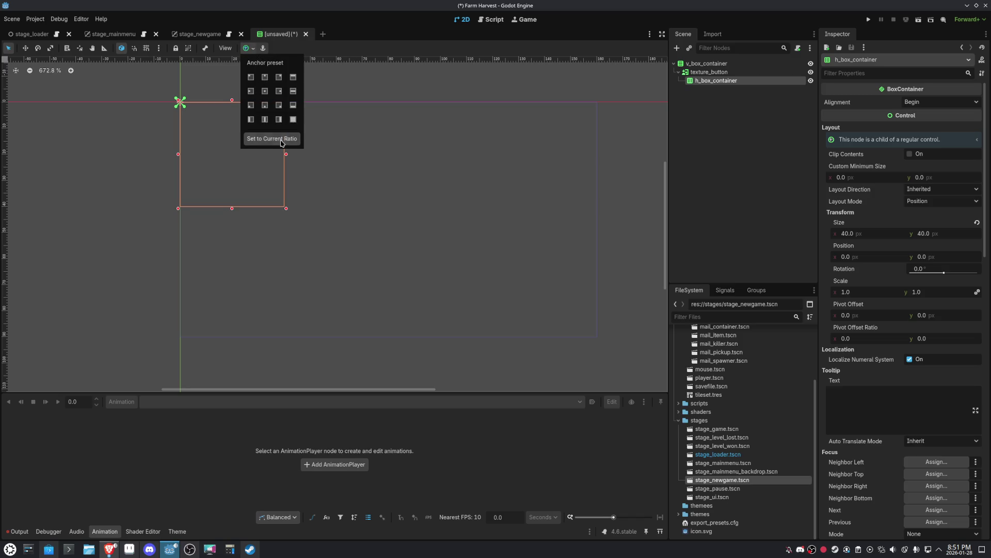
Apply the Full Rect anchor preset so the HBoxContainer fills the TextureButton
left_click(293, 119)
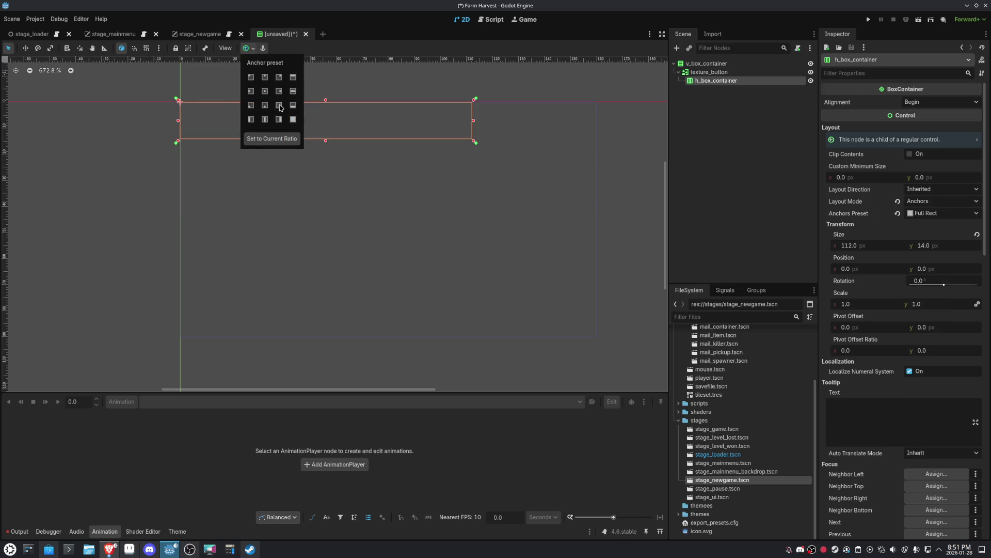
left_click(219, 197)
left_click_drag(258, 214, 390, 310)
scroll(399, 222, "up", 4)
mouse_move(398, 222)
left_mouse_down()
mouse_move(361, 222)
mouse_move(348, 209)
left_mouse_up()
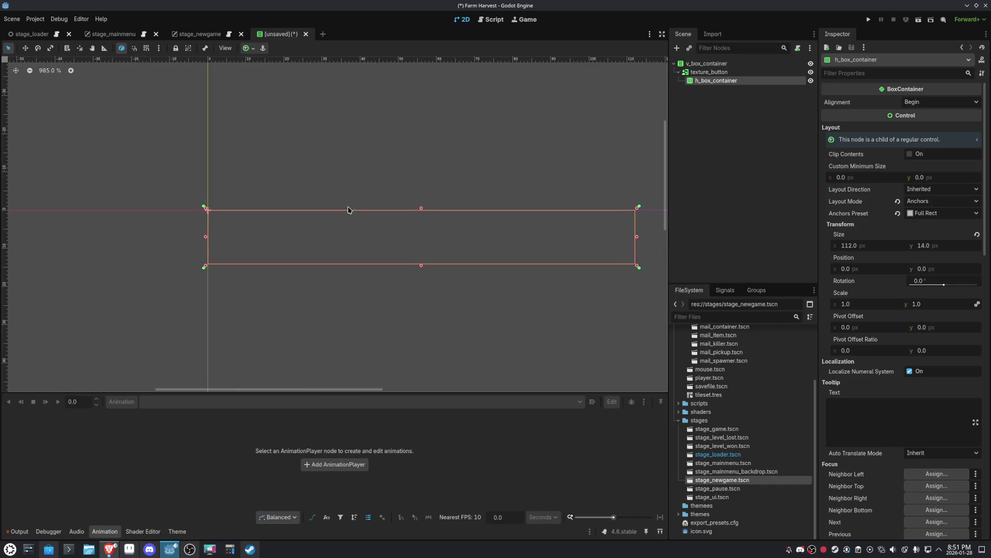
Add a Control node inside the HBoxContainer
left_click(694, 74)
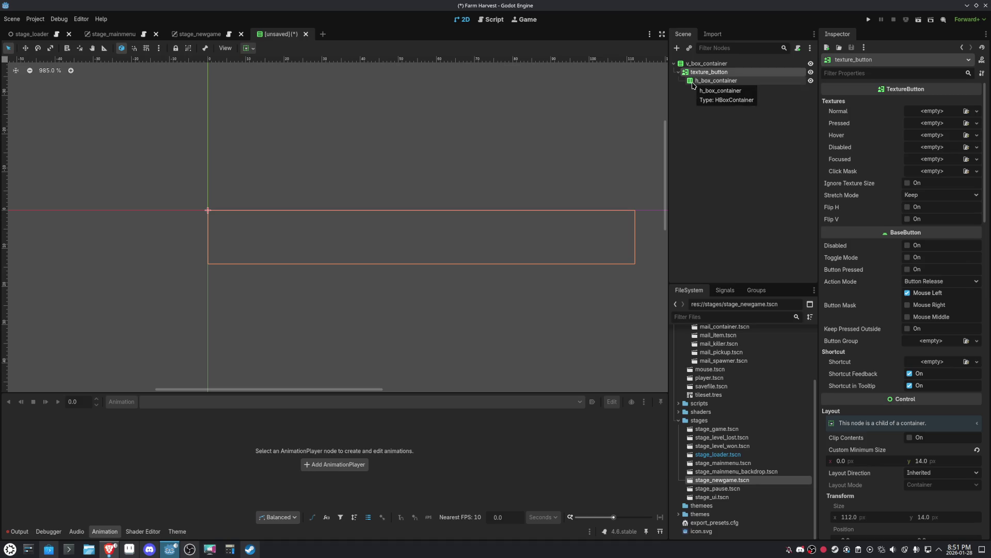
key("F2")
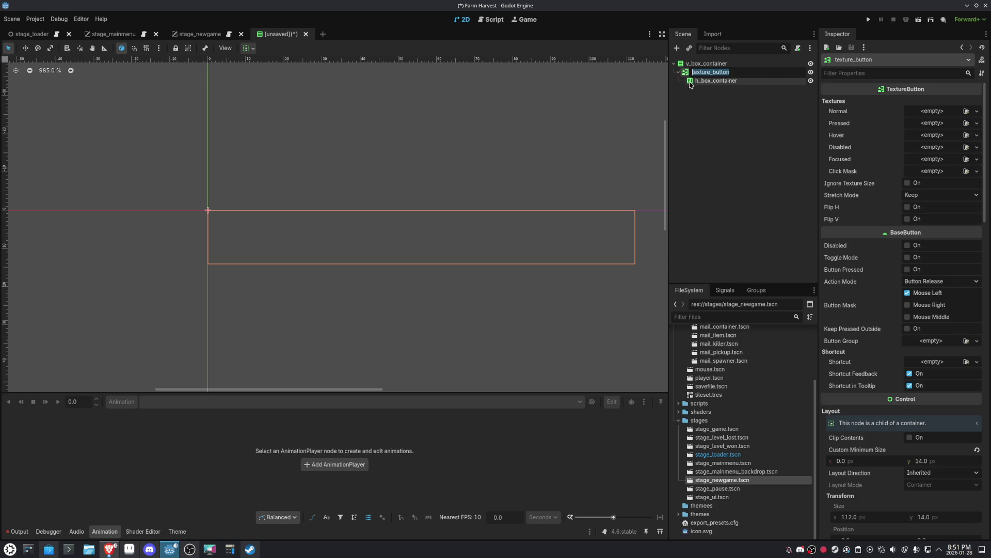
left_click(692, 81)
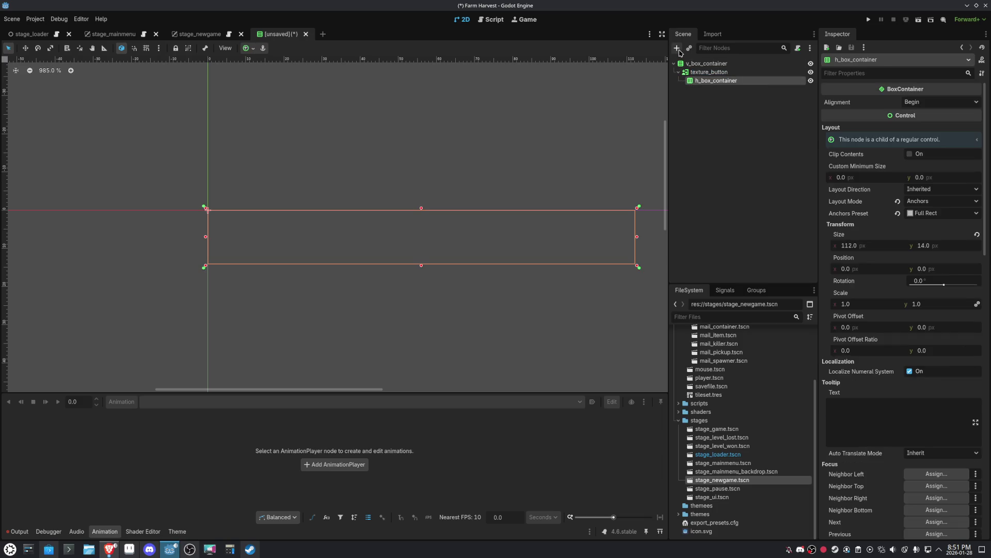
left_click(679, 49)
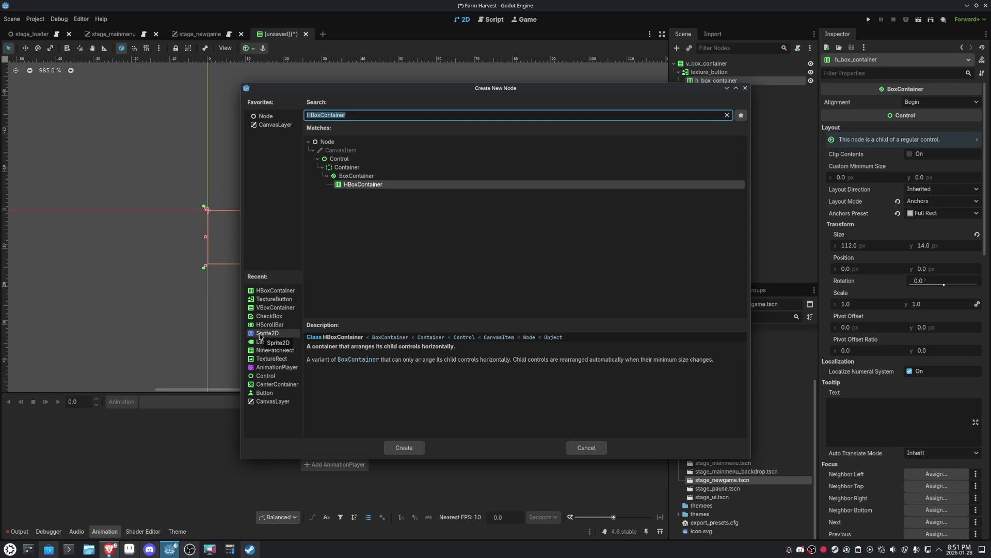
double_click(340, 159)
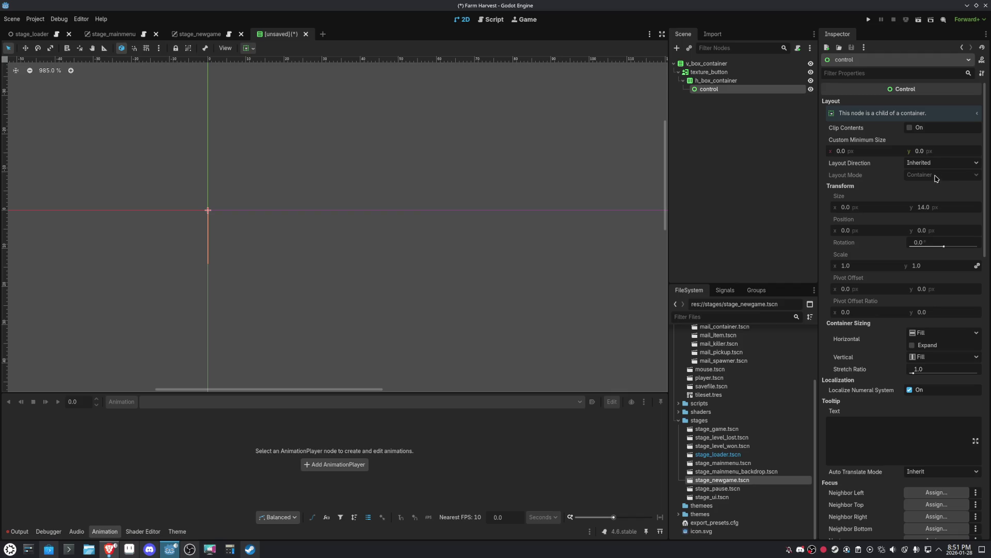
Give the Control a 14 × 14 px minimum size and add a Sprite2D inside it
left_click(941, 154)
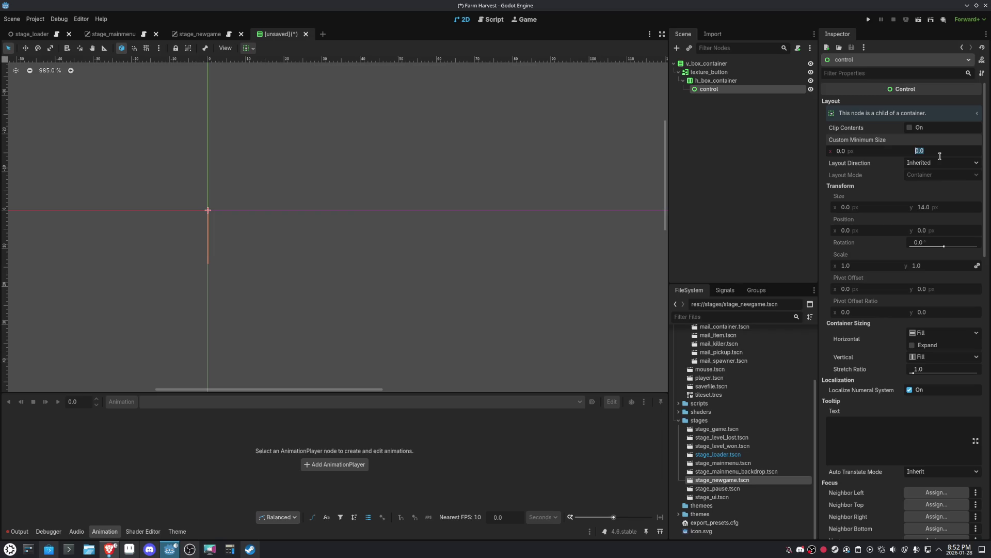
type("14")
left_click(498, 275)
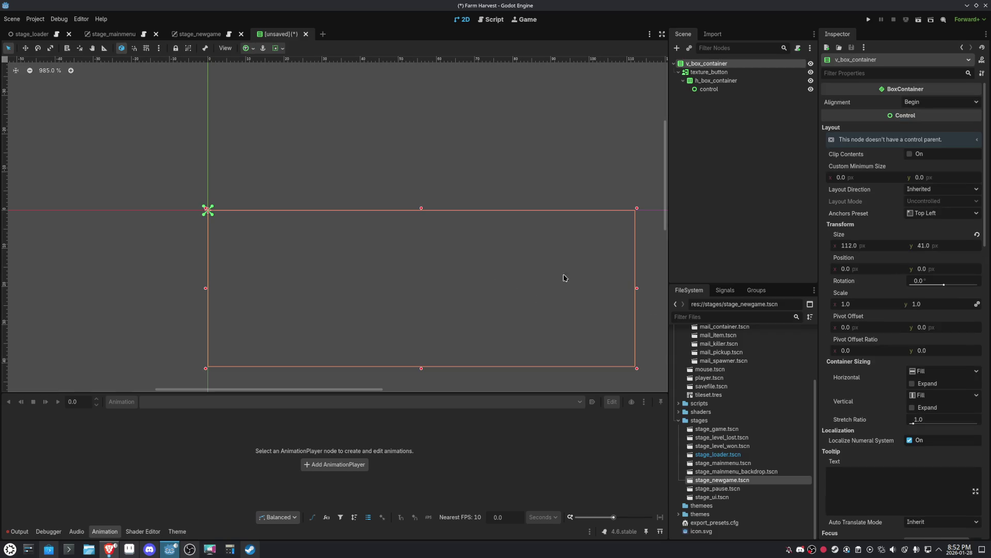
left_click(709, 91)
left_click(870, 154)
type("14")
key("Return")
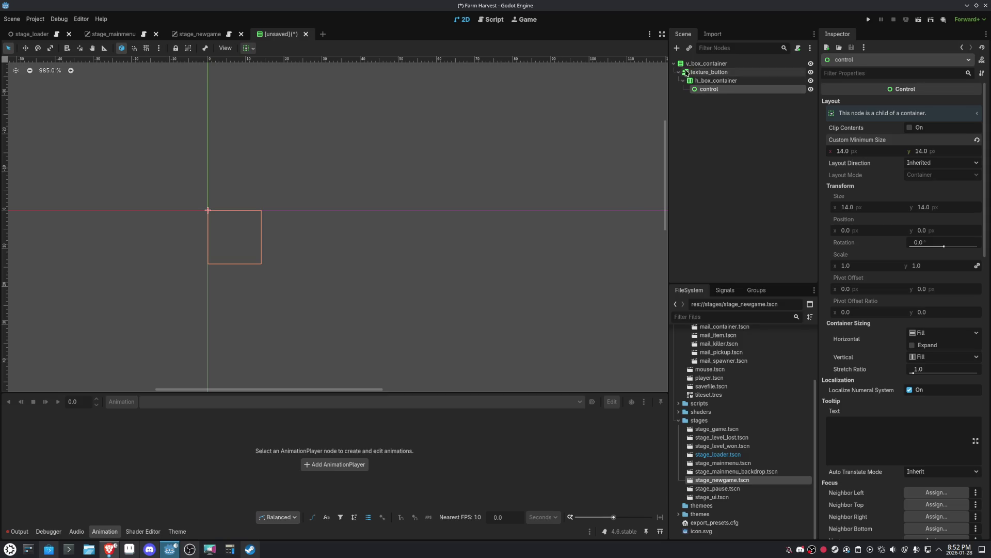
left_click(676, 48)
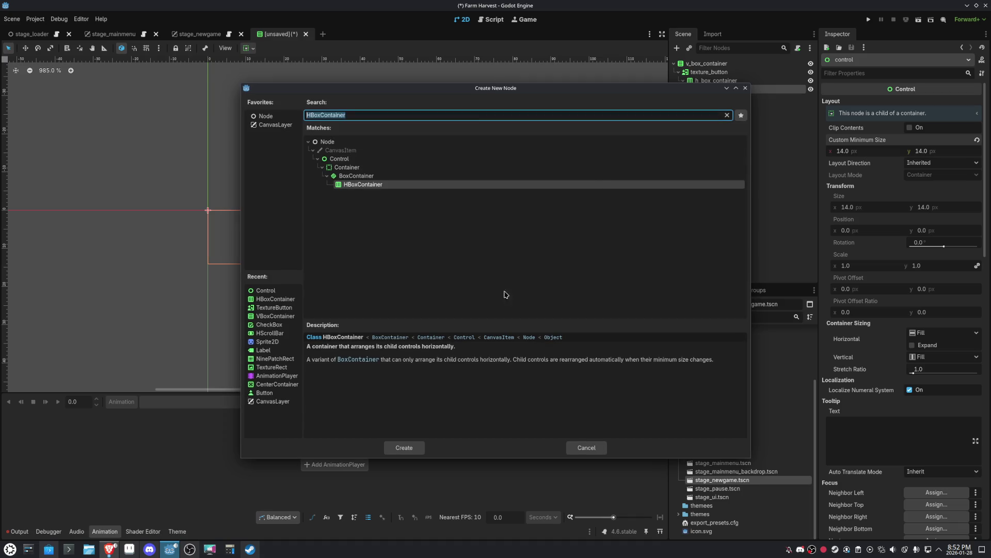
double_click(258, 345)
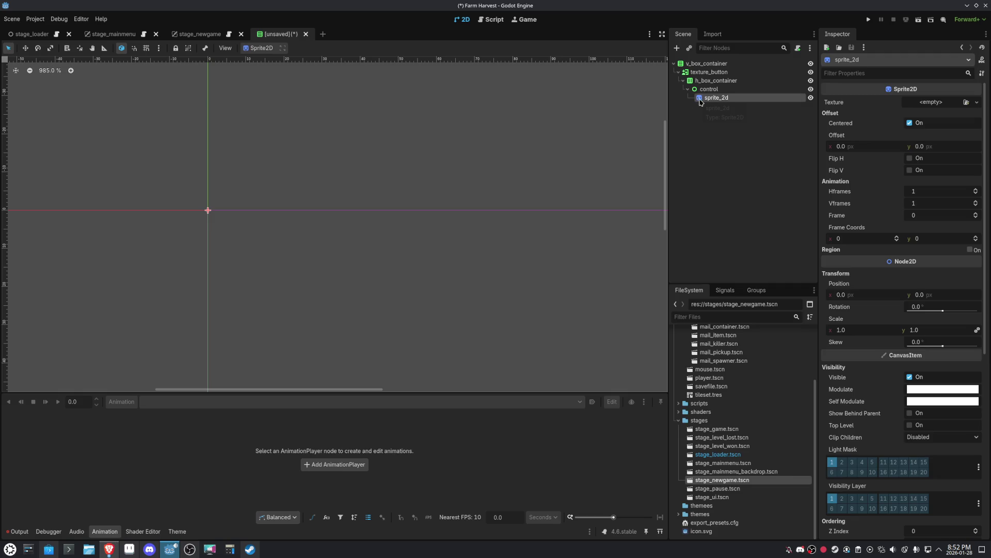
Add a CenterContainer under the HBoxContainer and move the control node into it
left_click(716, 80)
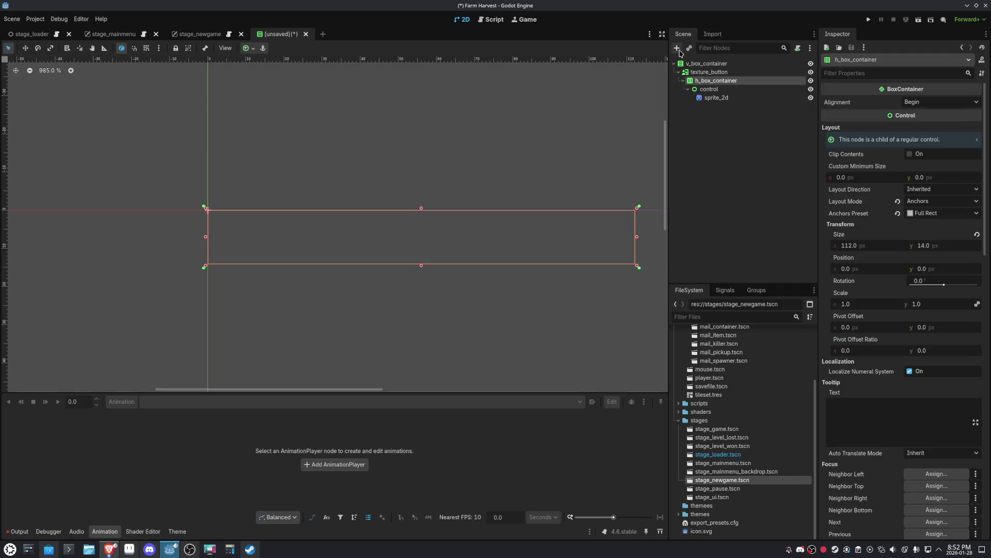
left_click(678, 49)
type("vrnyrt")
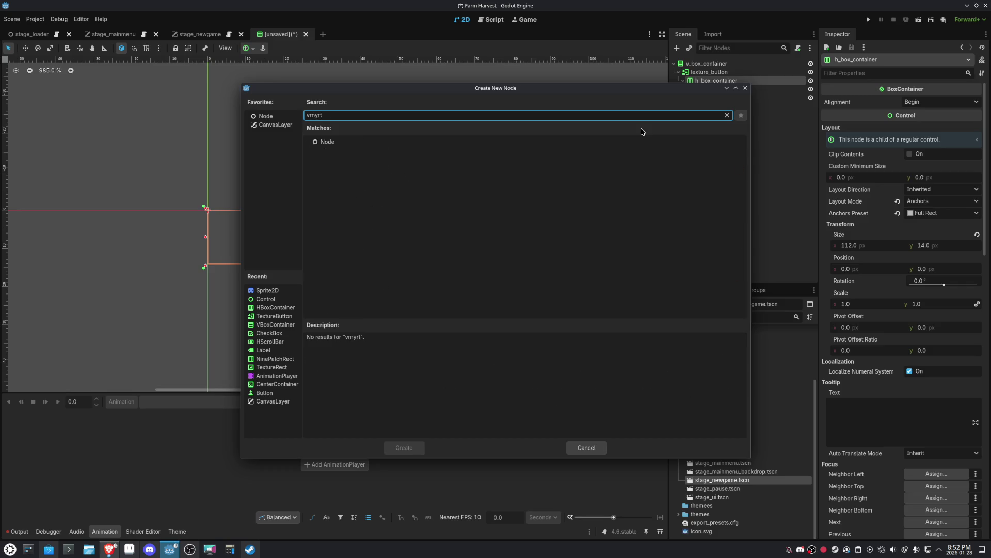
key("BackSpace")
key("BackSpace")
key("BackSpace")
type("center")
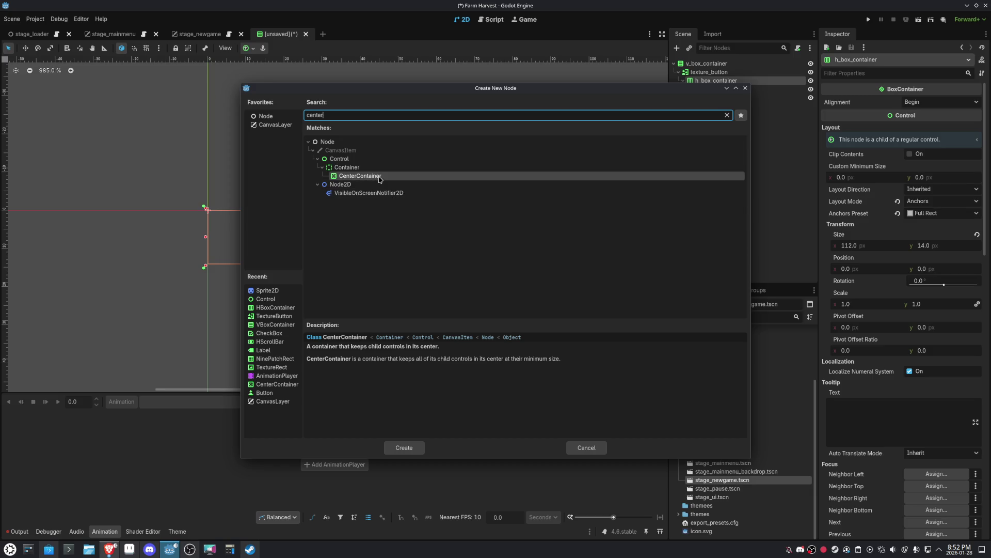
double_click(379, 176)
mouse_move(698, 109)
left_mouse_down()
mouse_move(700, 75)
mouse_move(707, 89)
left_mouse_up()
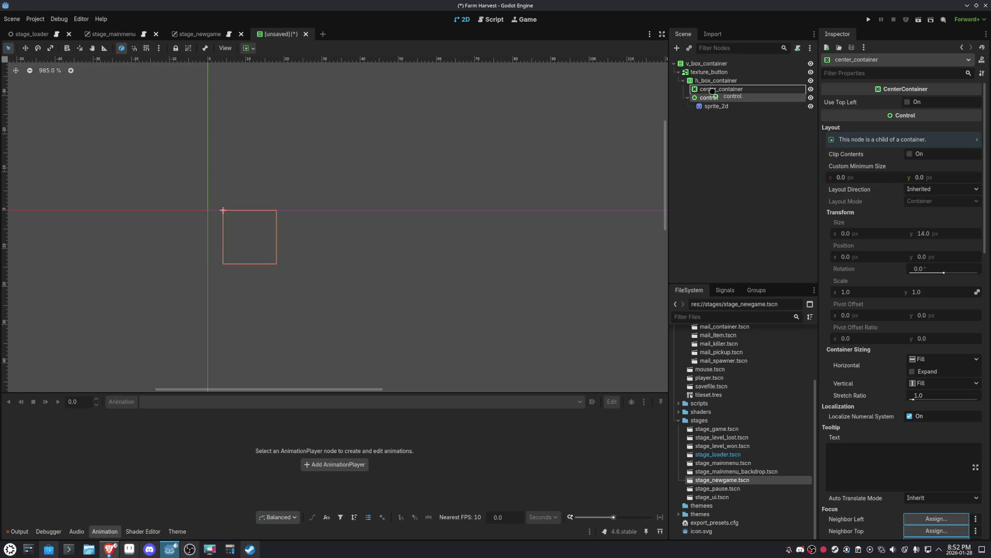
left_click(707, 98)
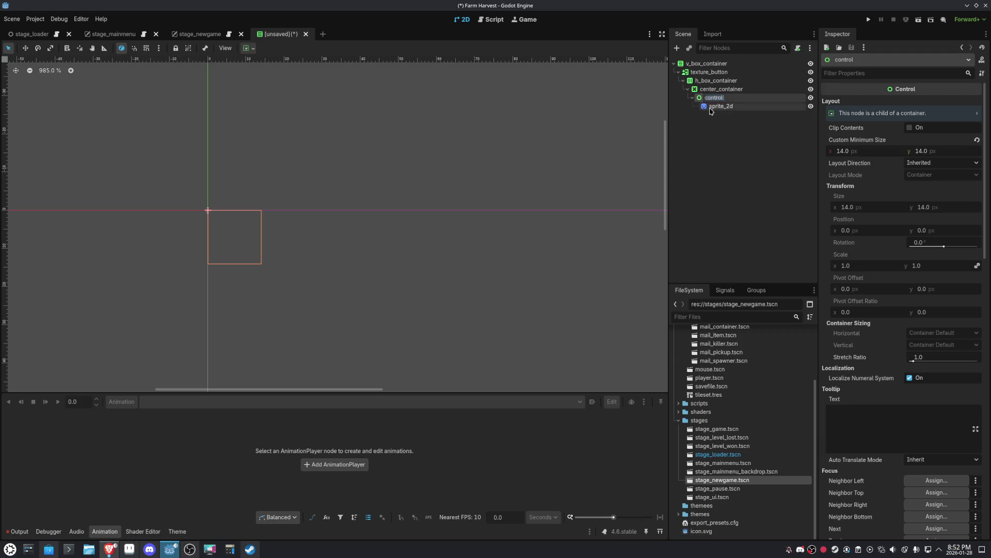
key("Escape")
Set the control's custom minimum size to 9 × 9 px
left_click(871, 153)
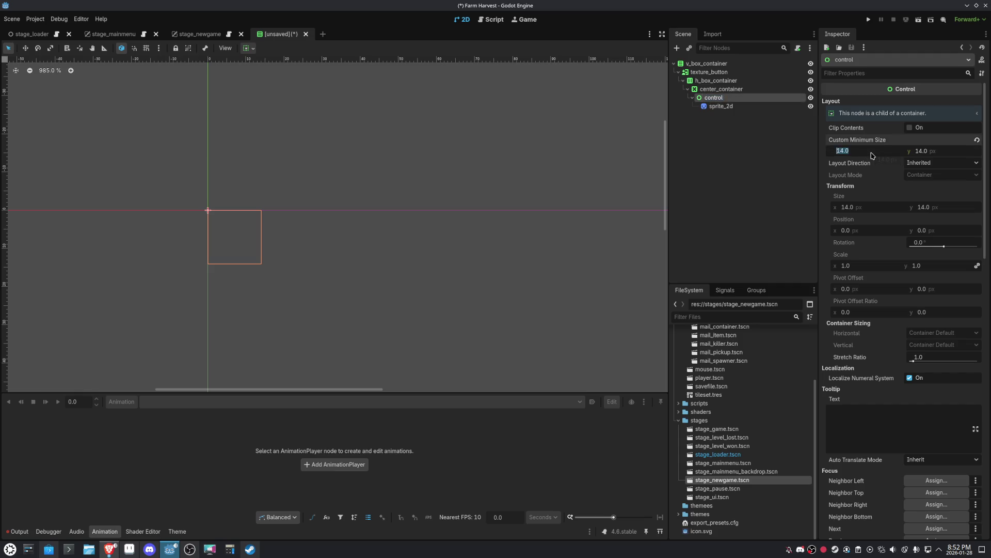
type("9")
left_click(953, 150)
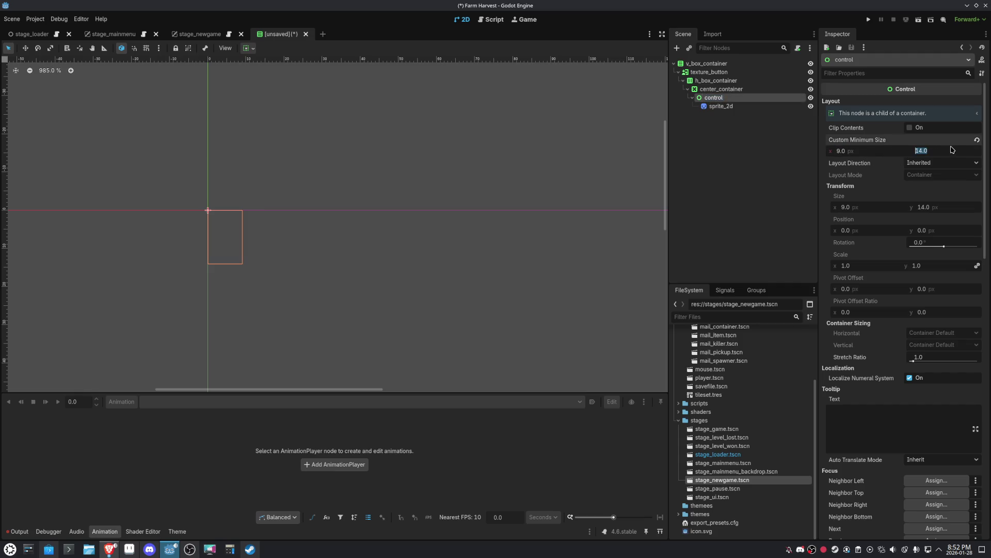
type("9")
key("Return")
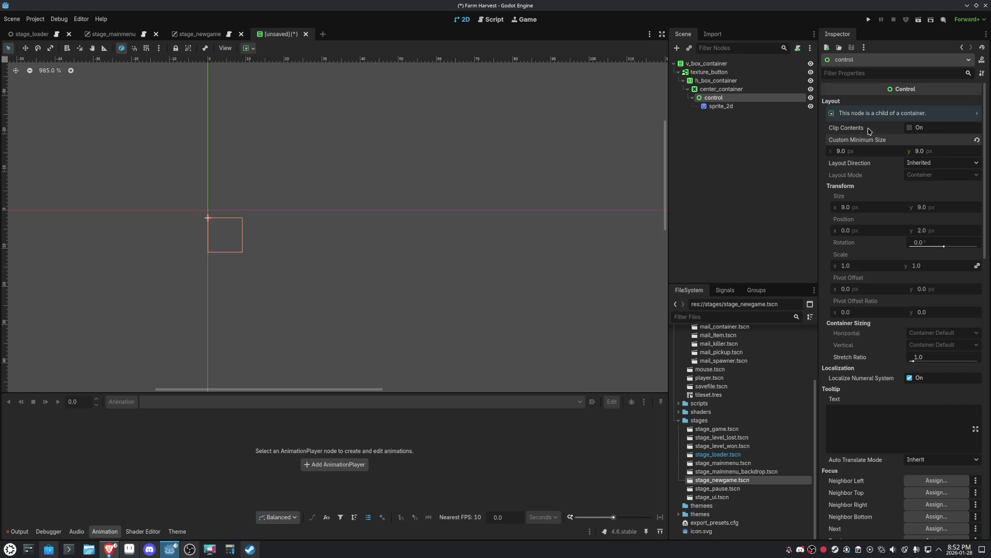
left_click(721, 114)
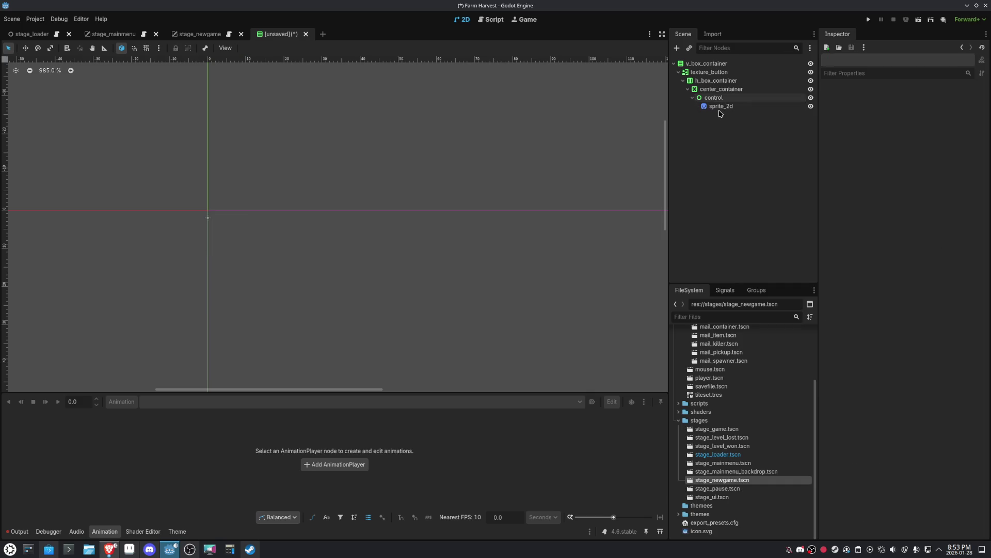
Assign ui.png as sprite_2d's texture
left_click(721, 107)
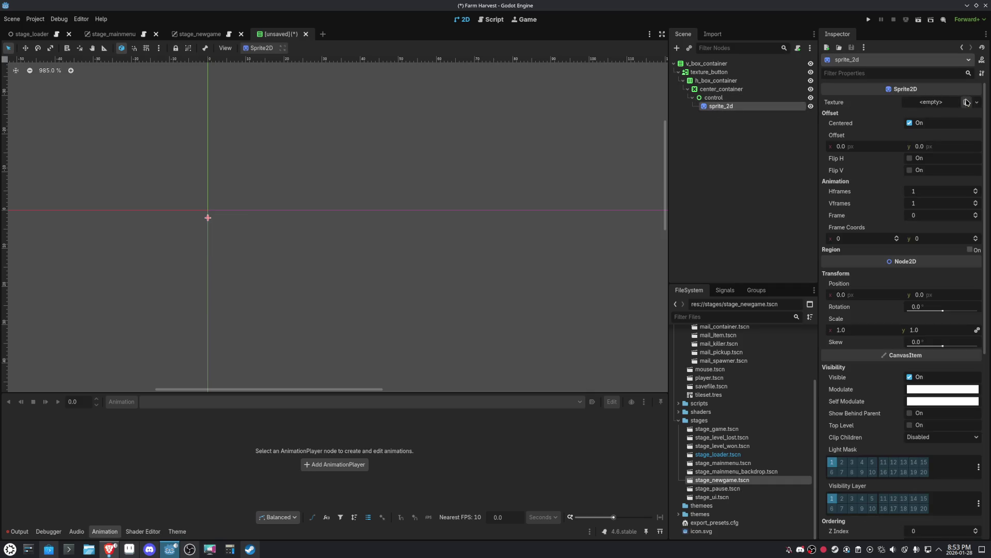
left_click(966, 102)
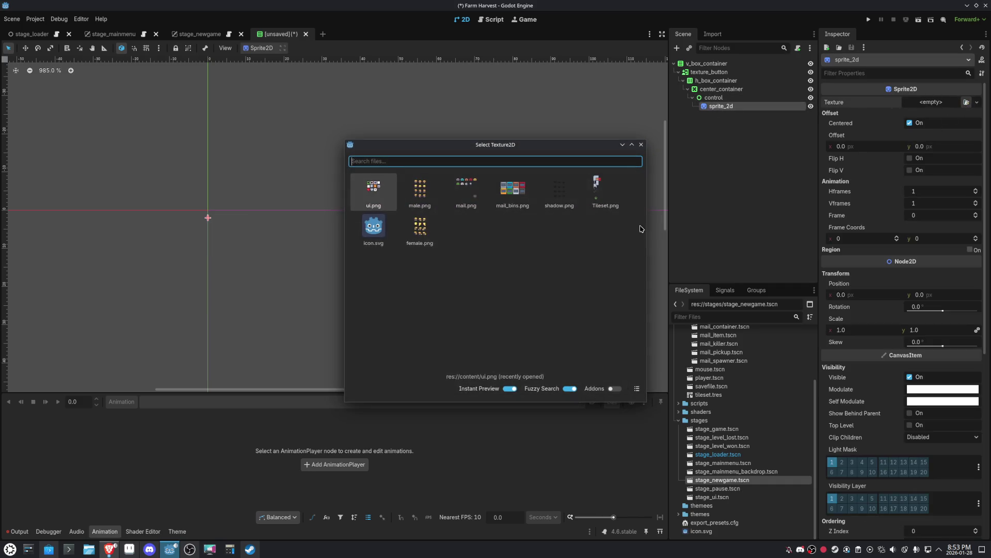
double_click(379, 193)
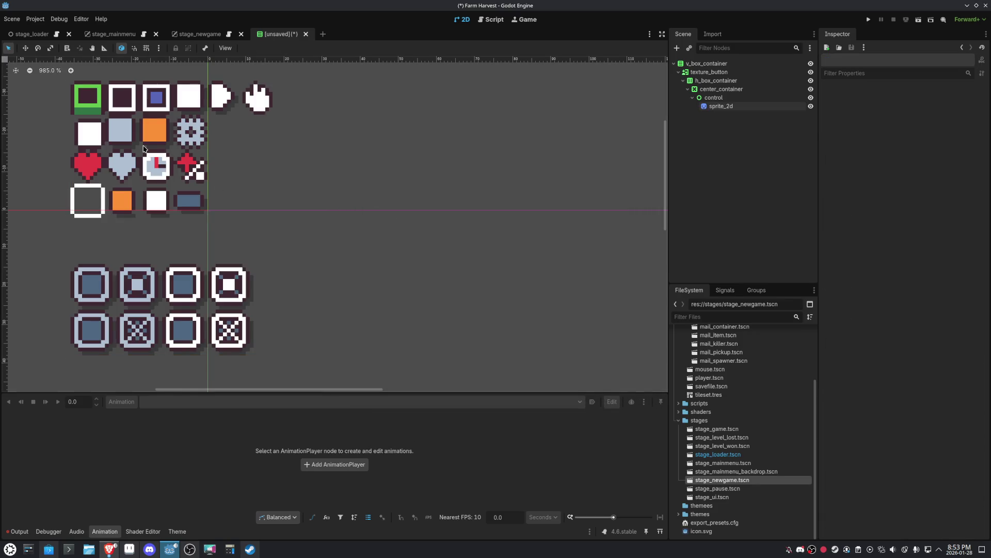
left_click(723, 109)
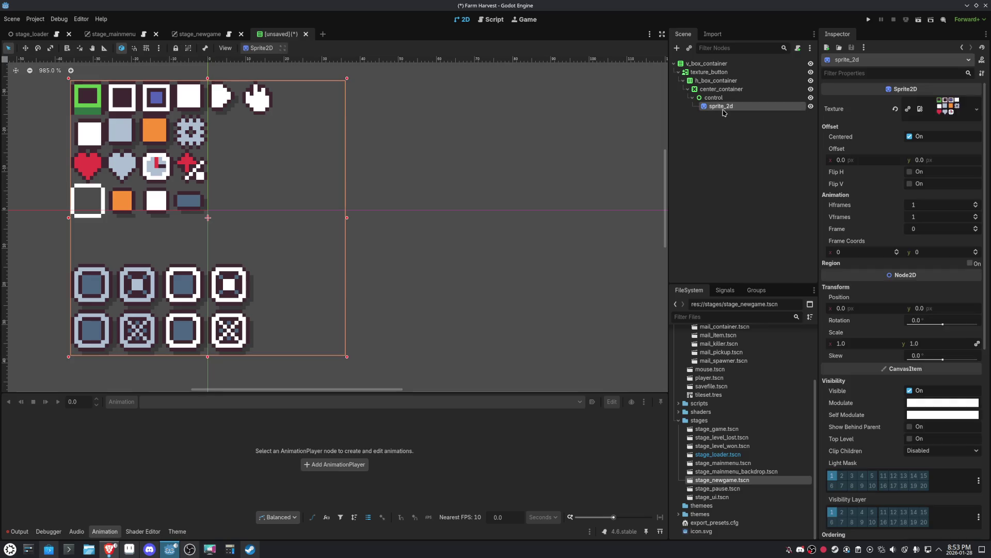
Enable Region, crop to the arrow icon at 36, 0 (8 × 9), and untick Centered
left_click(970, 264)
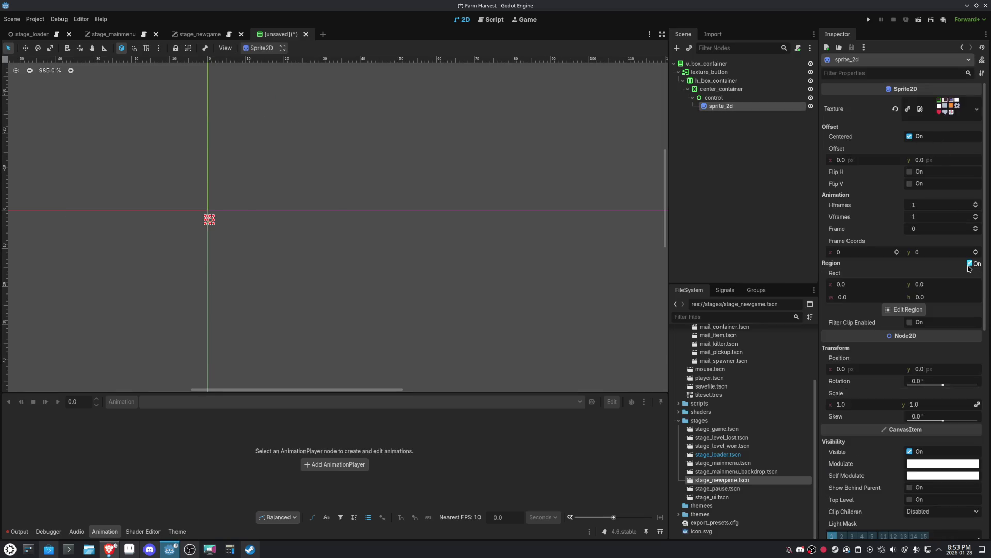
left_click(907, 309)
scroll(501, 273, "up", 3)
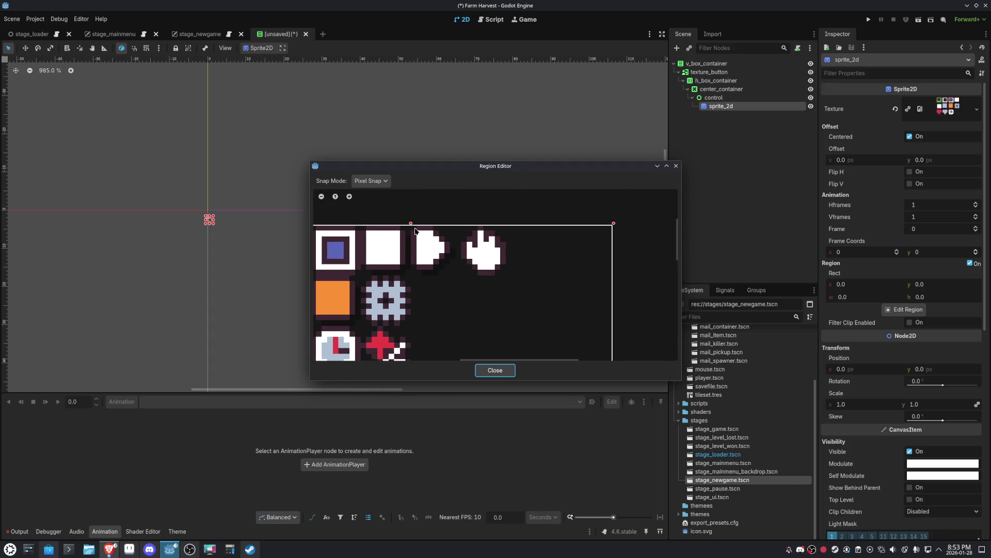
left_click_drag(415, 231, 556, 254)
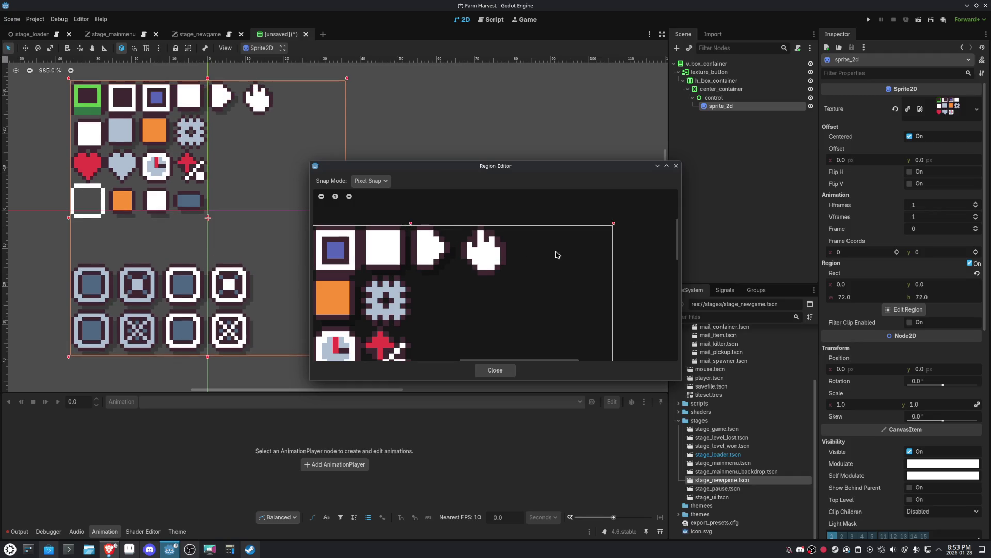
left_click(653, 292)
left_click(414, 227)
left_click_drag(426, 245, 456, 278)
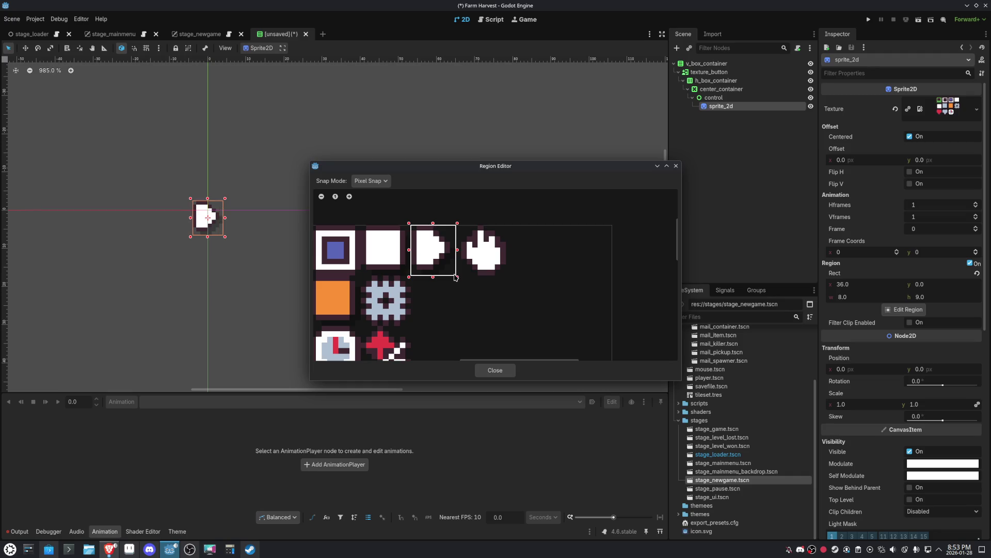
left_click(496, 370)
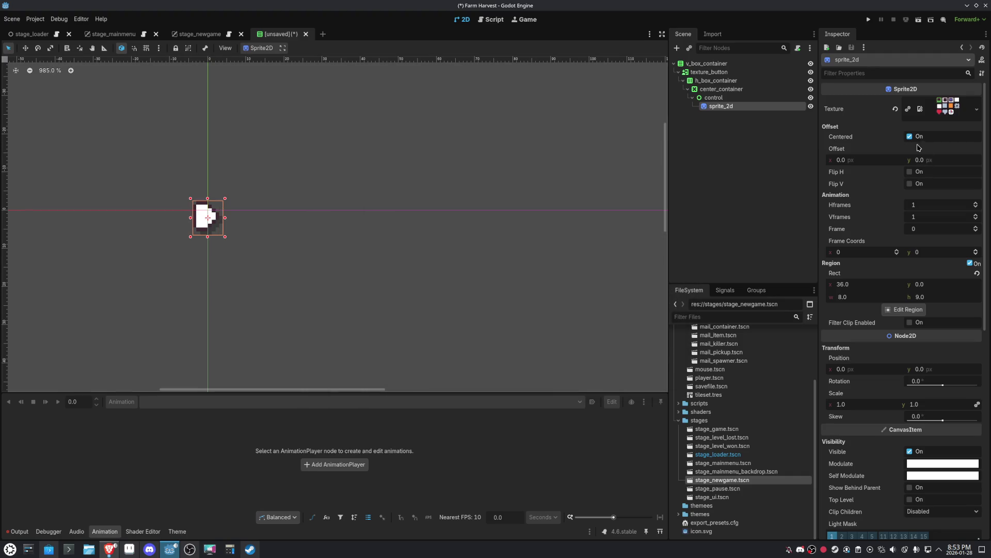
left_click(910, 137)
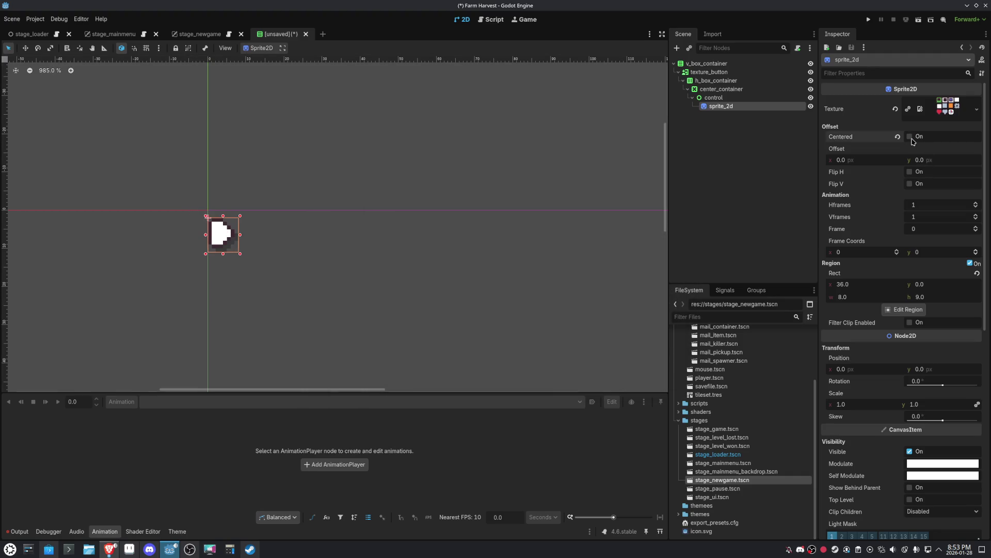
Change the control's custom minimum size to 8 wide by 9 high
left_click(717, 98)
scroll(279, 232, "up", 5)
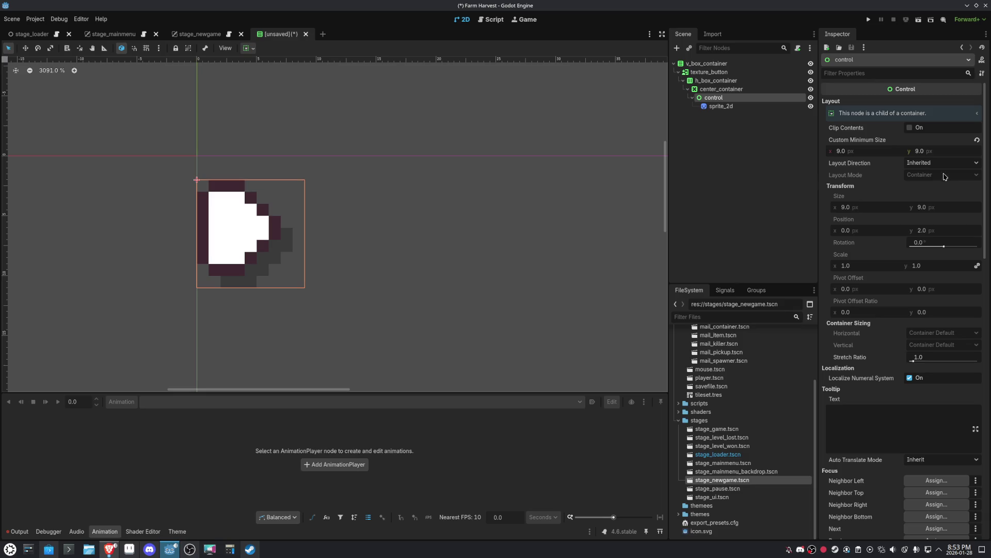
left_click(940, 156)
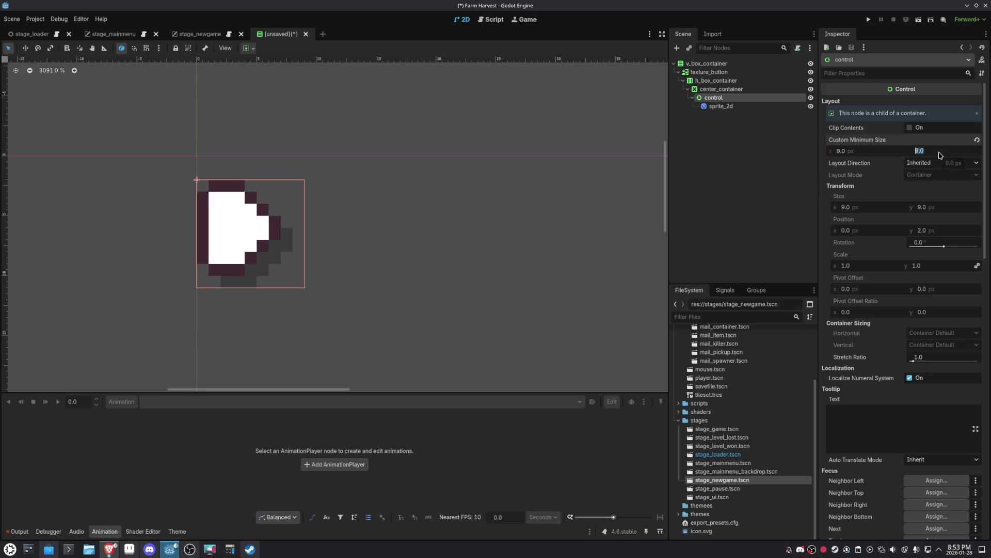
type("8")
type("9")
key("Return")
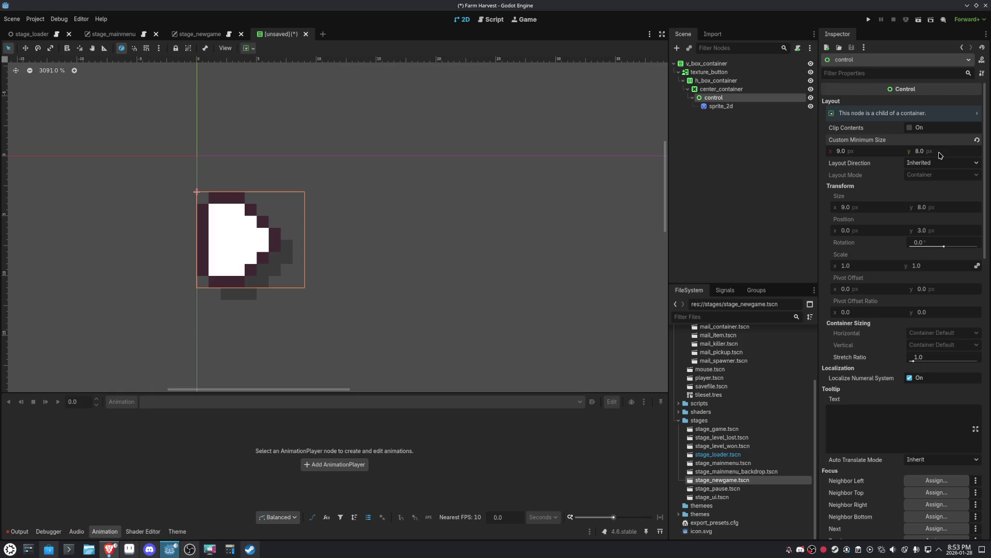
left_click(843, 150)
type("8")
key("Return")
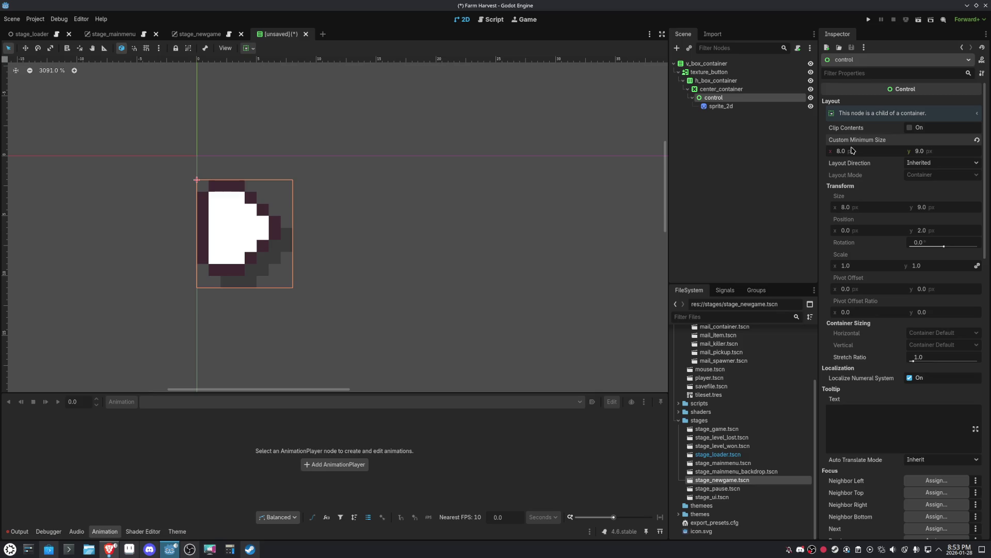
left_click(715, 90)
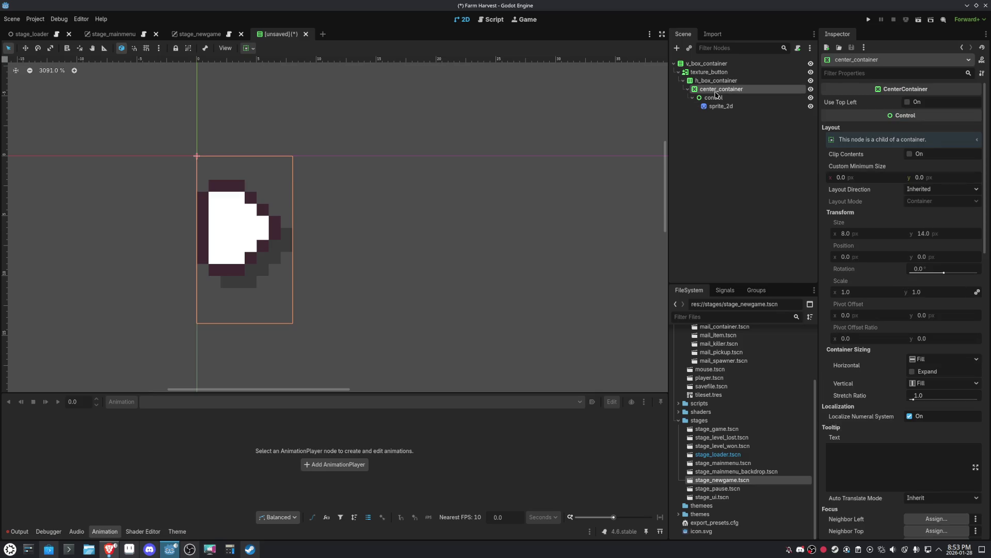
left_click(720, 107, "ctrl")
left_click(714, 97, "ctrl")
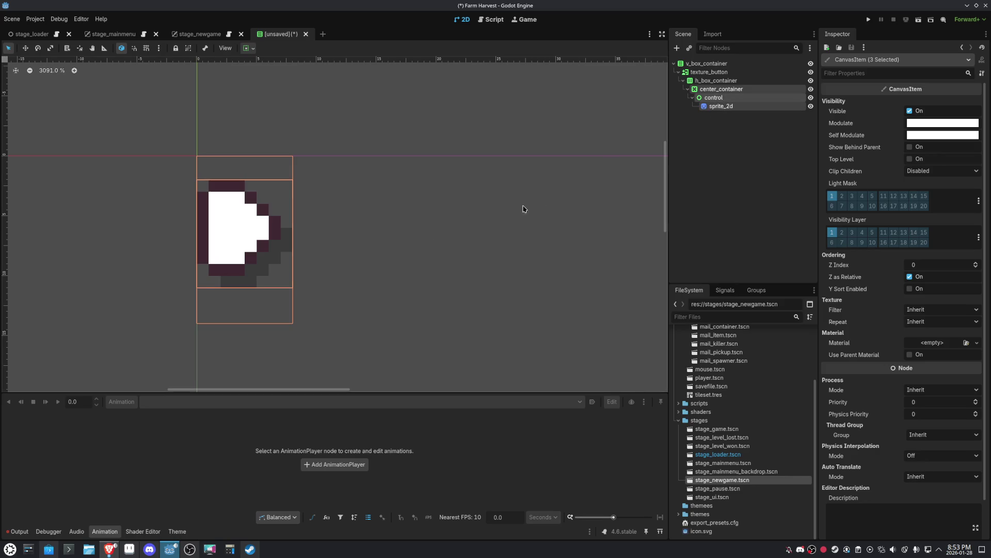
left_click(702, 83)
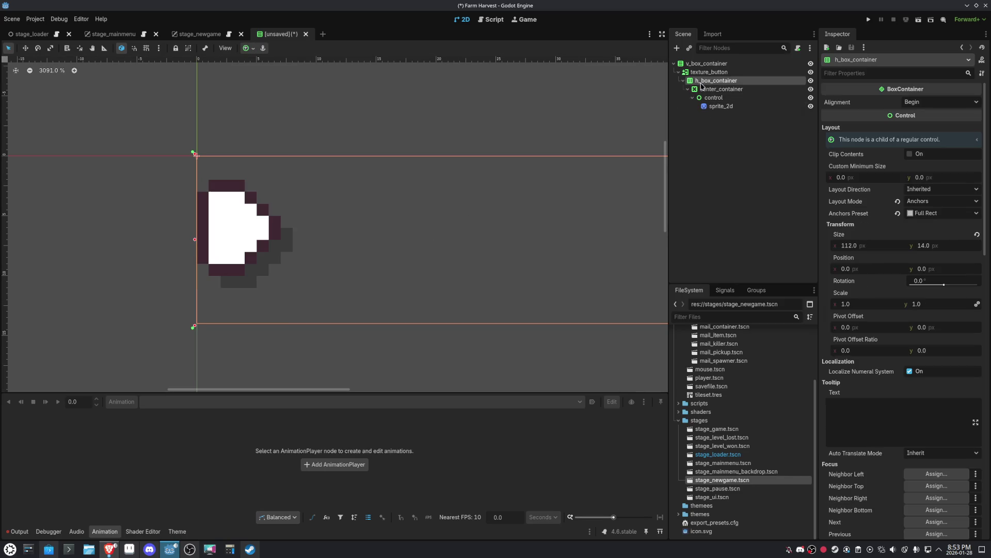
Add a Label under h_box_container with its Text set to 'test'
left_click(677, 48)
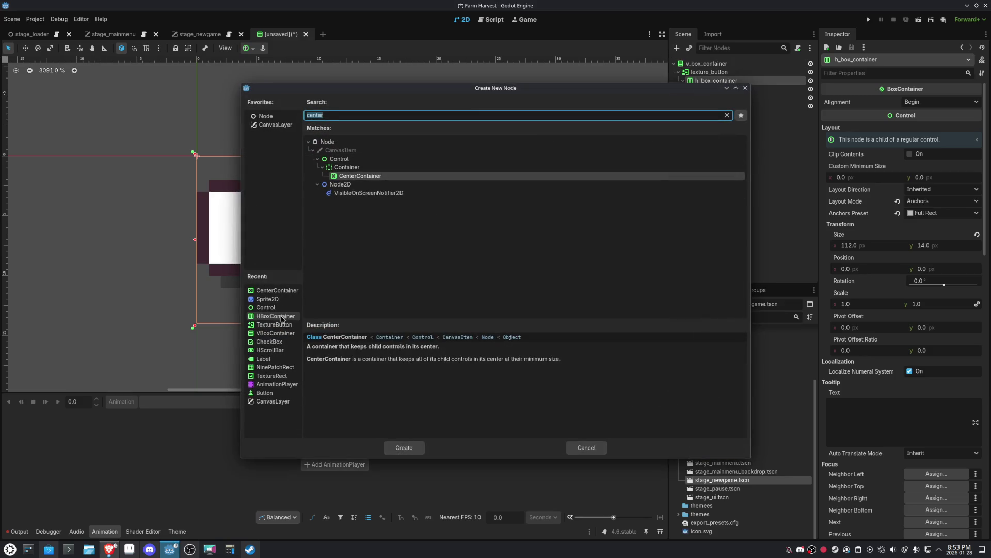
double_click(284, 358)
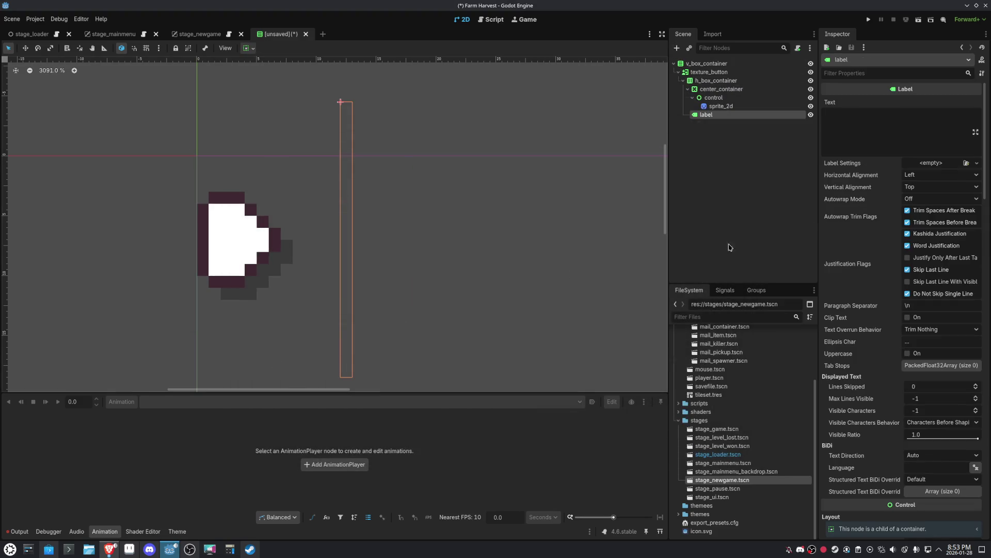
left_click(895, 151)
type("tes")
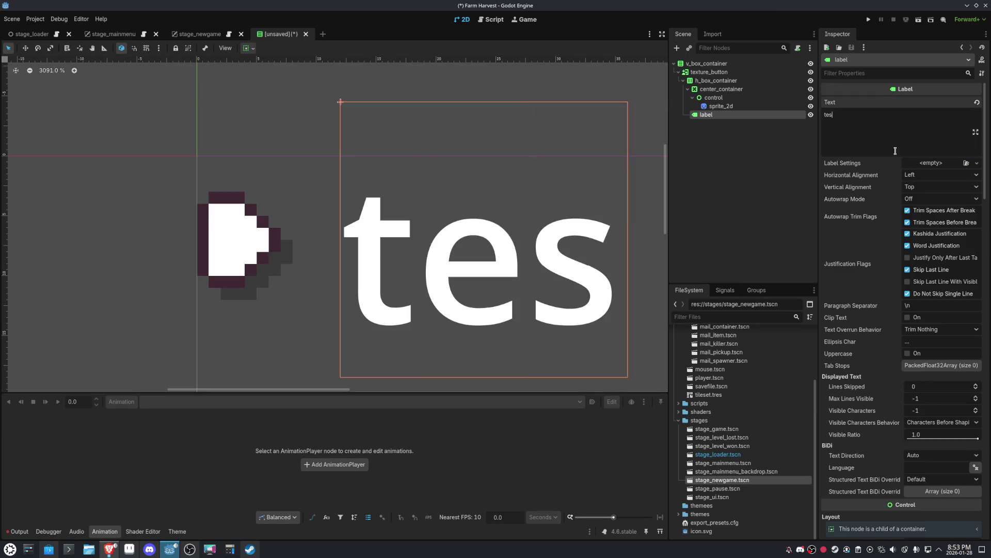
type("t")
scroll(899, 310, "down", 10)
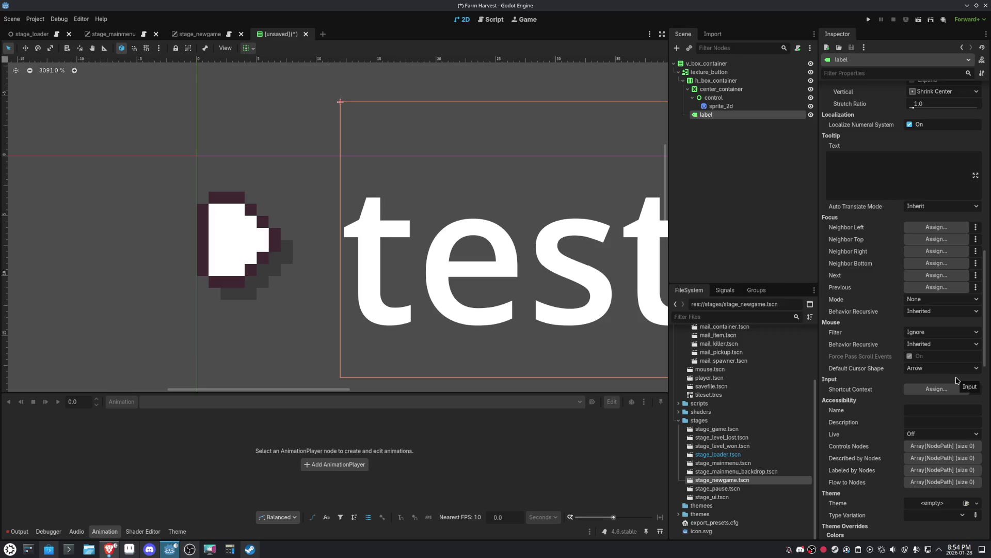
scroll(957, 380, "down", 5)
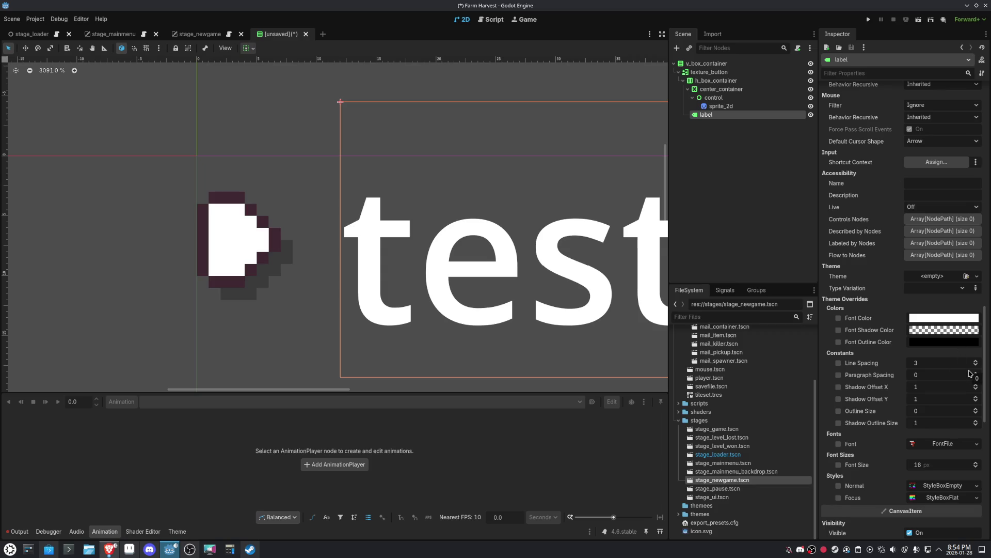
scroll(970, 373, "up", 2)
scroll(969, 373, "down", 3)
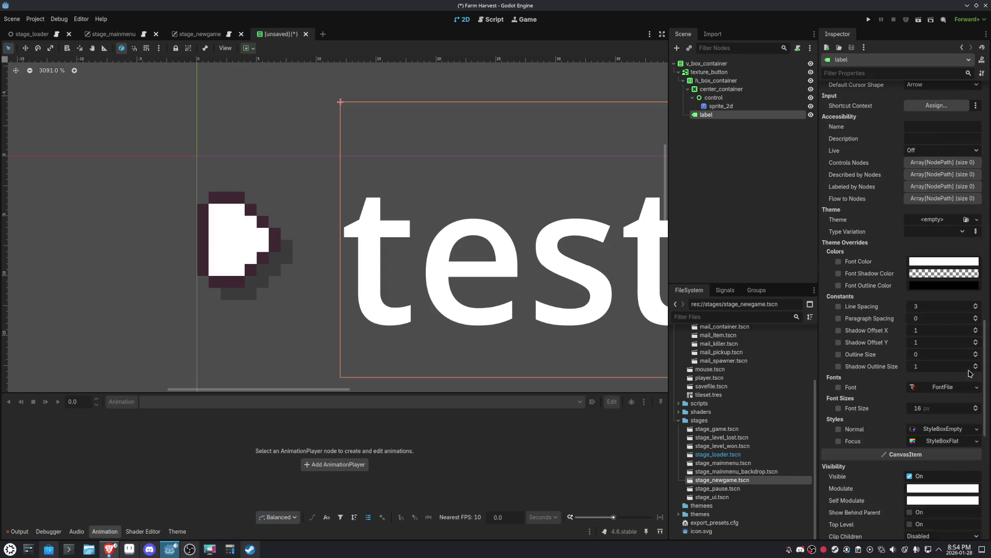
Load the project's pixel font into the label's font override
left_click(963, 391)
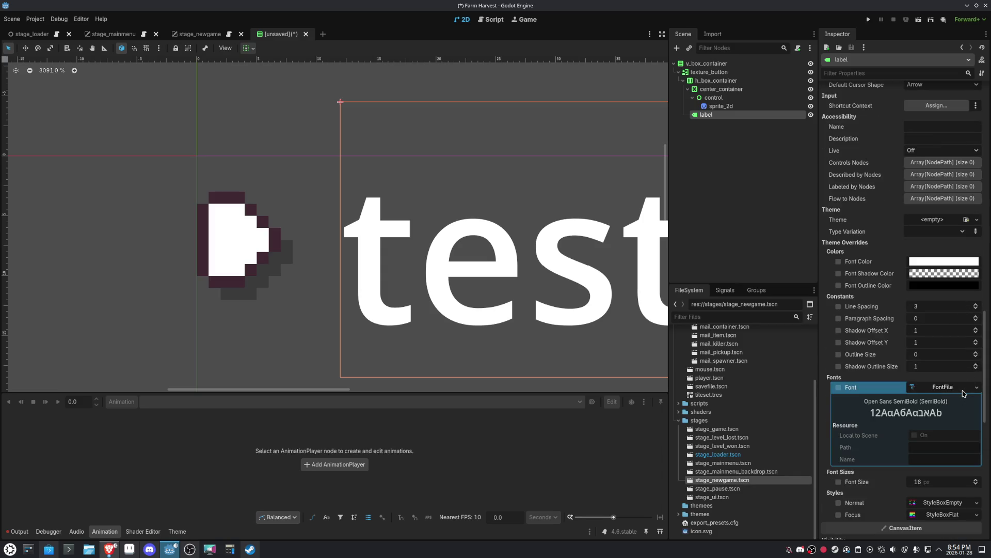
left_click(962, 390)
left_click(976, 387)
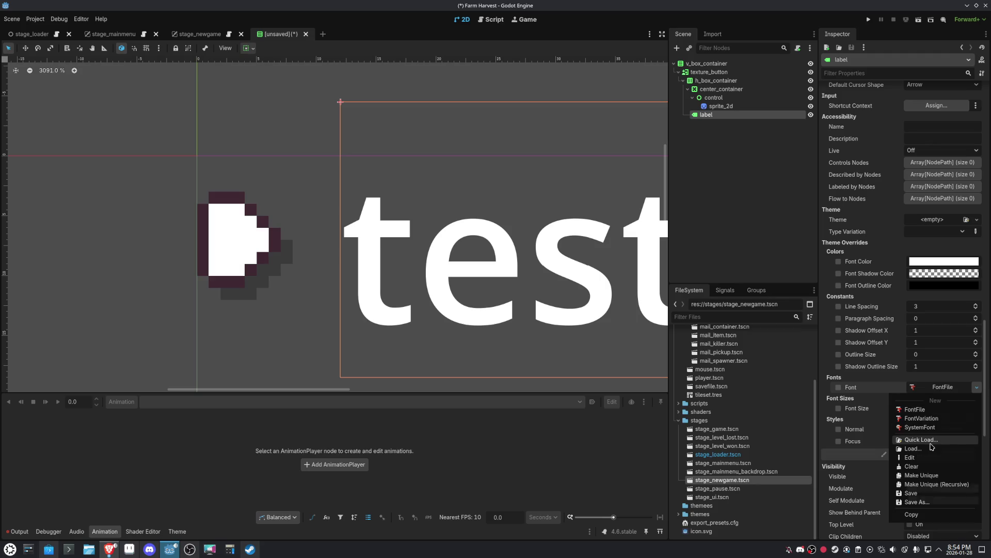
left_click(931, 442)
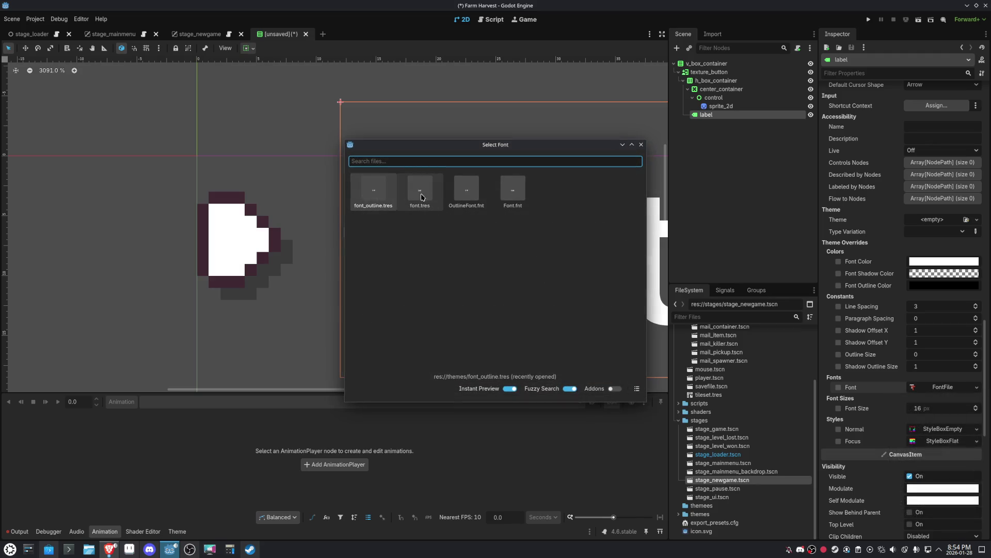
double_click(374, 192)
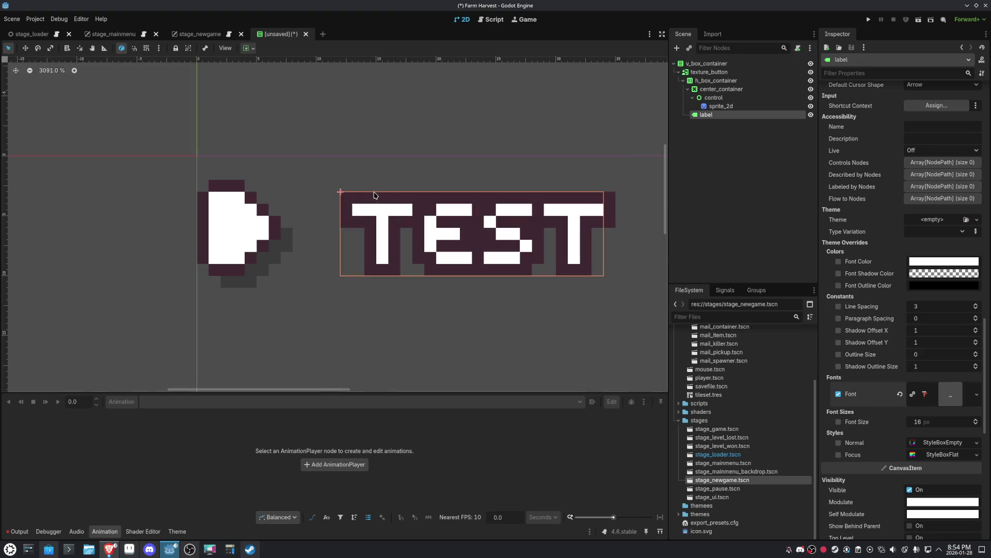
scroll(438, 219, "down", 6)
scroll(438, 219, "up", 5)
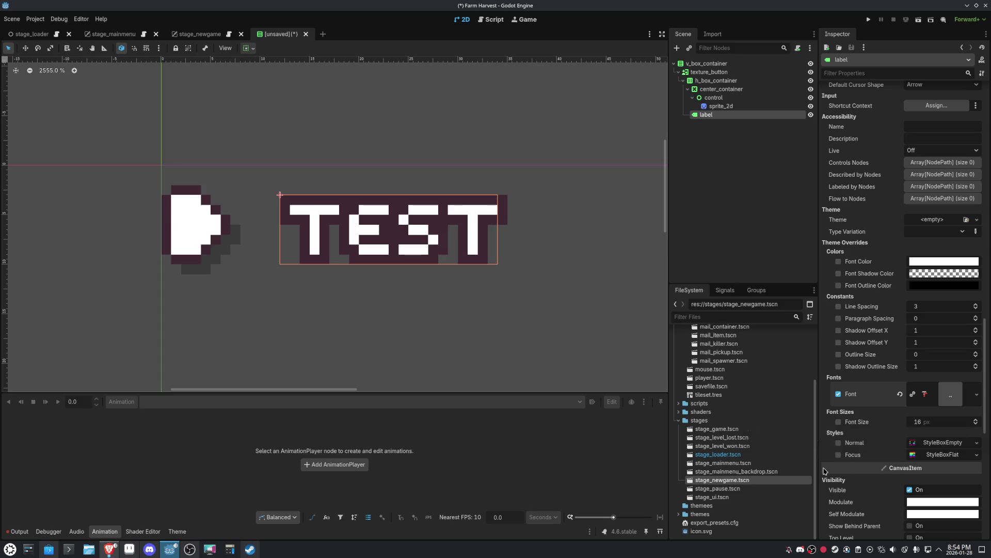
scroll(827, 468, "down", 1)
scroll(928, 349, "down", 6)
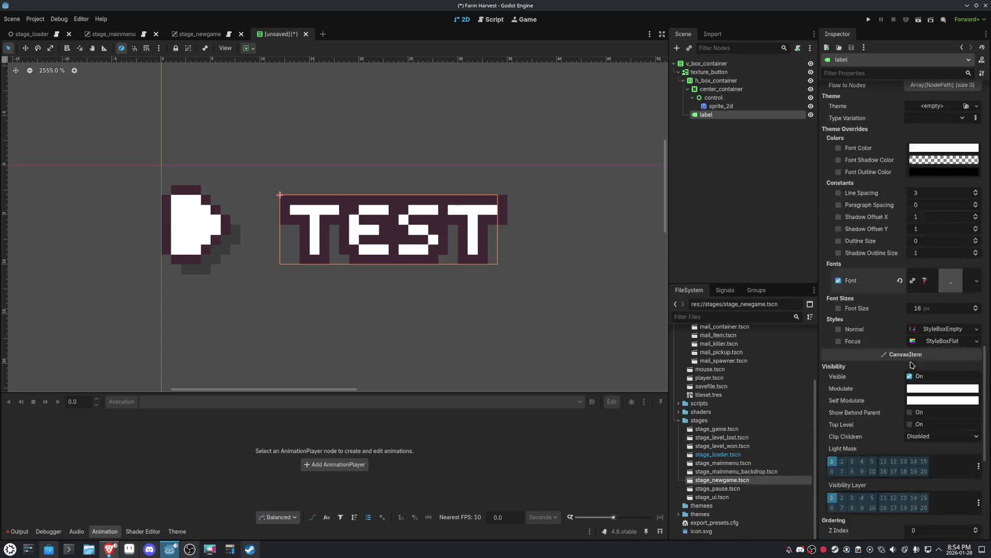
scroll(928, 350, "up", 6)
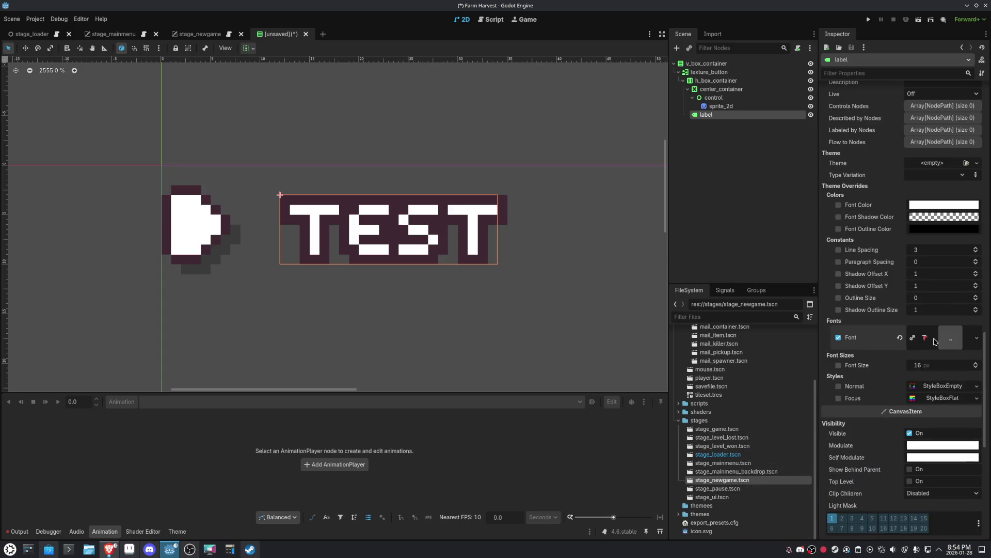
Set the label's font shadow colour to semi-transparent black (00000040)
left_click(919, 219)
left_click(895, 438)
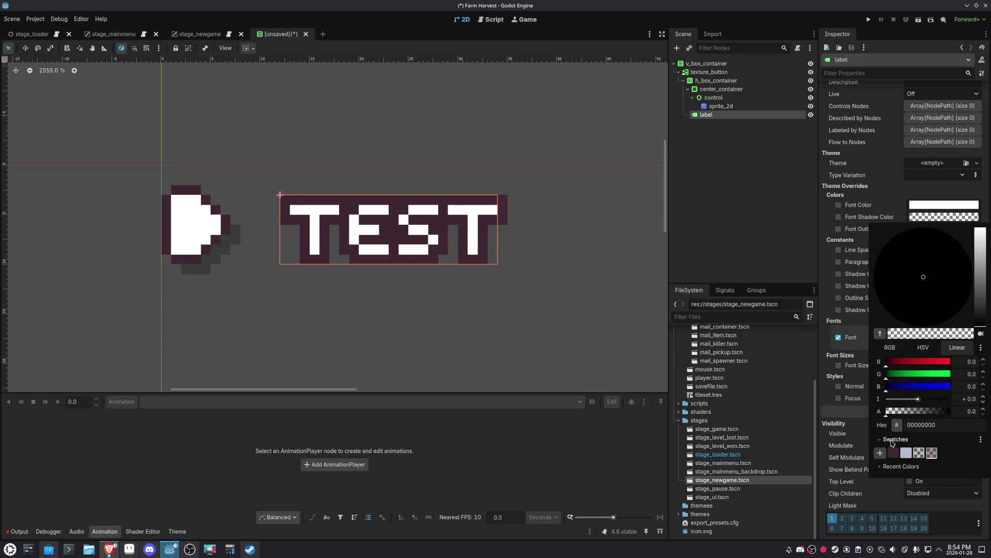
left_click(914, 453)
left_click(333, 326)
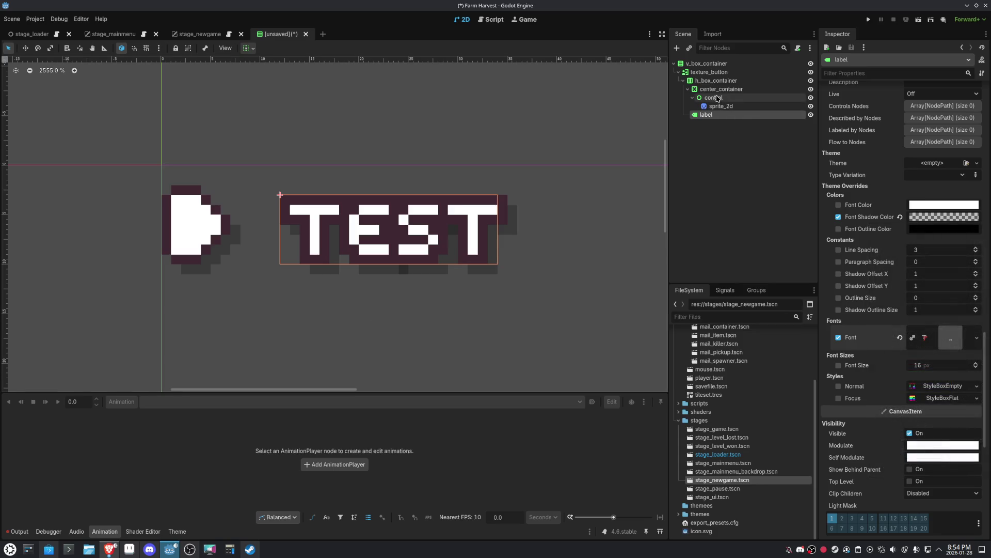
left_click(733, 81)
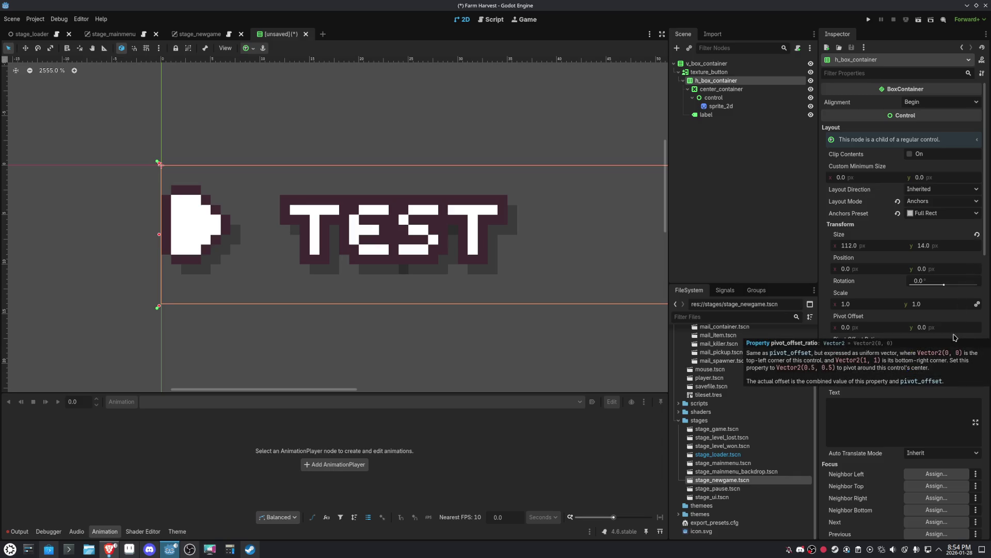
Enable h_box_container's Separation override and lower it to 1
scroll(954, 338, "down", 8)
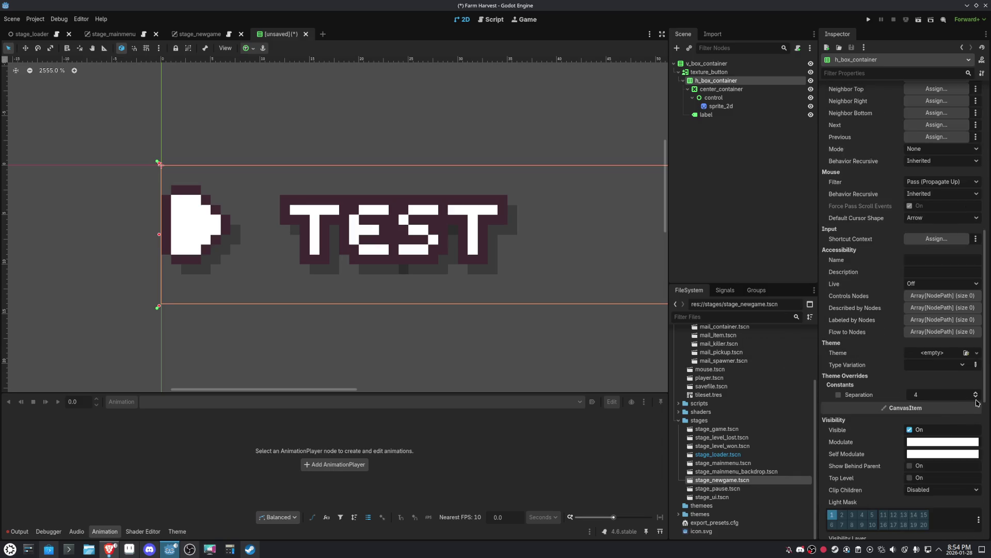
left_click(976, 398)
left_click(976, 398)
left_click(976, 398)
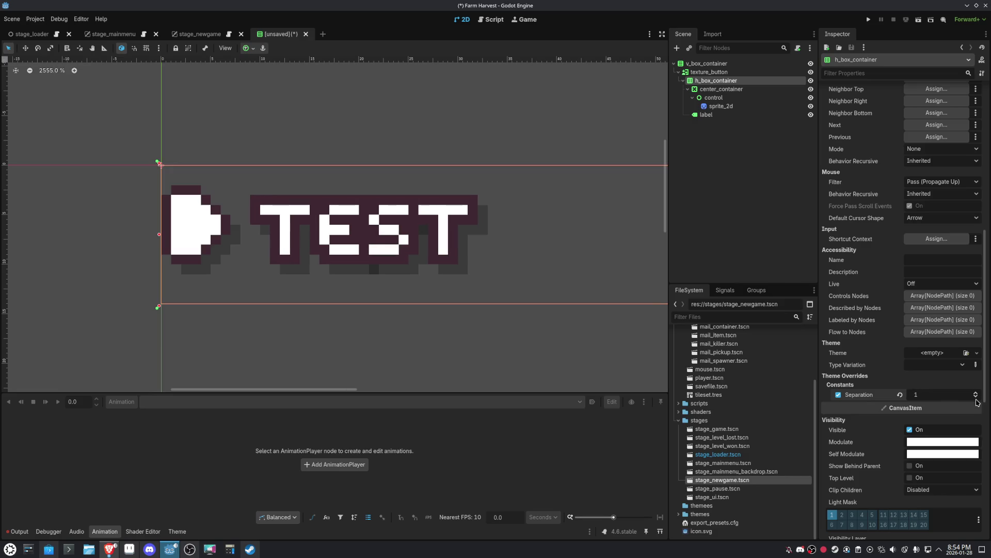
left_click(418, 333)
scroll(454, 317, "down", 5)
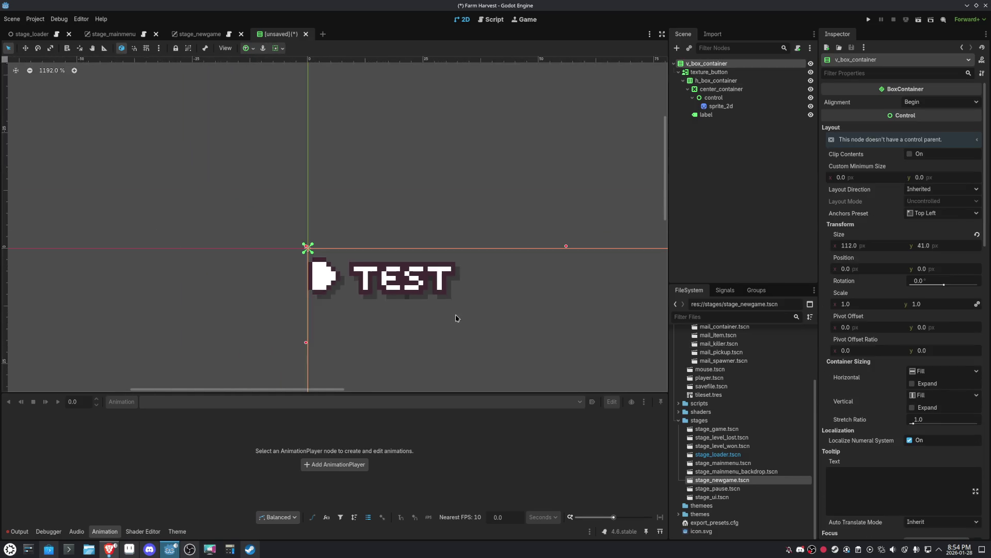
left_click_drag(545, 308, 445, 225)
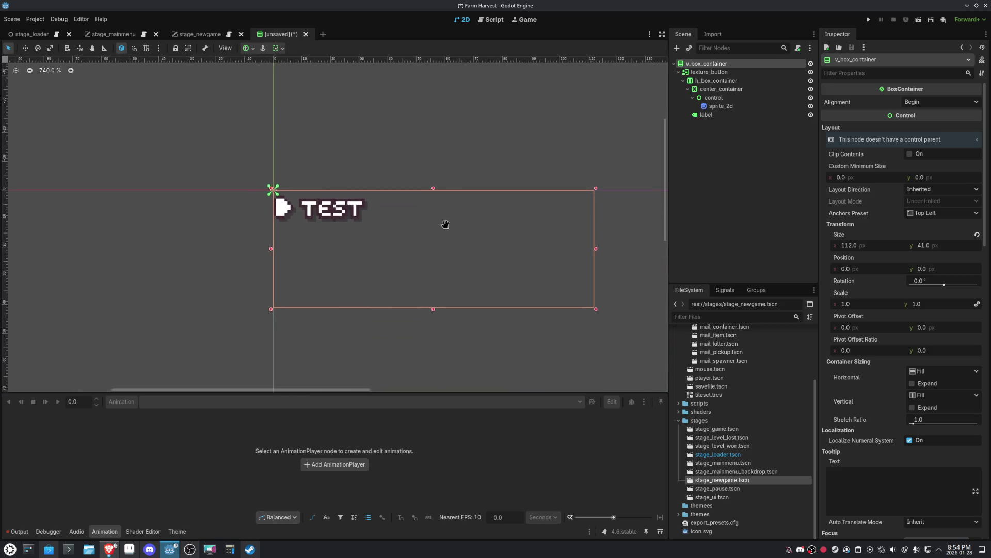
Inspect each node of the button hierarchy to check the finished 112 × 14 px layout
left_click(708, 81)
left_click(709, 72)
left_click(713, 81)
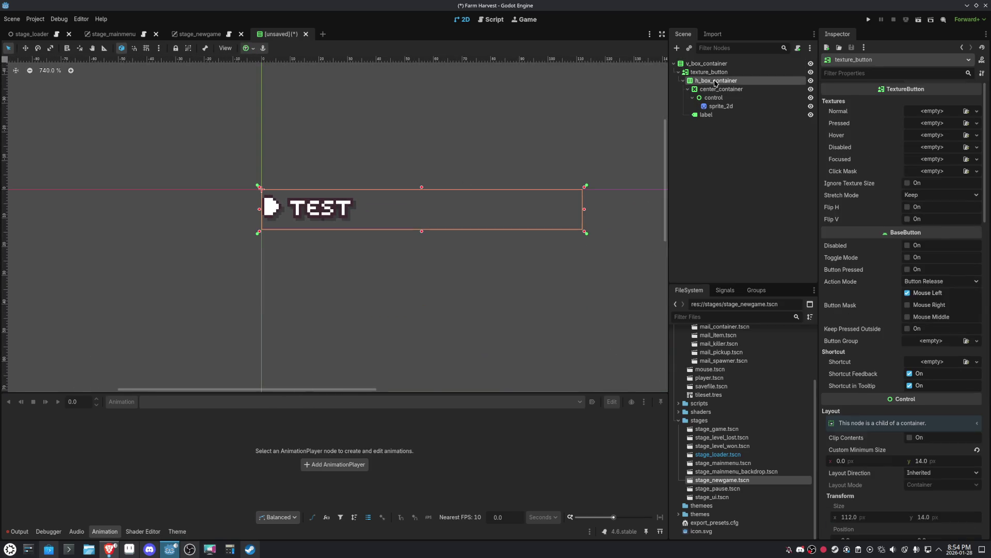
left_click(718, 90)
left_click(721, 99)
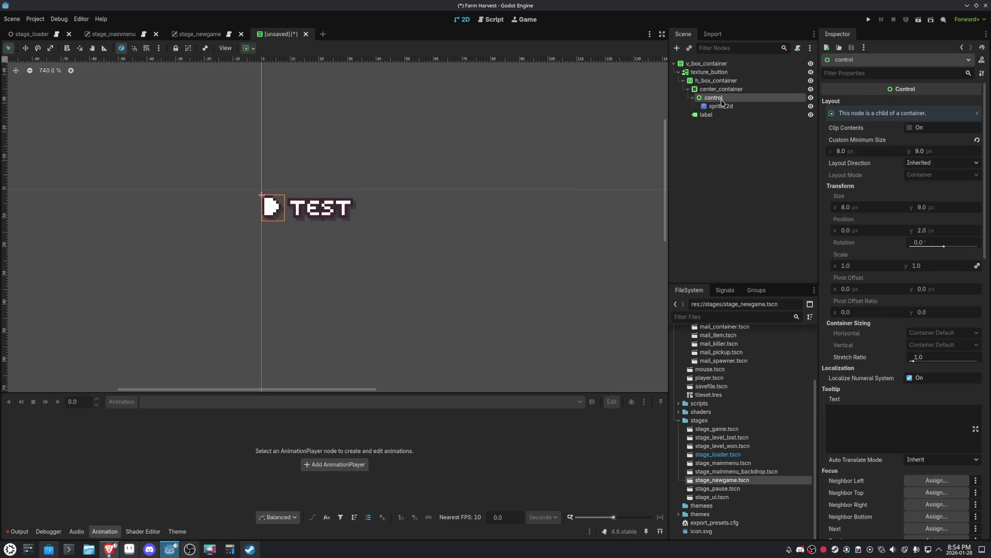
left_click(723, 107)
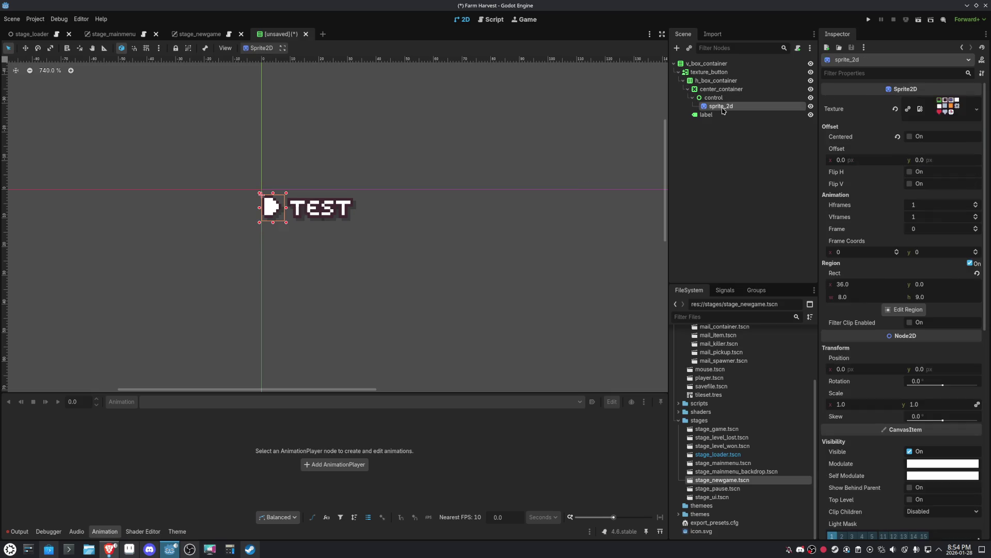
left_click(719, 98)
left_click(721, 90)
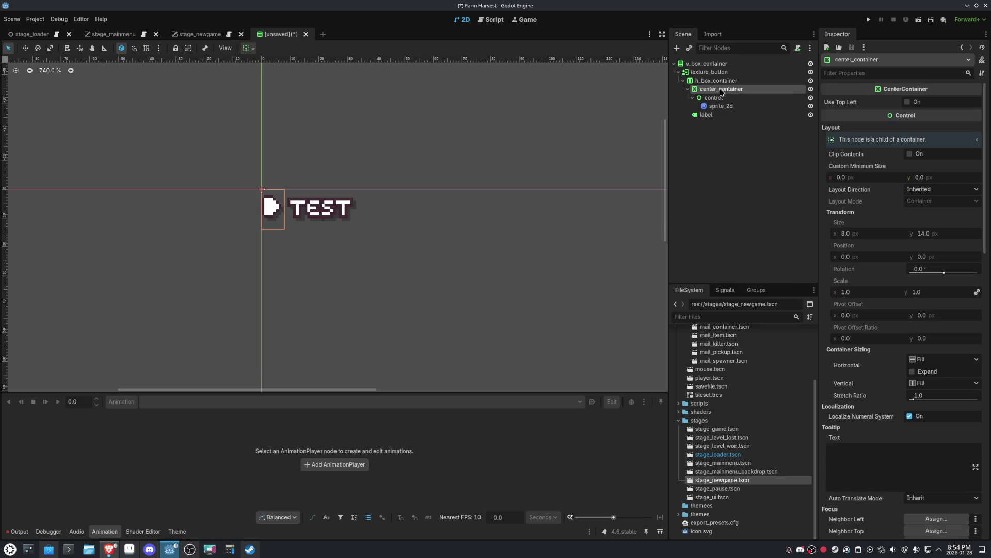
scroll(302, 217, "up", 3)
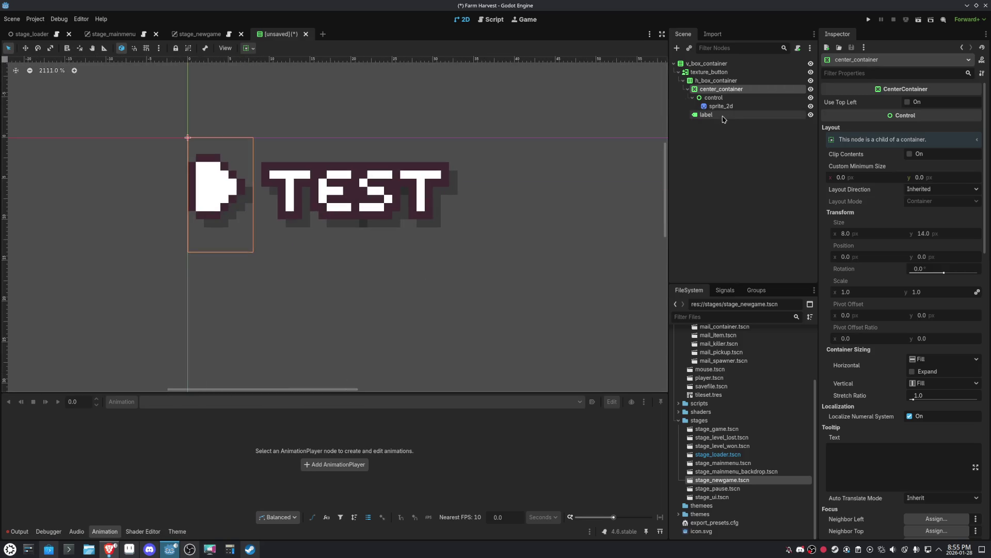
left_click(708, 116)
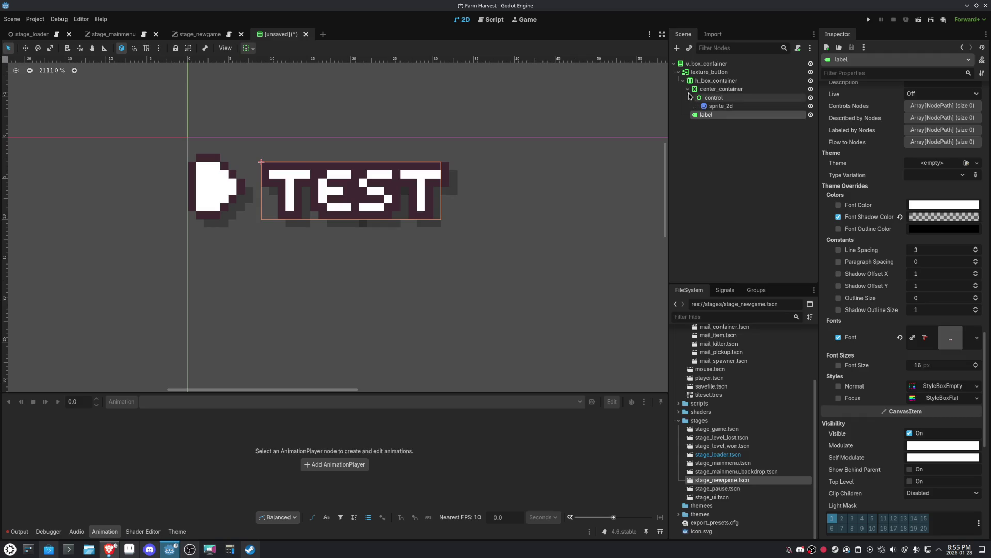
left_click(688, 89)
left_click(712, 81)
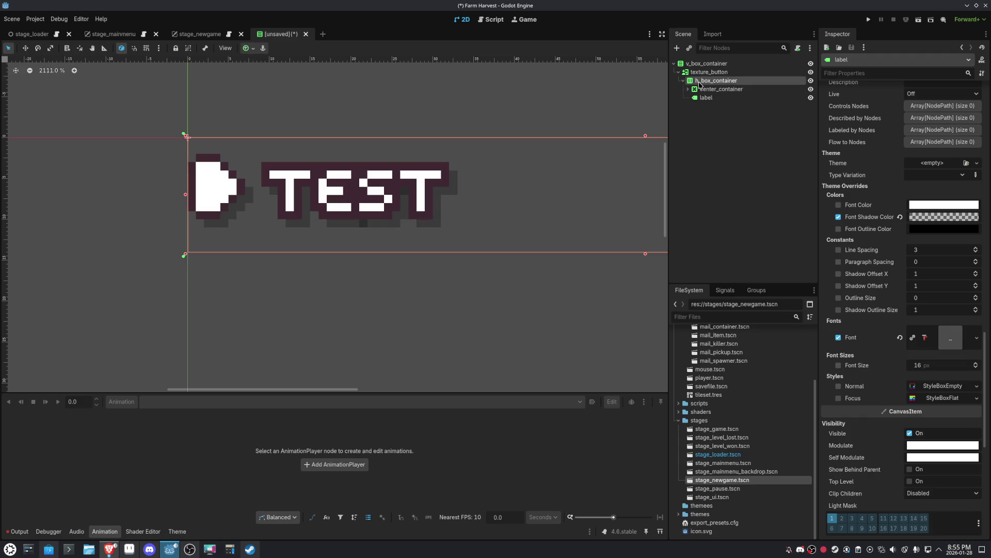
left_click(703, 72)
scroll(379, 250, "down", 8)
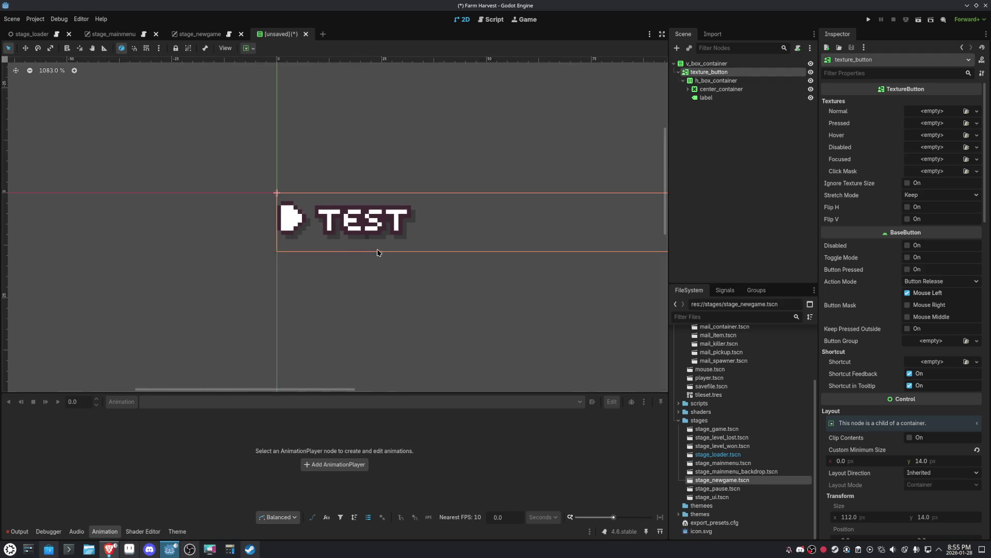
scroll(555, 177, "up", 3)
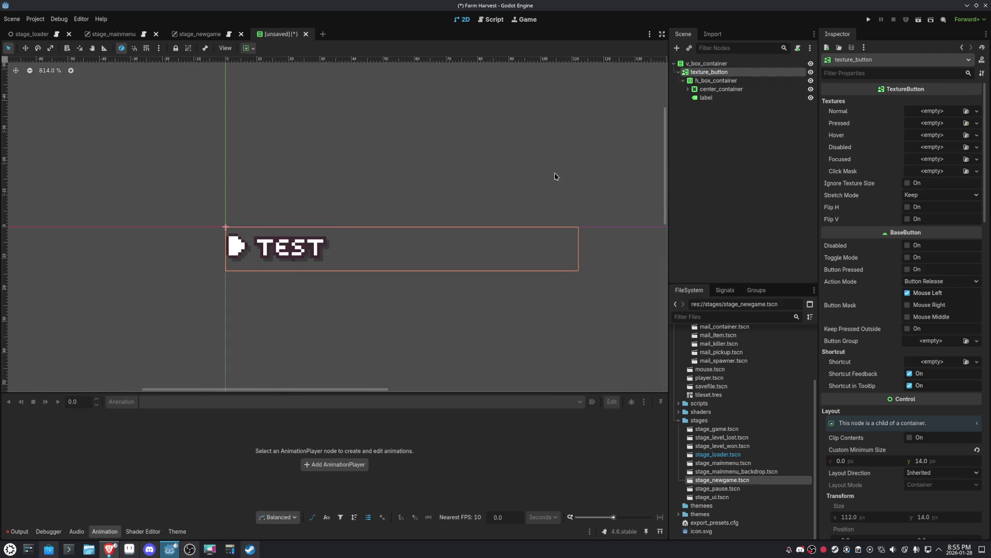
left_click(685, 66)
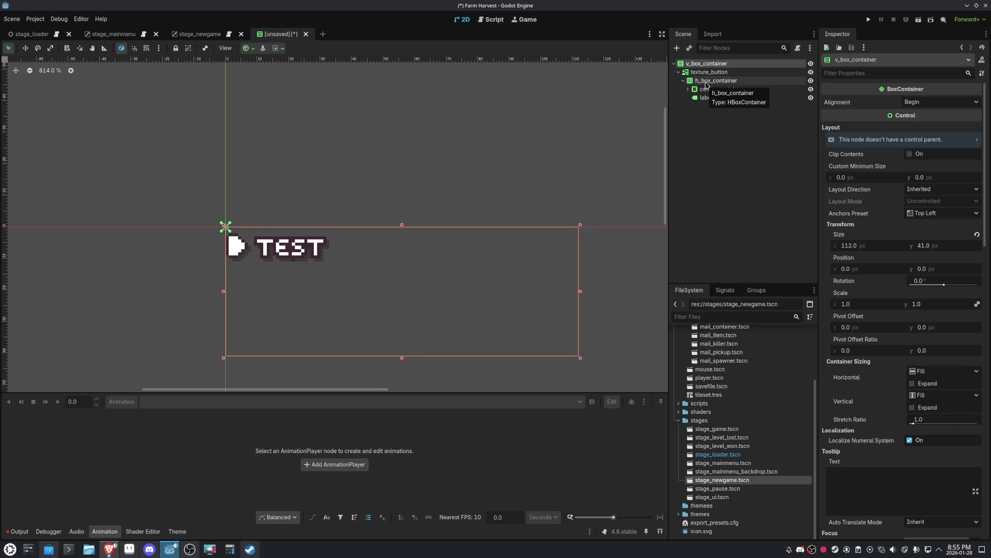
Rename sprite_2d to 'arrow'
left_click(688, 89)
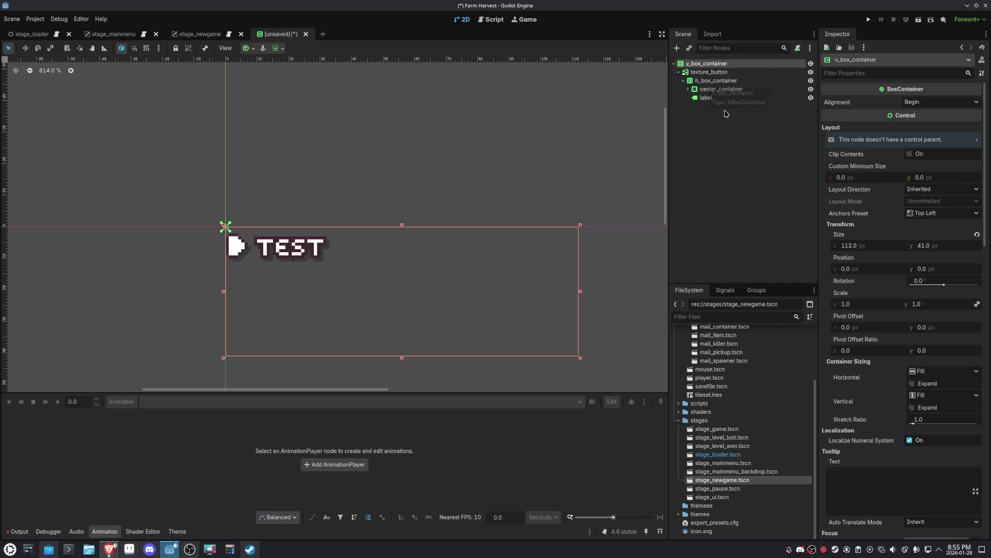
left_click(692, 98)
double_click(705, 106)
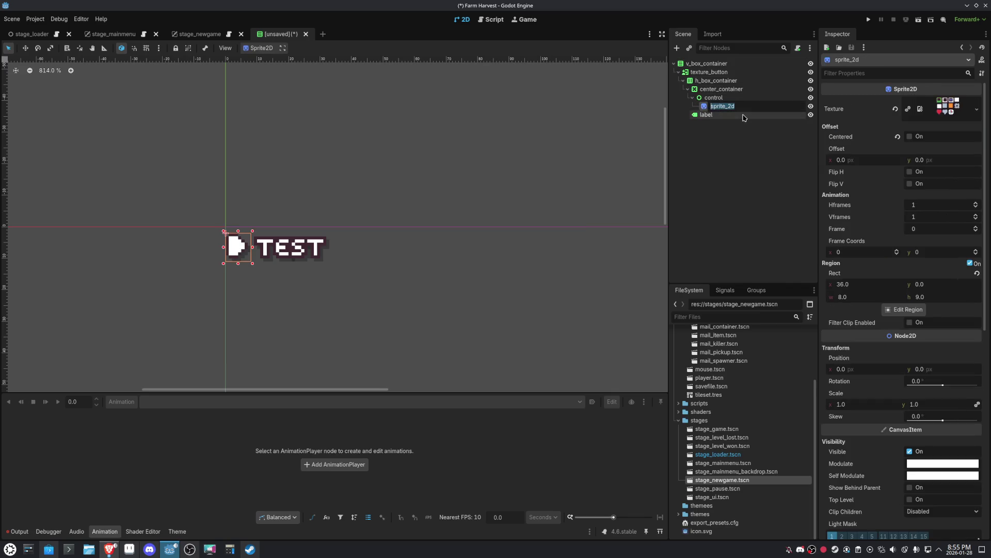
type("arrow")
key("Return")
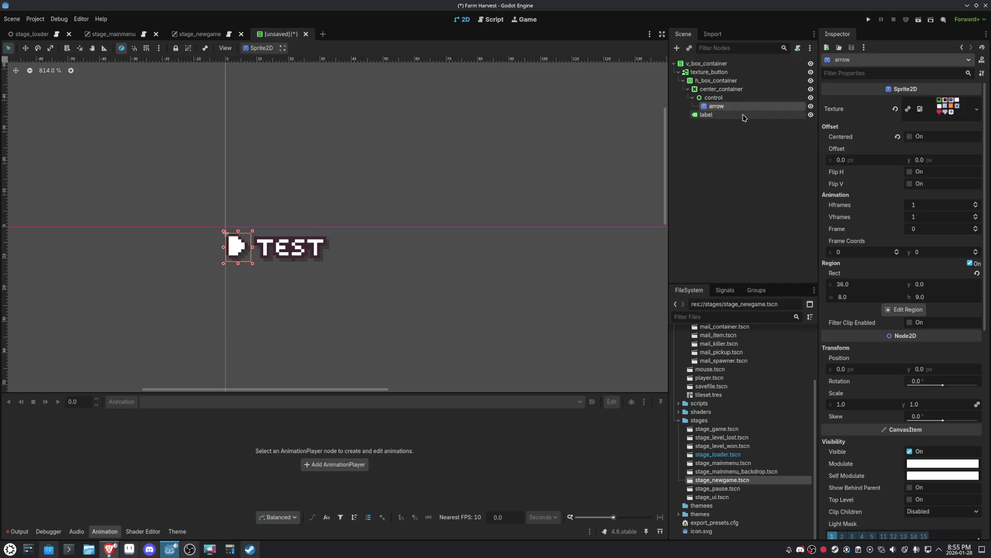
Add an AnimationPlayer named 'anim' under control and start a new animation
left_click(728, 98)
left_click(677, 48)
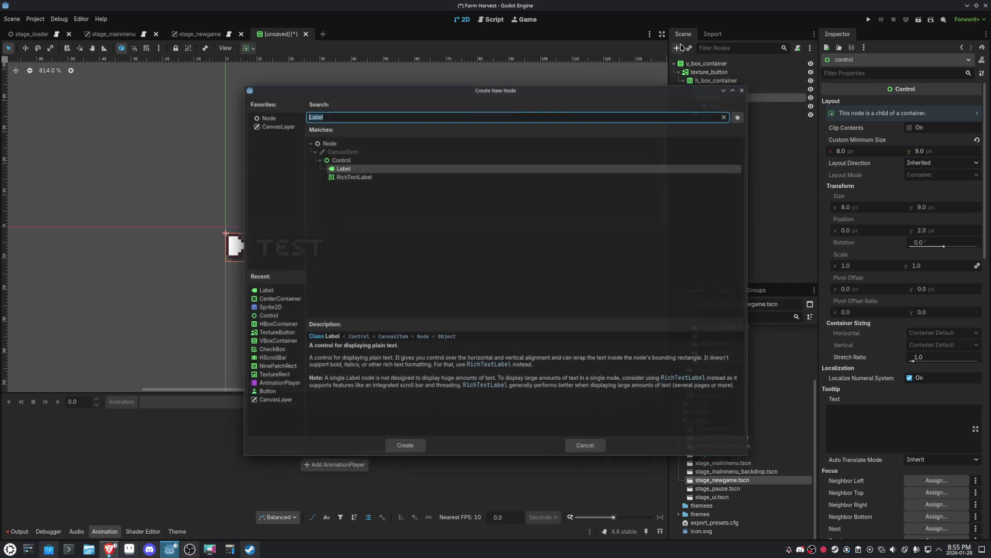
left_click(264, 392)
double_click(277, 384)
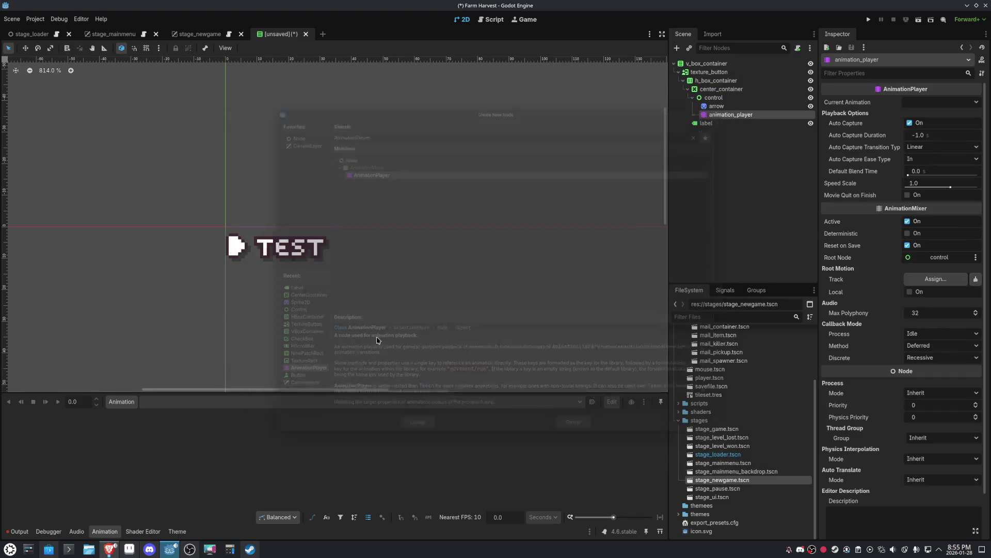
double_click(715, 116)
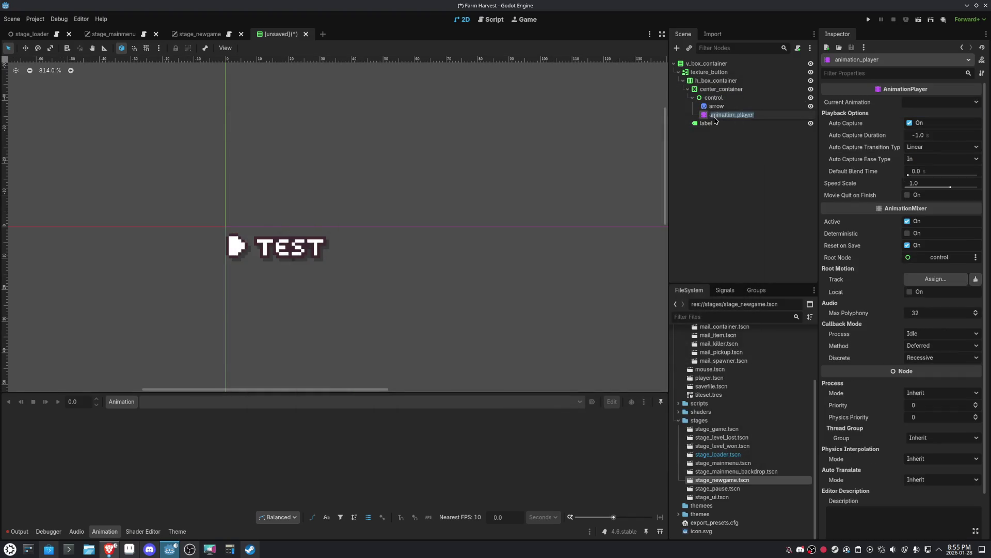
type("an")
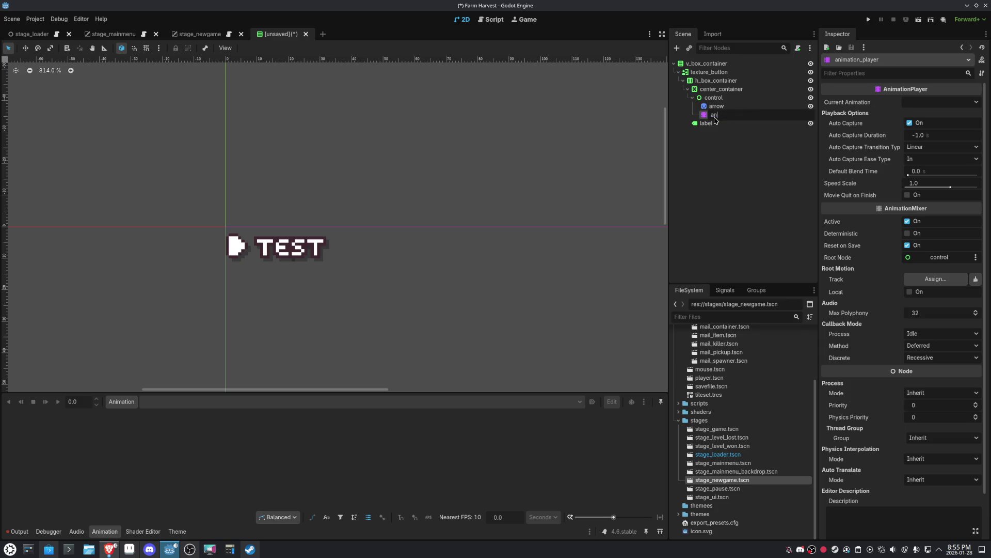
type("im")
key("Return")
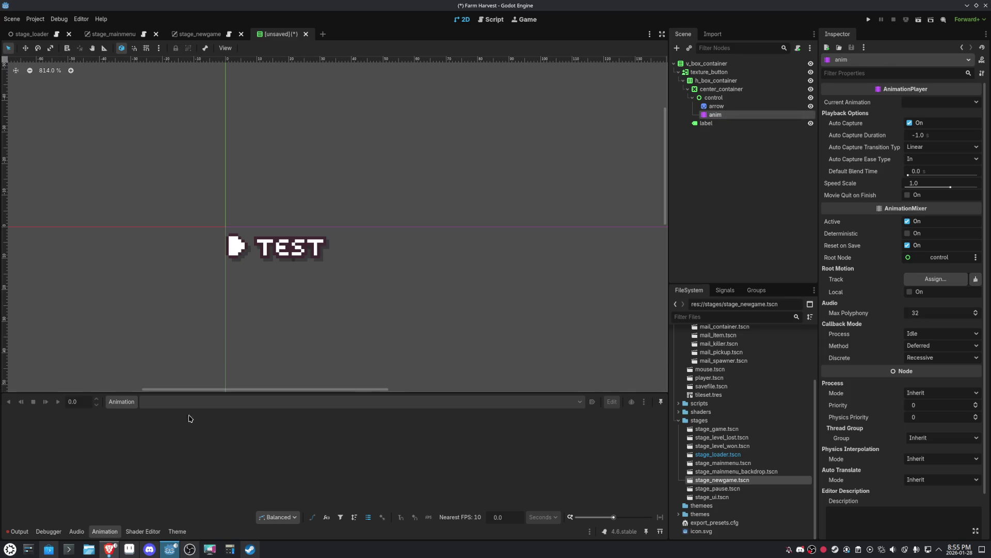
left_click(122, 402)
left_click(127, 416)
Create an autoplaying 'idle' animation, extend it to 3.0 seconds, and select the arrow sprite
type("idle")
key("Return")
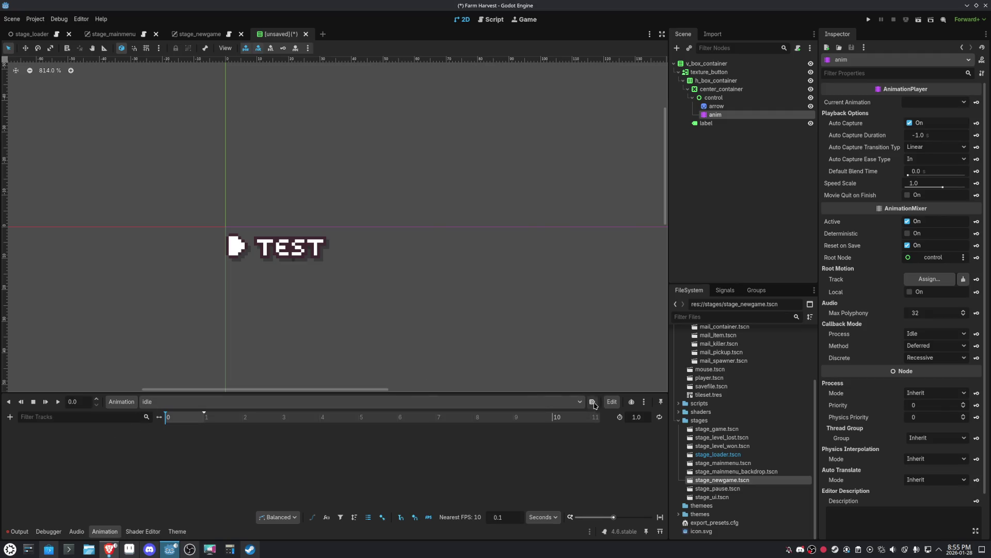
left_click(592, 402)
left_click_drag(205, 412, 289, 413)
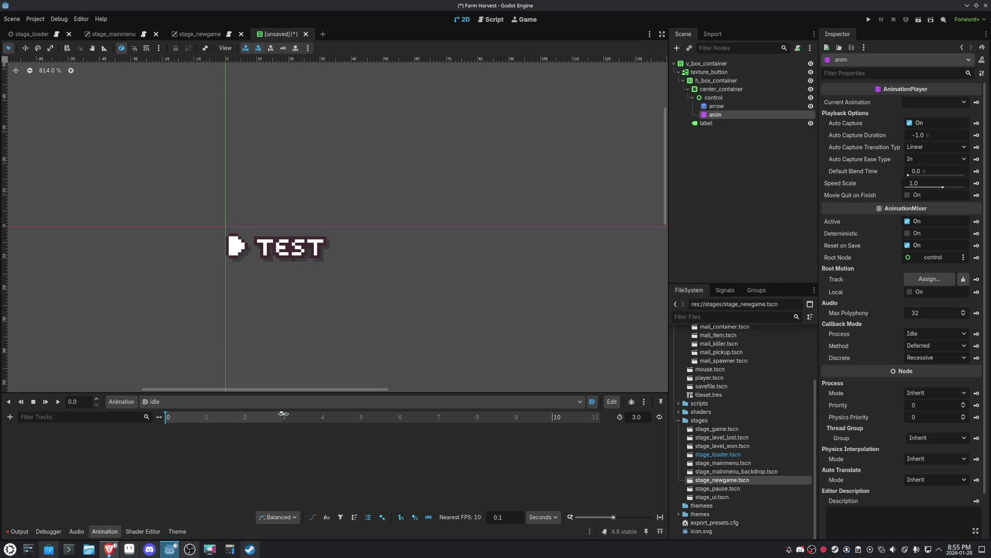
left_click(717, 107)
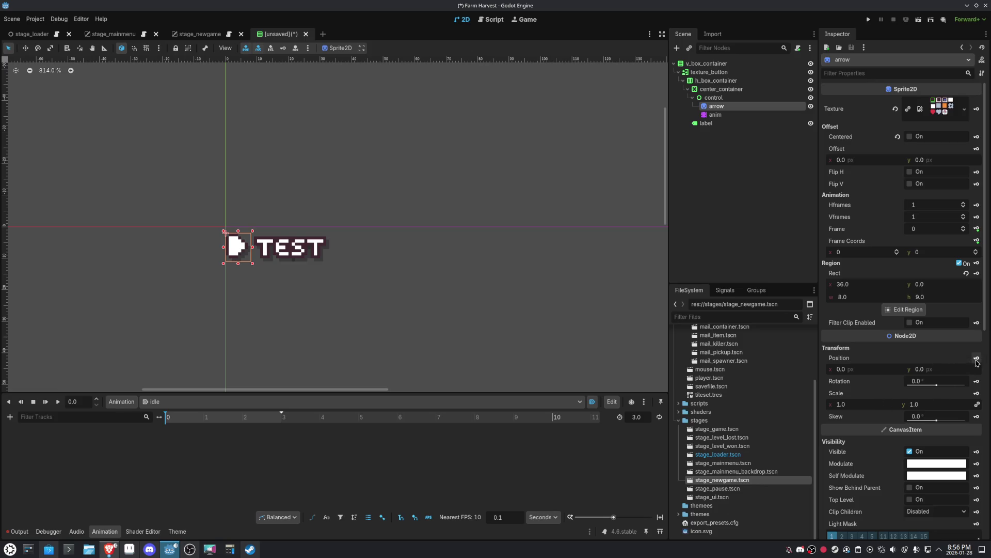
Key the arrow's position at 0 s, then shift it 3 px left and key it at 1.5 s
left_click(977, 357)
left_click(461, 299)
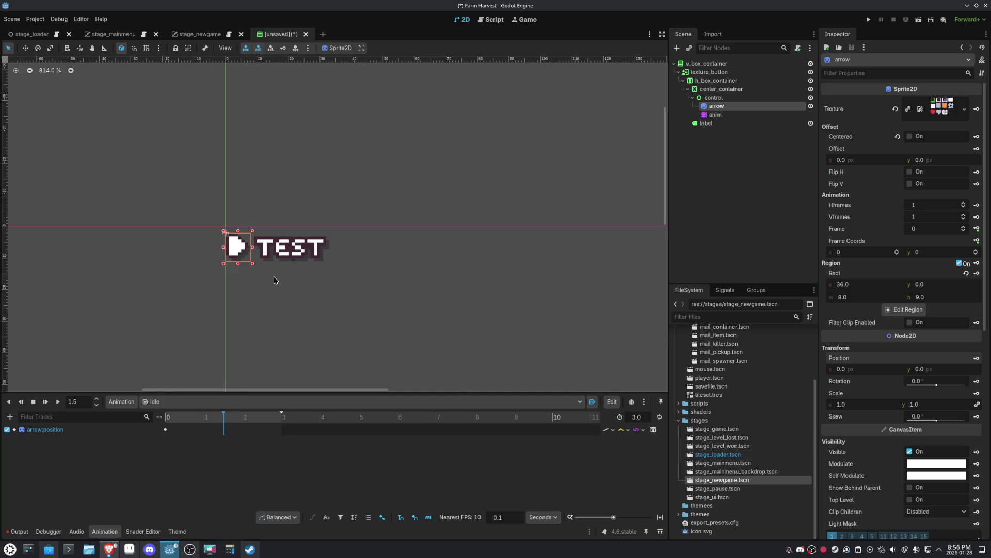
scroll(274, 280, "up", 5)
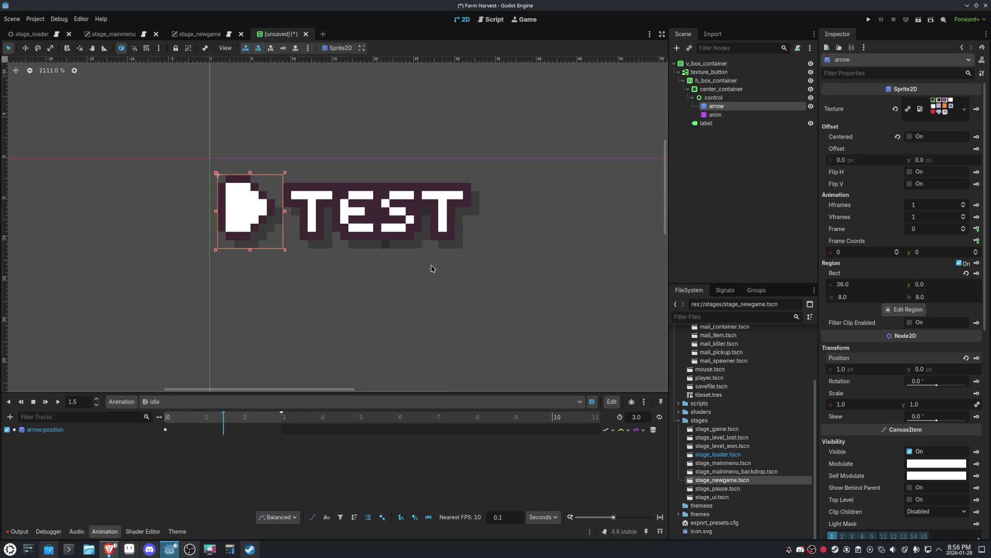
key("Right")
key("Right")
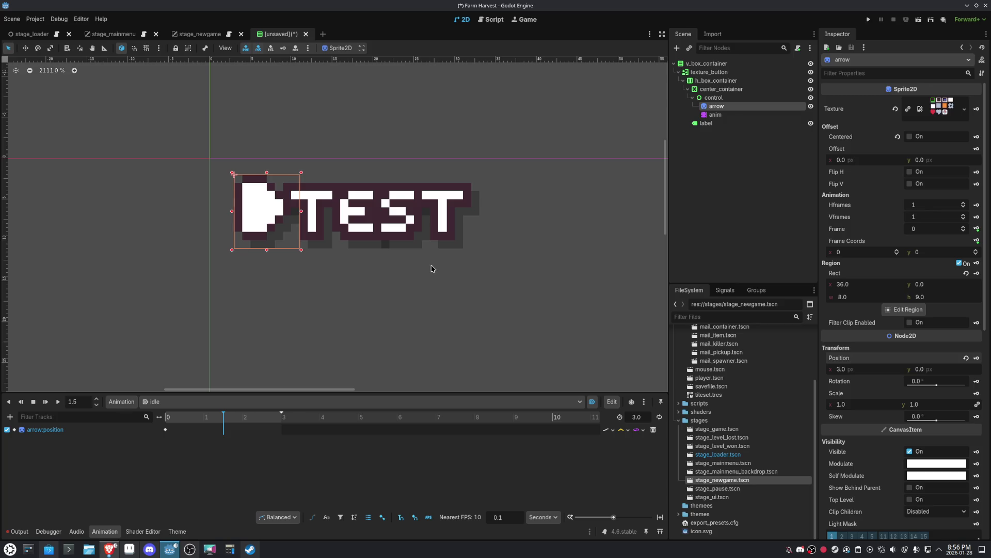
key("Left")
key("Left")
key("Left")
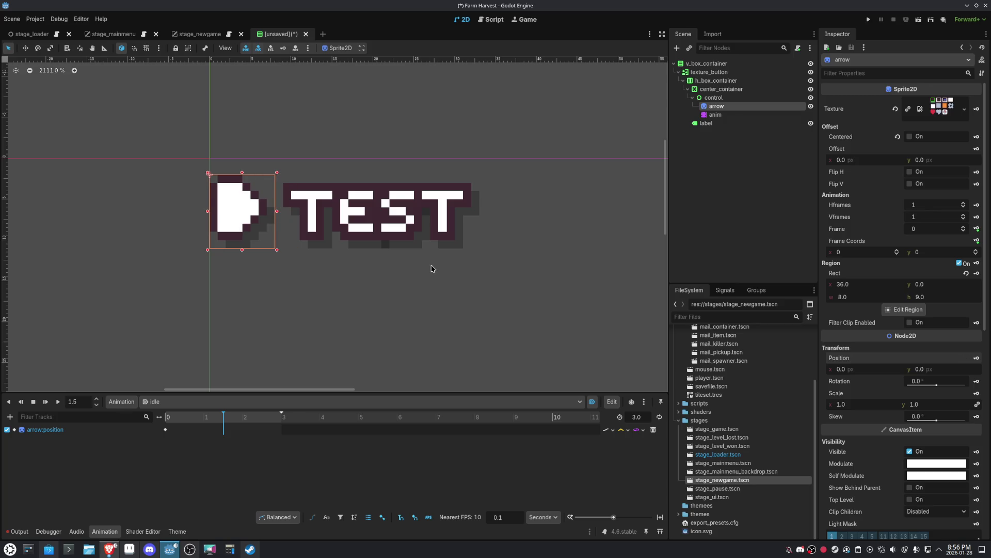
key("Left")
key("Left")
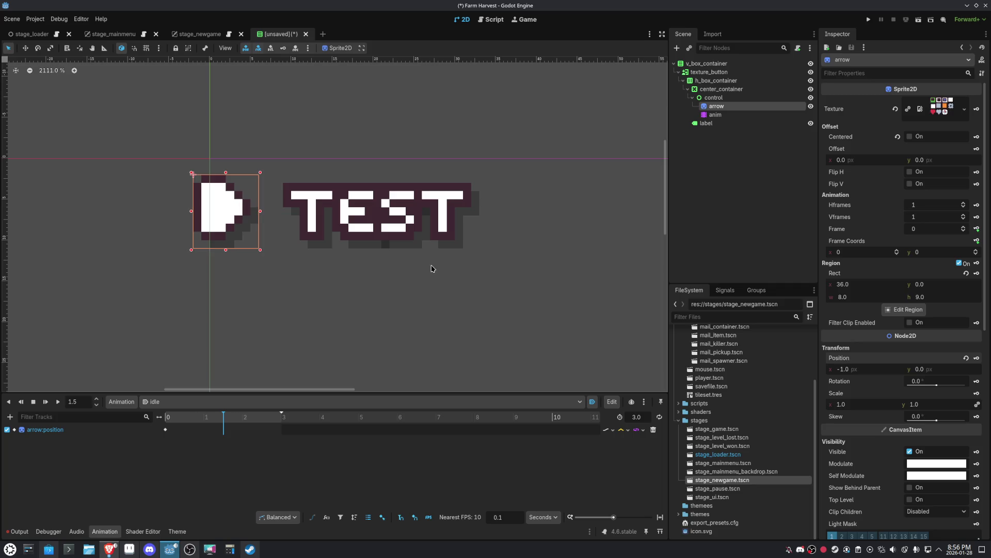
key("Left")
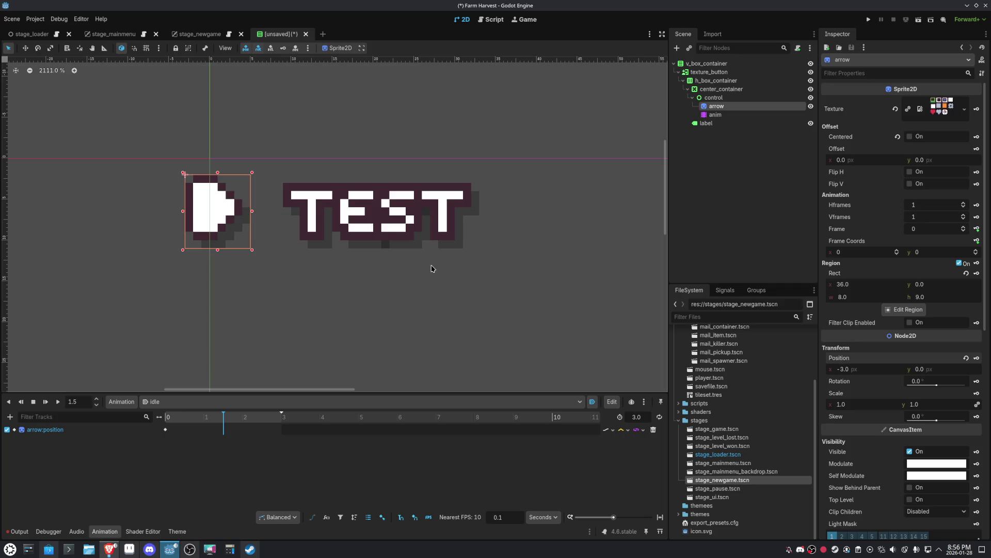
left_click(977, 360)
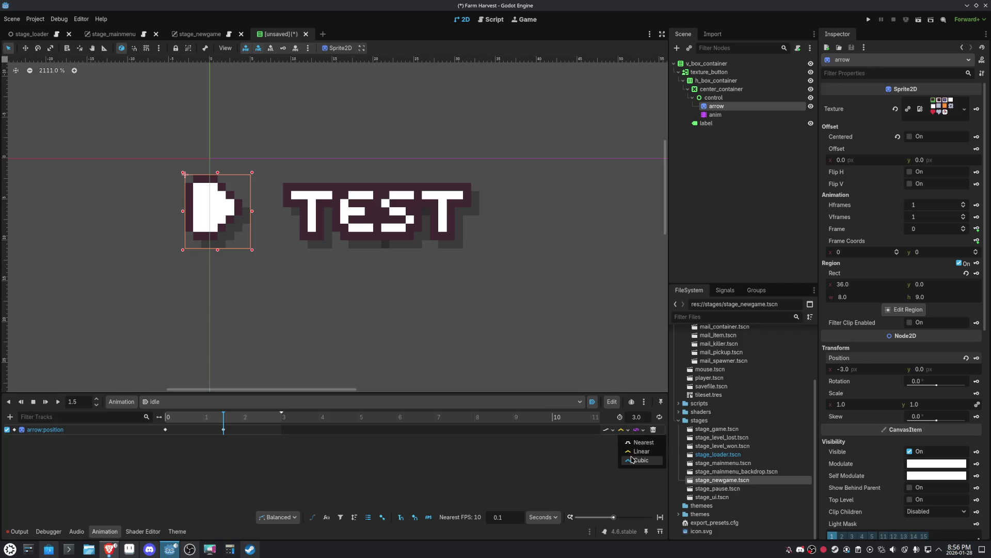
Preview the idle animation's arrow motion, replaying it once before stopping
left_click(46, 406)
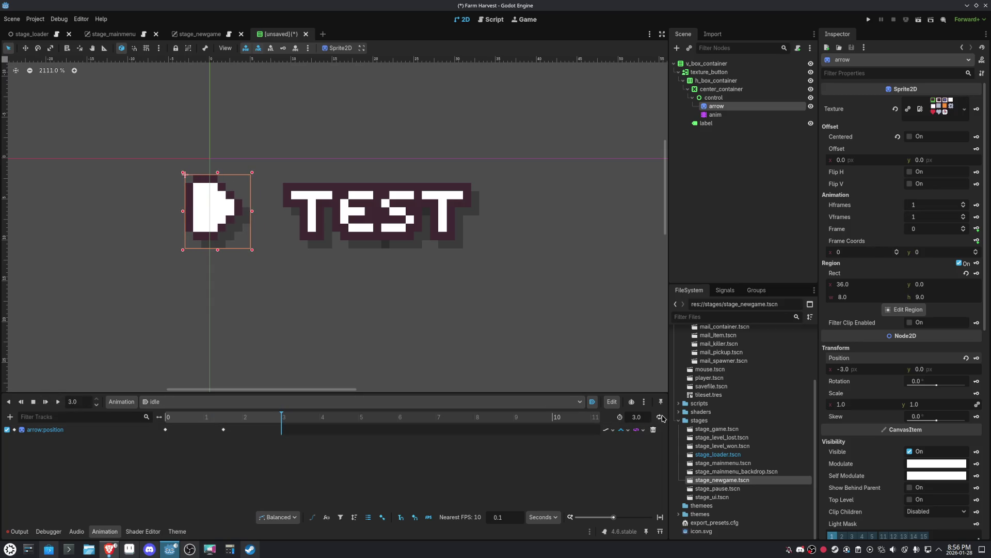
left_click(50, 404)
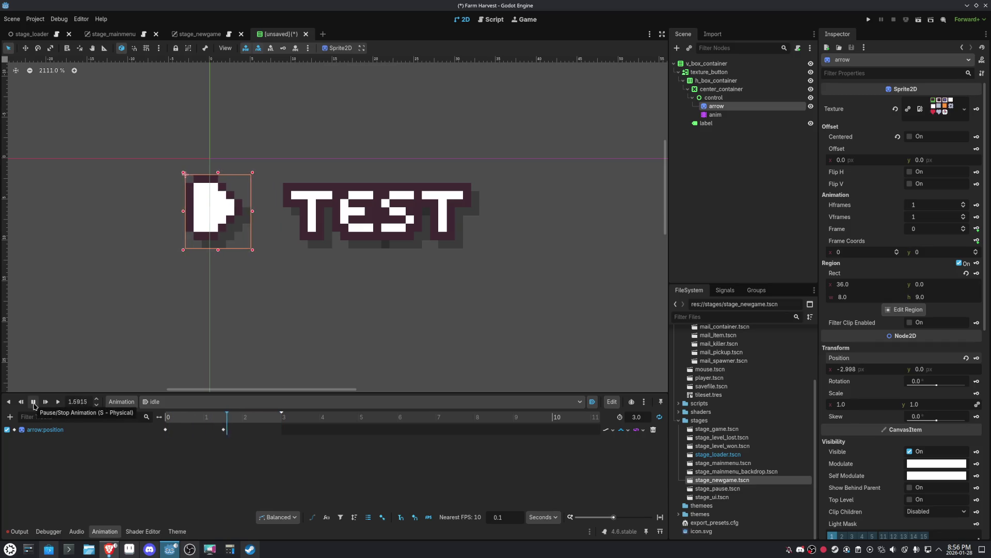
left_click(33, 406)
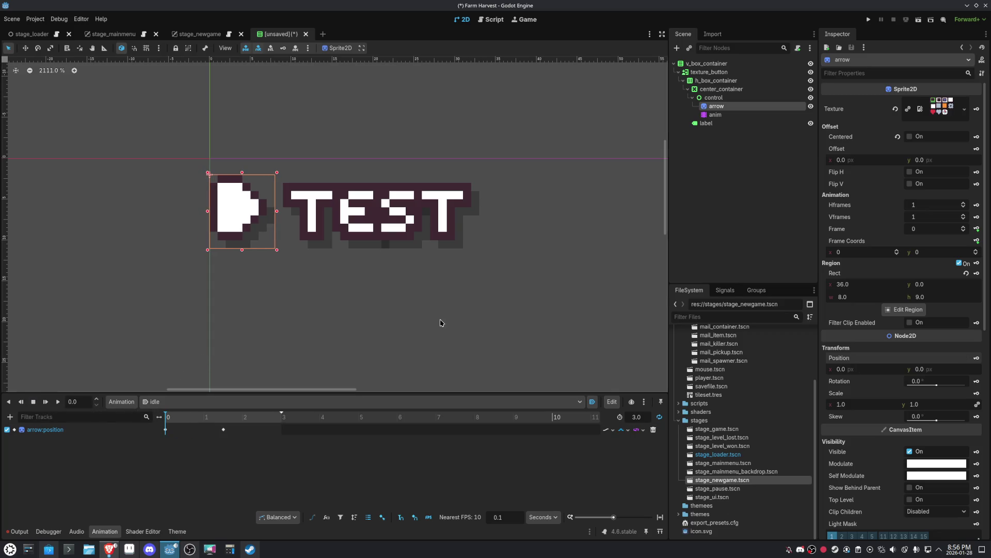
Rename the center_container node to arrow_container
left_click(722, 116)
left_click(718, 106)
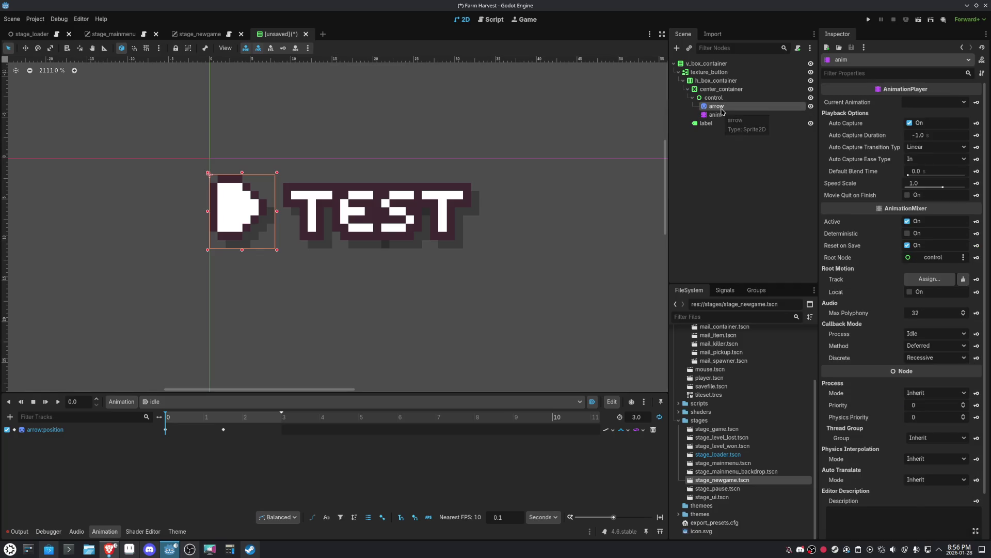
left_click(715, 98)
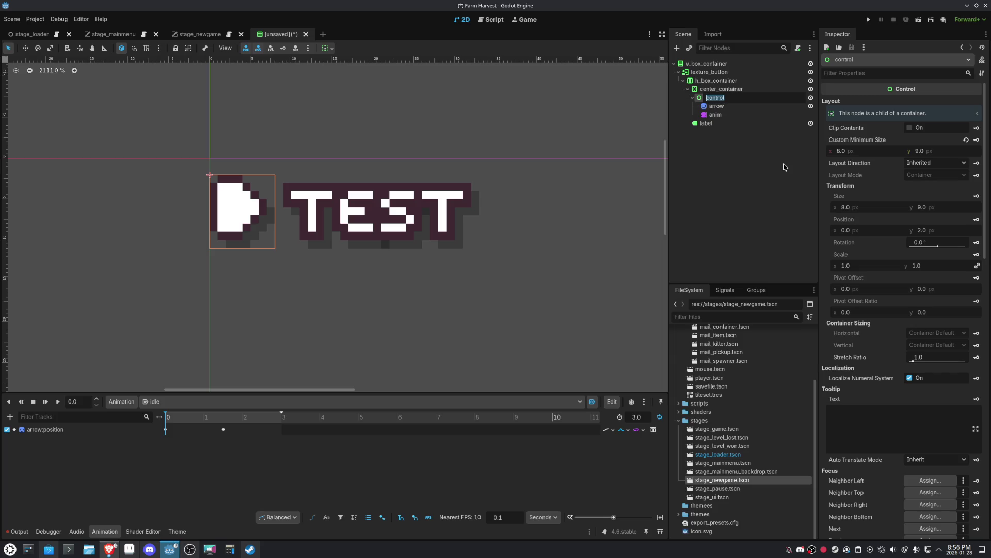
type("ain")
type("er")
key("Return")
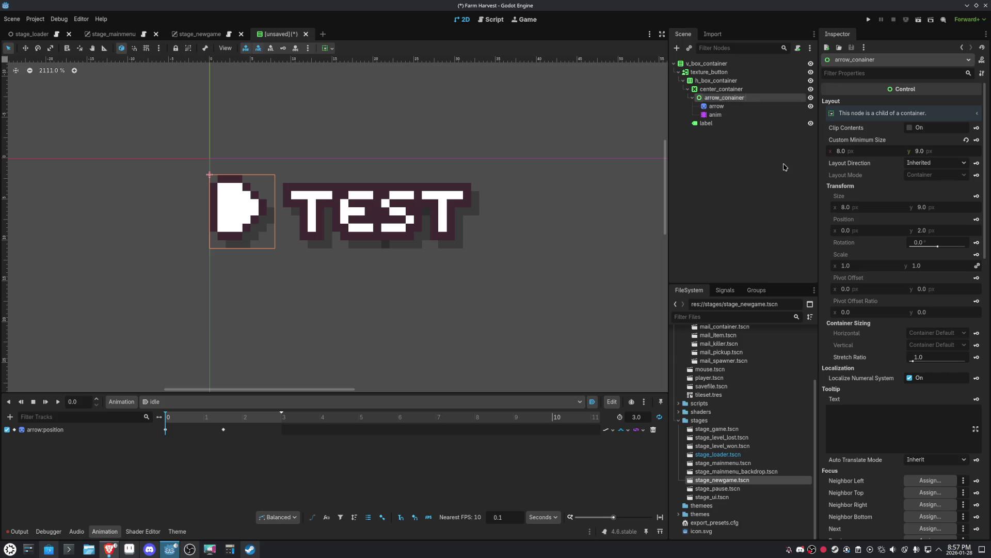
left_click(723, 92)
left_click(724, 91)
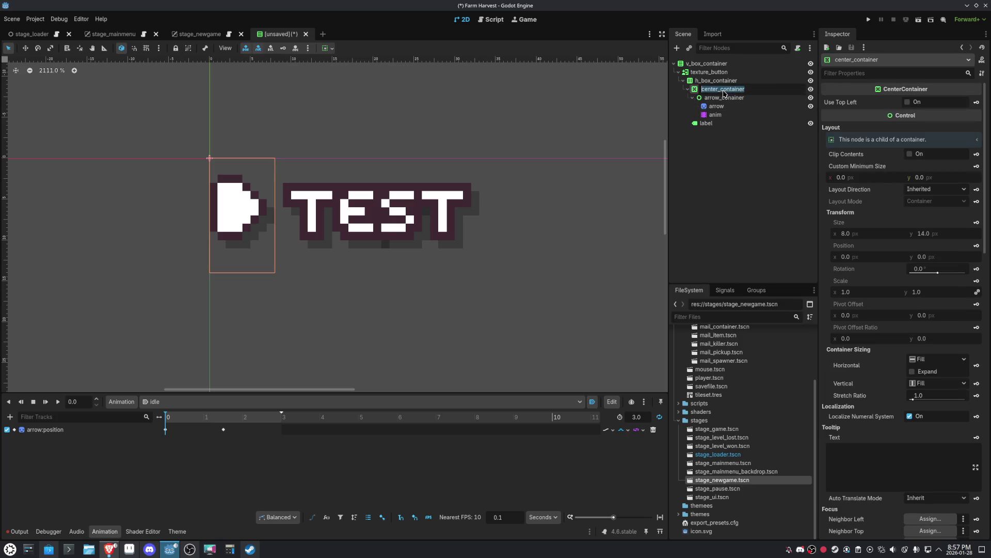
left_click_drag(720, 89, 701, 89)
type("arrow_")
key("Return")
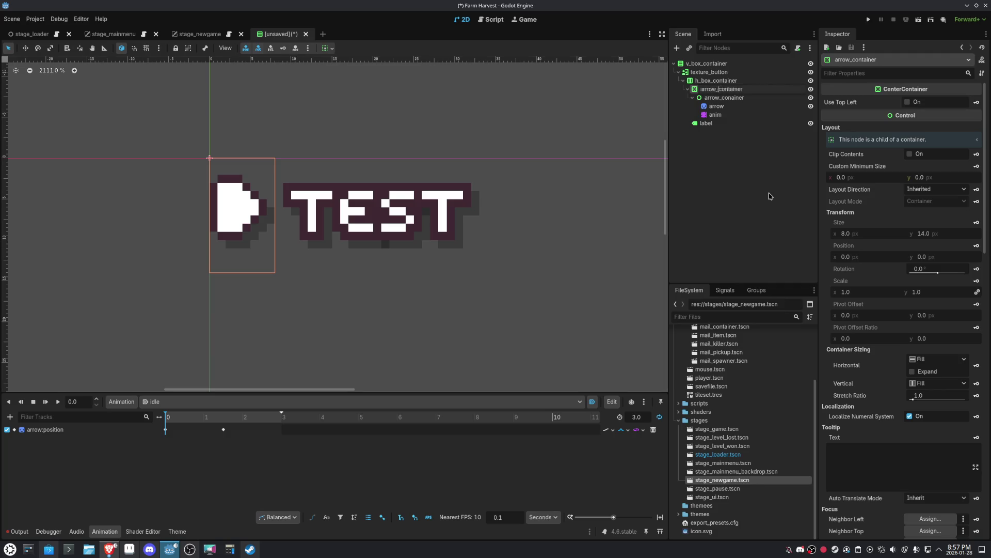
Rename the control node to arrow and the Sprite2D to sprite, then save
left_click(741, 103)
left_click(741, 104)
type("arrow")
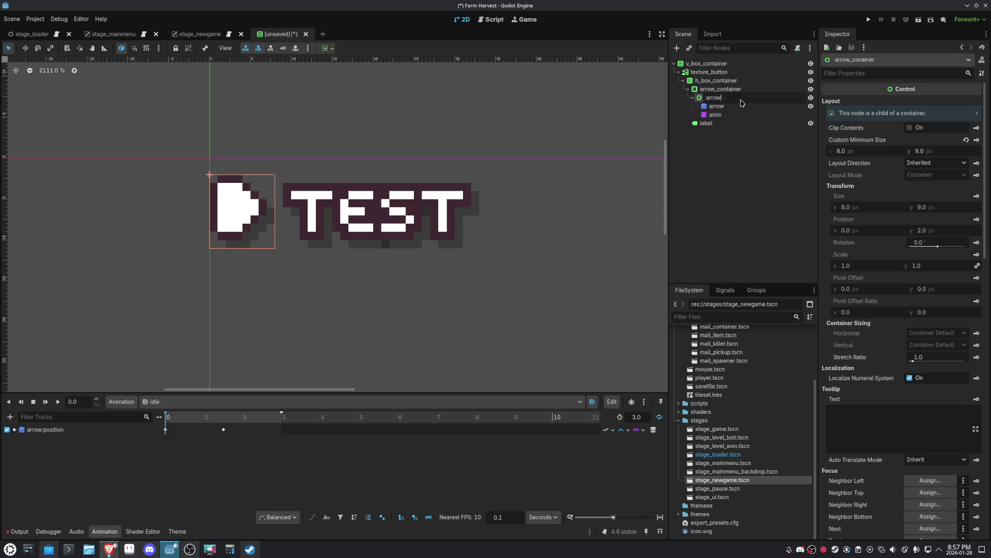
key("Return")
double_click(733, 106)
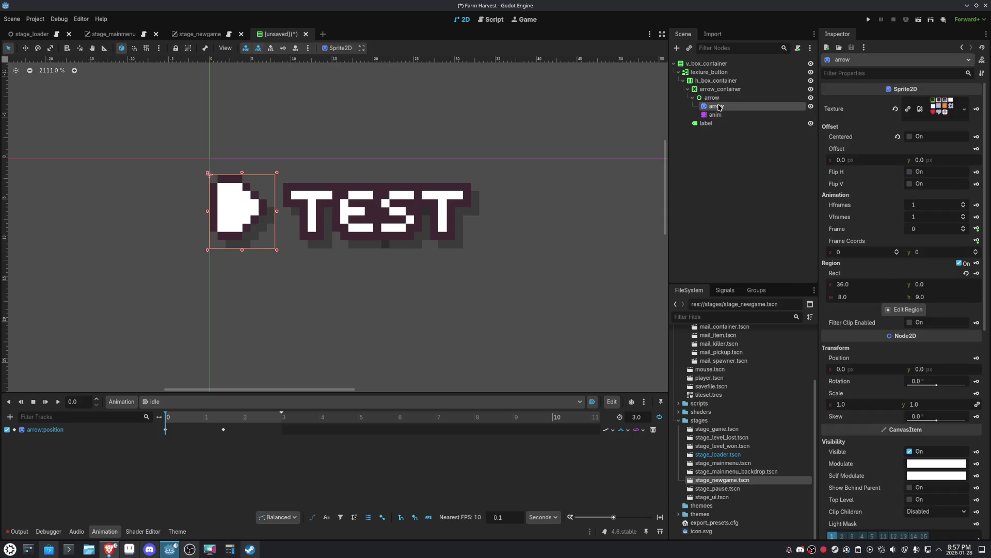
type("s")
type("te")
key("Return")
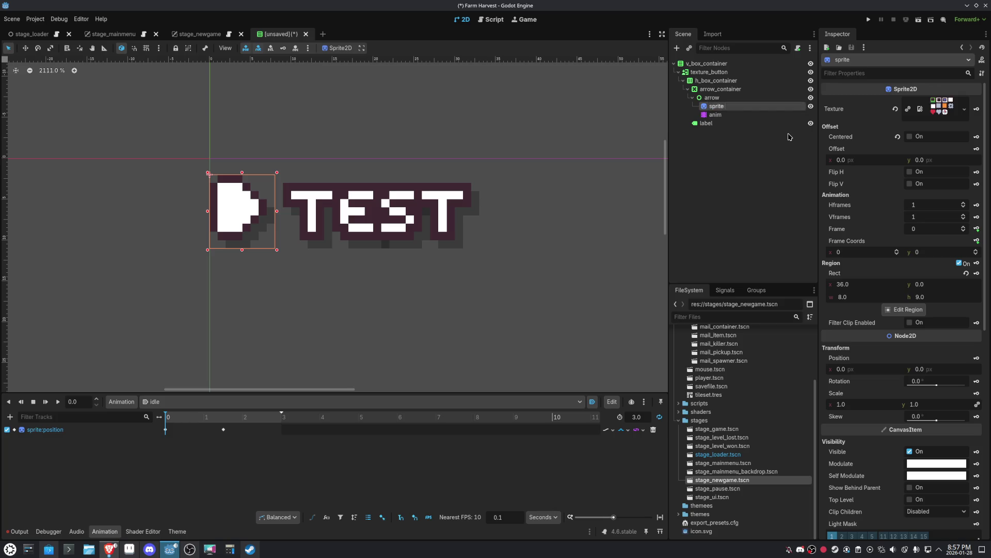
key("ctrl+s")
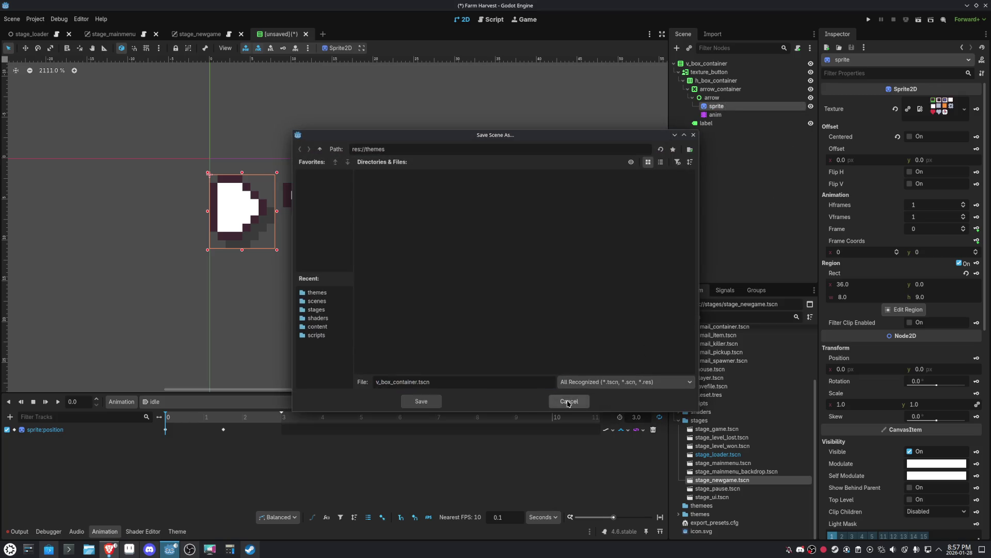
Cancel the Save As dialog and rename texture_button to settings_button
left_click(562, 402)
left_click(719, 73)
right_click(719, 76)
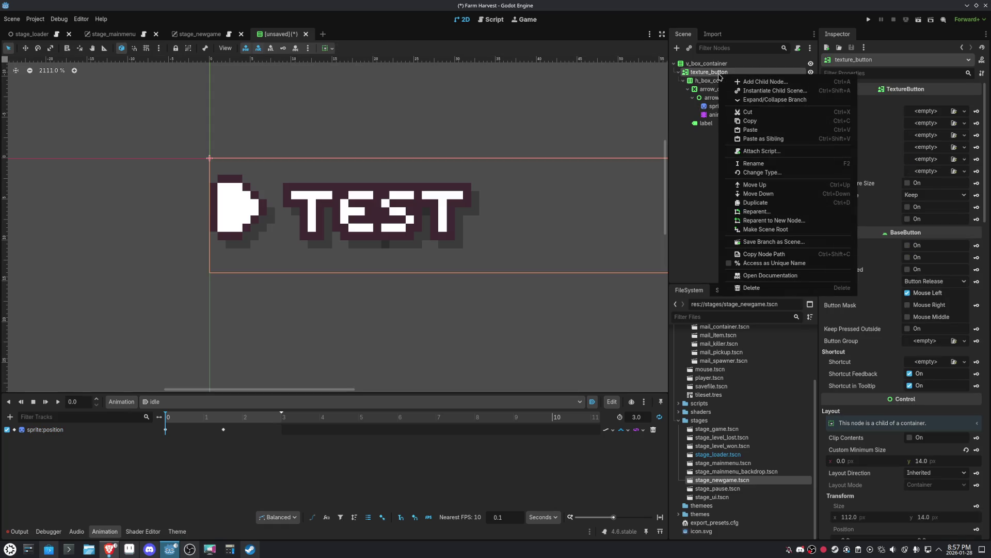
left_click(754, 164)
type("s_bu")
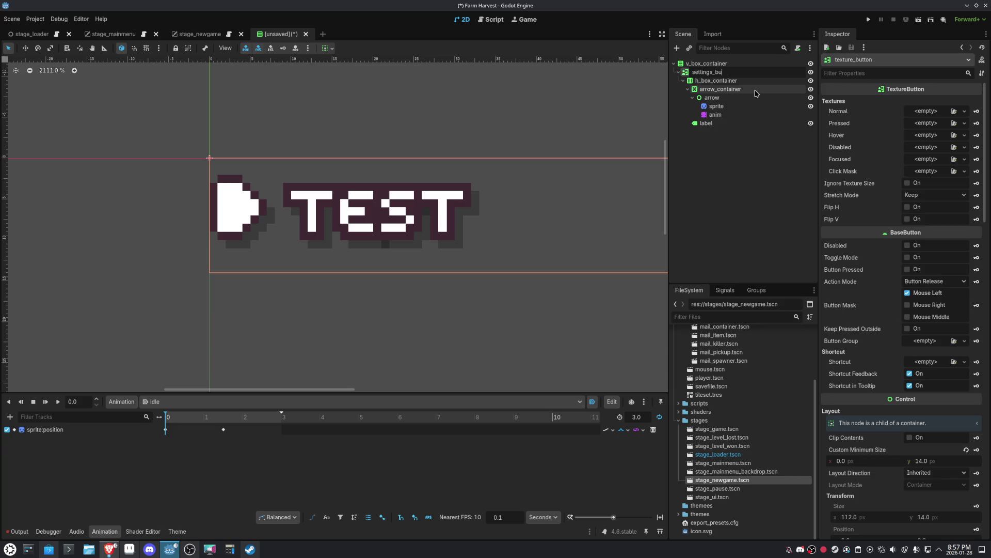
type("tto")
key("Return")
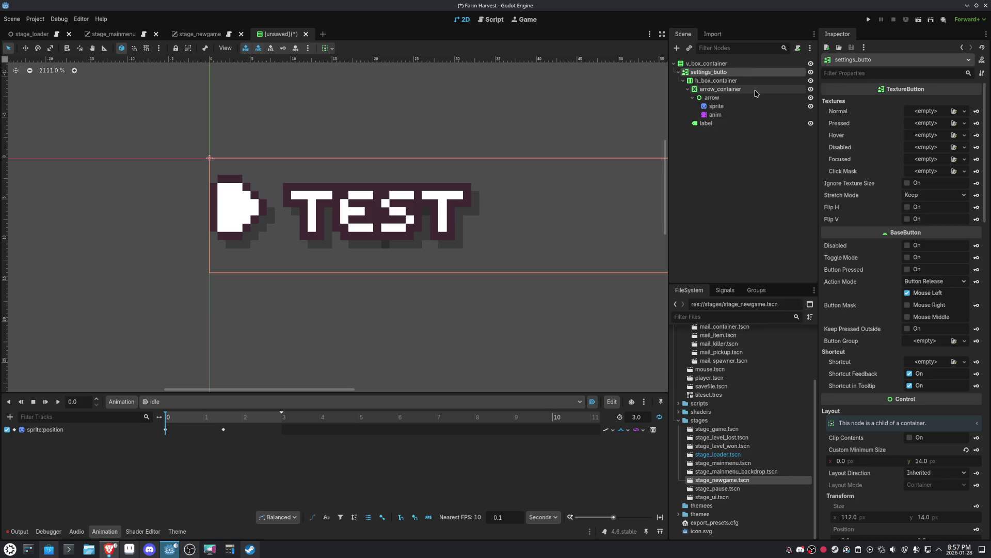
key("Return")
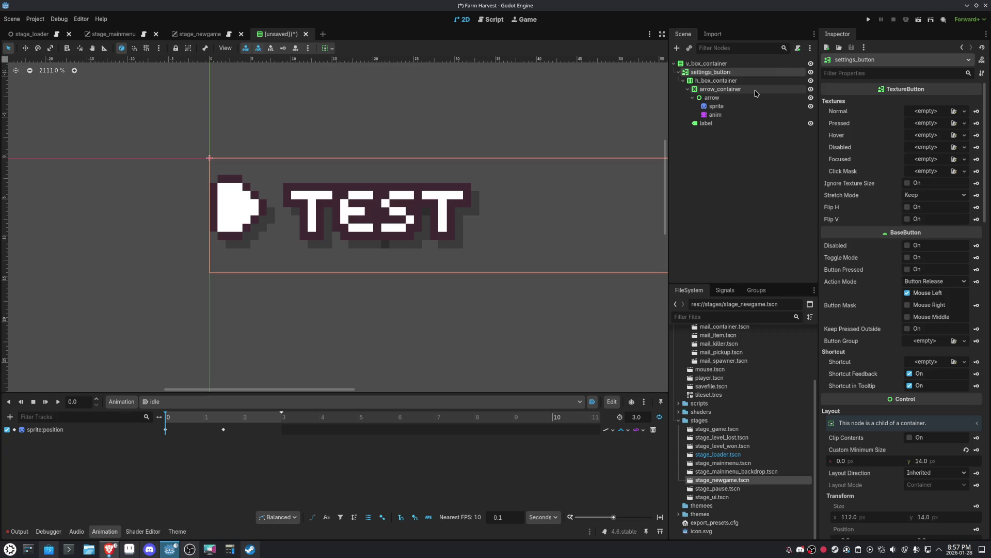
Save the settings_button branch as scenes/settings_button.tscn and open it
right_click(723, 73)
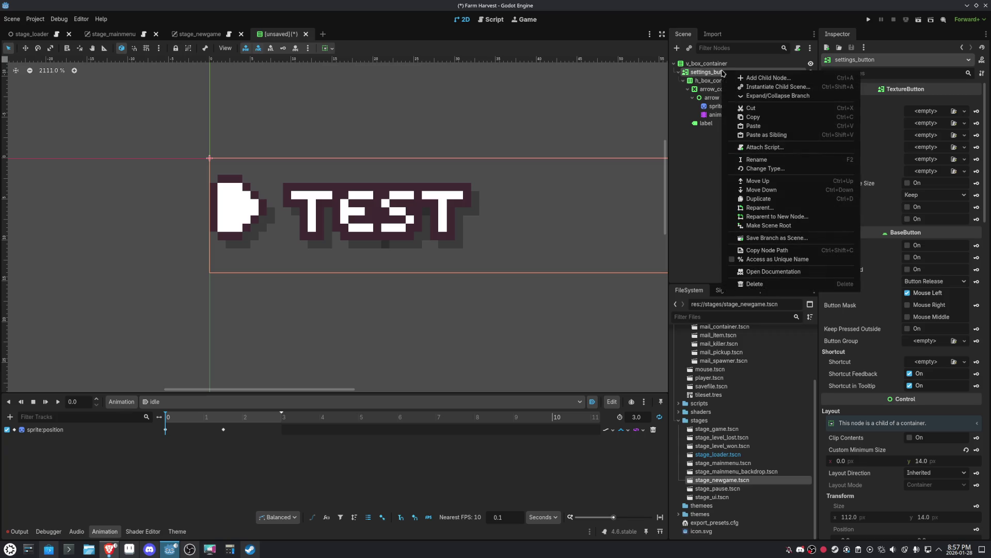
left_click(763, 238)
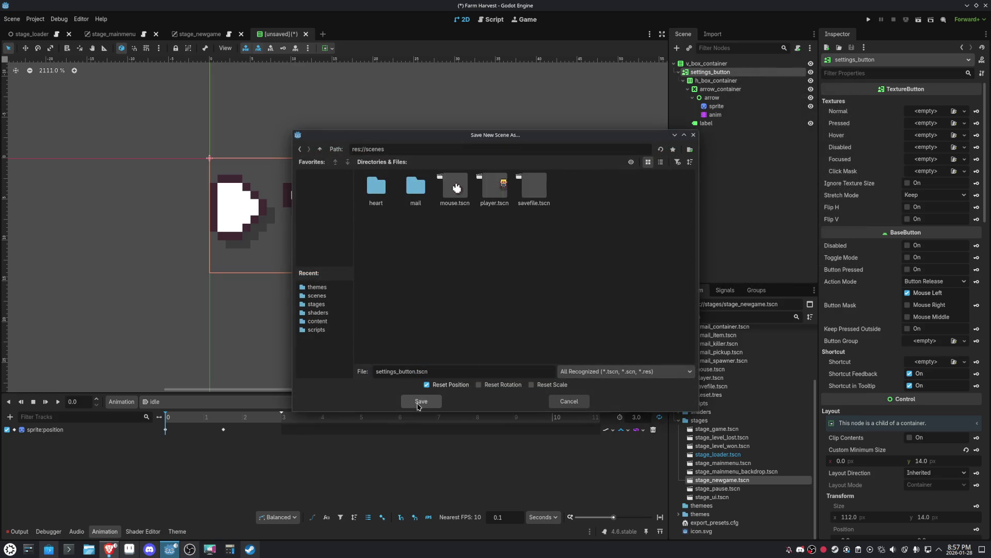
left_click(421, 402)
left_click(801, 72)
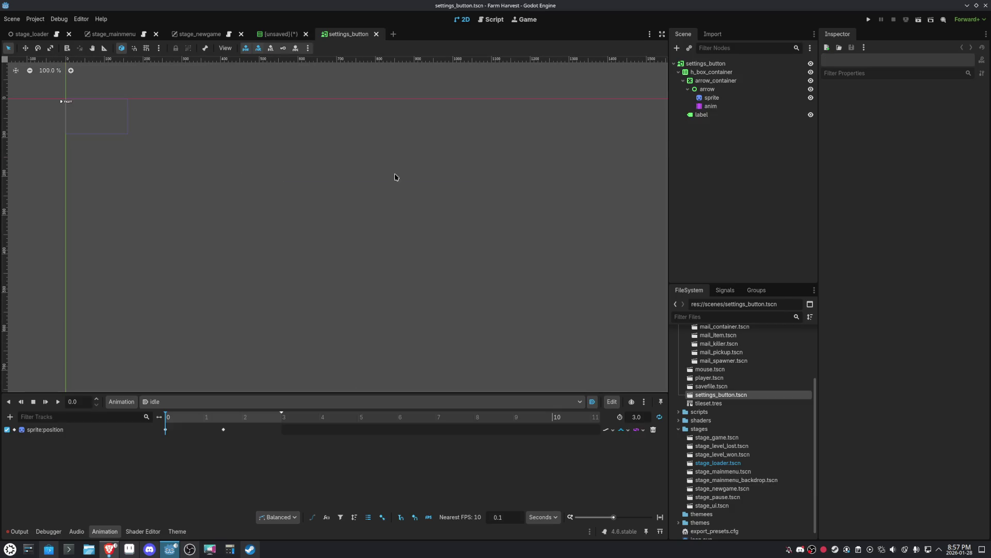
Widen the settings_button root to 83 px and save the scene
scroll(311, 244, "up", 10)
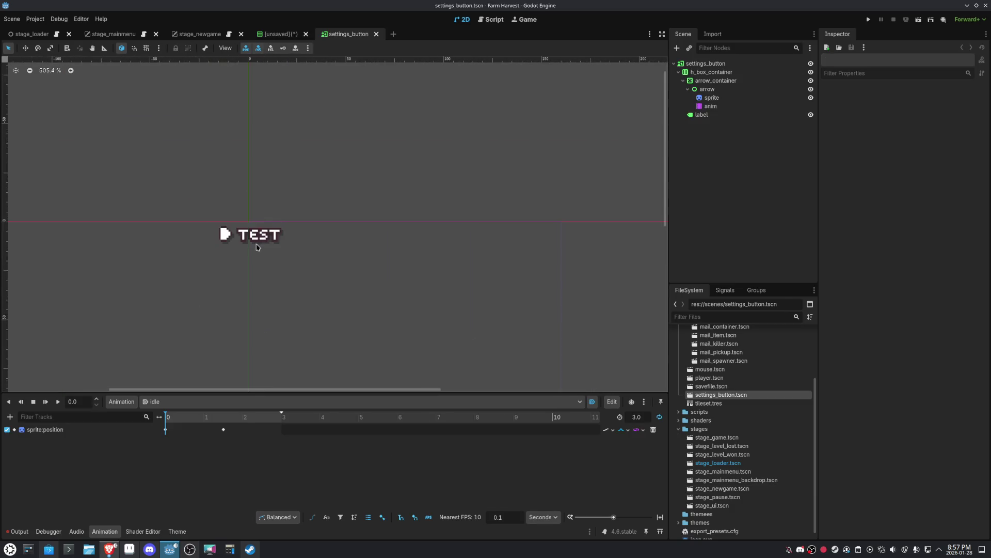
left_click(695, 64)
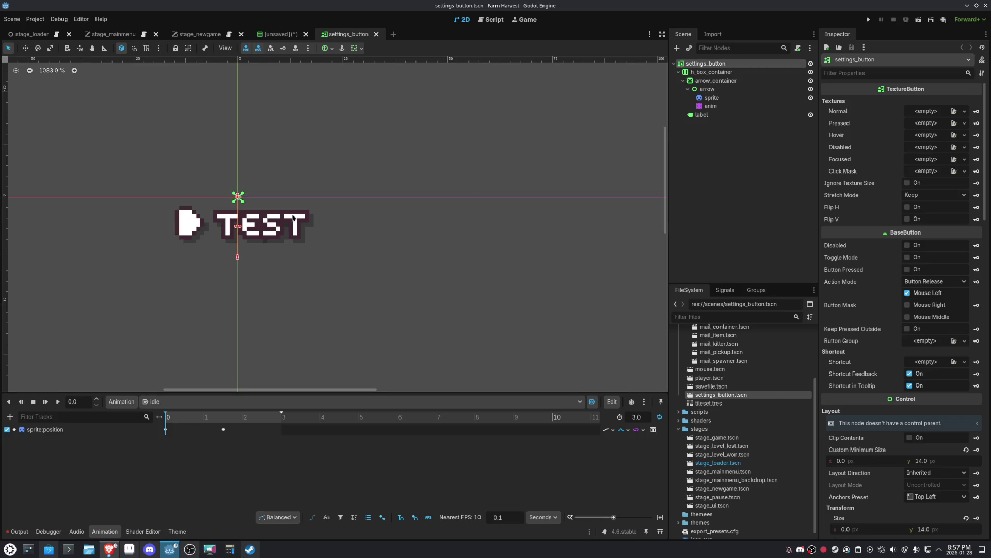
left_click_drag(242, 230, 589, 224)
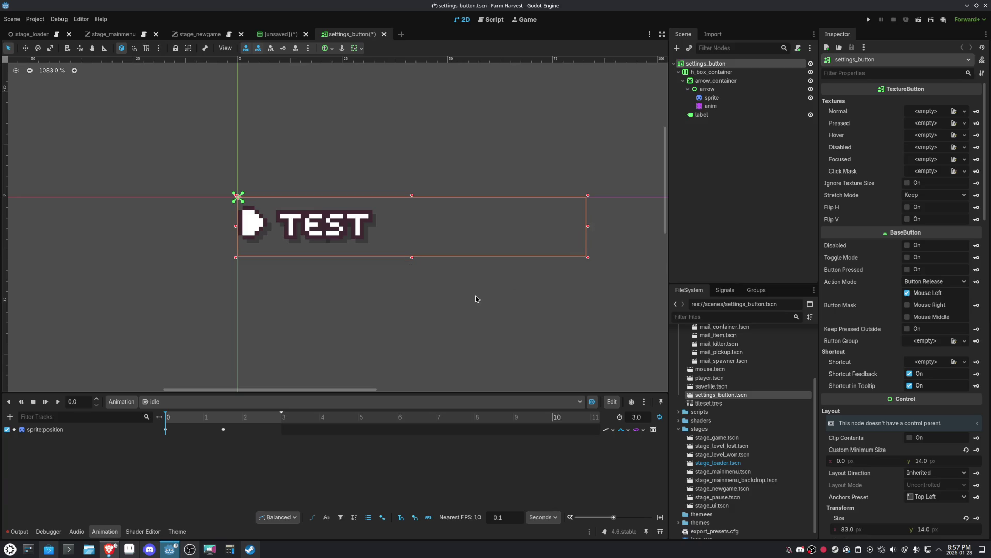
key("ctrl+s")
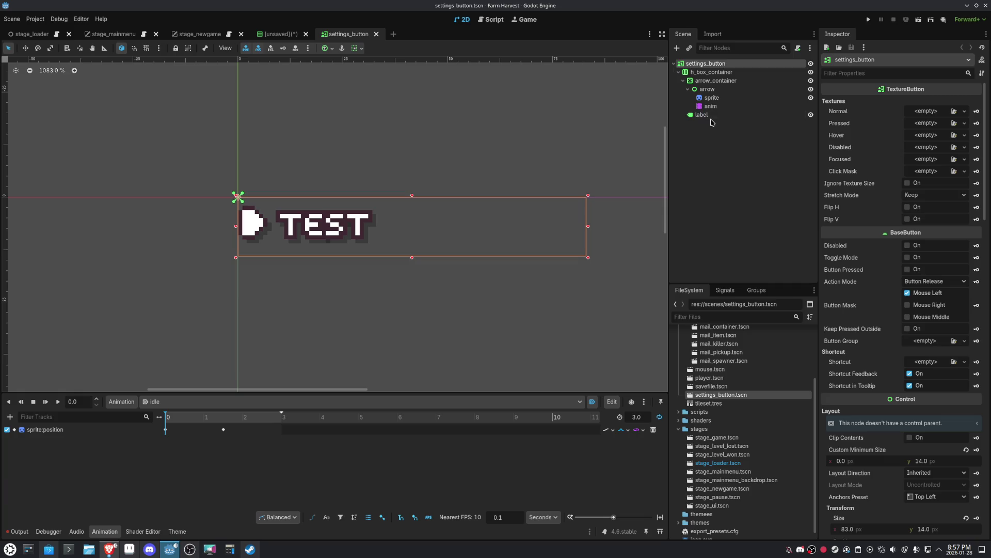
Change the label's text from 'test' to '#title' and save the scene
left_click(709, 116)
left_click(871, 114)
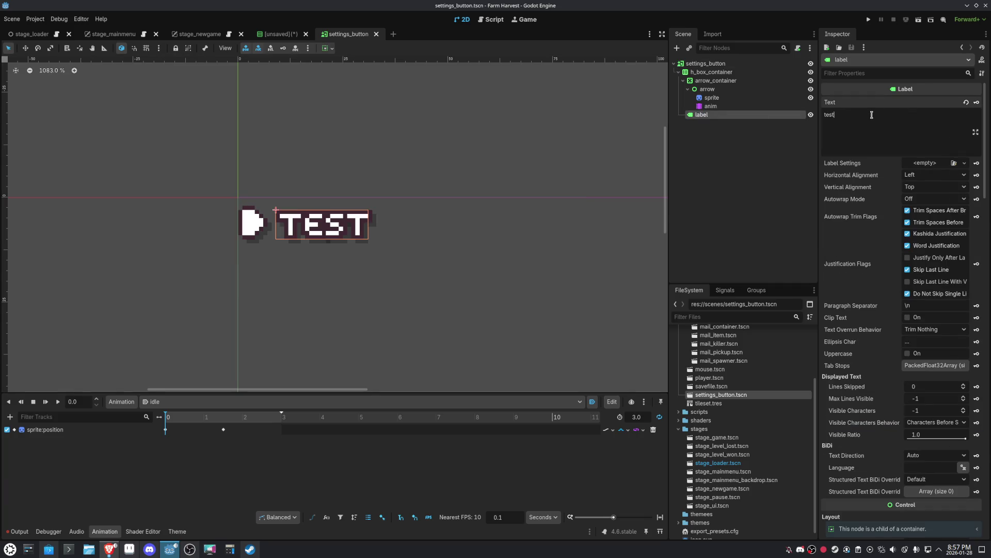
type("@")
key("BackSpace")
type("#")
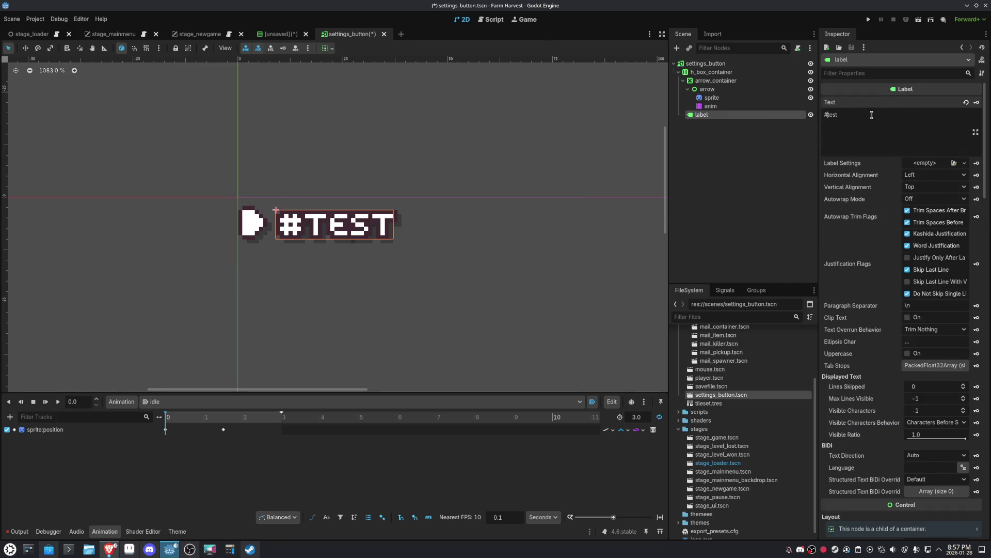
key("shift+End")
type("title")
key("ctrl+s")
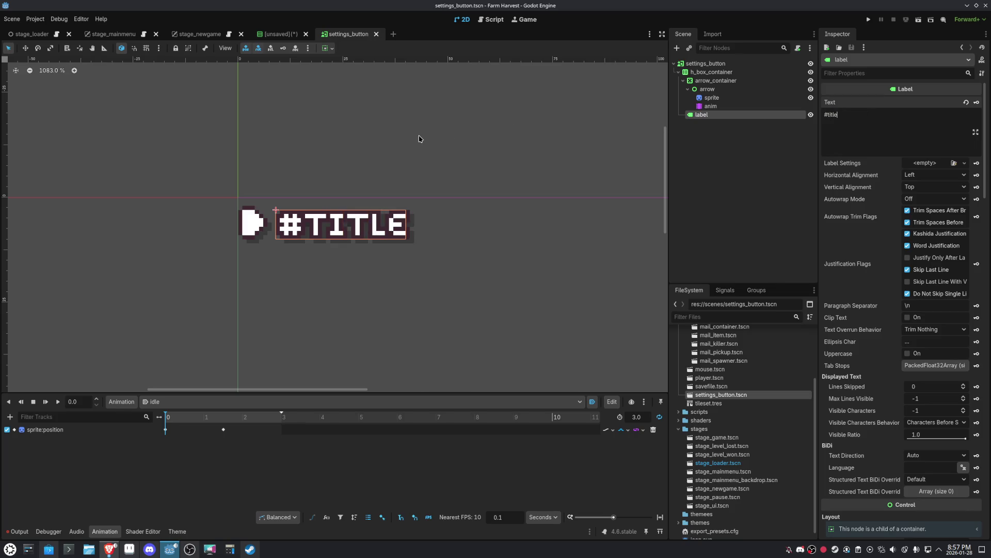
left_click(743, 63)
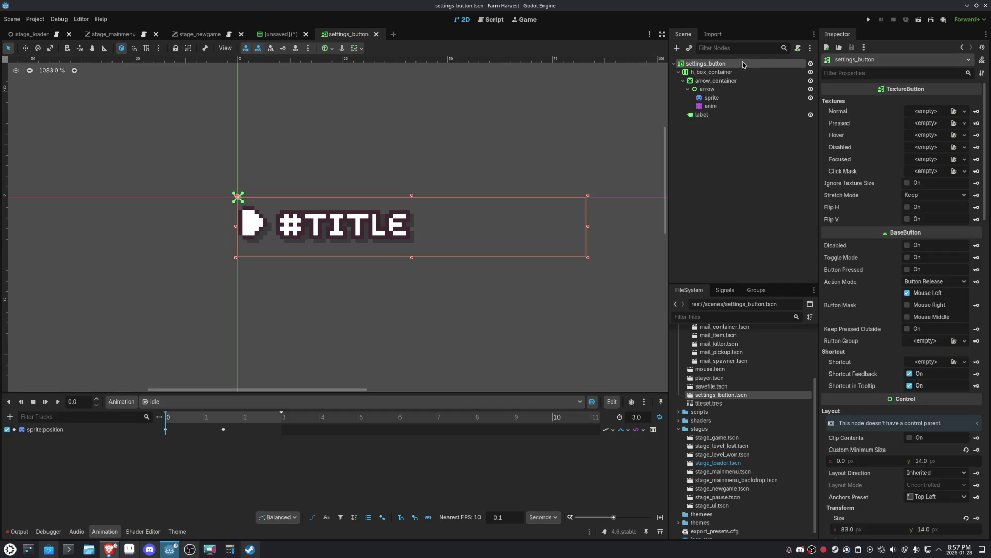
Attach a new script to settings_button at res://scripts/settings_button.gd
left_click(798, 48)
double_click(473, 271)
type("scripts")
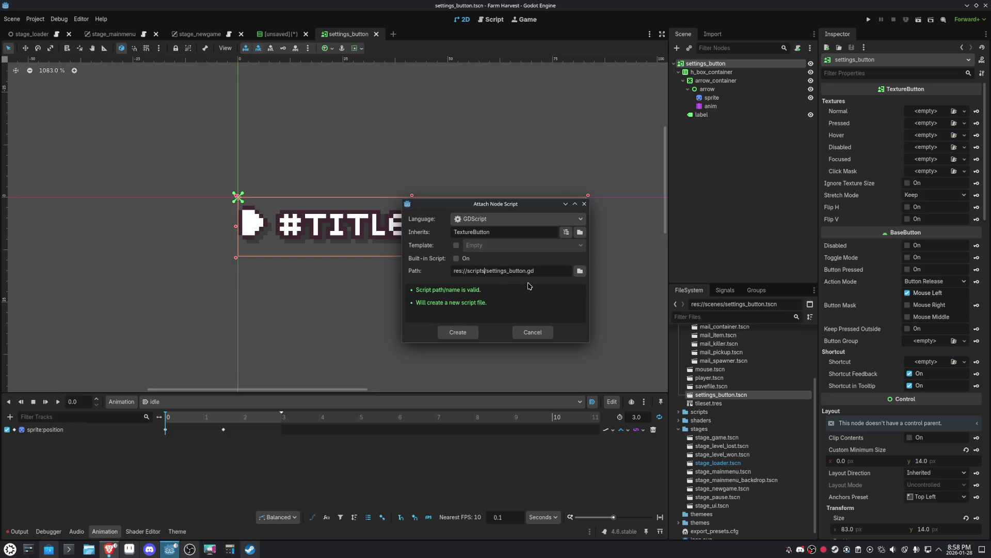
left_click(458, 333)
Add a _ready function containing pass to the script
left_click(354, 222)
key("Return")
type("func _r")
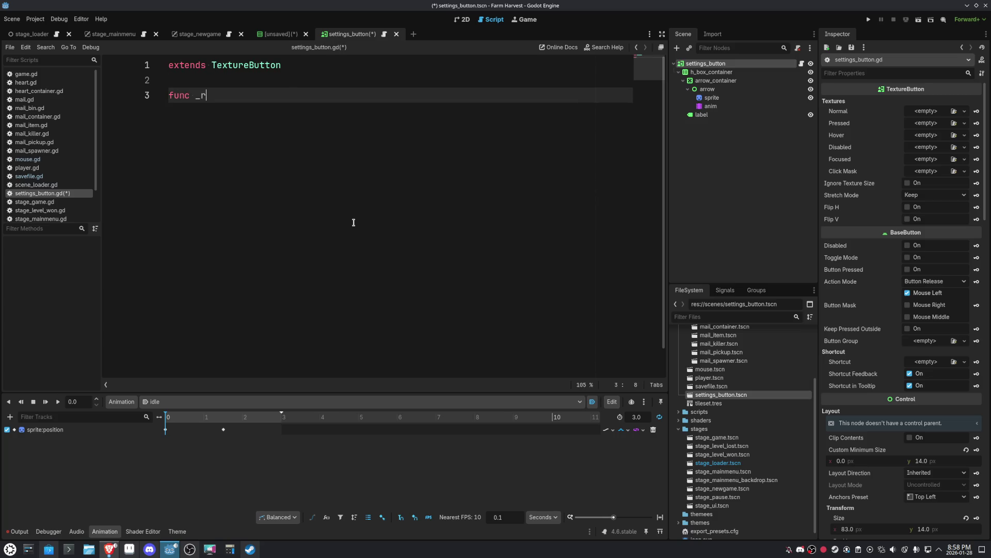
key("Return")
key("Return")
type("pas")
key("Return")
key("Up")
key("Up")
key("Return")
key("Return")
key("Up")
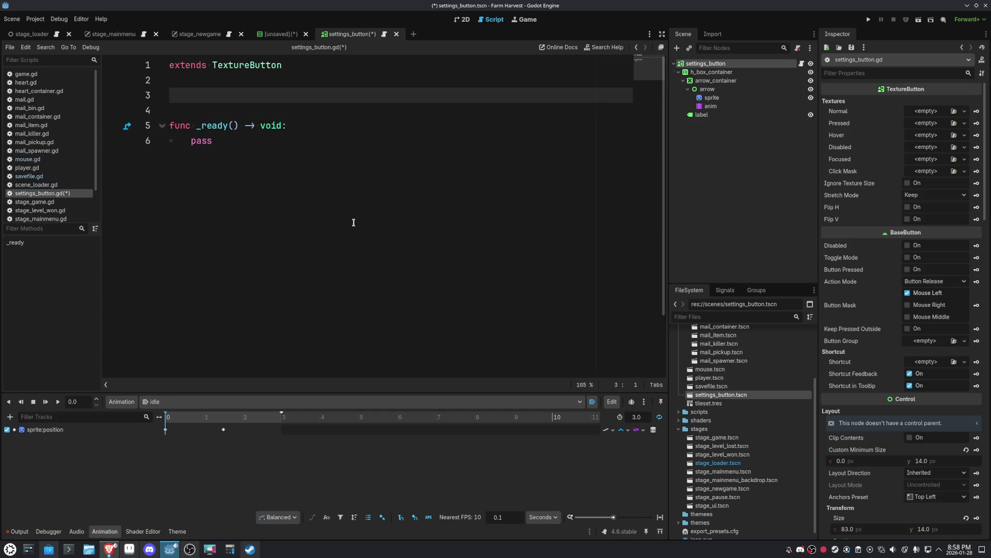
type("port va")
type("itle =")
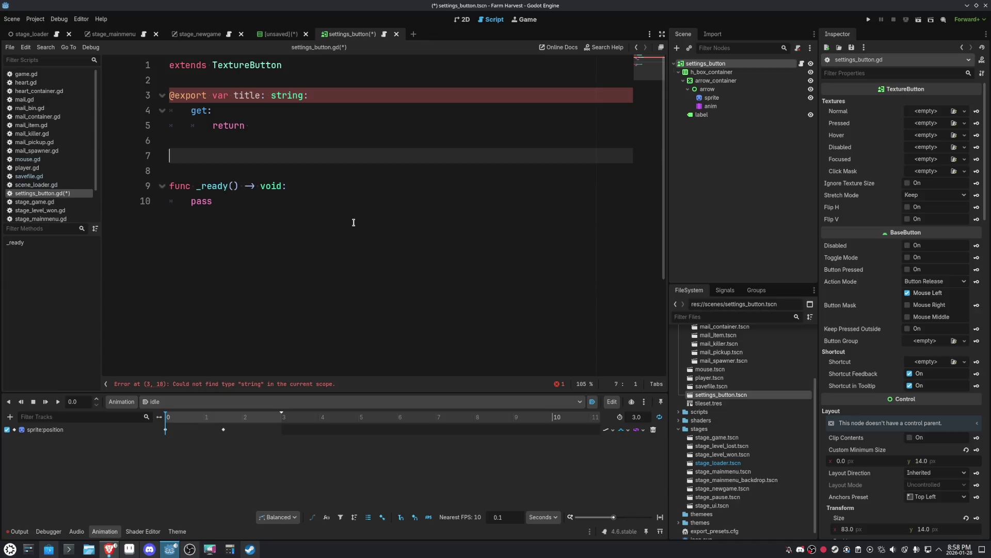
type("on")
key("Return")
type("var")
key("BackSpace")
type("titl")
key("BackSpace")
key("BackSpace")
key("BackSpace")
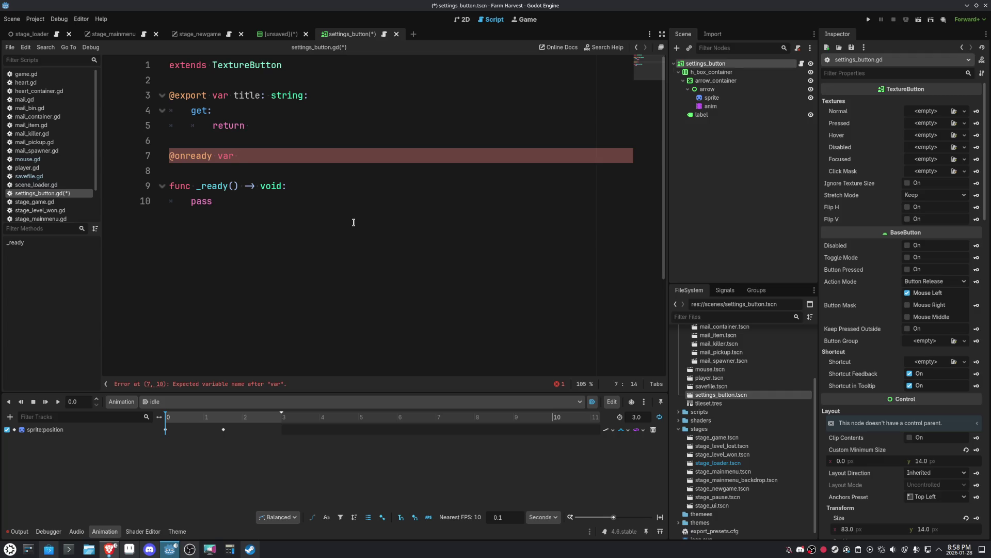
type("title_")
key("BackSpace")
type("bel")
type("$lab")
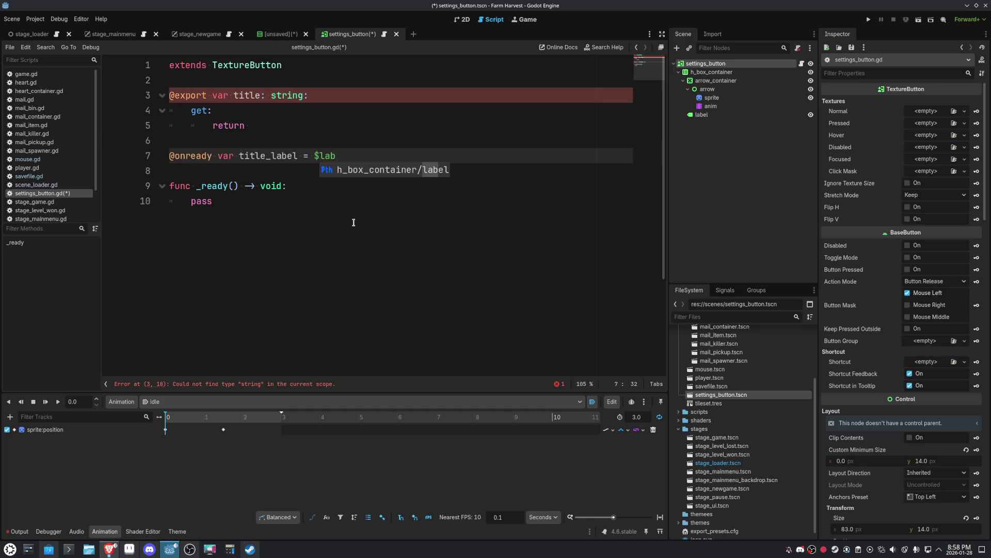
key("Return")
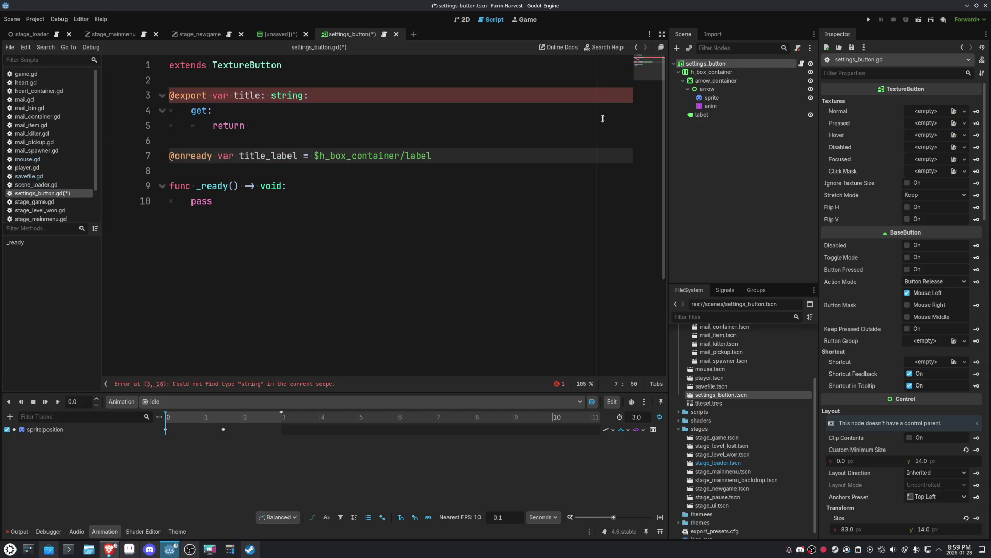
Rename h_box_container to container and update the label path to $container/label
left_click(733, 73)
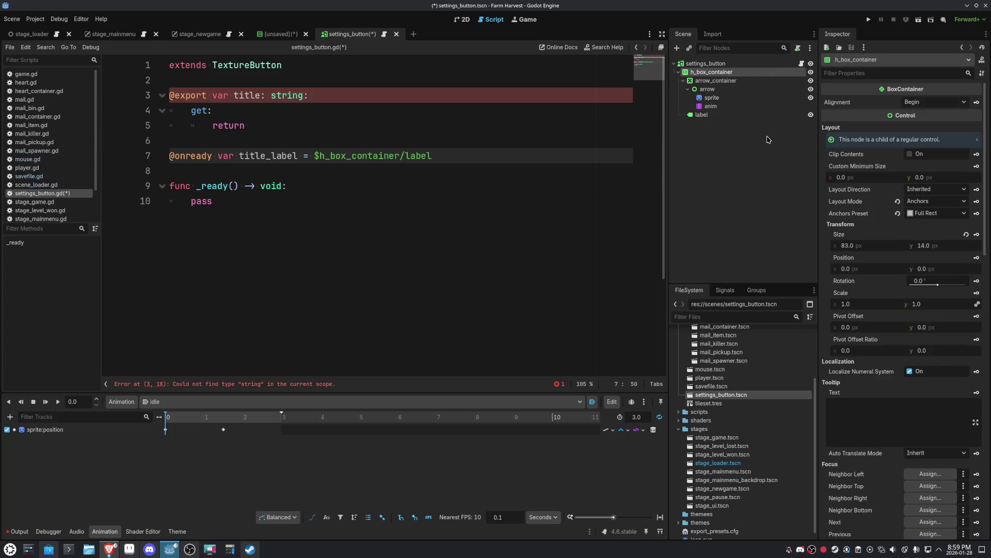
key("F2")
key("Home")
key("Delete")
key("Delete")
key("Delete")
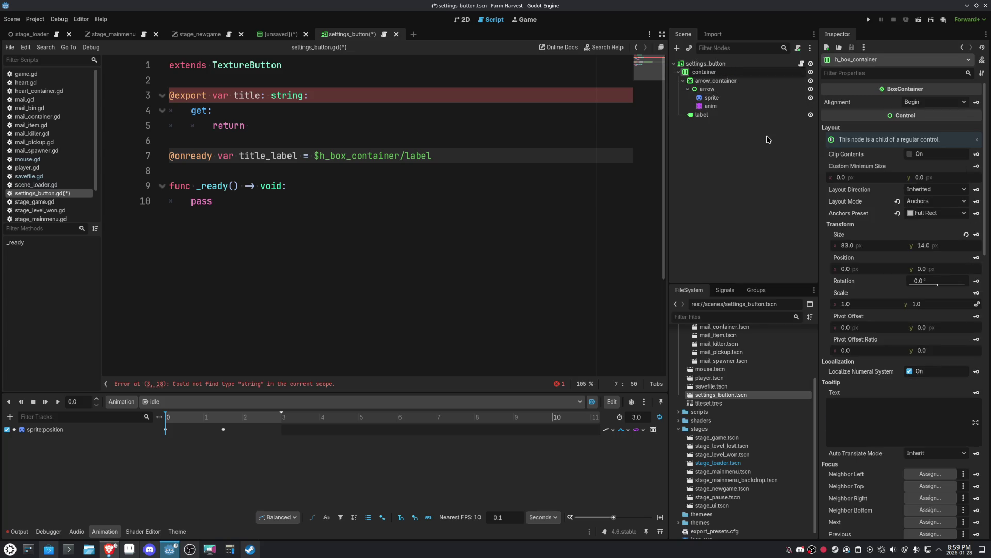
key("Return")
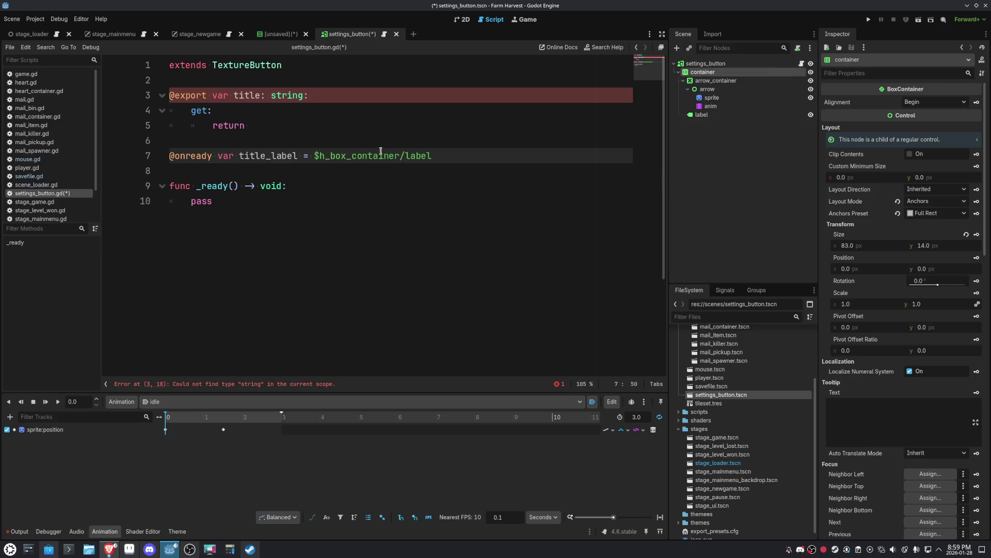
key("BackSpace")
key("BackSpace")
key("BackSpace")
Make title's getter return title_label.text and its setter assign value to title_label.text, then save
double_click(280, 158)
key("ctrl+c")
left_click(492, 127)
key("ctrl+v")
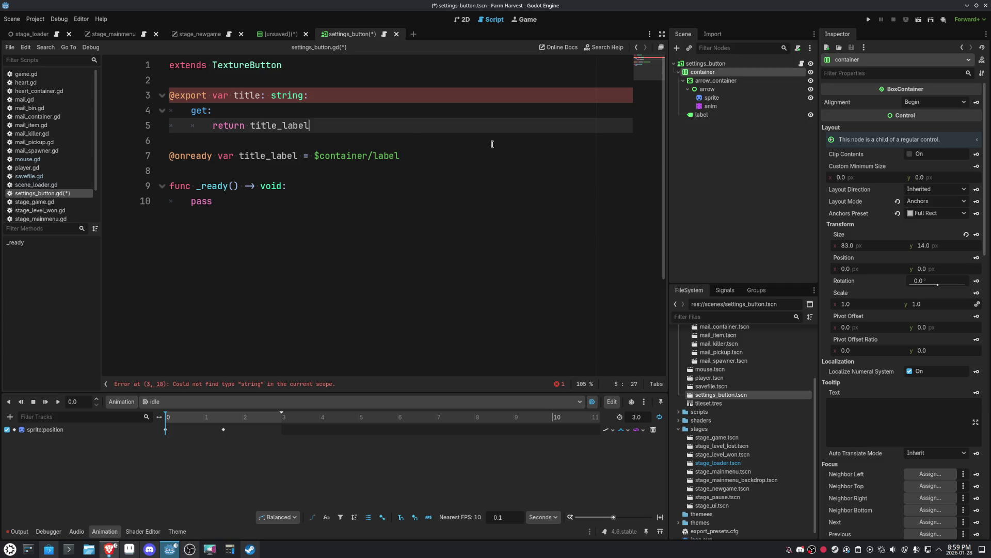
type(".text")
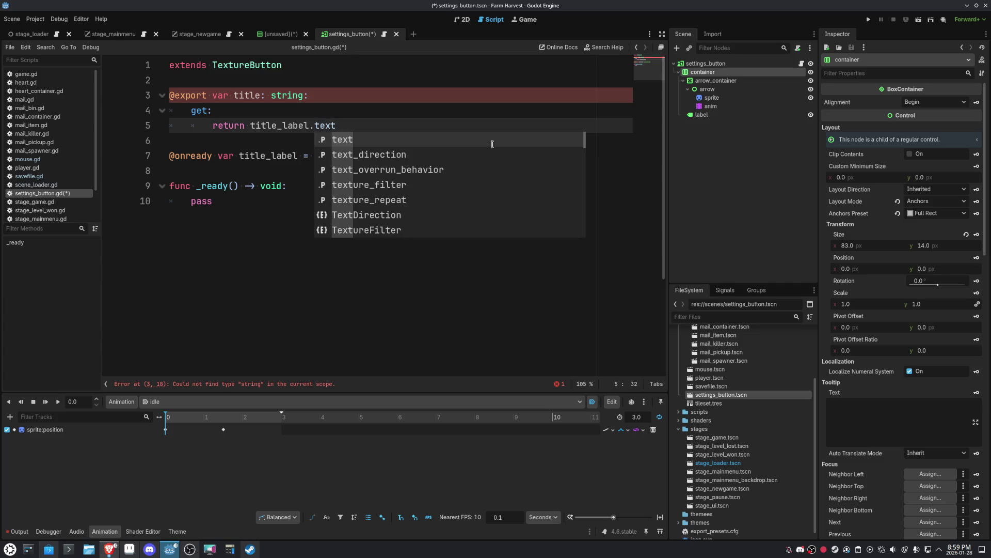
key("Return")
key("Return")
type("et(value):")
key("Return")
type("title_label.text = value")
left_click(423, 129)
key("ctrl+s")
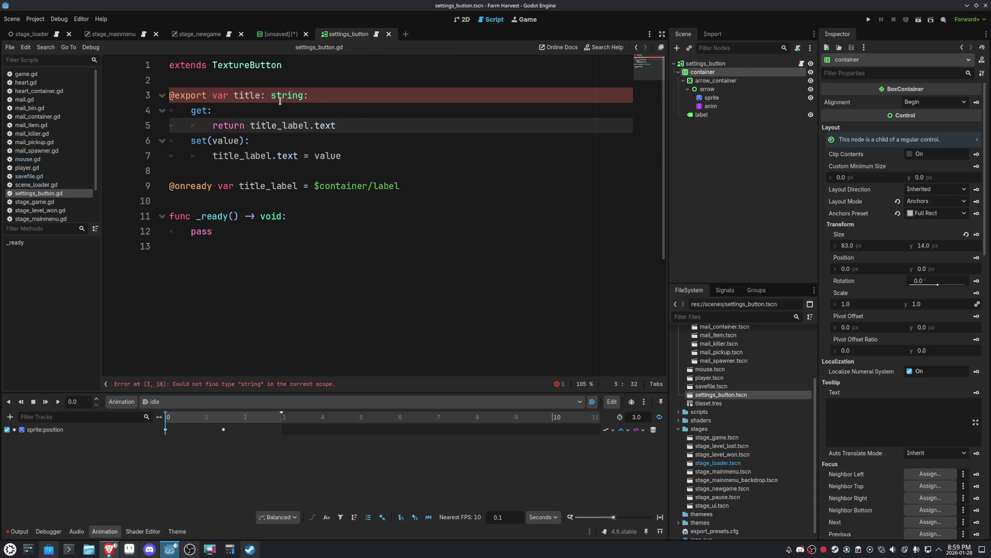
Give the title declaration a '#title' default and a String type
left_click(326, 95)
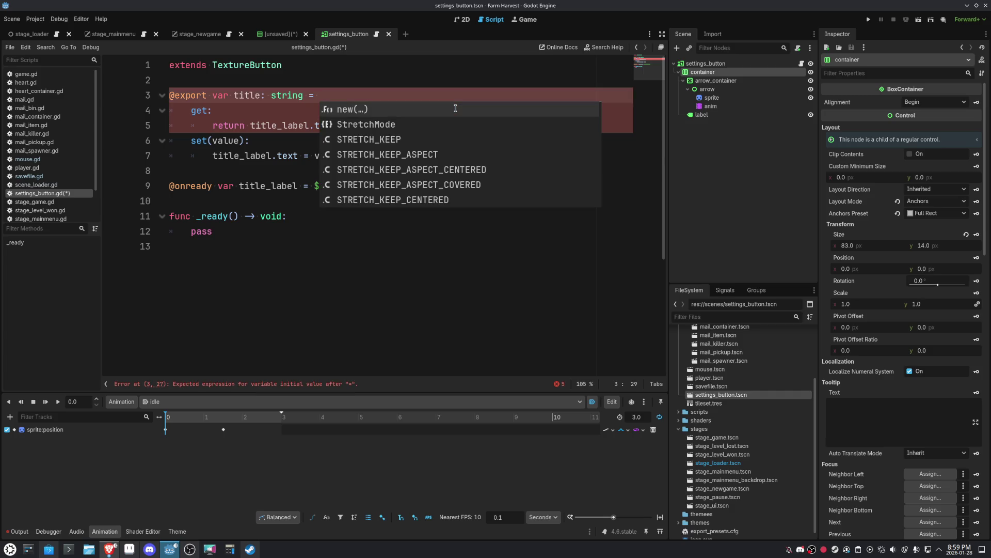
type("'#")
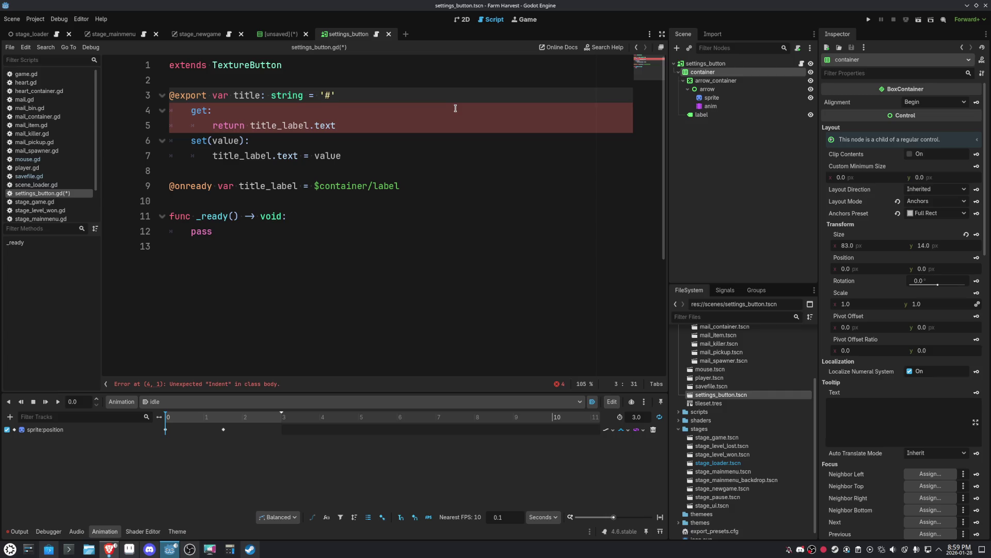
type("title")
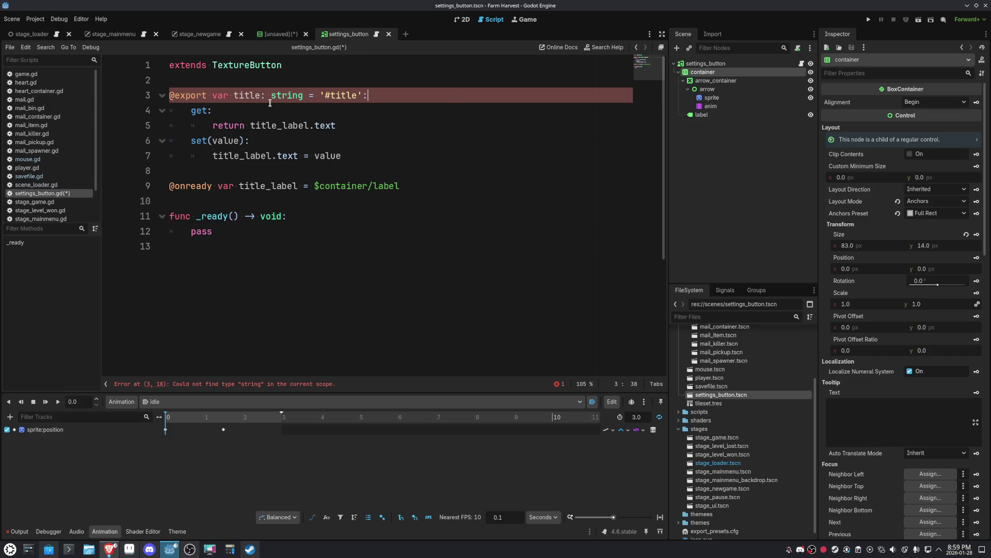
left_click_drag(263, 97, 304, 97)
key("BackSpace")
left_click(399, 96)
type("string;")
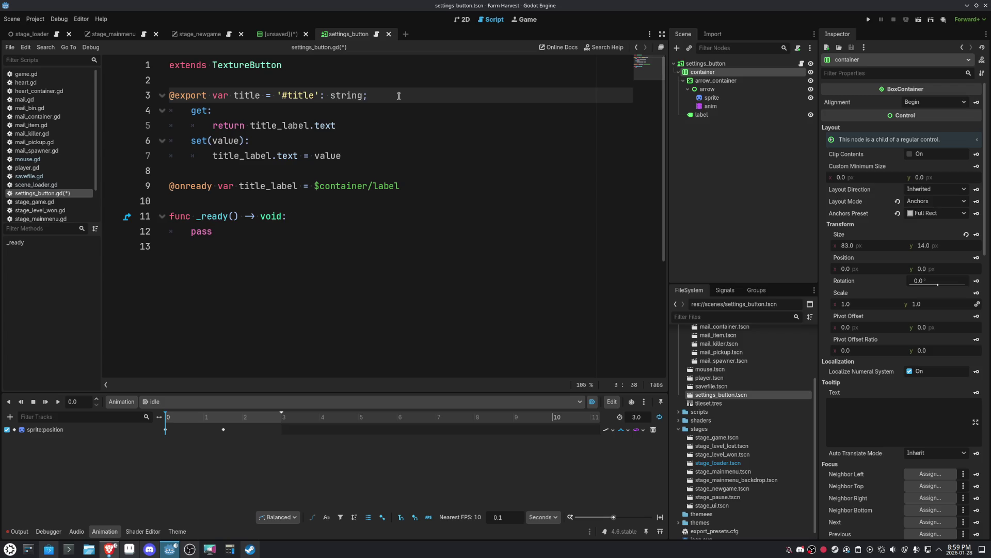
key("Delete")
type("S")
key("End")
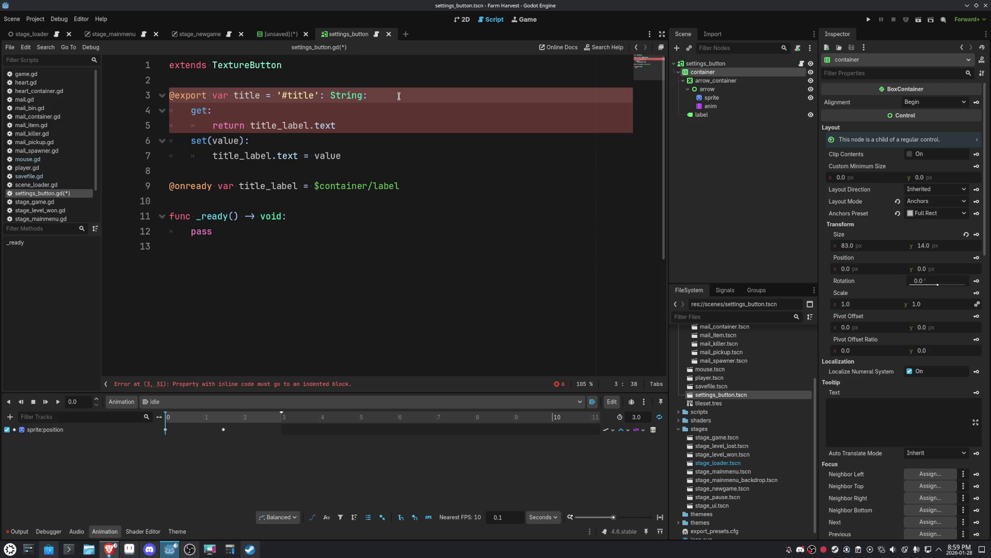
left_click(439, 236)
left_click(321, 95)
Fix line 3 to read title : String = '#title' and save the script
mouse_move(323, 95)
left_mouse_down()
mouse_move(376, 96)
mouse_move(339, 97)
left_mouse_up()
key("BackSpace")
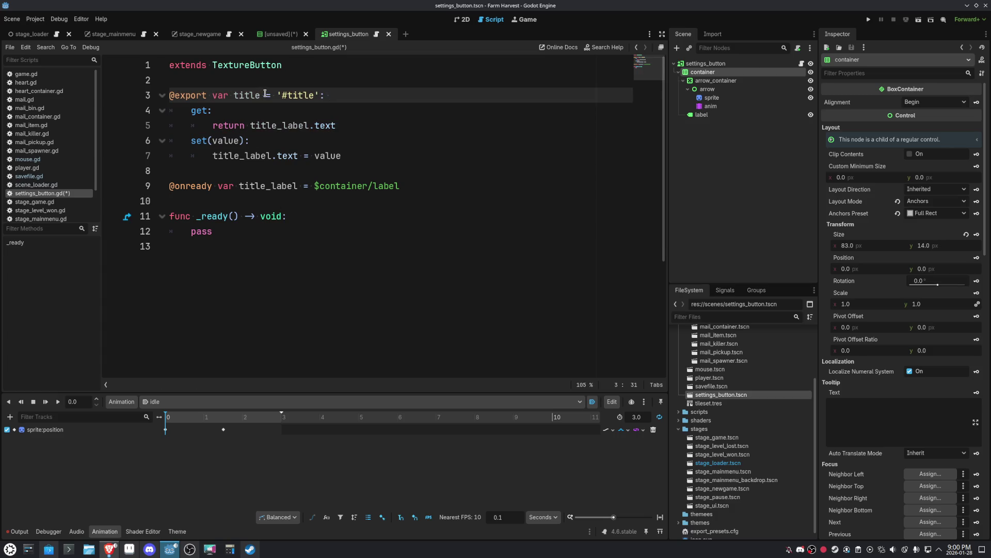
key("ctrl+v")
type(":")
key("BackSpace")
key("Delete")
key("Delete")
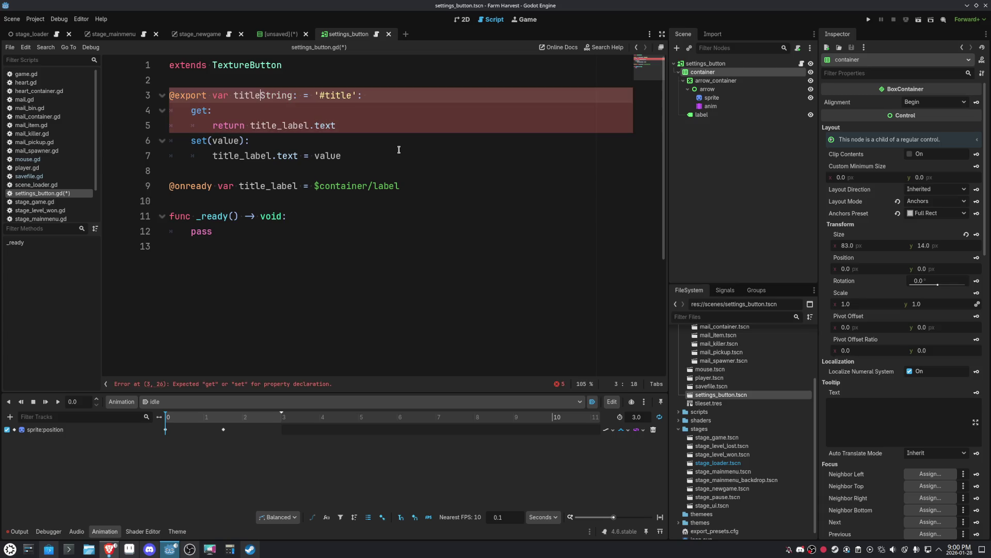
type("S")
type(" :")
key("Right")
key("Right")
key("Right")
key("Delete")
left_click(408, 258)
key("ctrl+s")
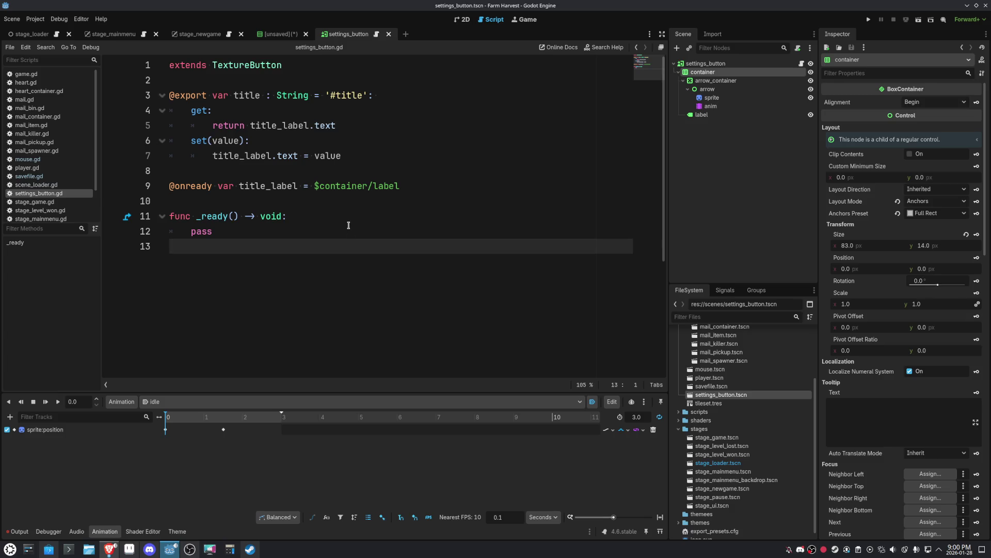
Replace pass in _ready with title_label.text = title
double_click(202, 231)
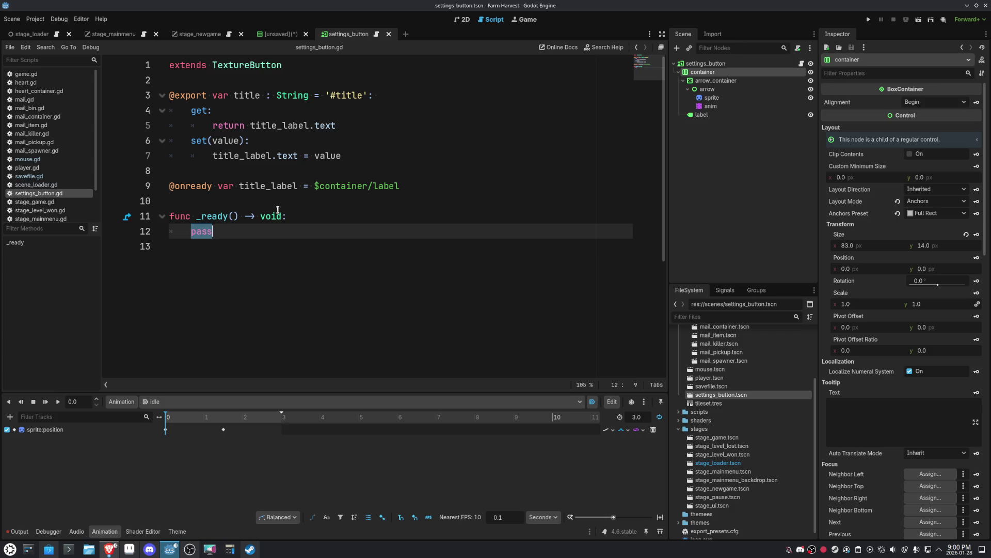
left_click_drag(353, 155, 212, 155)
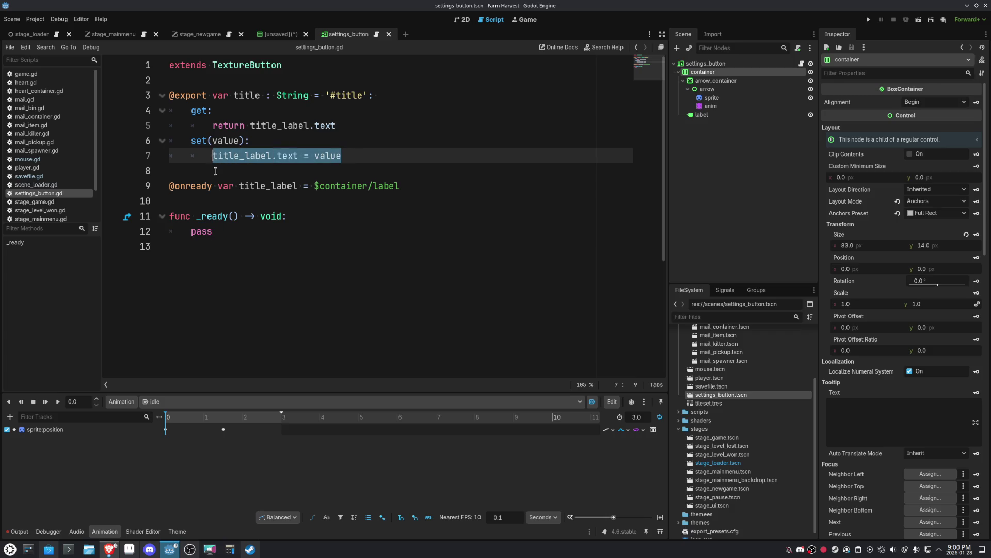
double_click(202, 231)
key("ctrl+v")
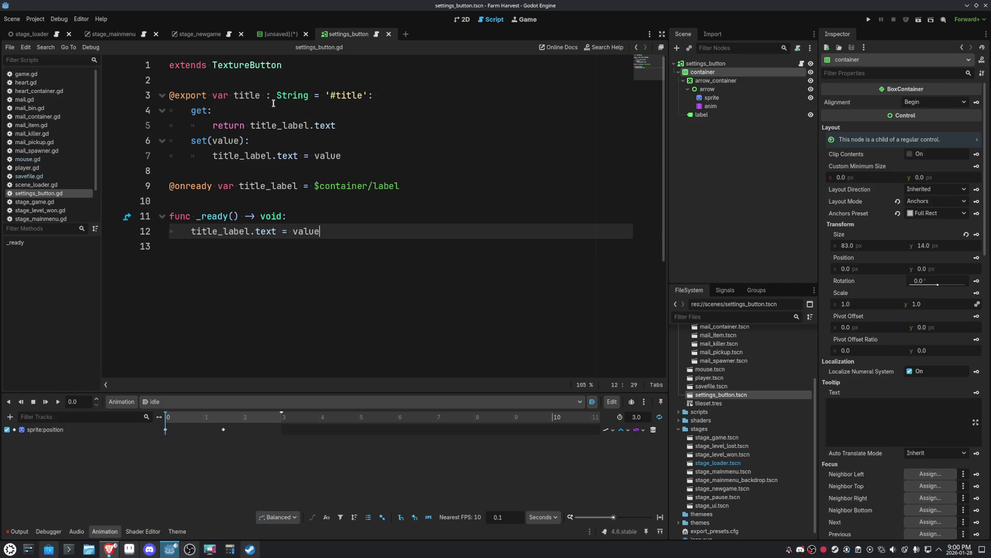
double_click(254, 96)
double_click(314, 234)
key("ctrl+v")
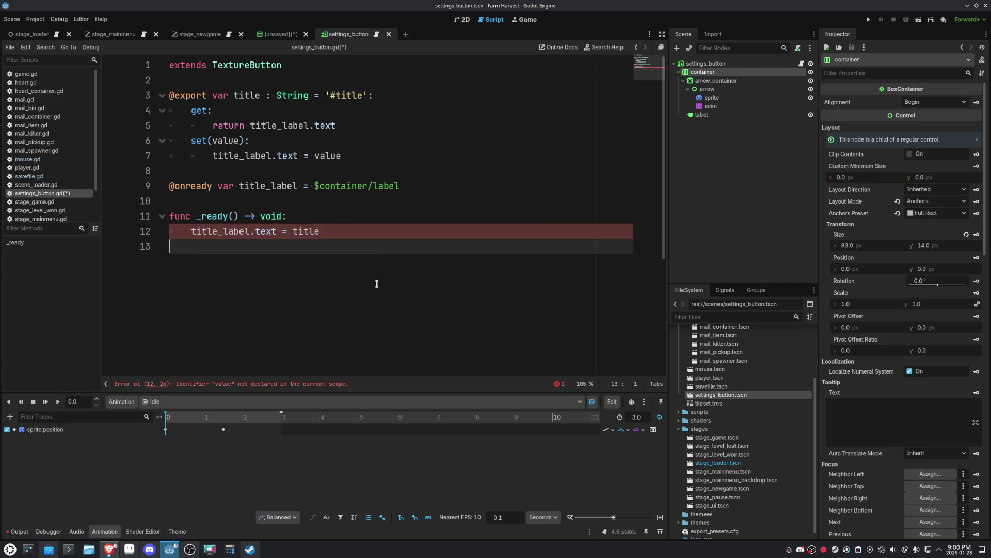
left_click(454, 275)
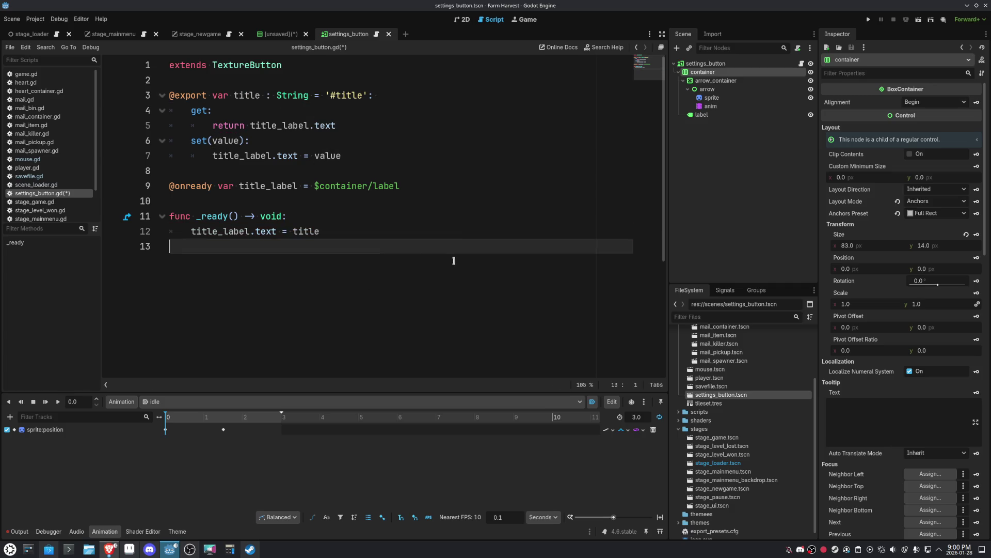
mouse_move(712, 98)
left_mouse_down()
mouse_move(439, 201)
mouse_move(447, 203)
left_mouse_up()
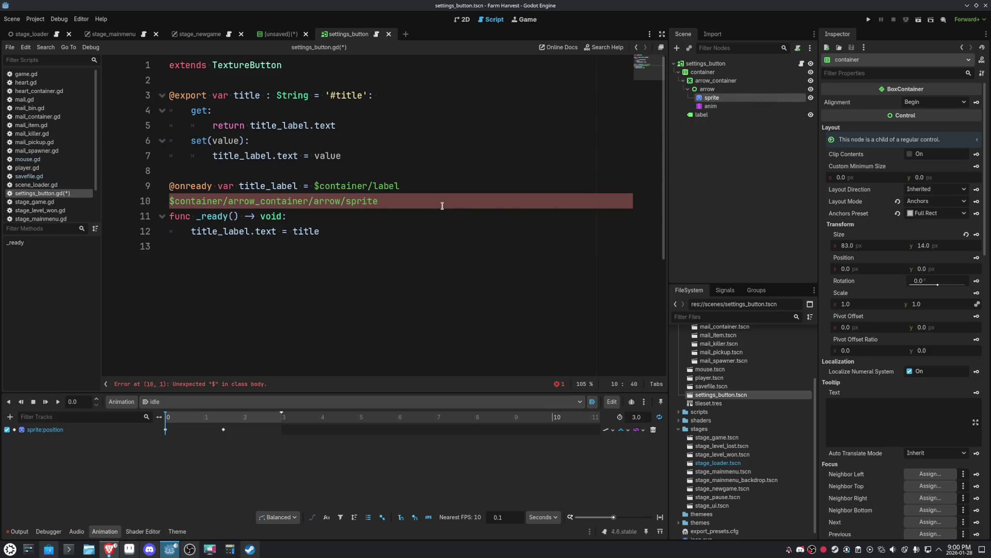
type("@on")
key("Return")
type("var  ")
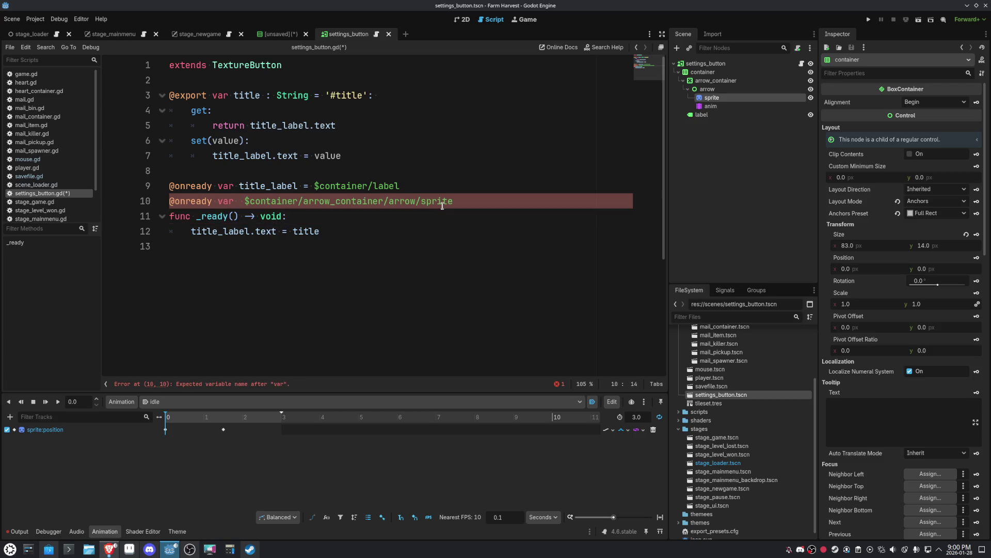
type("sprite =")
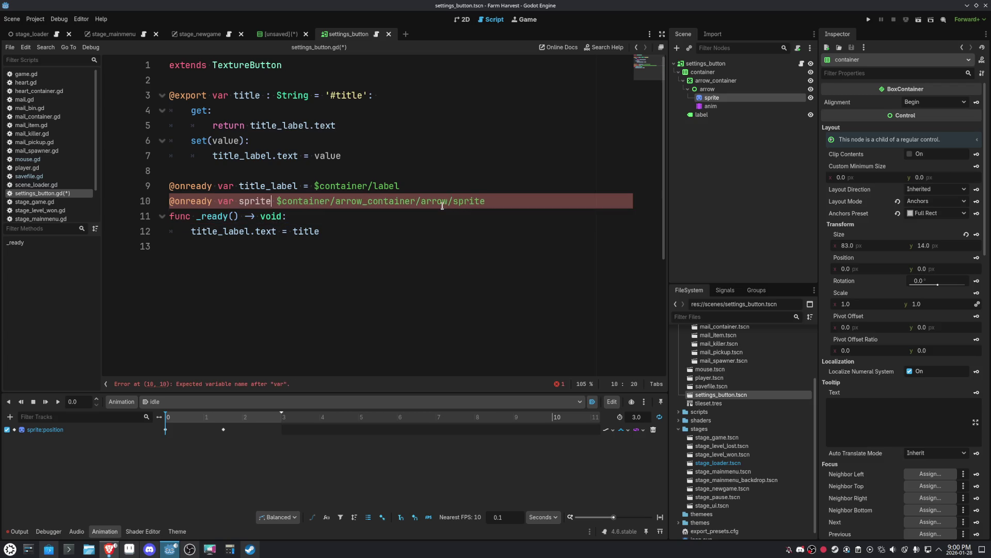
key("ctrl+s")
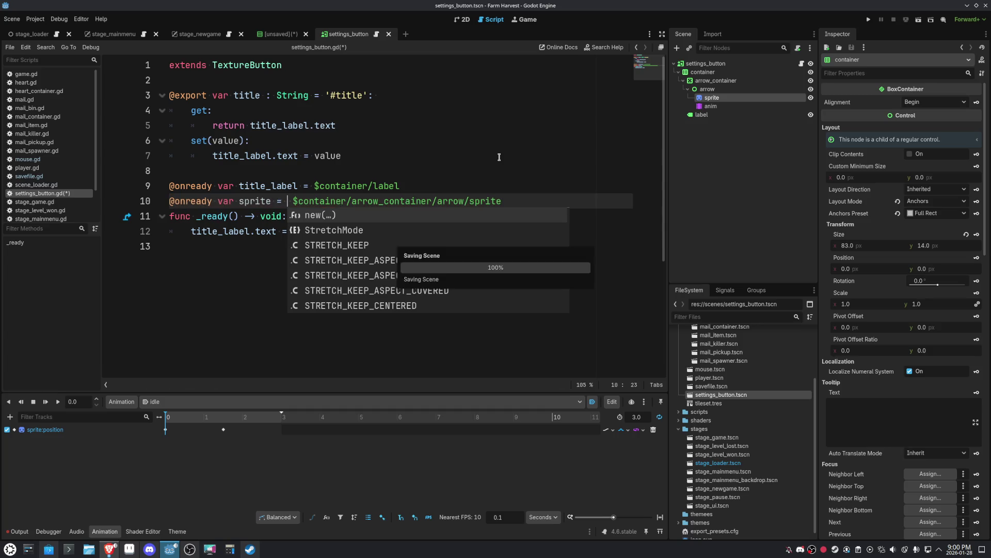
left_click(470, 162)
left_click(288, 197)
key("Delete")
left_click(704, 63)
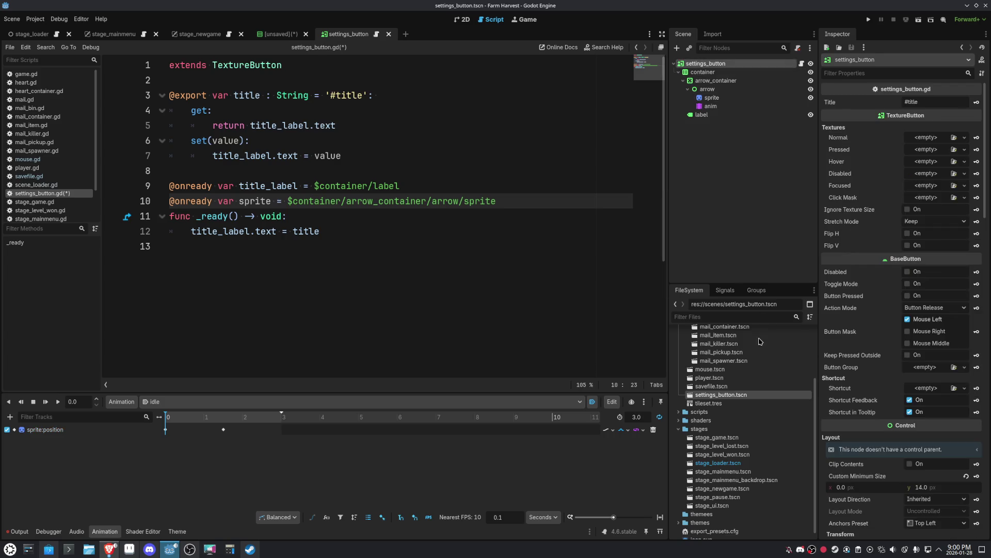
Connect the mouse_entered and mouse_exited signals to new _on_mouse_entered and _on_mouse_exited functions
left_click(725, 289)
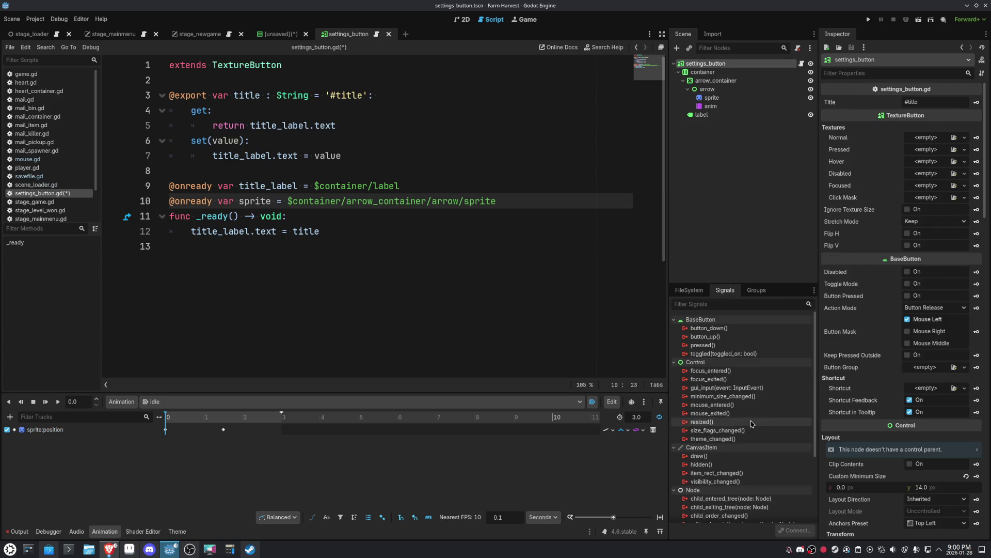
double_click(729, 406)
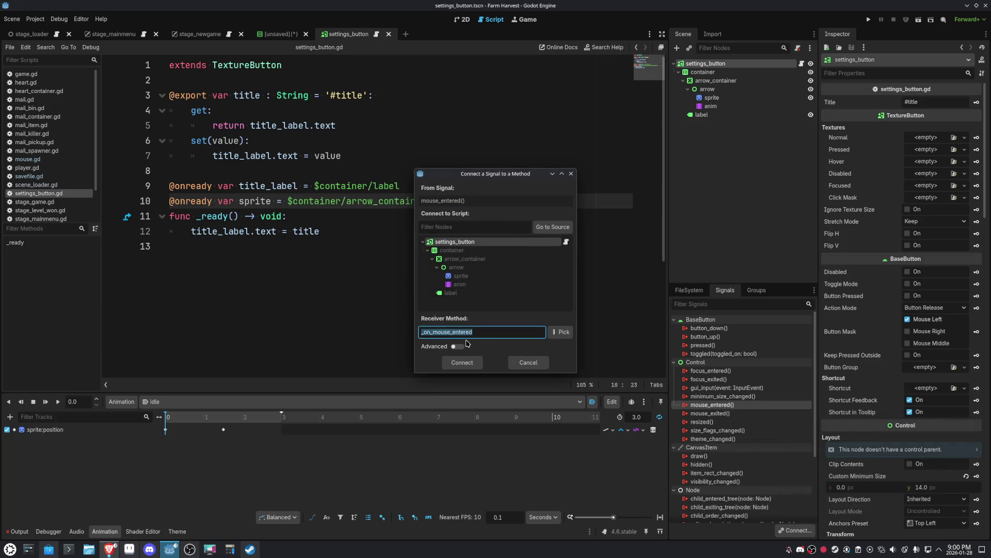
left_click(461, 362)
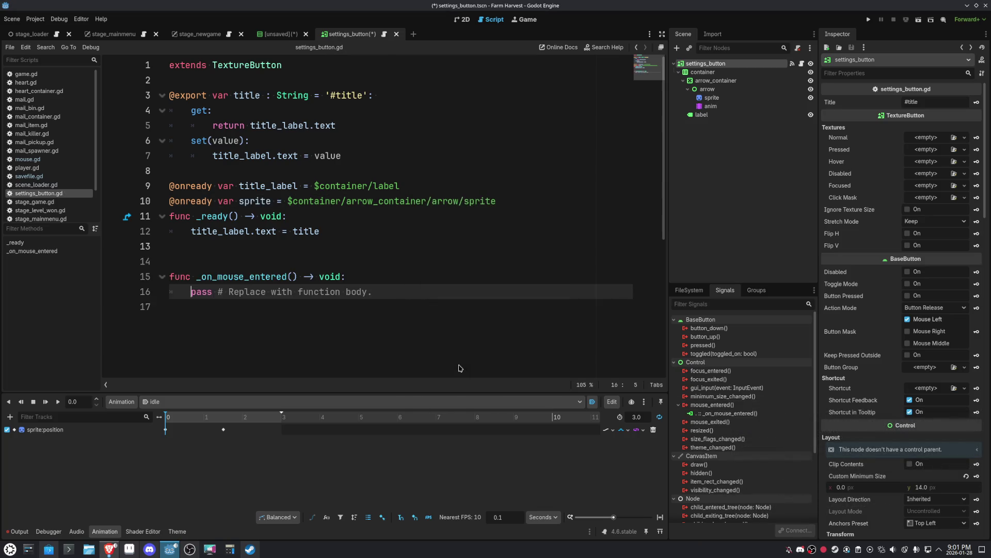
double_click(715, 423)
left_click(462, 362)
Replace the pass lines with sprite.show() and sprite.hide(), and hide the arrow sprite by default
left_click(366, 307)
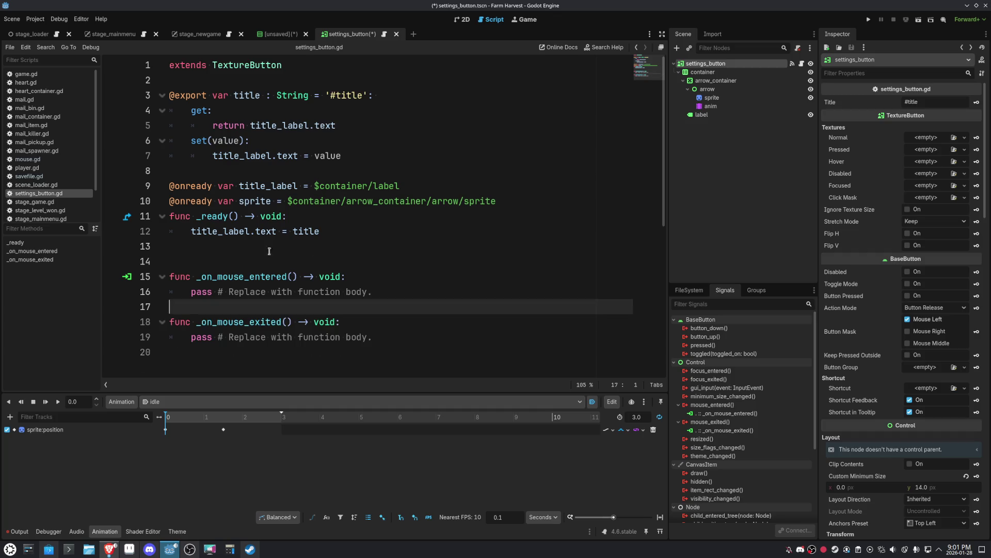
left_click(230, 258)
key("BackSpace")
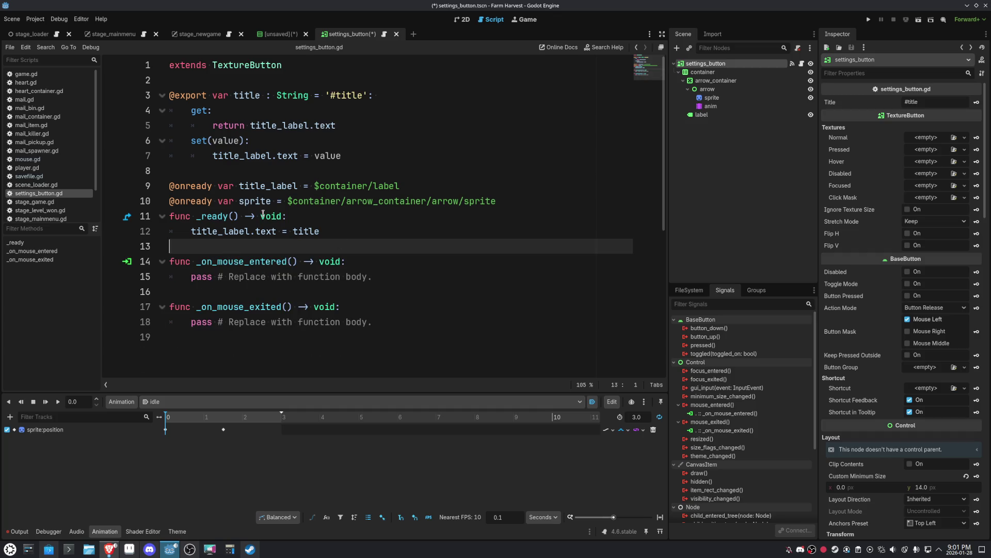
left_click(256, 201)
left_click_drag(392, 277, 200, 278)
type("sprite.show(")
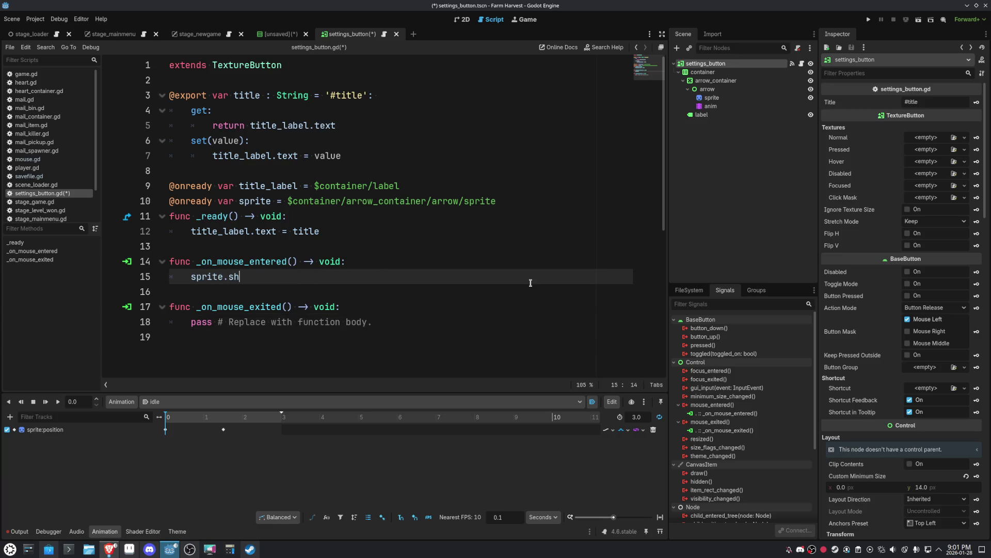
left_click_drag(380, 323, 190, 323)
type("sprite.")
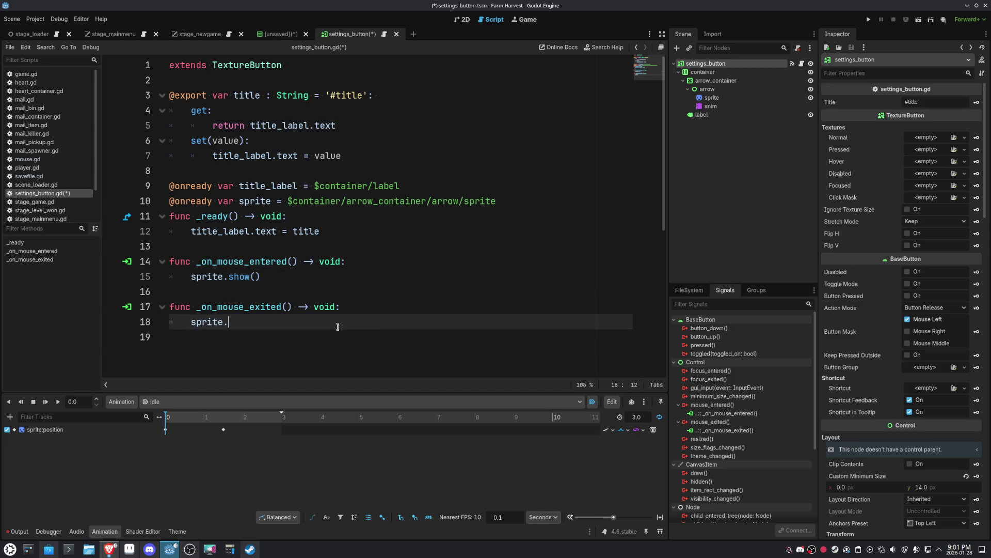
type("hide(")
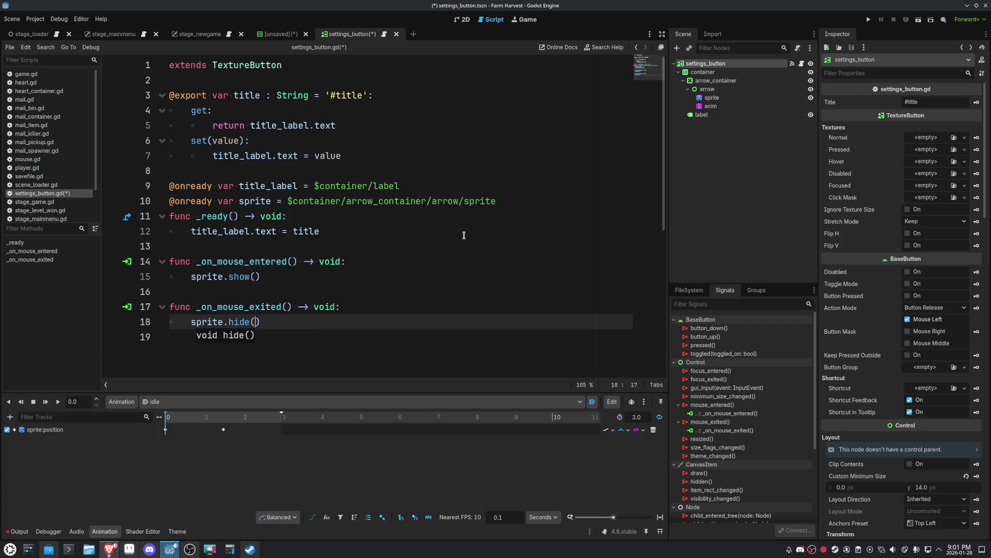
left_click(811, 98)
left_click(503, 261)
Save, then set the arrow node's mouse filter to Pass (Propagate Up)
key("ctrl+s")
left_click(707, 89)
scroll(900, 367, "down", 5)
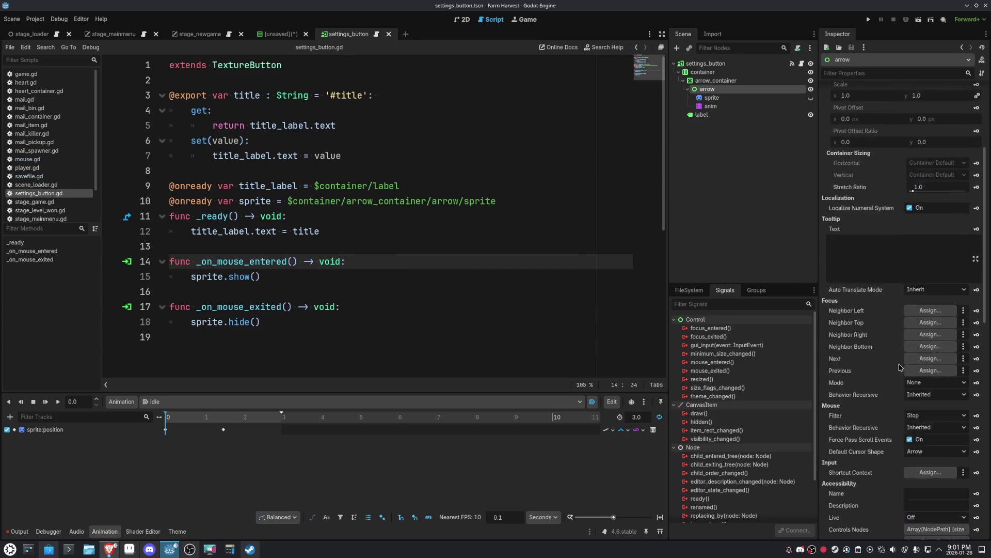
scroll(900, 367, "down", 3)
left_click(936, 245)
left_click(935, 266)
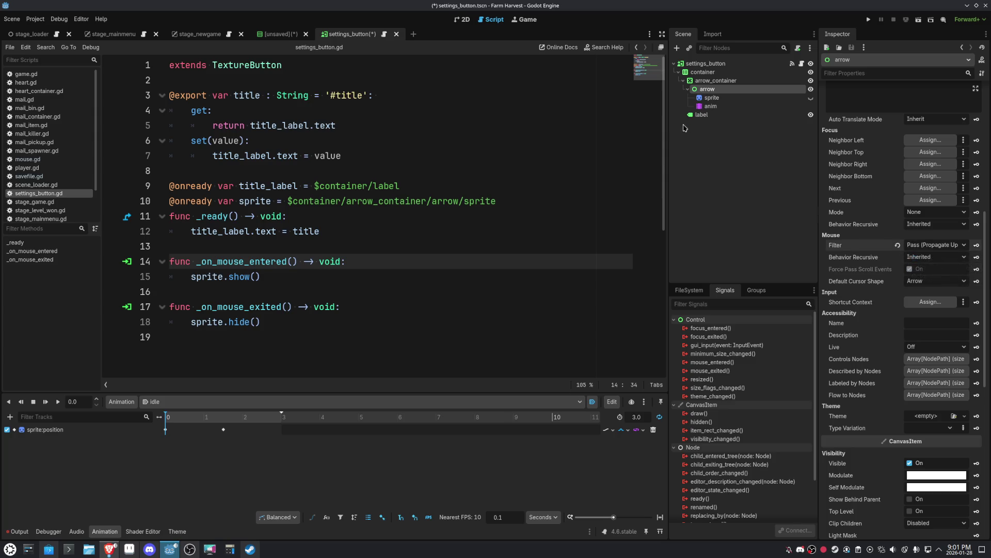
left_click(715, 80)
scroll(913, 344, "down", 3)
scroll(912, 345, "down", 5)
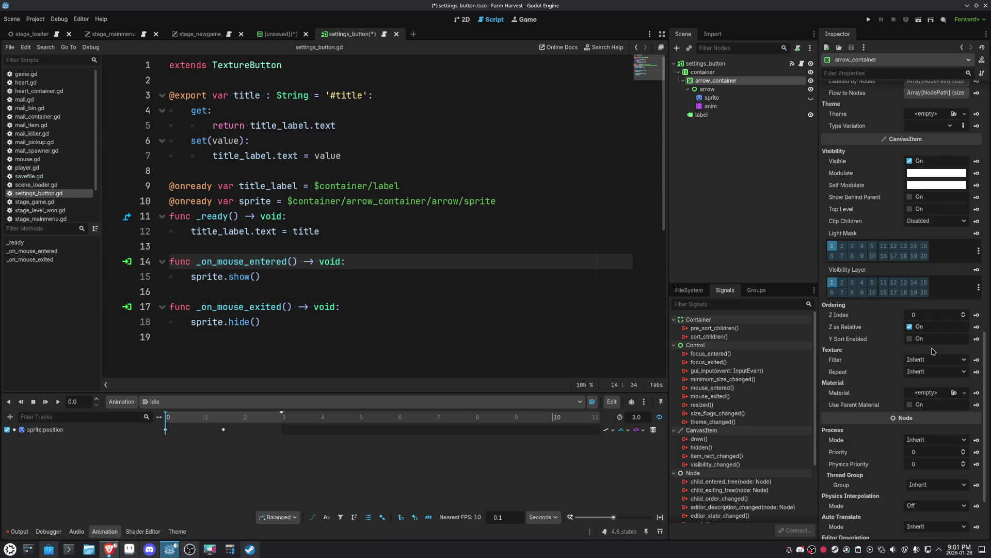
scroll(924, 346, "up", 5)
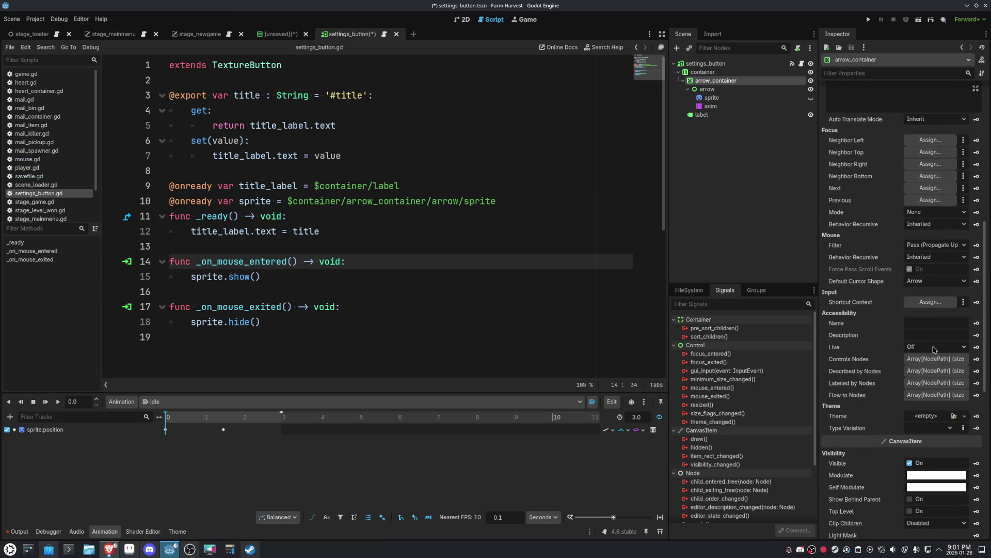
key("Up")
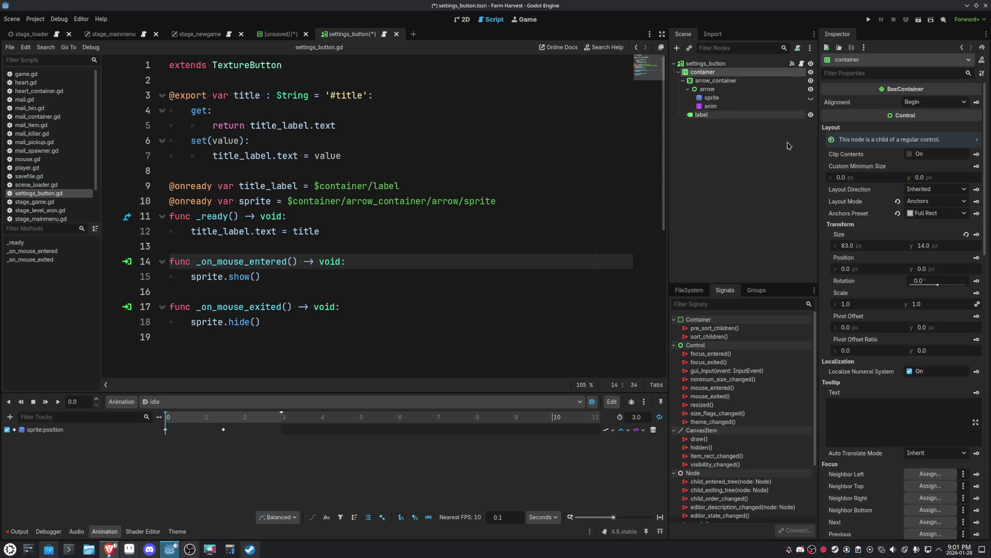
scroll(923, 365, "down", 5)
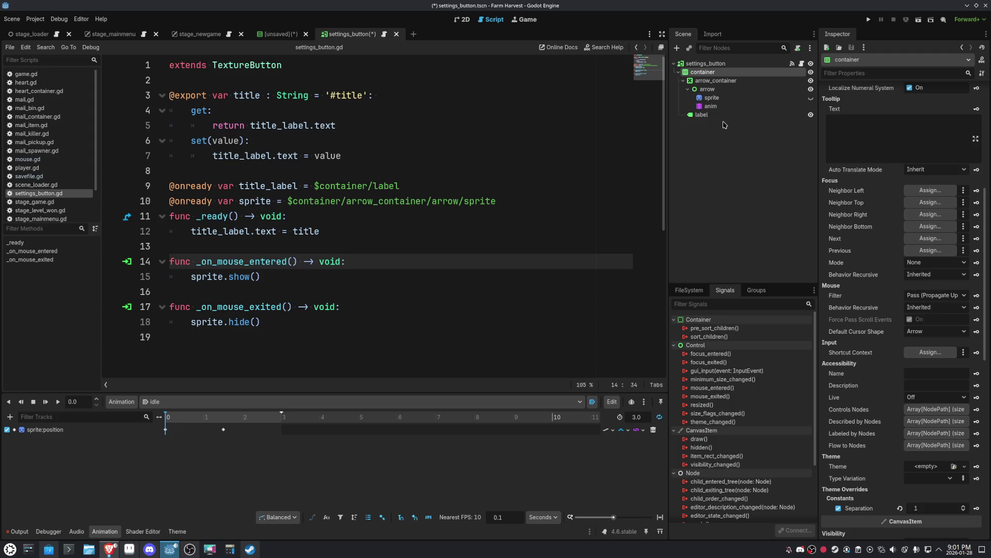
Set the label node's mouse filter to Pass (Propagate Up) and save the scene
left_click(701, 115)
scroll(943, 413, "up", 5)
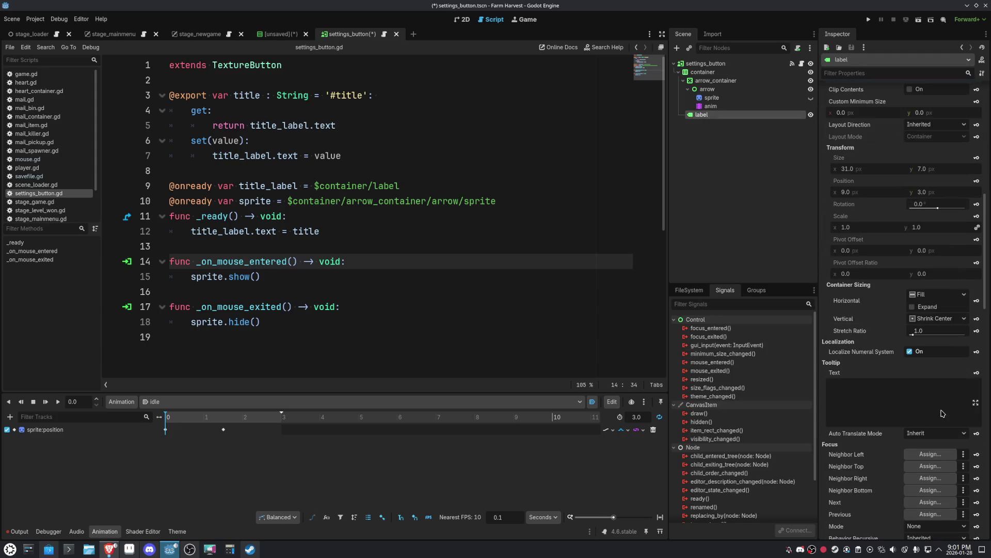
scroll(947, 361, "down", 4)
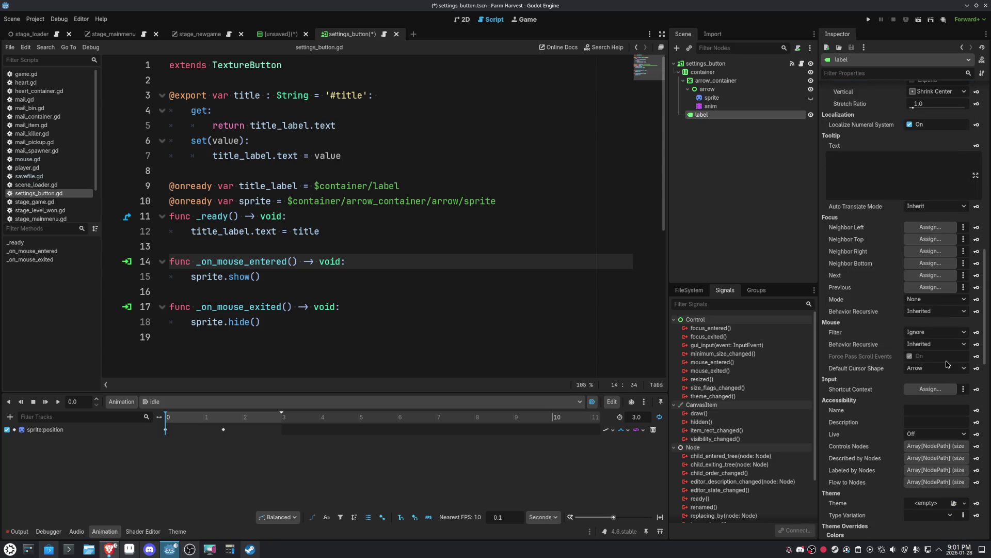
scroll(948, 364, "down", 4)
scroll(948, 364, "down", 3)
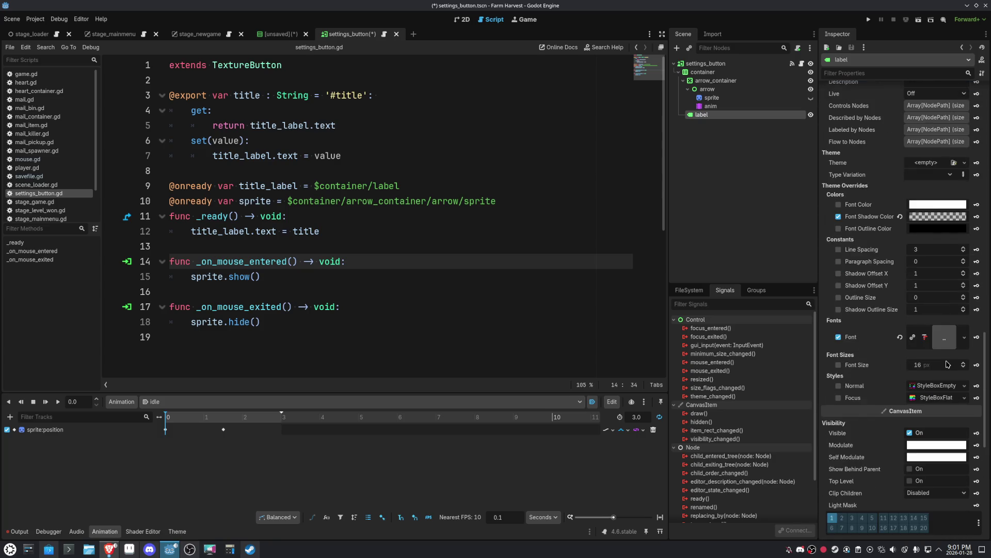
scroll(948, 364, "down", 4)
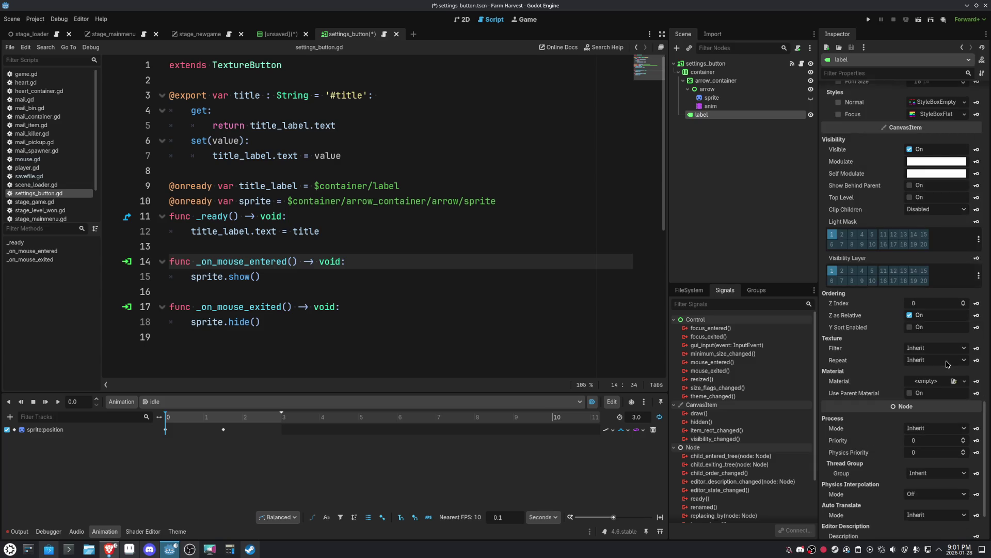
scroll(948, 365, "up", 9)
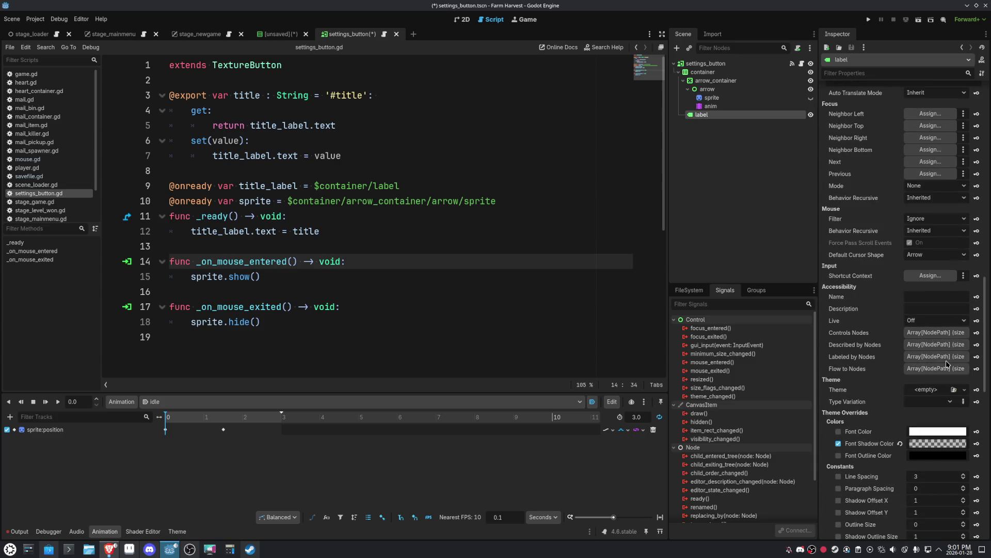
left_click(932, 222)
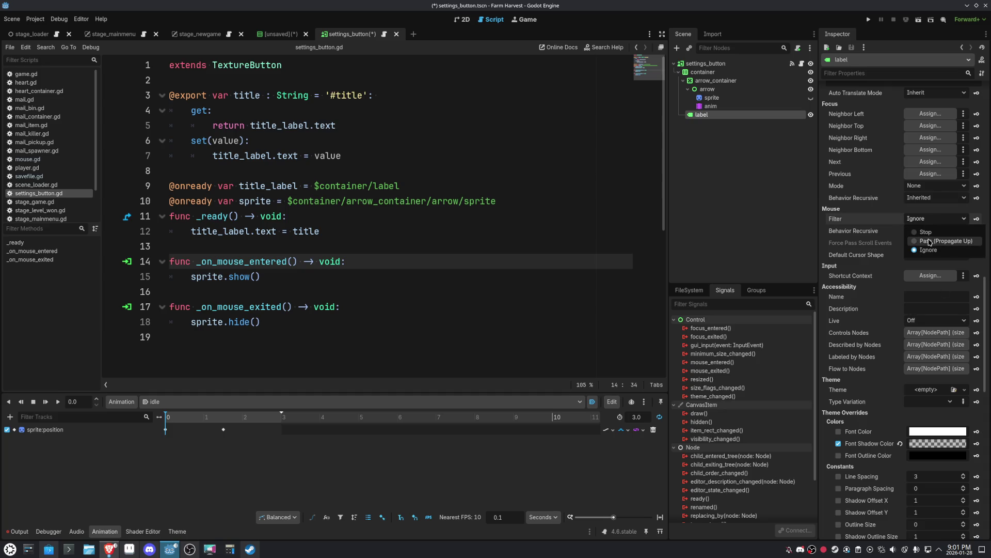
left_click(928, 242)
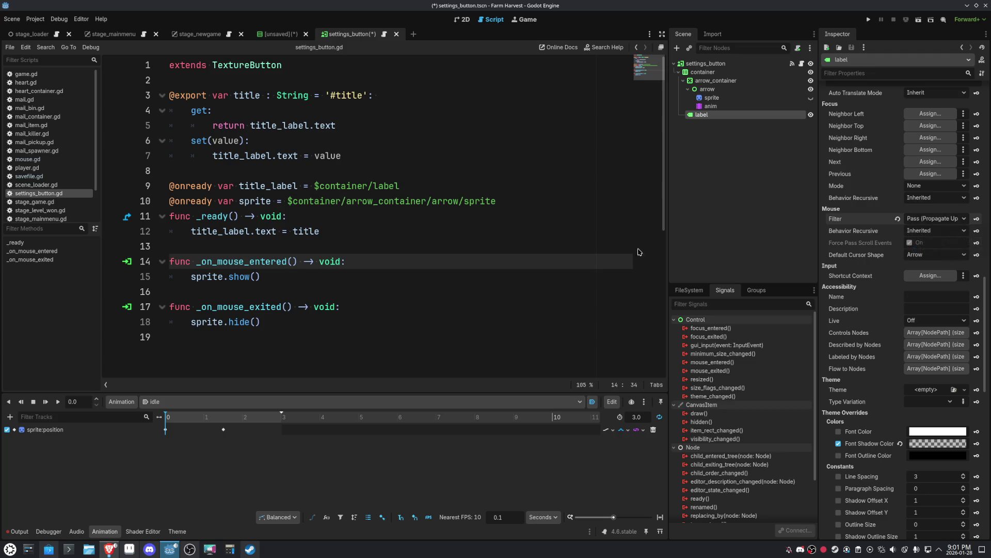
key("ctrl+s")
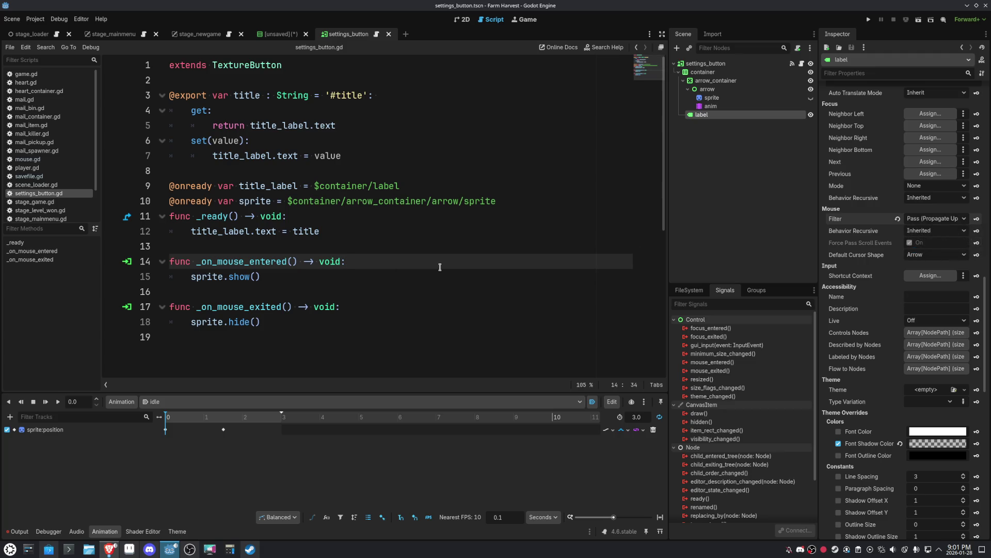
Add a blank line after the variable declarations and return to the 2D view
left_click(527, 202)
key("Return")
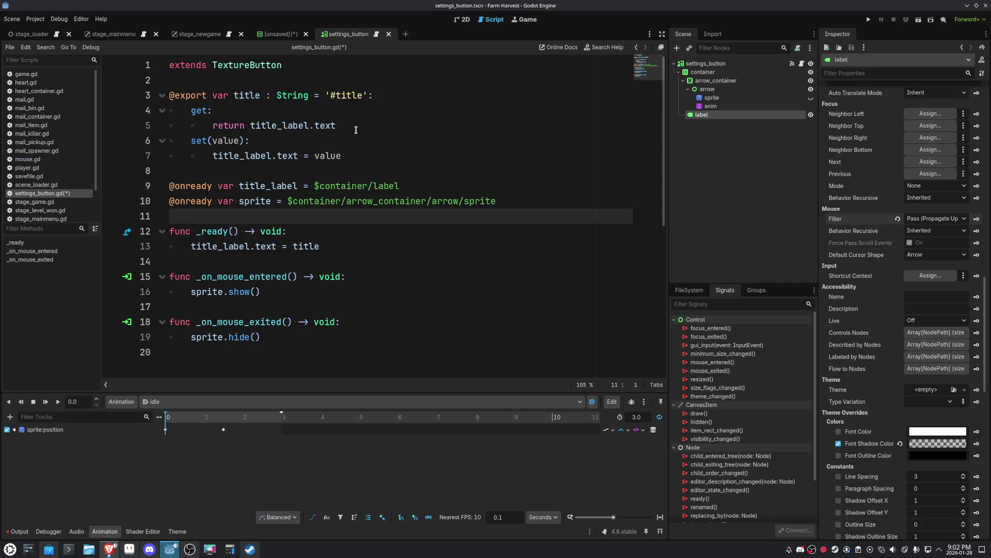
left_click(462, 19)
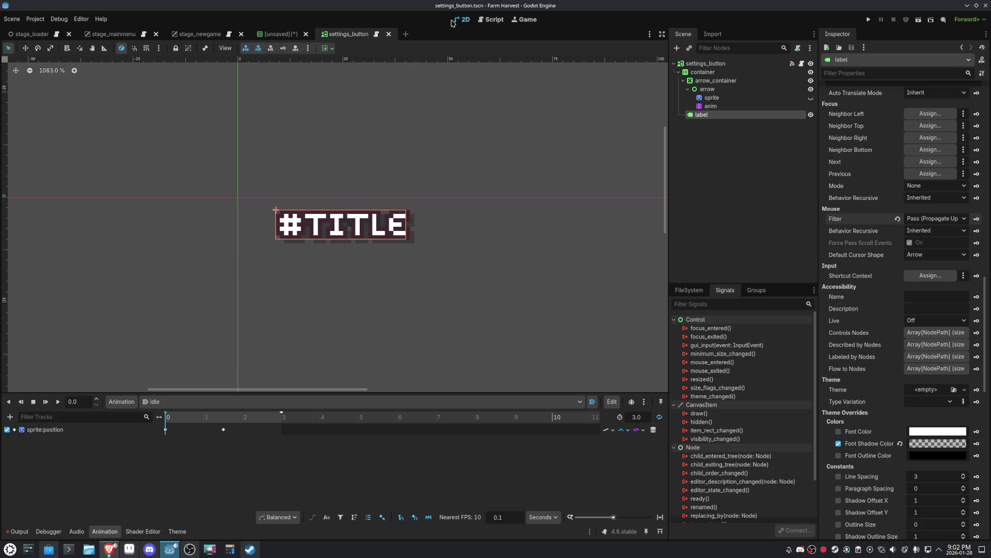
left_click(795, 64)
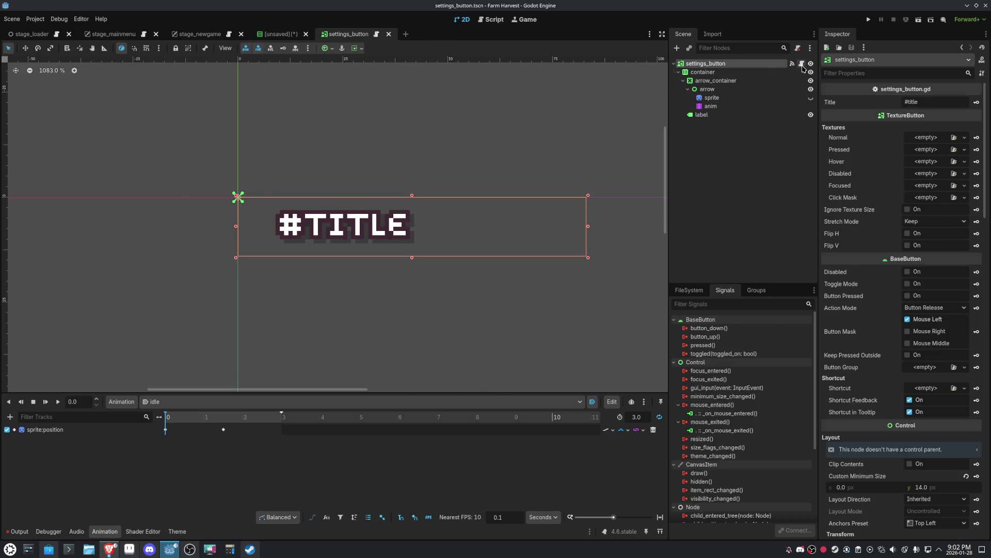
left_click(802, 63)
left_click(324, 65)
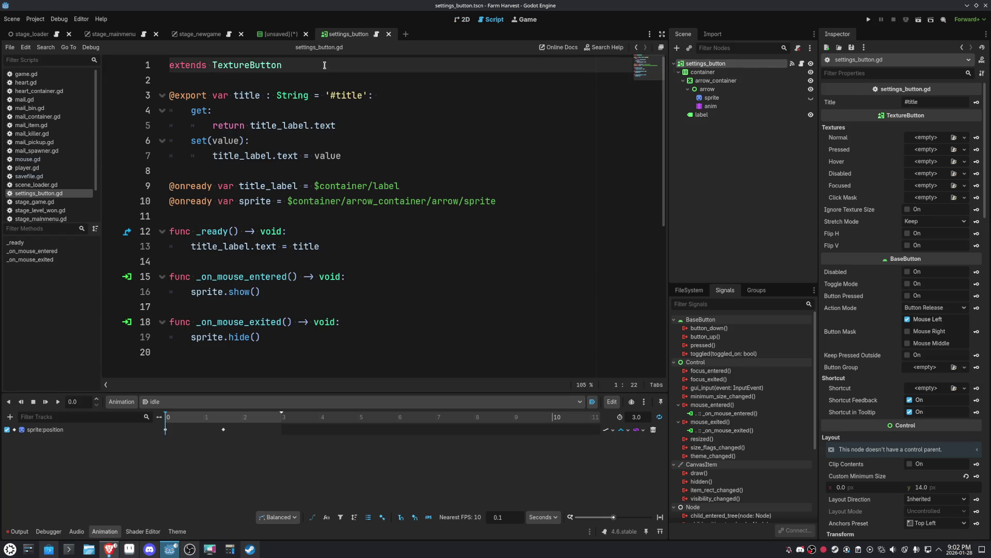
key("ctrl+shift+Return")
type("@tool")
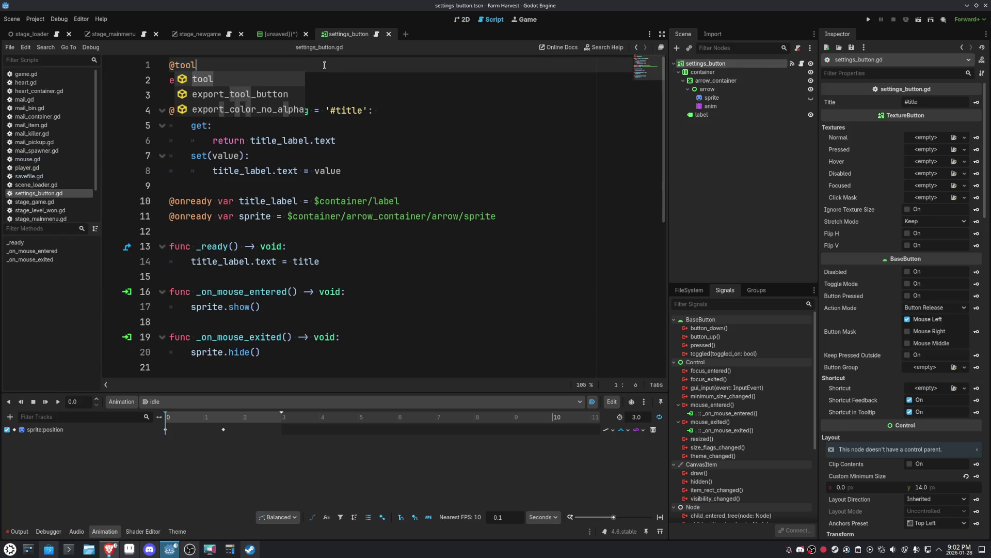
left_click(474, 146)
left_click(465, 19)
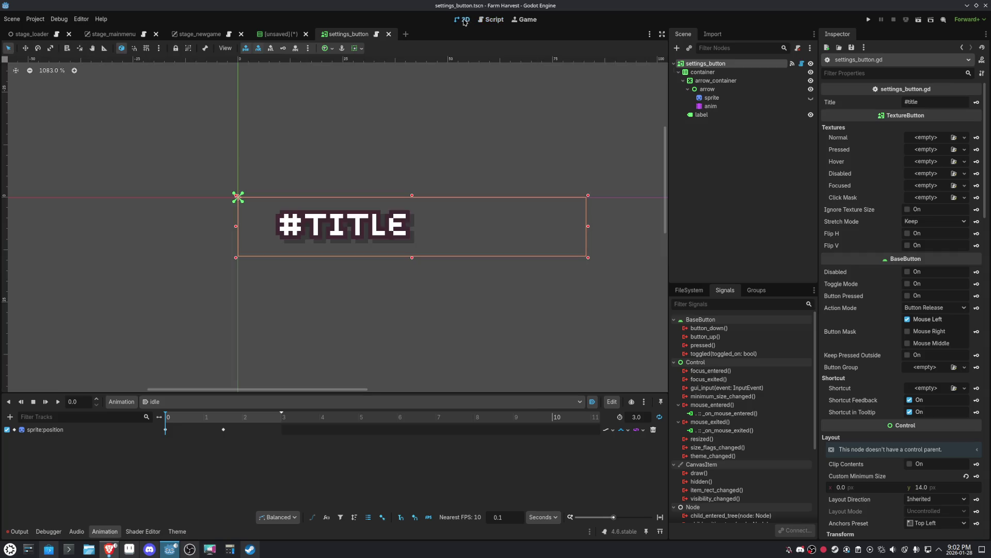
In the unsaved scene, fix the button's title and duplicate settings_button into more copies
left_click(285, 34)
key("ctrl+s")
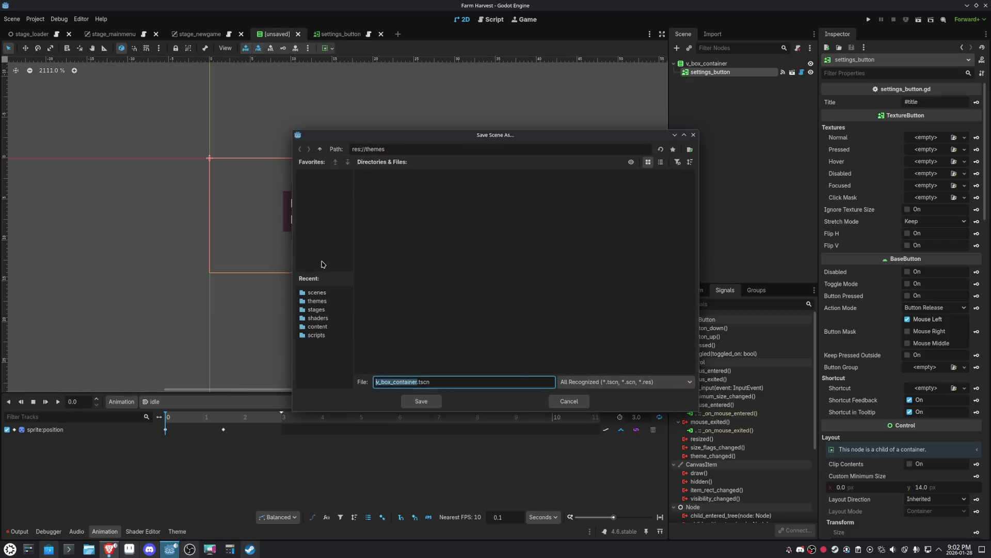
left_click(570, 400)
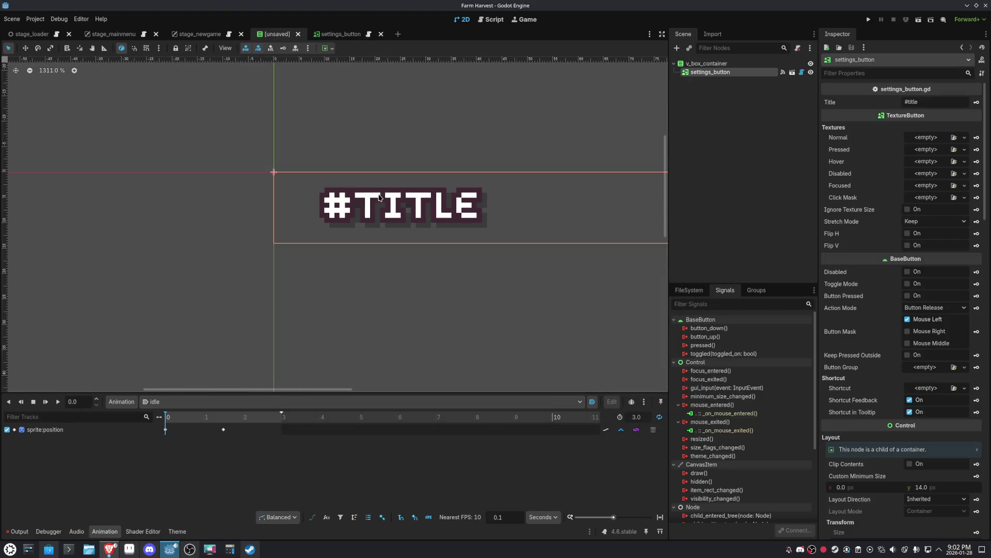
left_click(928, 102)
type("e")
key("BackSpace")
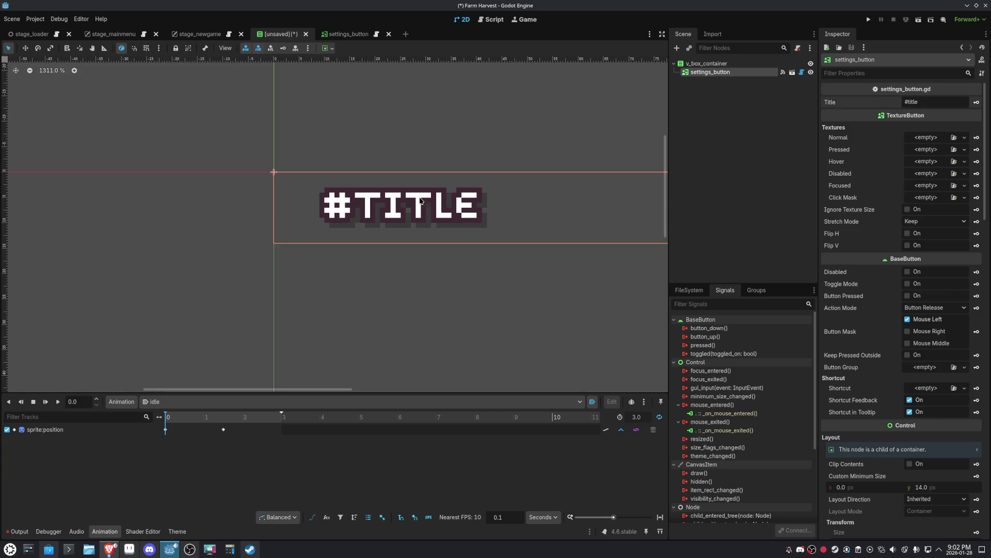
scroll(465, 202, "down", 6)
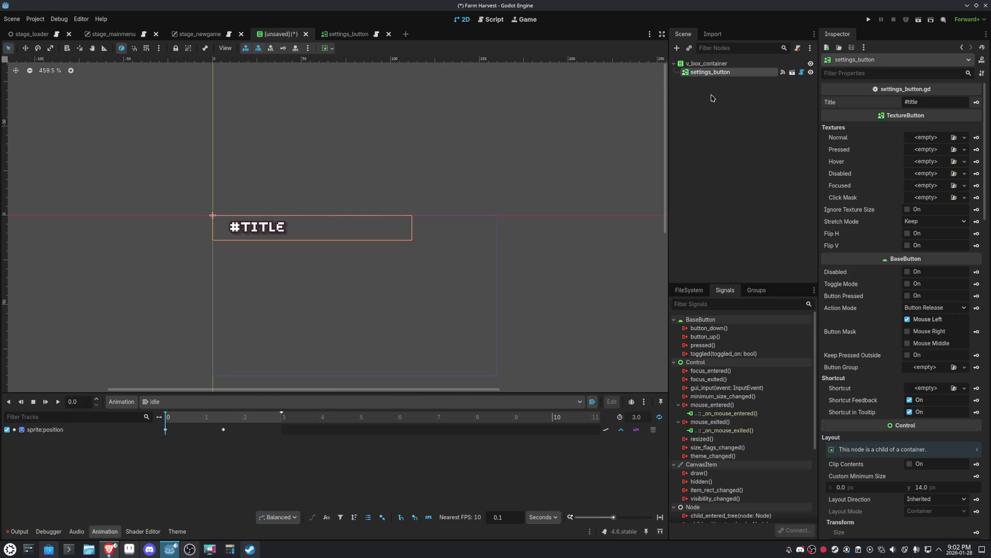
key("ctrl+d")
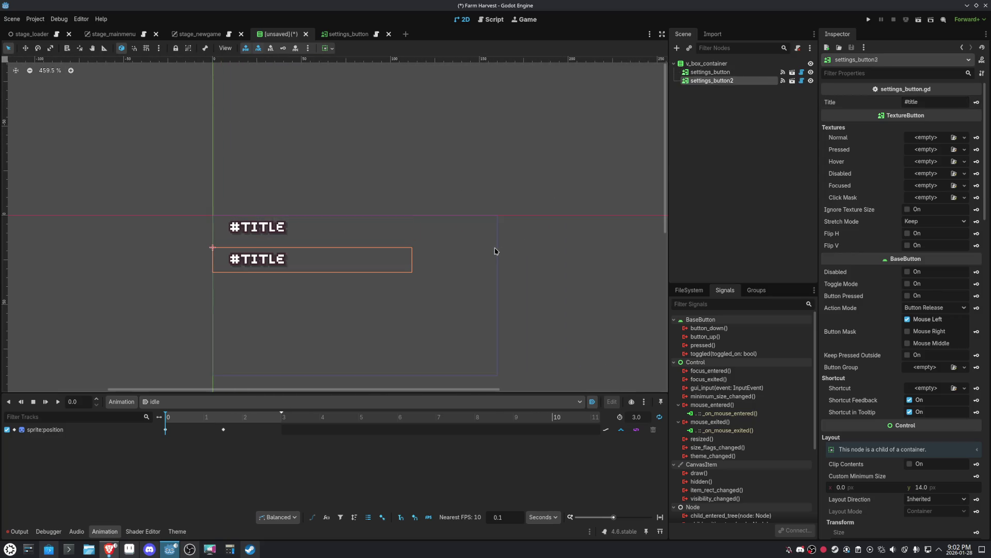
key("ctrl+d")
key("ctrl+d")
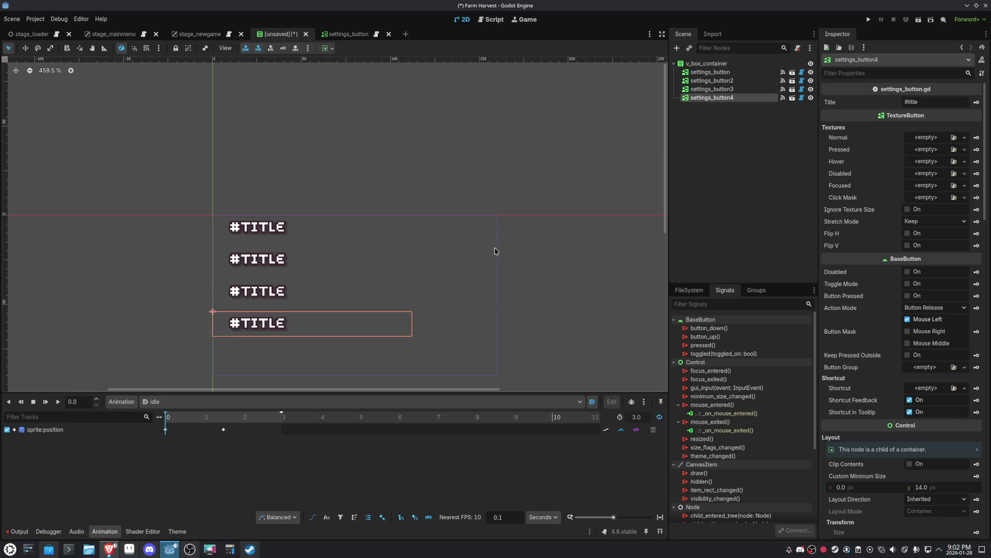
Set v_box_container's Separation theme override to 0
left_click(707, 63)
scroll(897, 382, "down", 5)
scroll(897, 382, "down", 10)
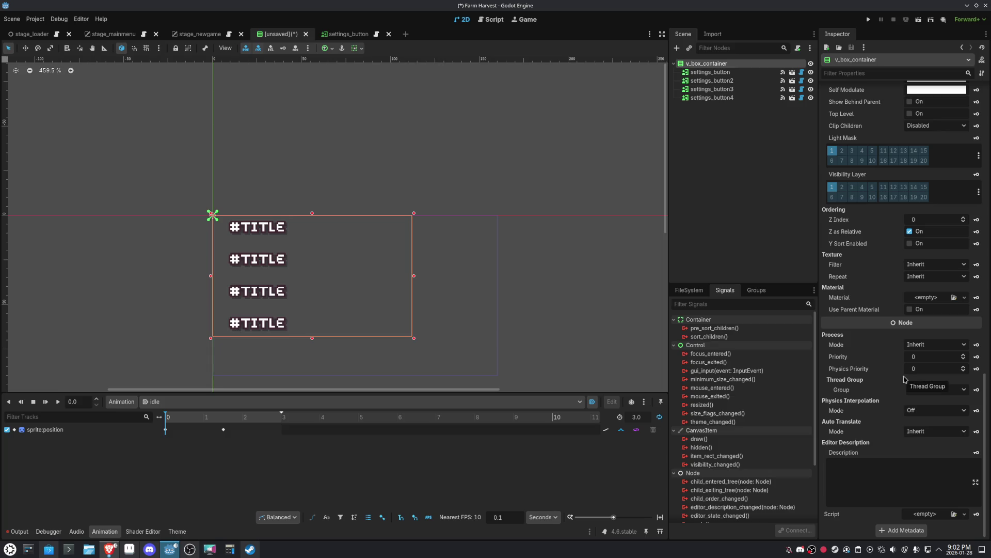
scroll(906, 344, "up", 5)
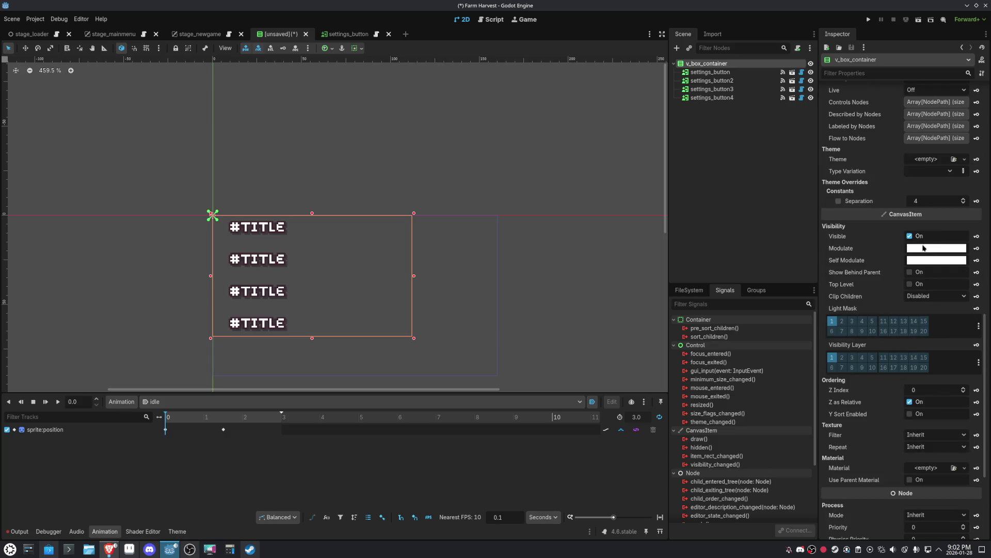
left_click(963, 204)
left_click(963, 204)
left_click(964, 205)
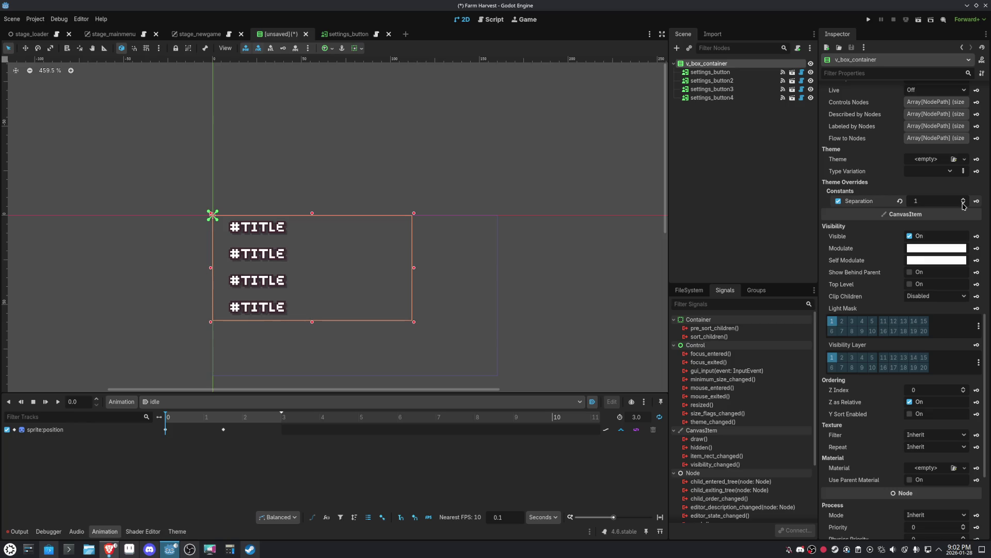
left_click(963, 205)
left_click(710, 73, "ctrl")
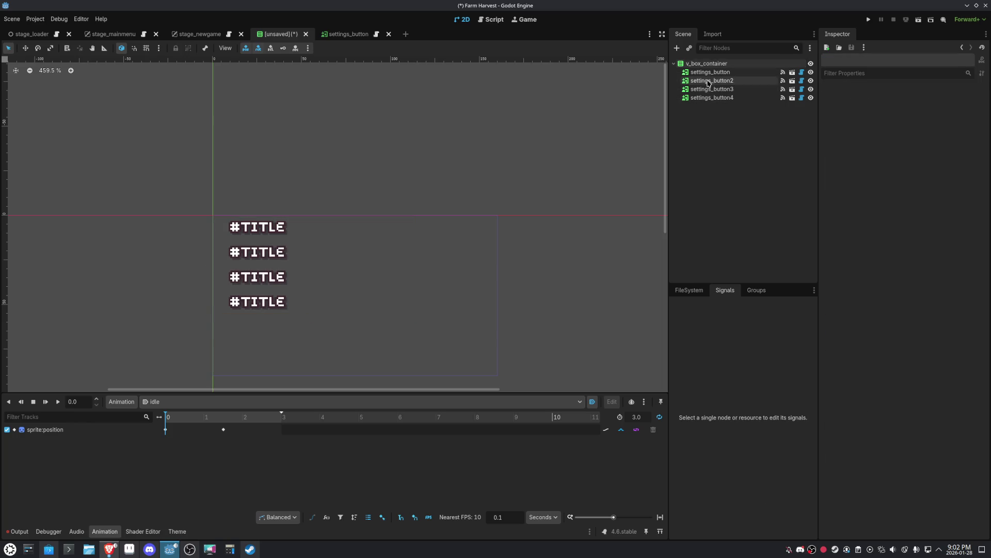
left_click(712, 80, "ctrl")
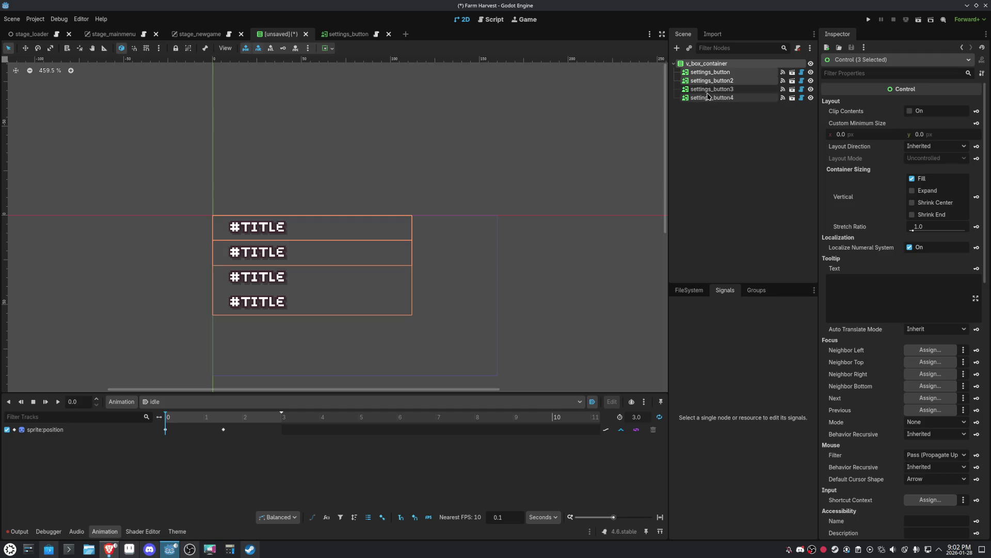
left_click(712, 98, "shift")
left_click(702, 63)
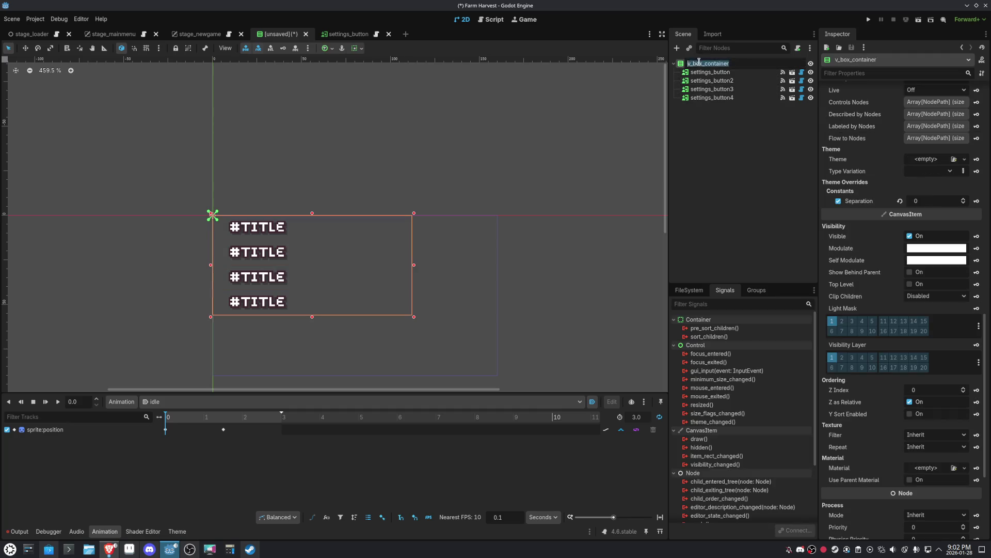
Rename v_box_container to container and anchor it to the bottom-left
key("BackSpace")
key("Return")
left_click_drag(433, 258, 444, 215)
left_click(327, 48)
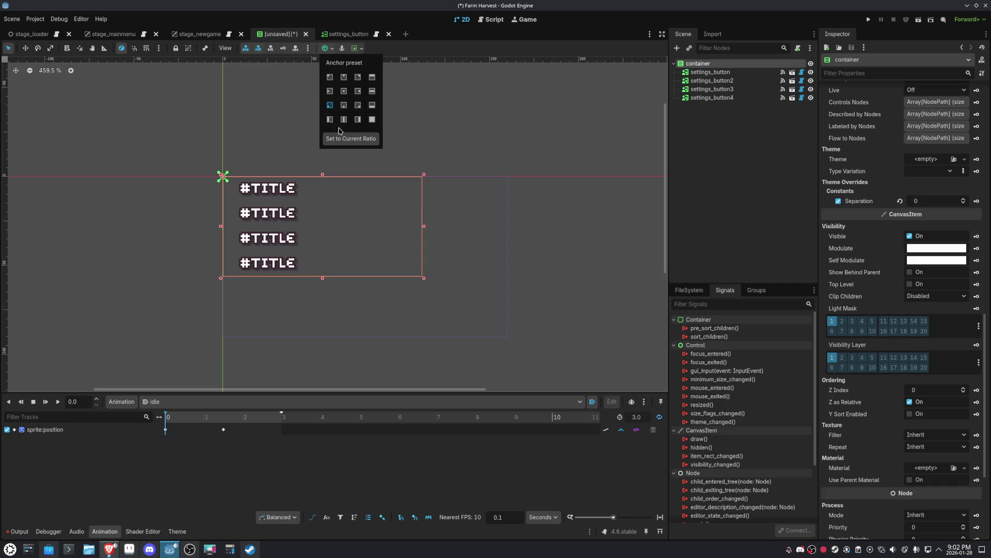
left_click(330, 107)
Narrow the container to about 77 px wide
scroll(253, 330, "up", 3)
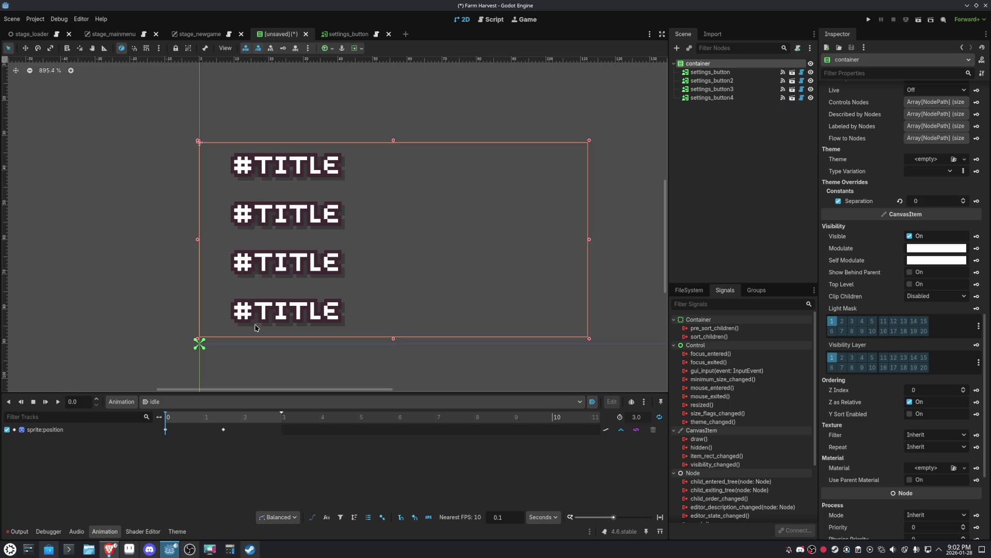
left_click(305, 354)
scroll(354, 336, "down", 2)
key("Up")
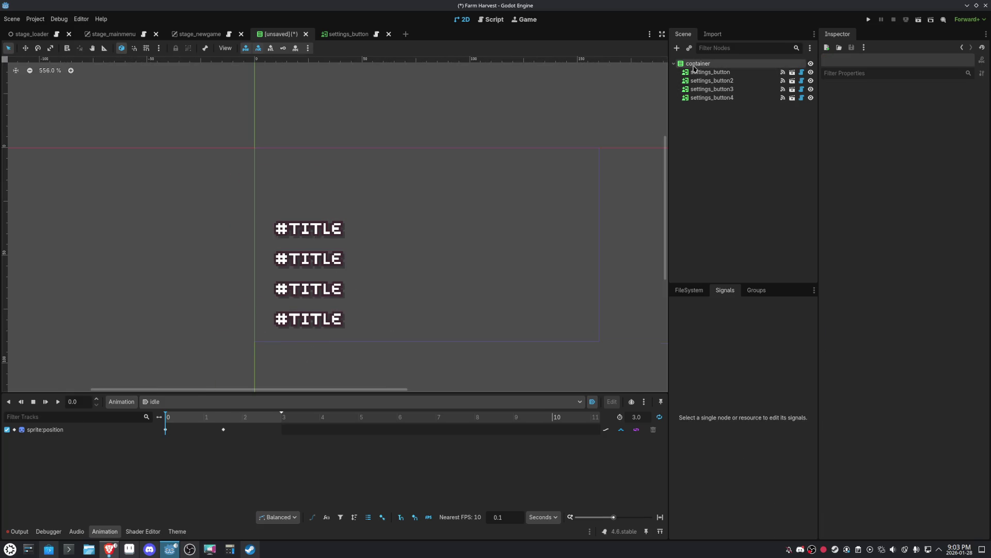
left_click(580, 135)
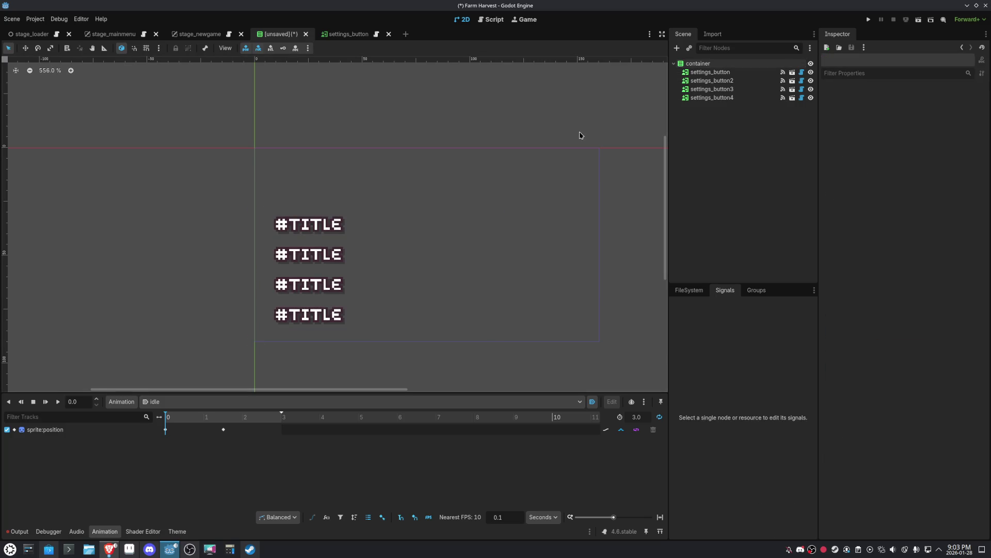
left_click(699, 64)
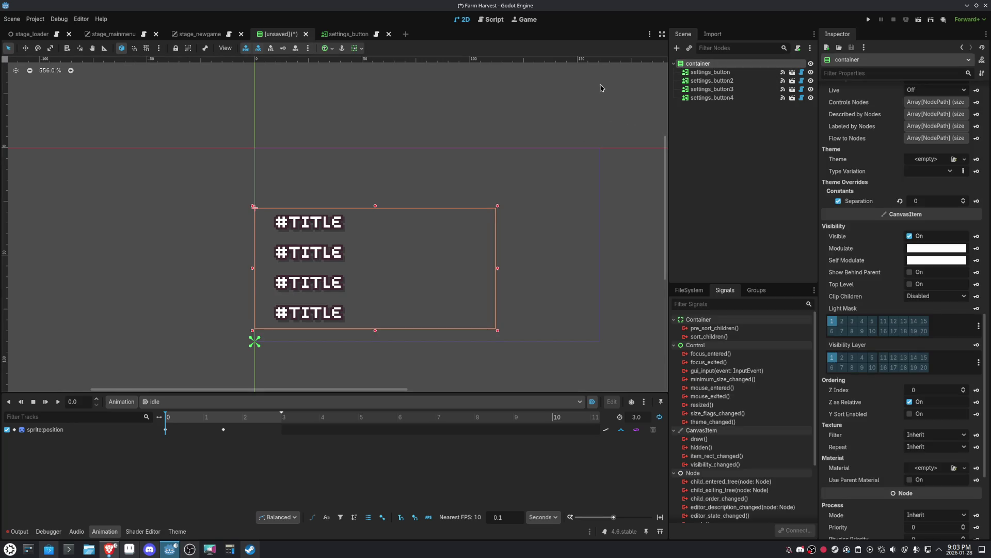
left_click(528, 170)
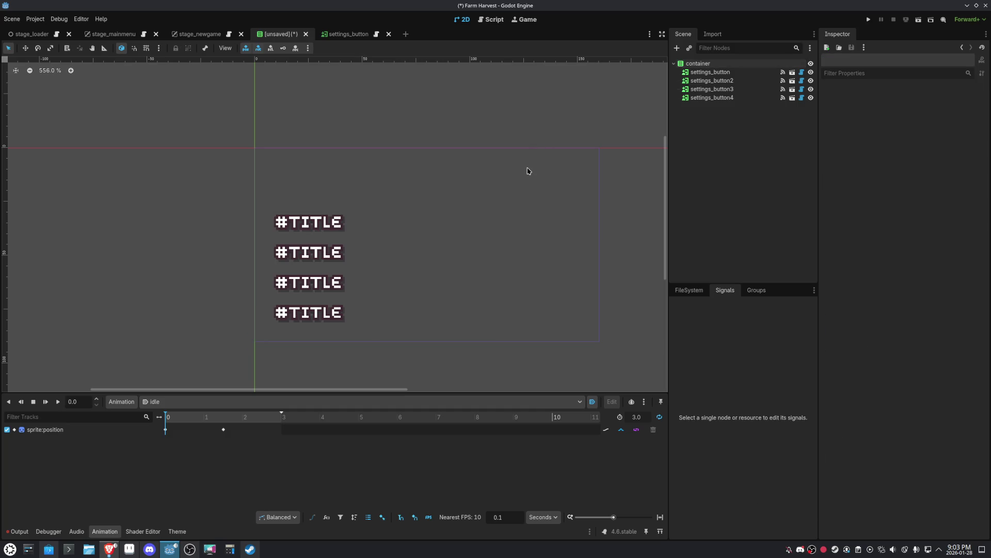
left_click(493, 282)
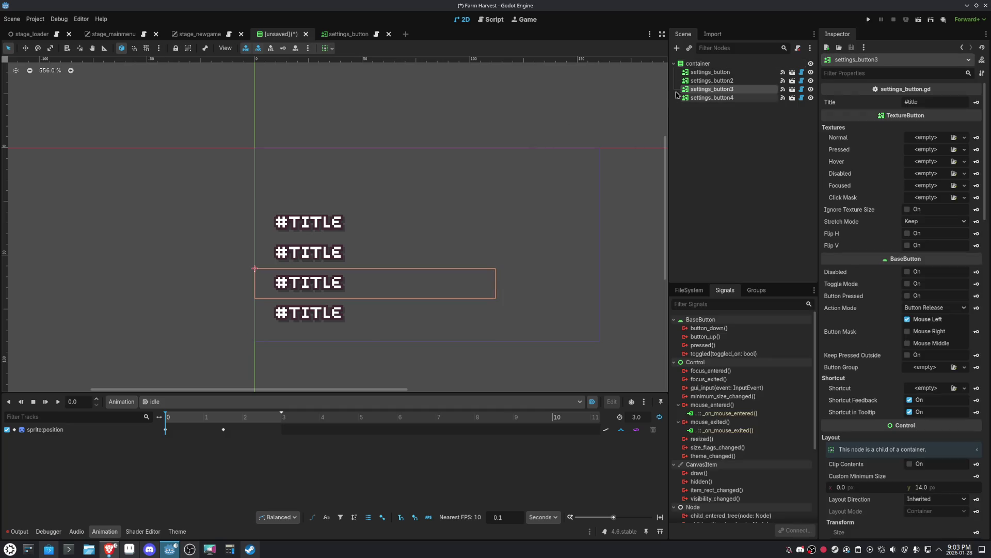
left_click(705, 64)
mouse_move(497, 270)
left_mouse_down()
mouse_move(379, 274)
mouse_move(417, 274)
mouse_move(407, 274)
left_mouse_up()
left_click(723, 72)
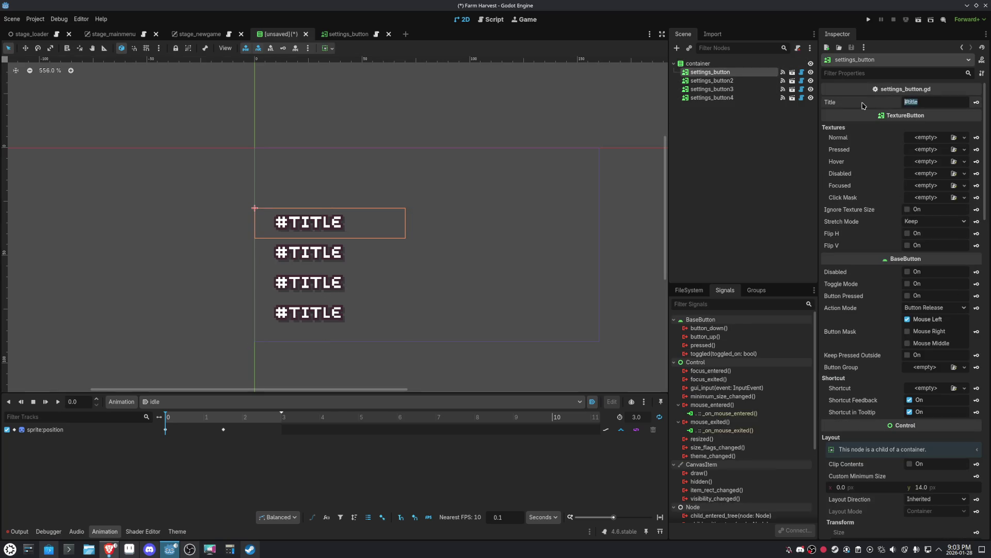
Title the four buttons general, graphics, sound and back, then start saving as container.tscn
type("gener")
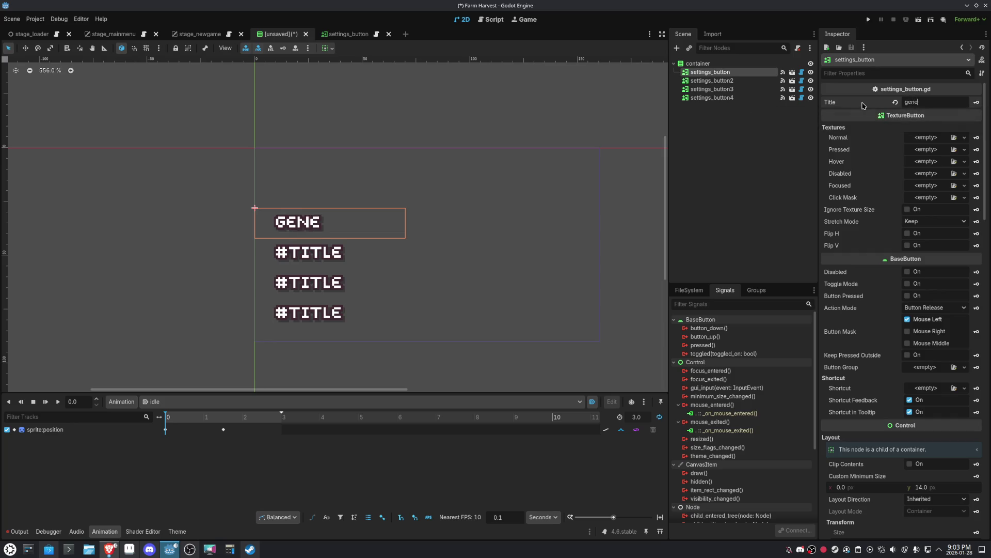
type("al")
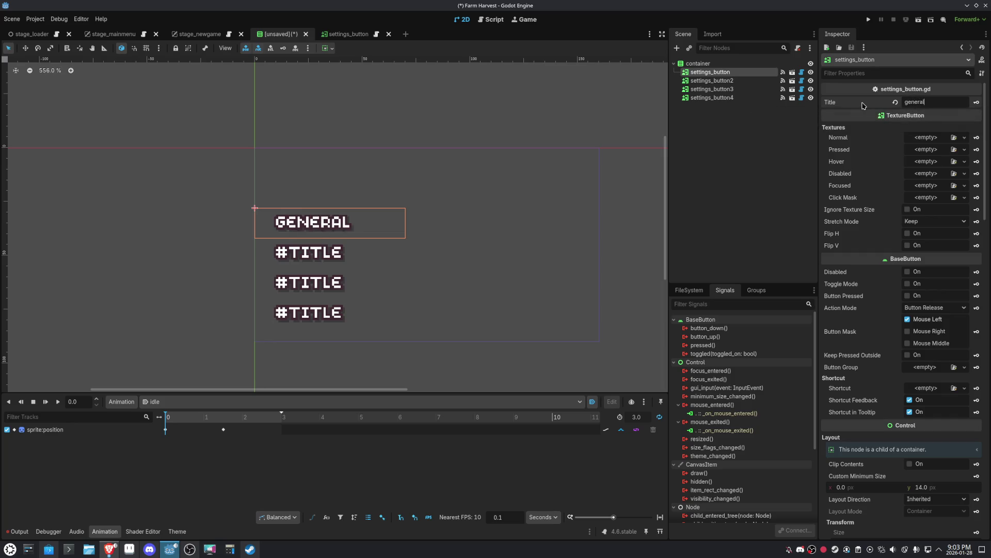
left_click(316, 244)
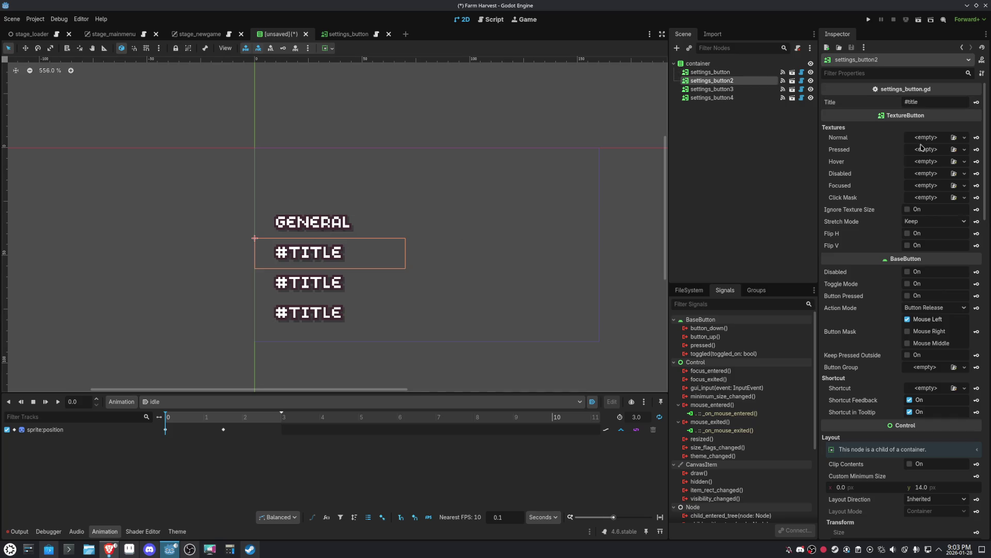
triple_click(932, 102)
type("gra")
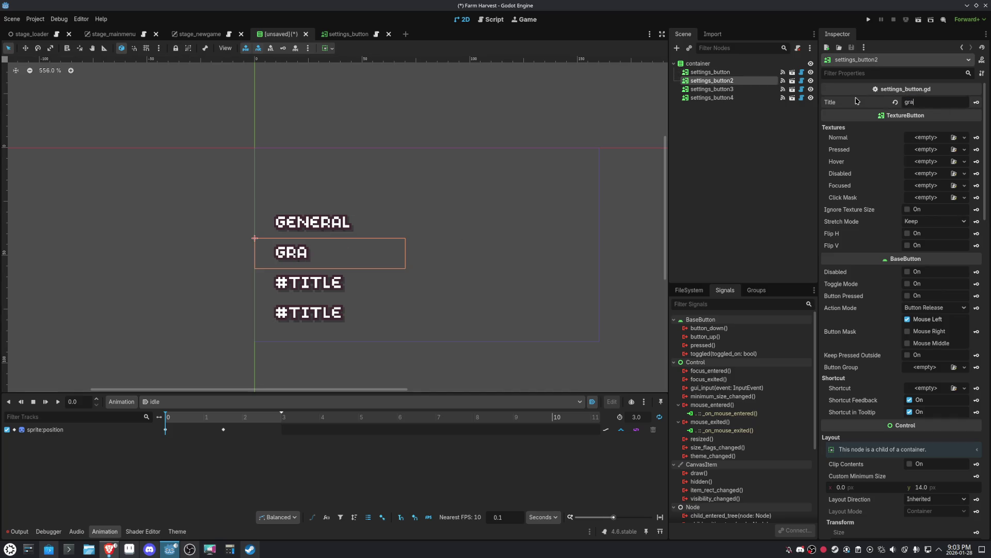
type("phics")
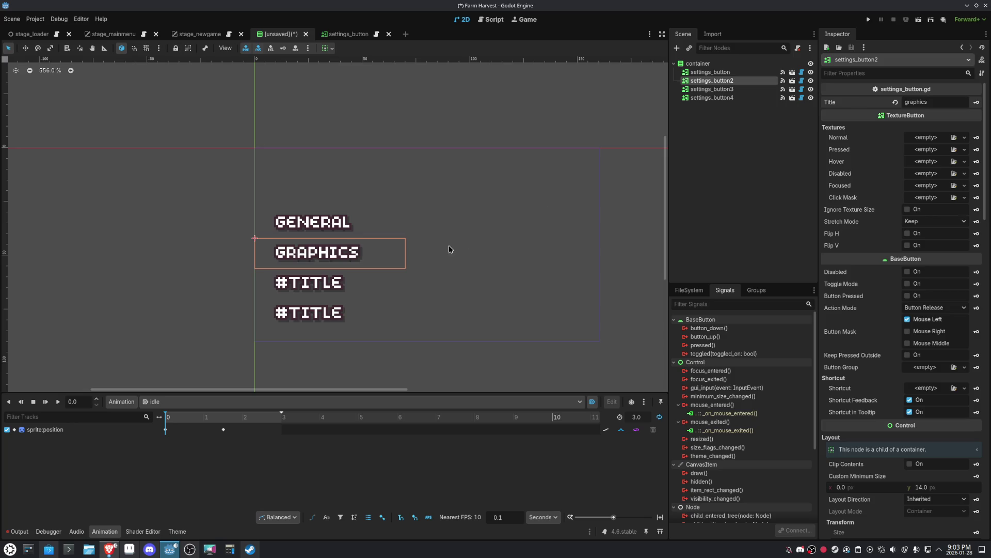
left_click(291, 283)
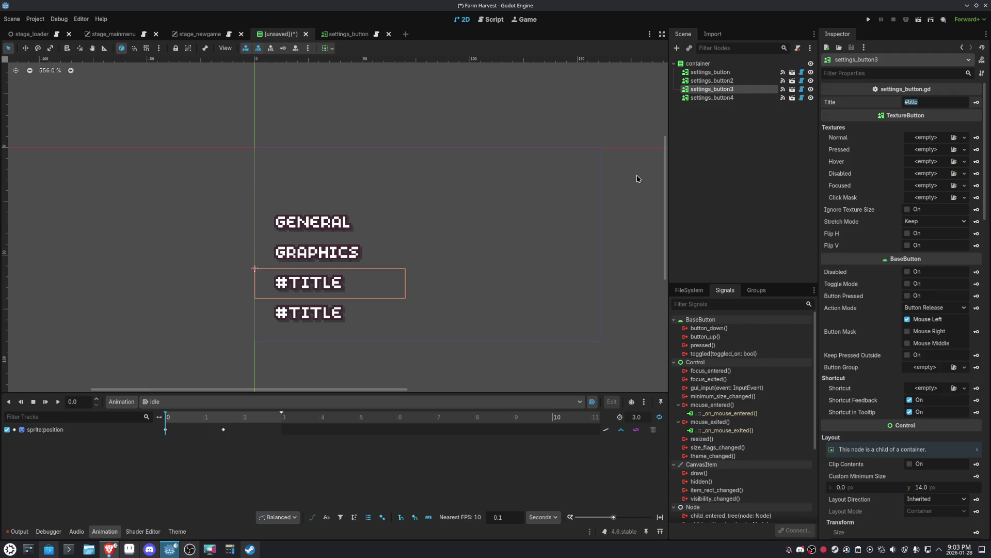
type("sound")
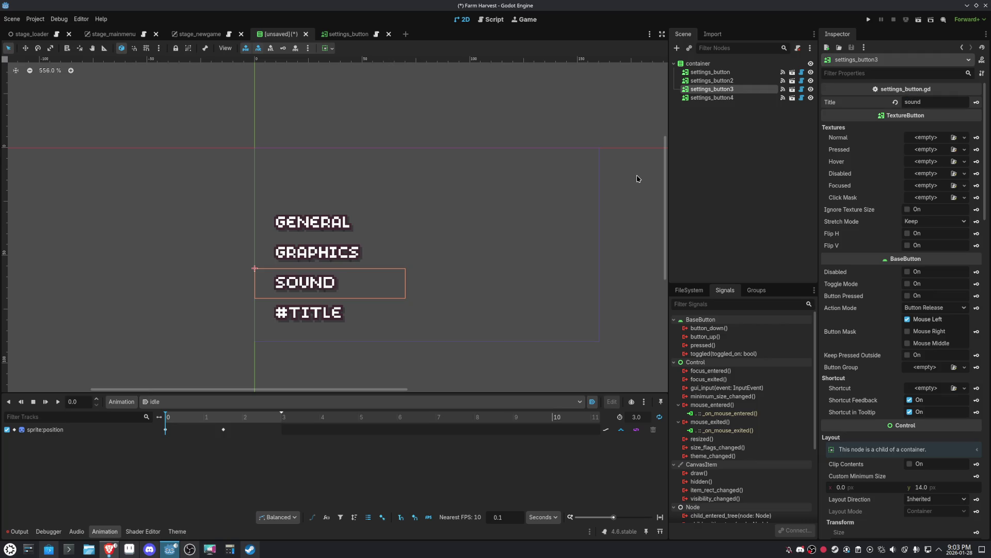
left_click(332, 320)
left_click(937, 105)
key("ctrl+a")
type("back")
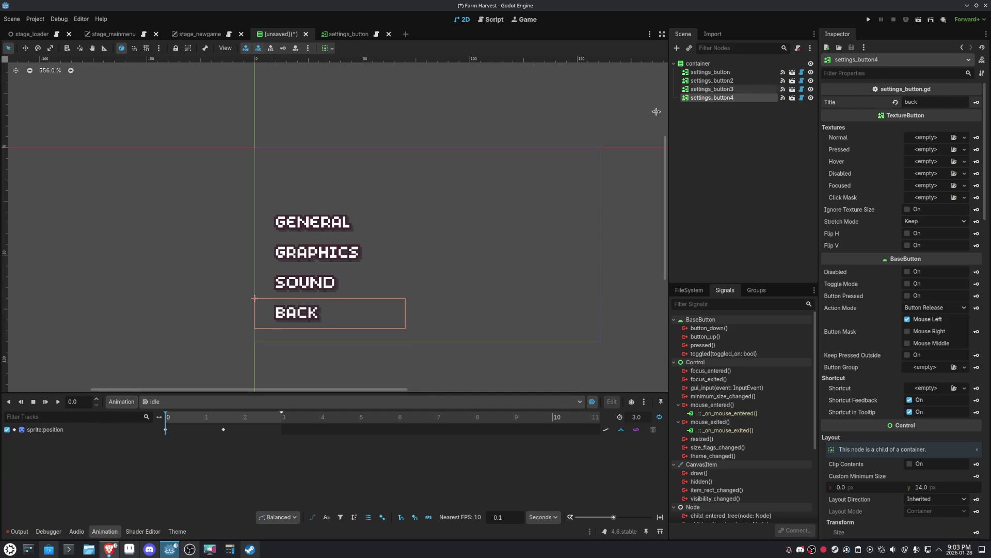
left_click(111, 216)
key("ctrl+s")
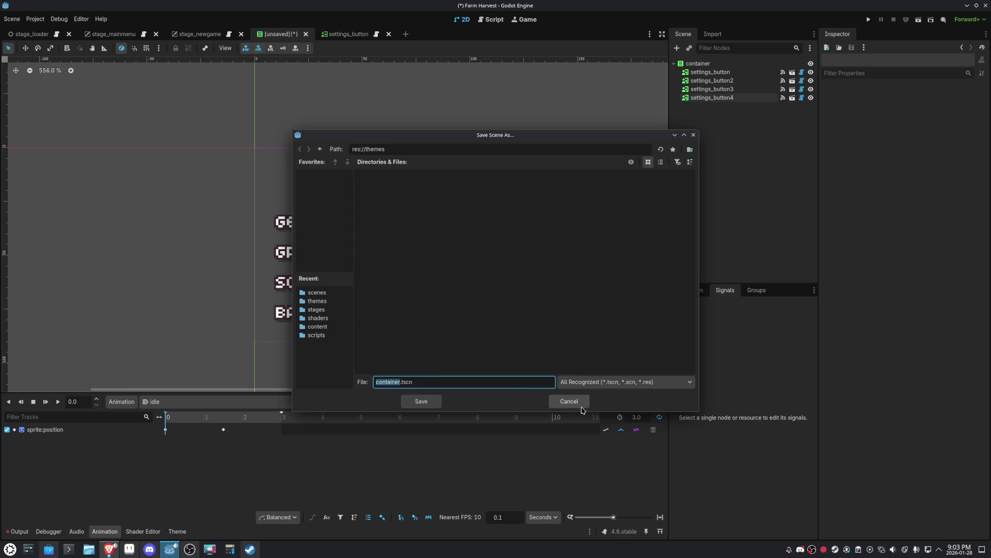
Add a CanvasLayer node and make it the scene root above the container
left_click(569, 403)
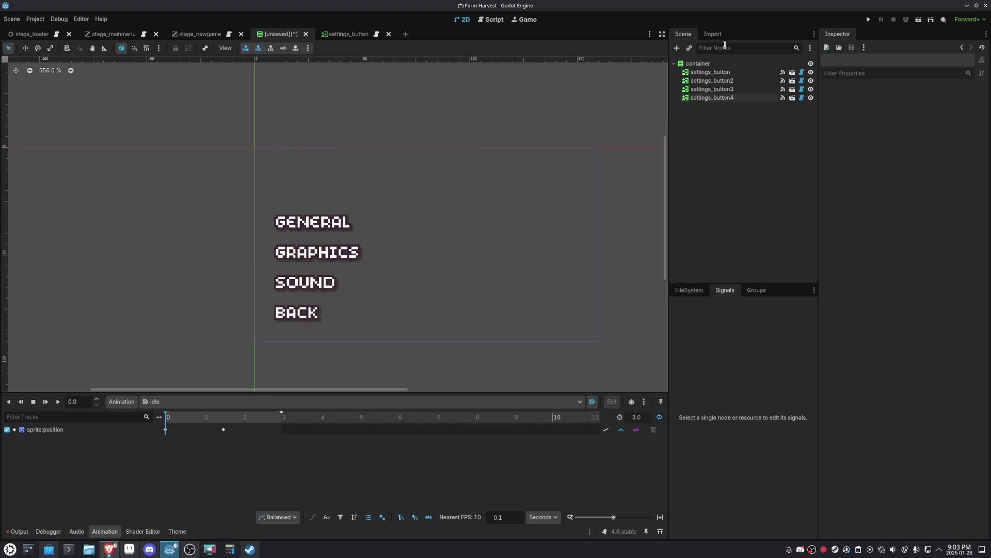
left_click(700, 64)
left_click(677, 48)
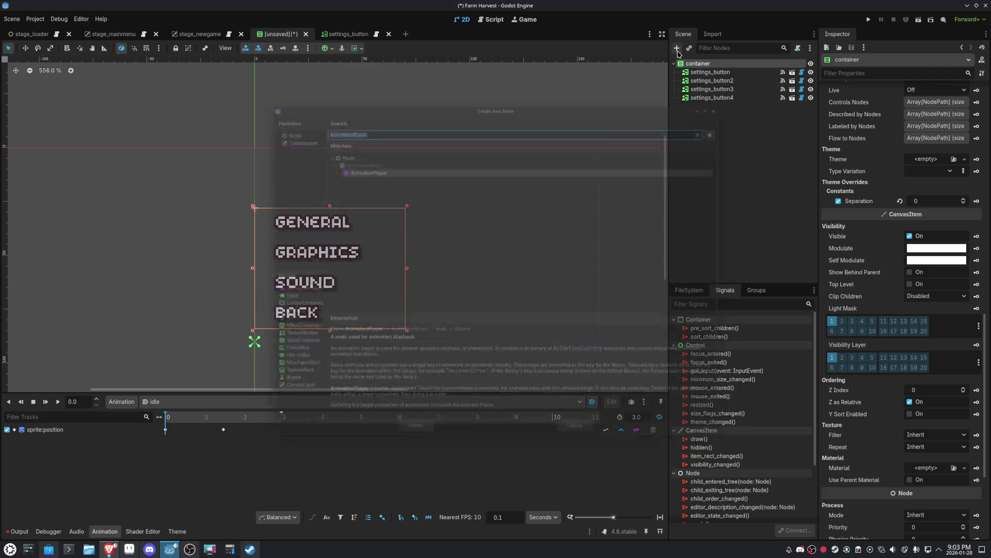
double_click(277, 124)
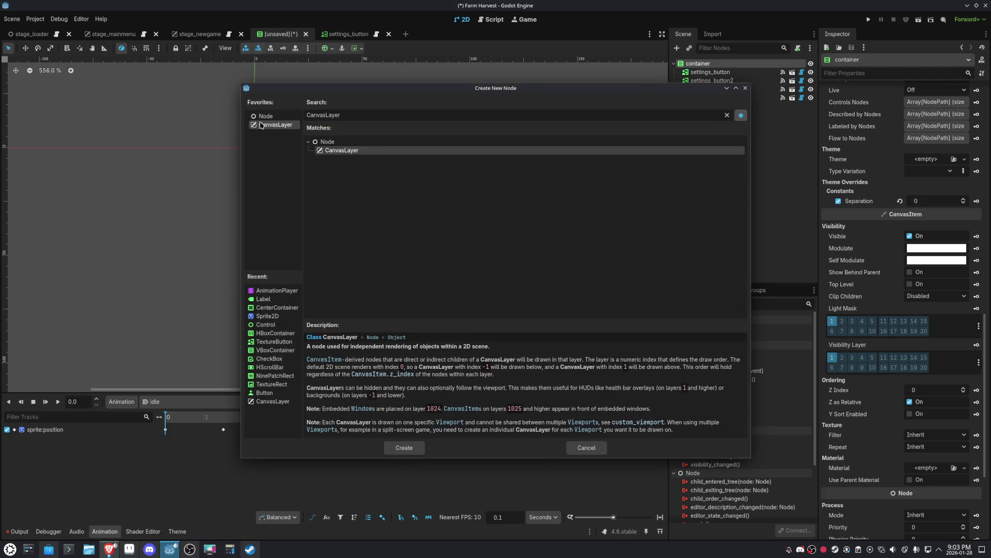
right_click(719, 108)
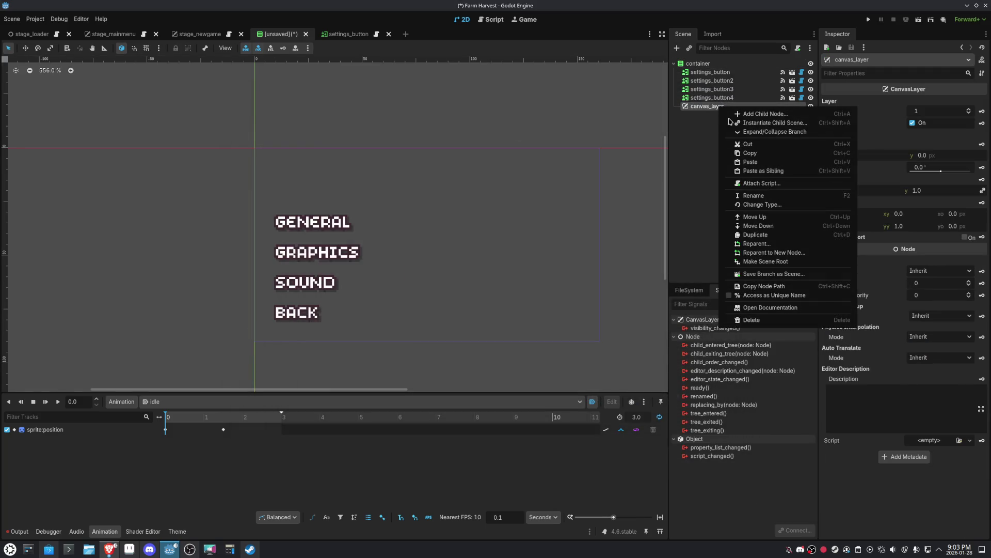
left_click(788, 262)
Rename the canvas_layer root to stage_settings
key("ctrl+s")
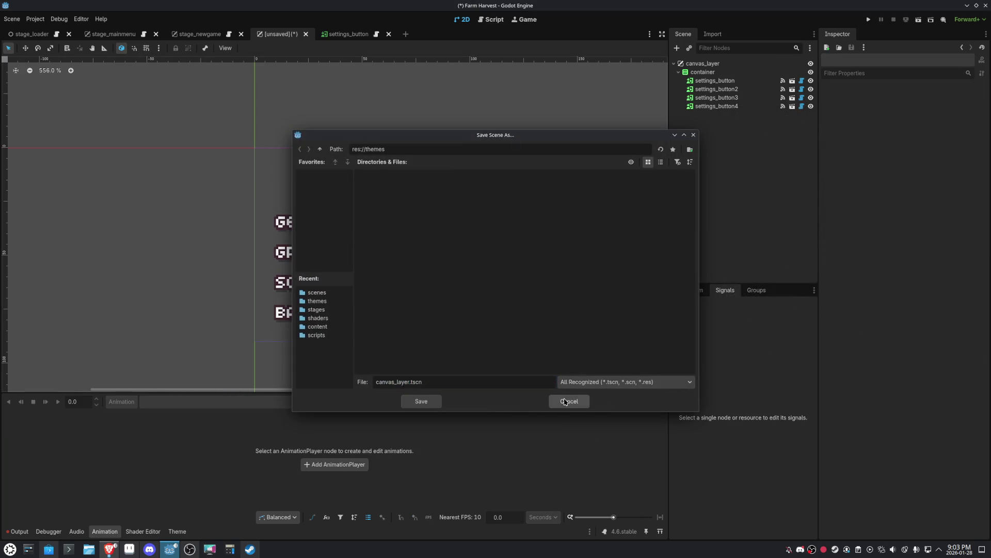
left_click(567, 401)
left_click(714, 65)
left_click(715, 68)
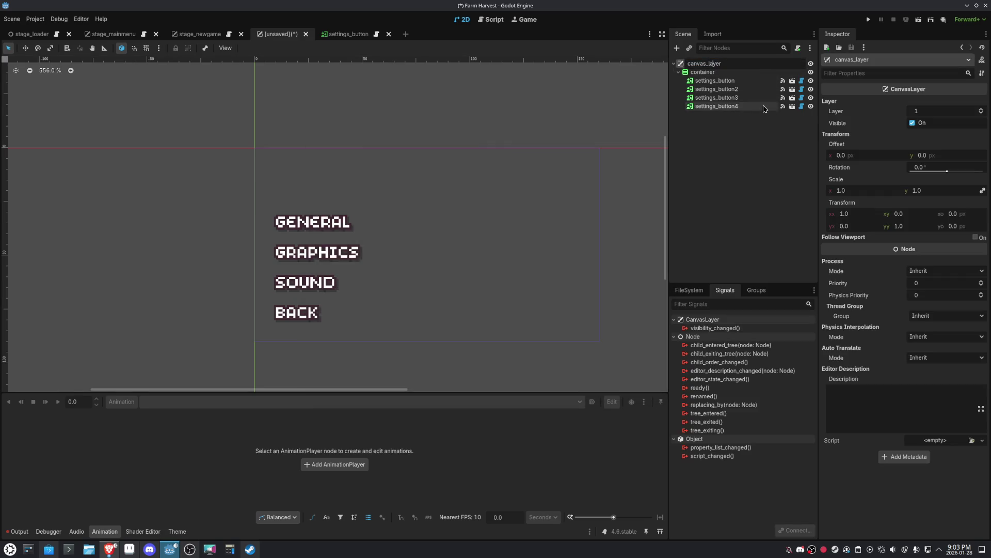
key("ctrl+a")
type("st")
key("Return")
Save the scene as stage_settings.tscn in the res://stages folder
key("ctrl+s")
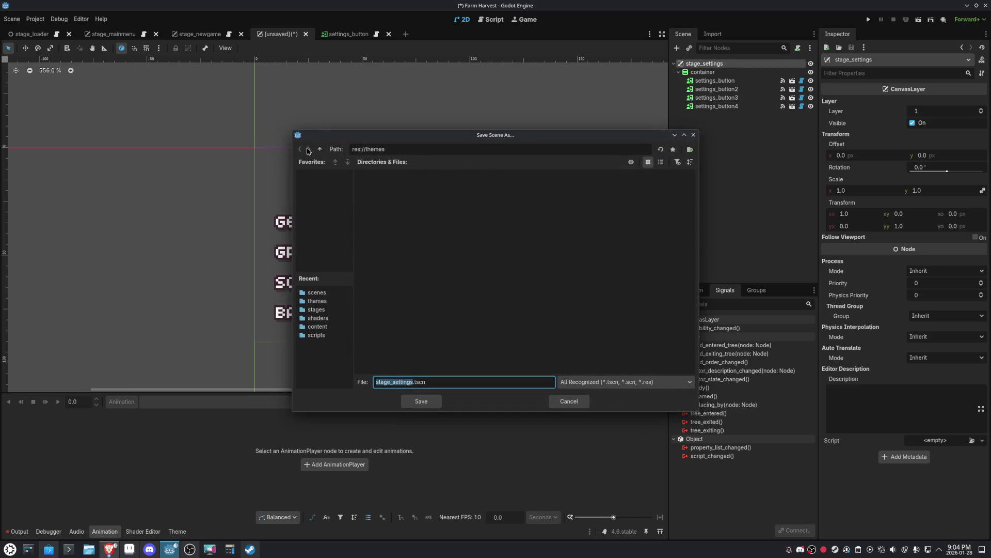
left_click(320, 149)
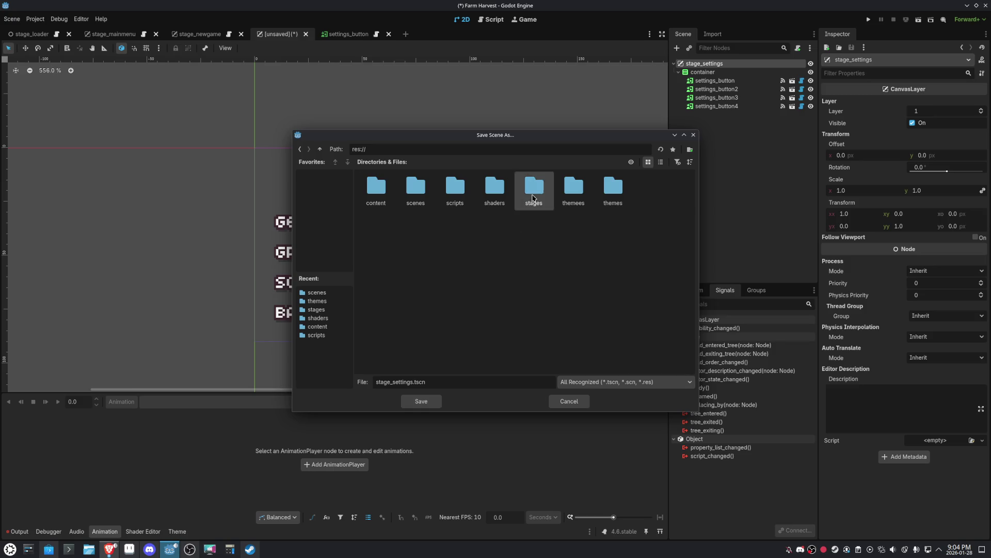
double_click(532, 194)
left_click(421, 402)
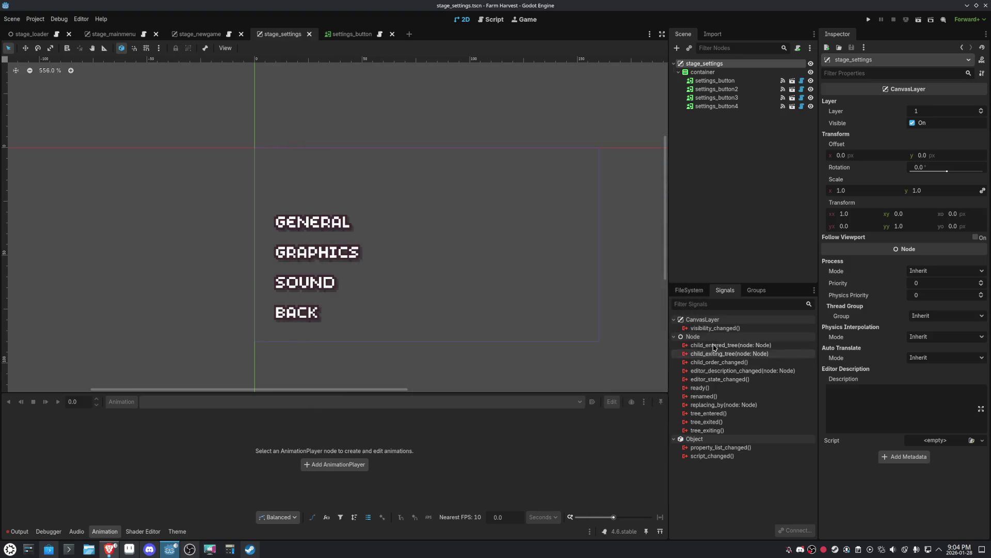
Collapse the scenes and stages folders in the FileSystem dock
left_click(689, 289)
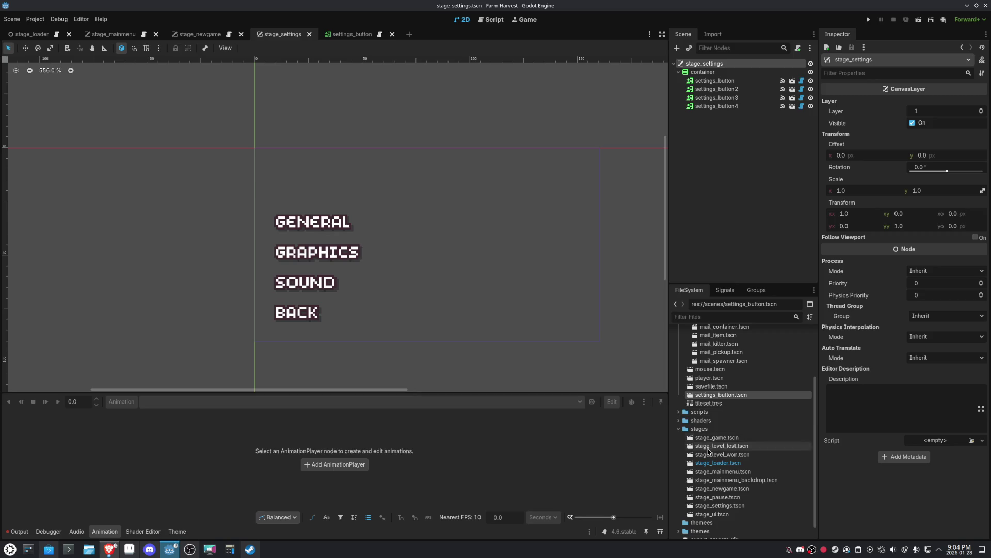
left_click(810, 317)
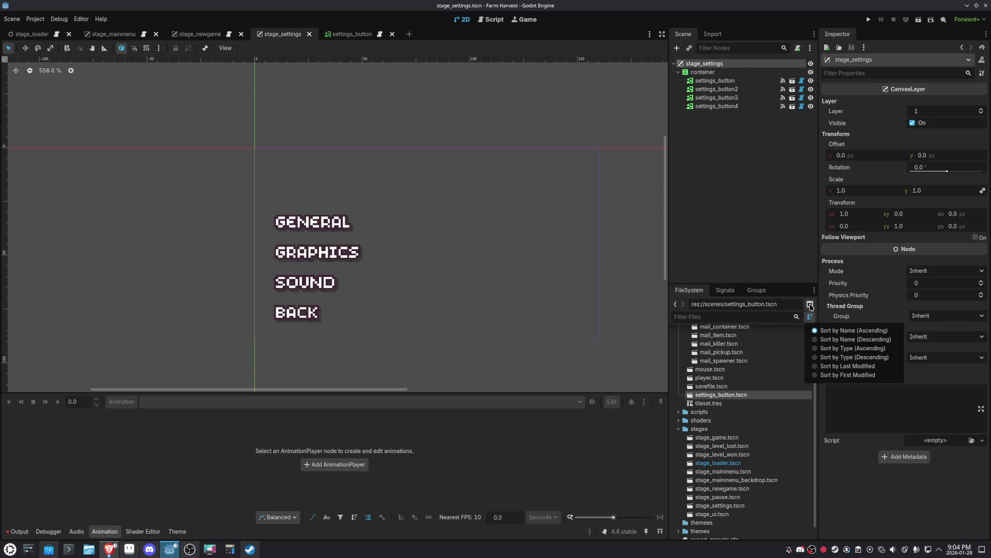
left_click(810, 305)
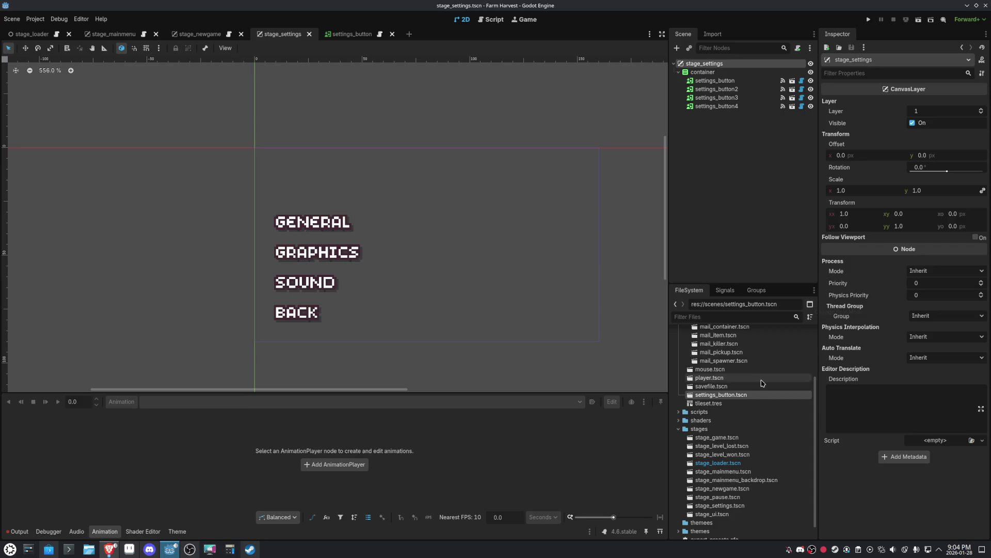
scroll(733, 392, "up", 3)
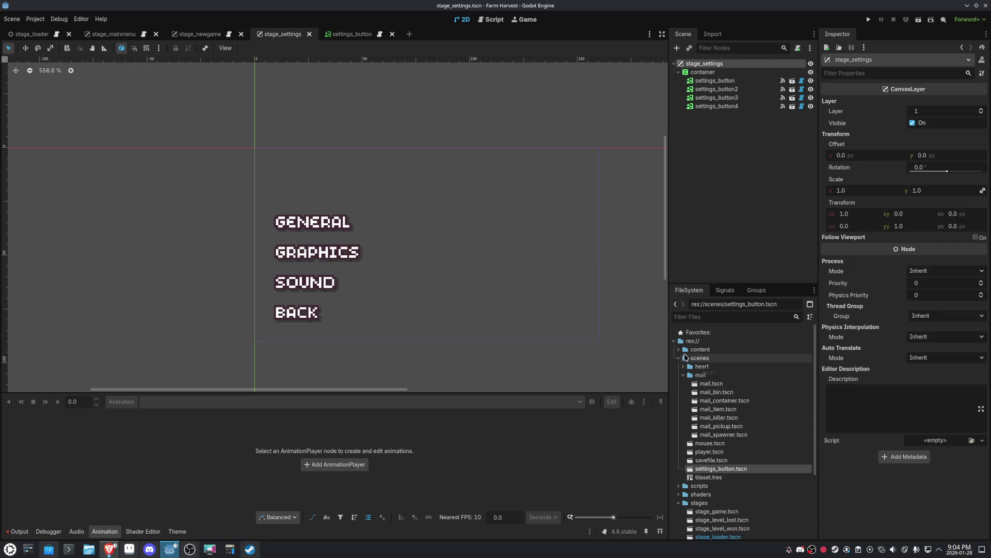
left_click(679, 358)
left_click(678, 383)
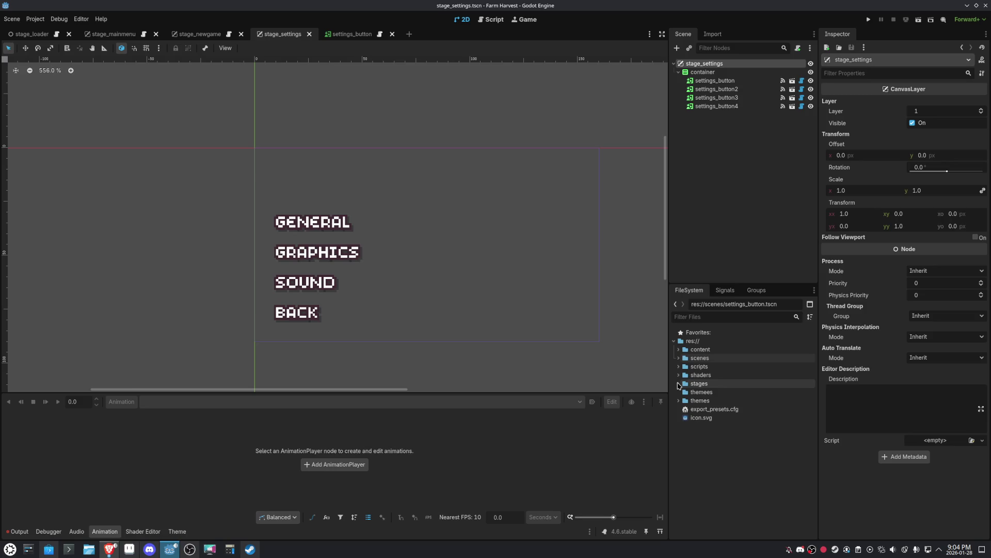
Delete the stray themees folder and run the current scene
left_click(703, 392)
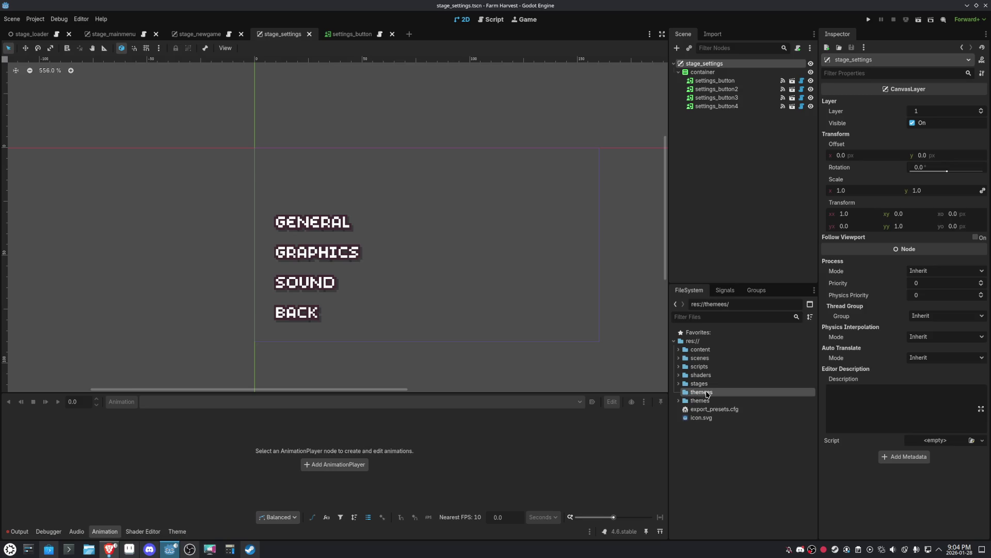
right_click(707, 393)
left_click(744, 495)
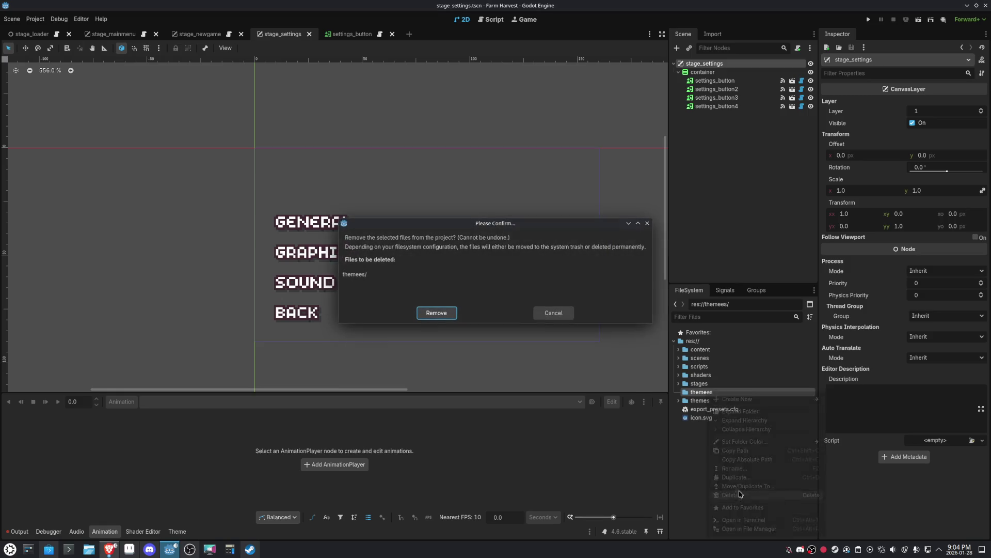
left_click(440, 314)
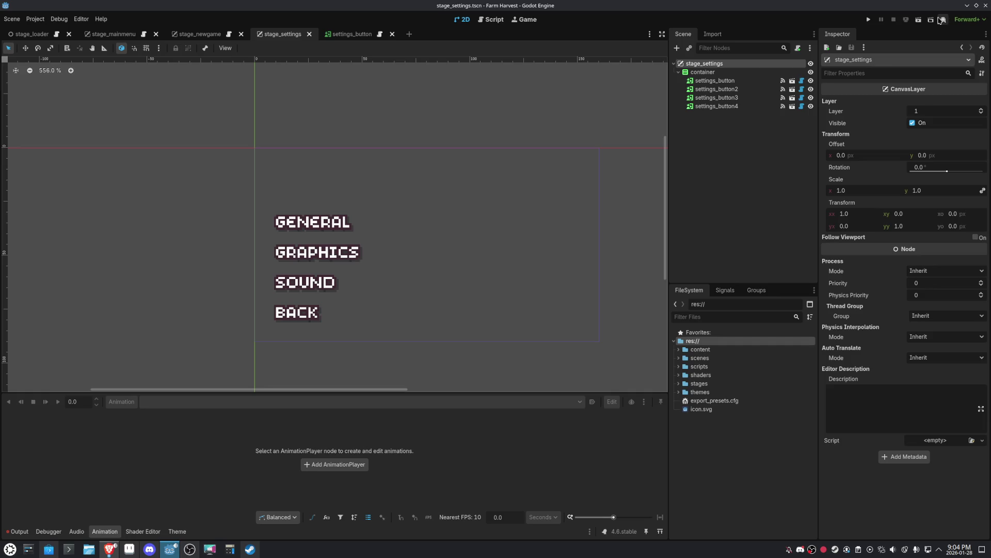
left_click(919, 19)
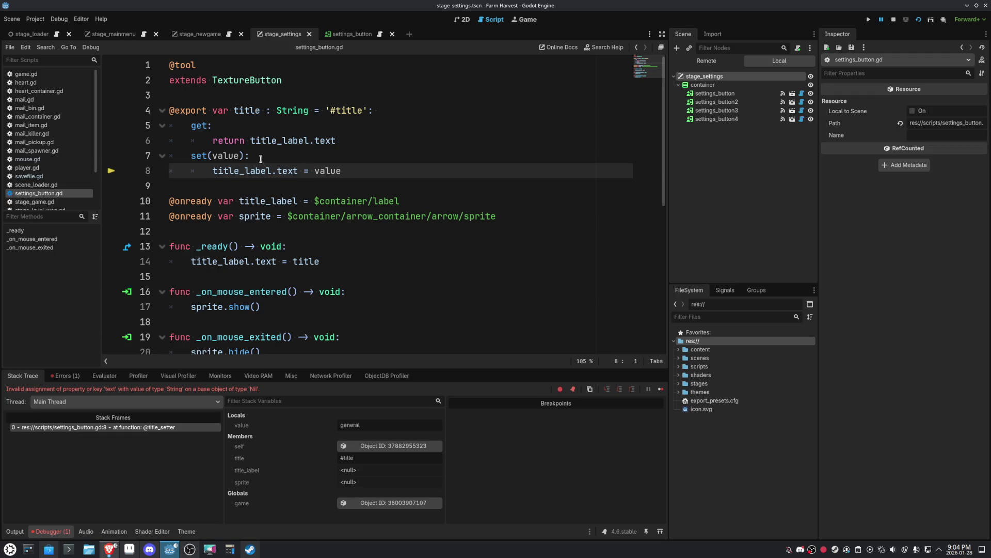
Guard the title setter's label assignment with 'if title_label:' and rerun the scene
mouse_move(241, 171)
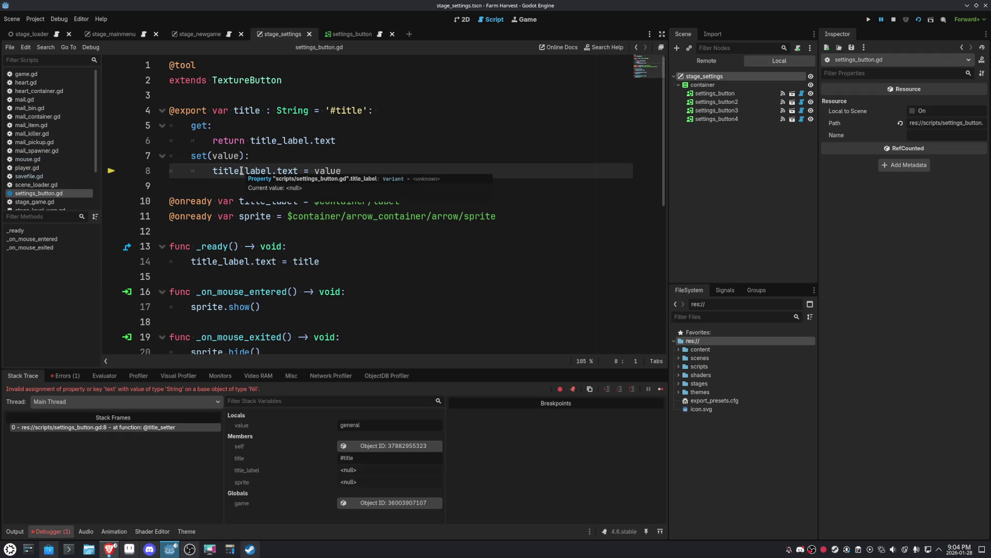
left_click(318, 141)
mouse_move(334, 156)
left_click(398, 160)
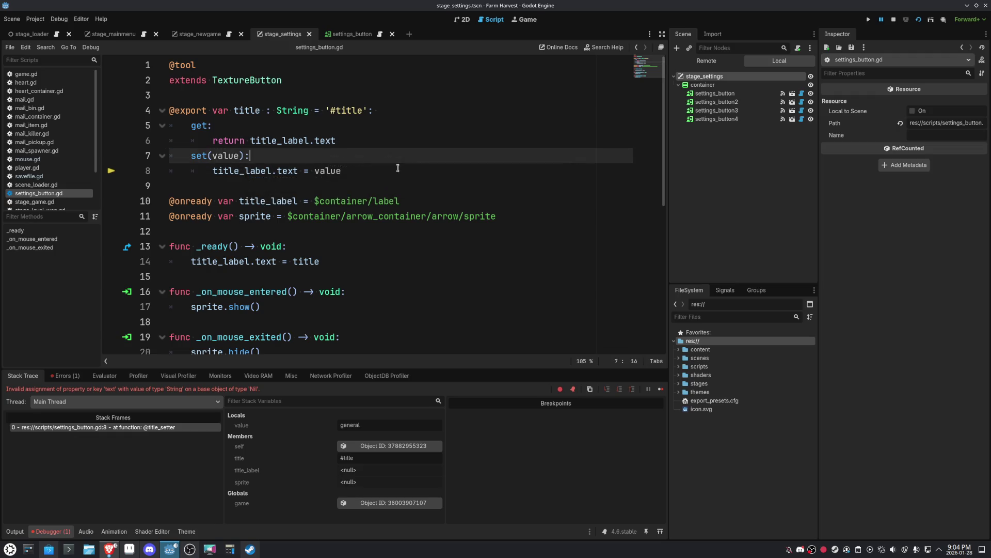
key("Return")
type("b")
key("BackSpace")
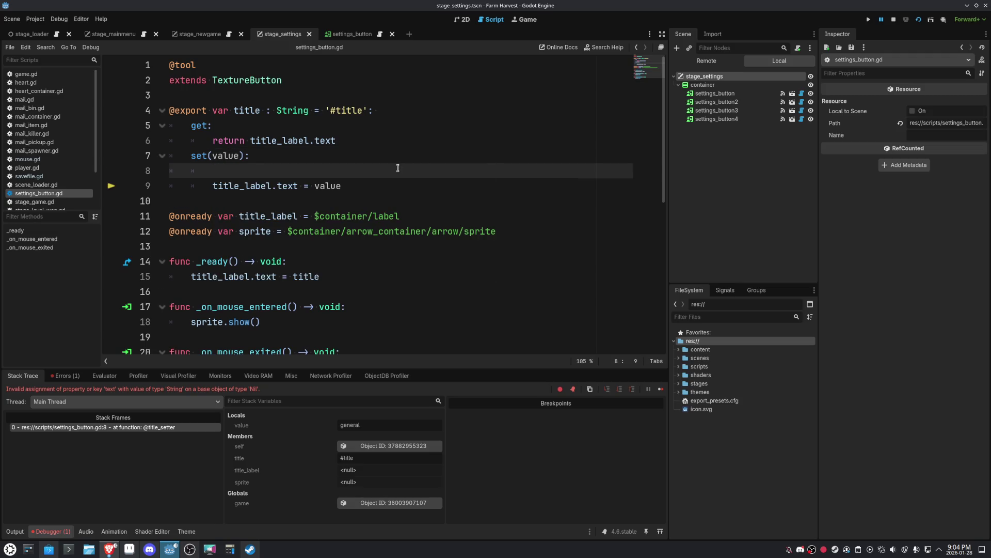
type("if title_")
key("Return")
key("Down")
key("Home")
key("Tab")
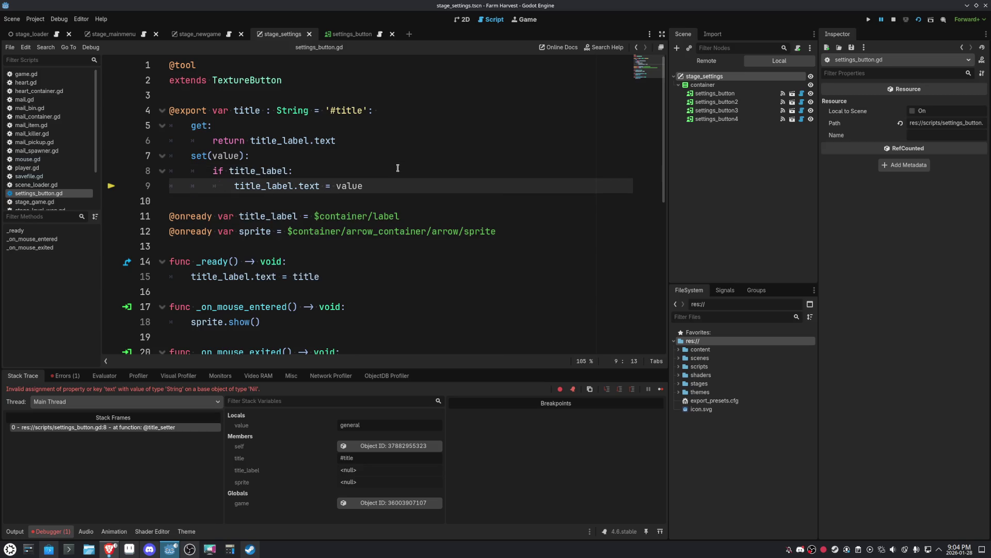
key("Up")
key("Up")
key("Up")
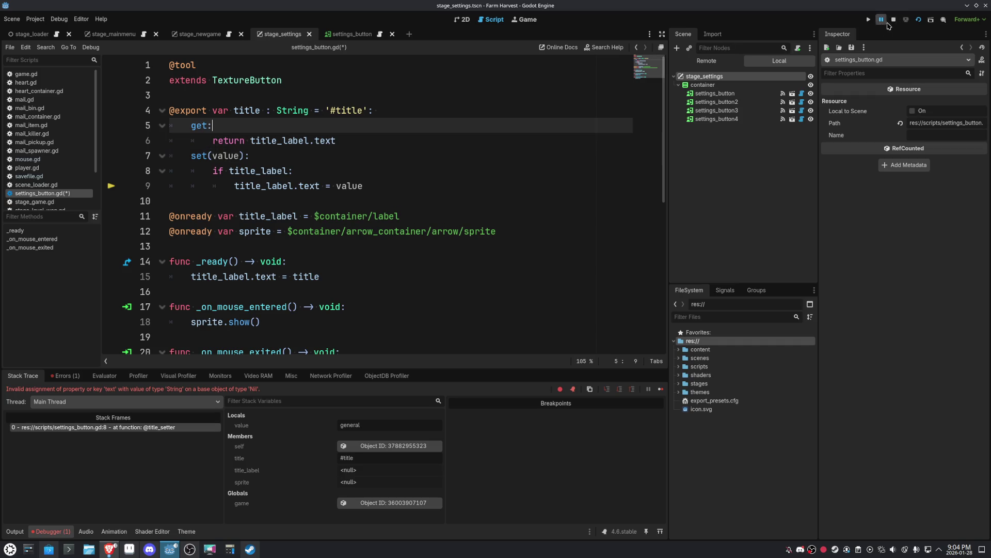
left_click(918, 19)
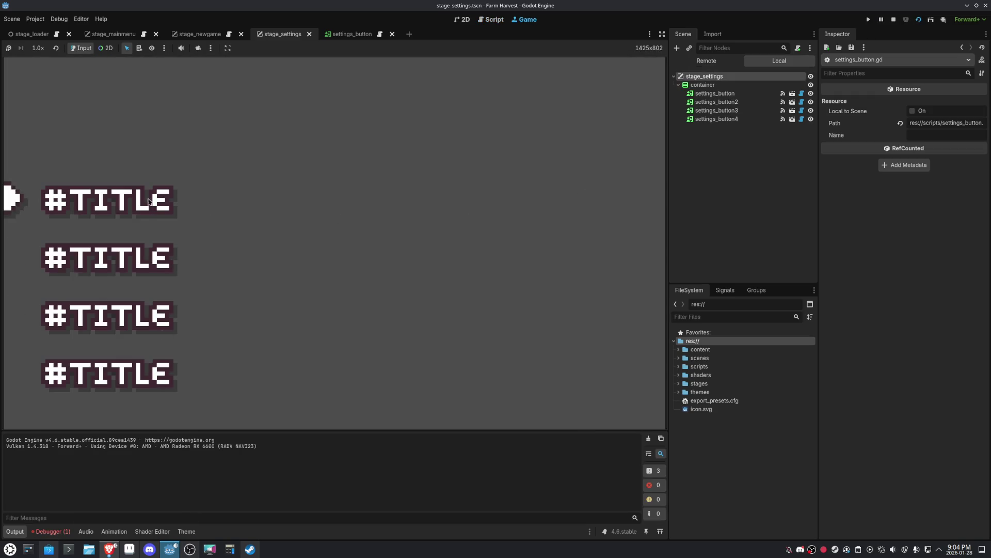
left_click(495, 20)
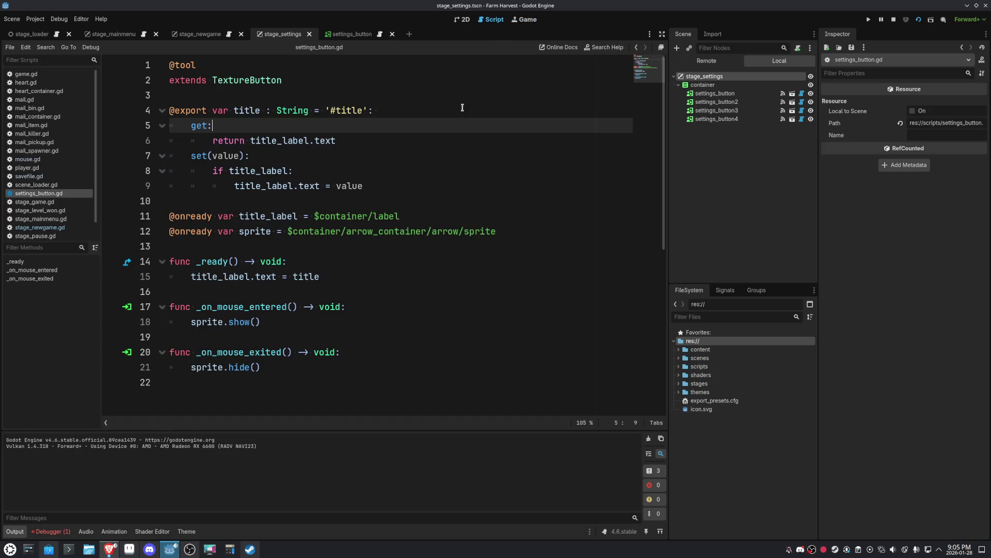
Test-run the settings scene from the 2D view, stop it, and return to the script
double_click(306, 277)
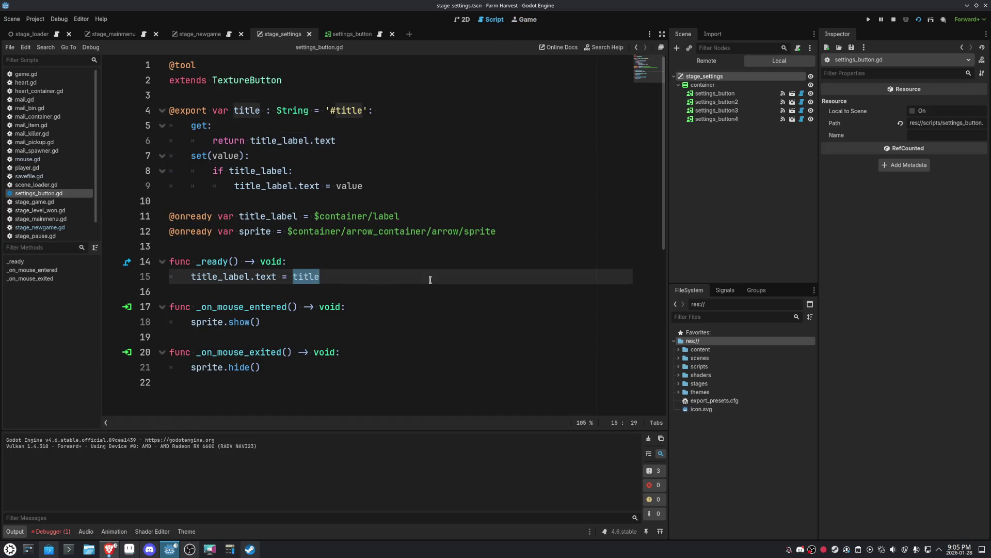
left_click(463, 20)
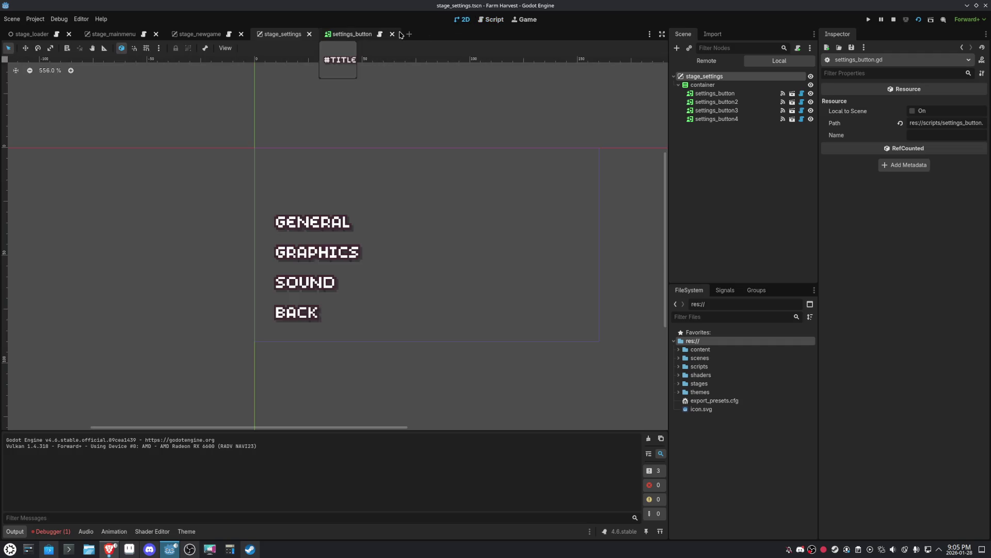
left_click(918, 20)
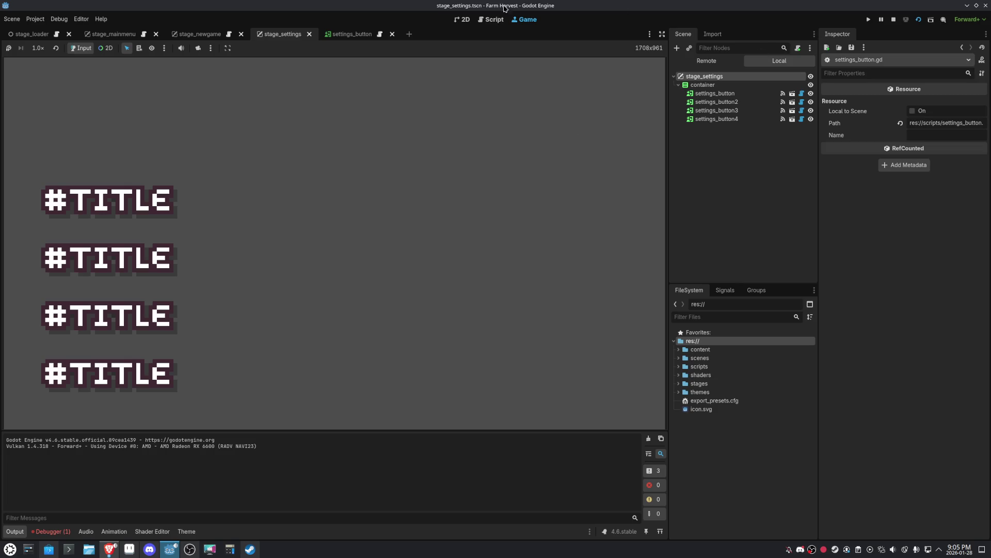
left_click(894, 19)
left_click(492, 19)
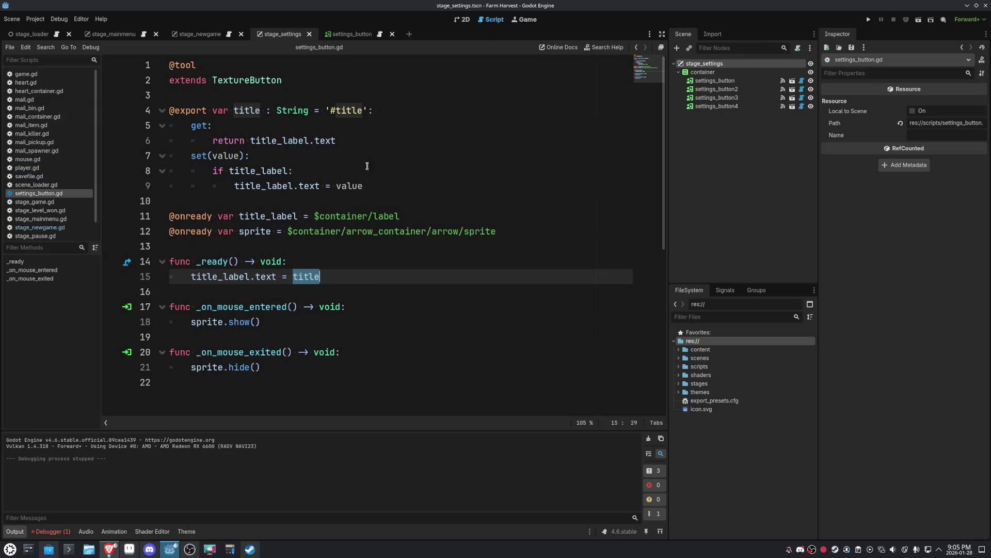
Change the setter's condition to is_instance_valid(title_label), then run and stop the scene
double_click(251, 170)
key("BackSpace")
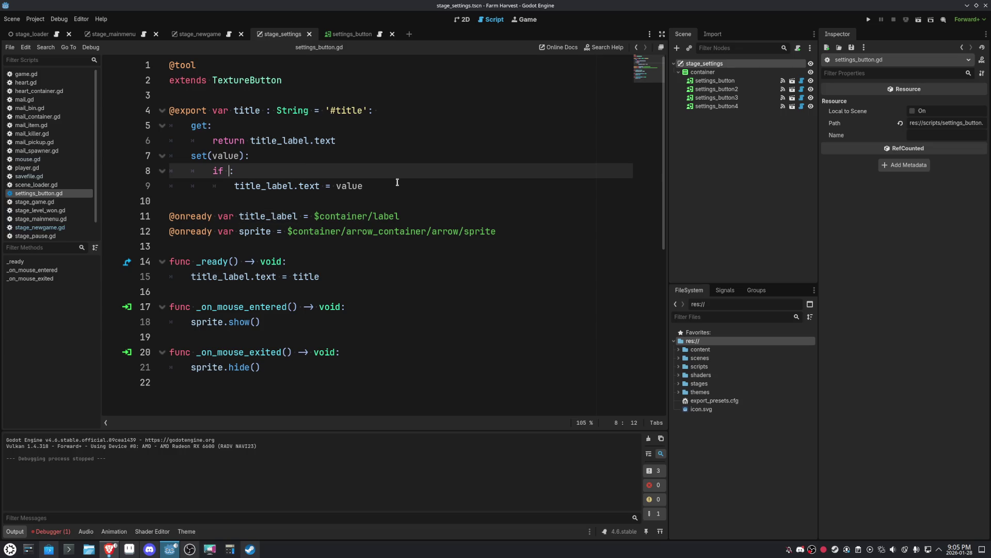
type("is_in")
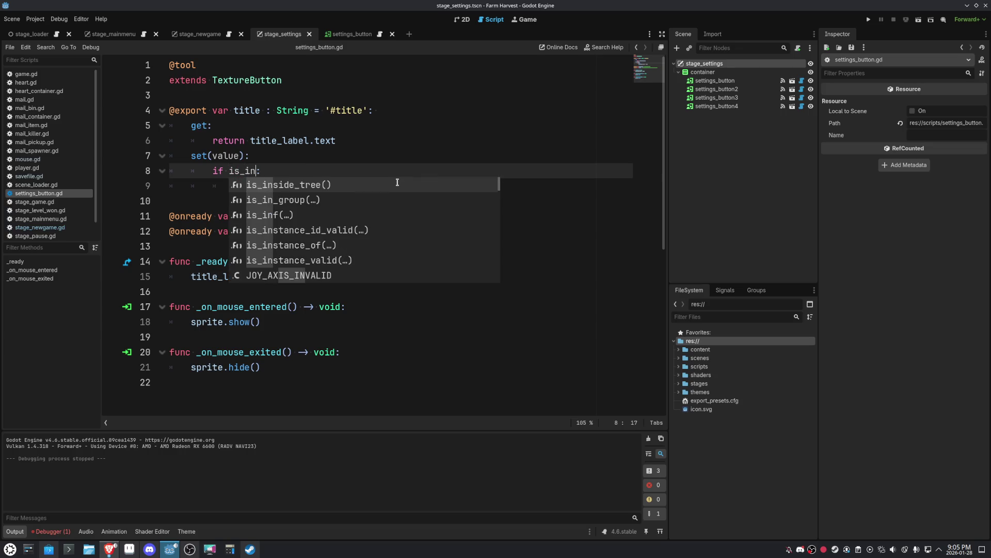
type("stance")
key("Down")
key("Down")
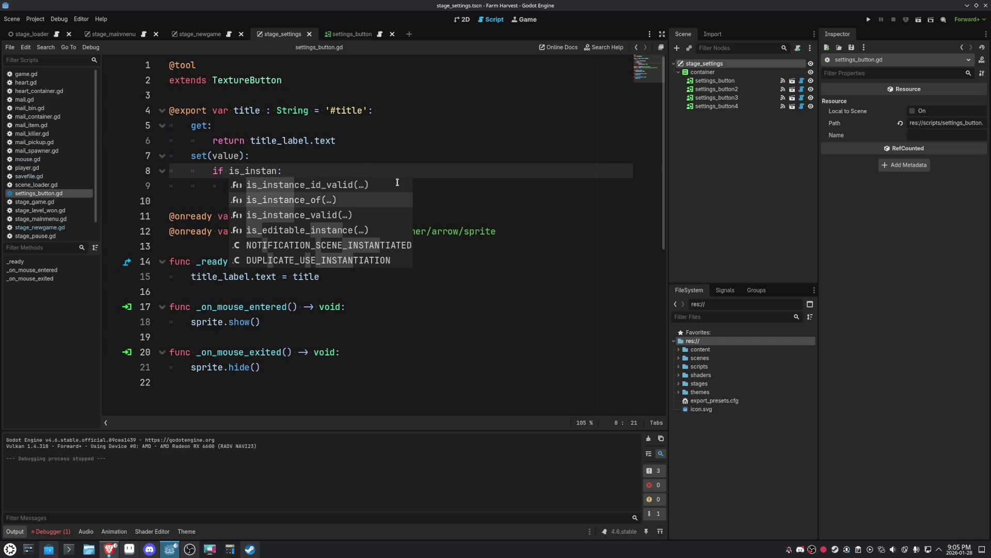
key("Return")
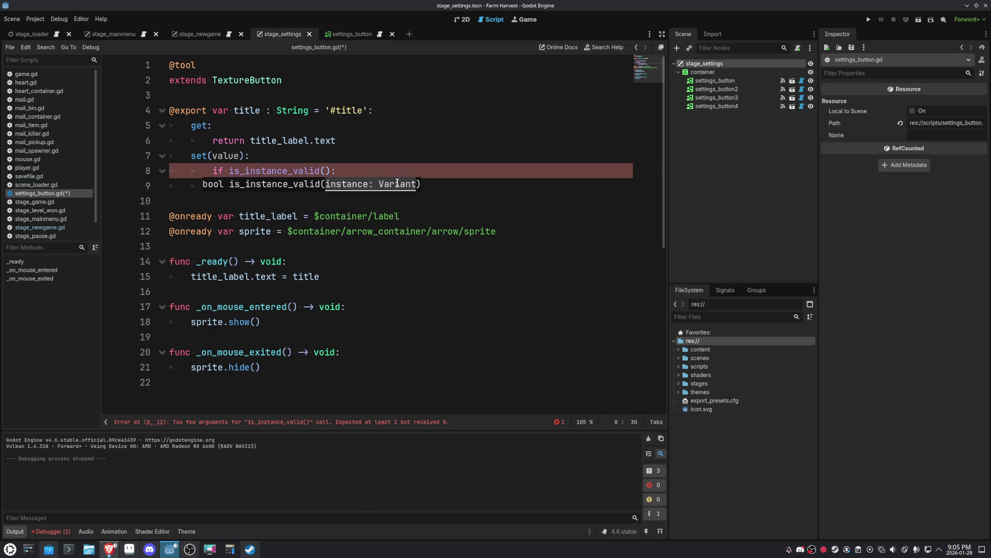
type("titl")
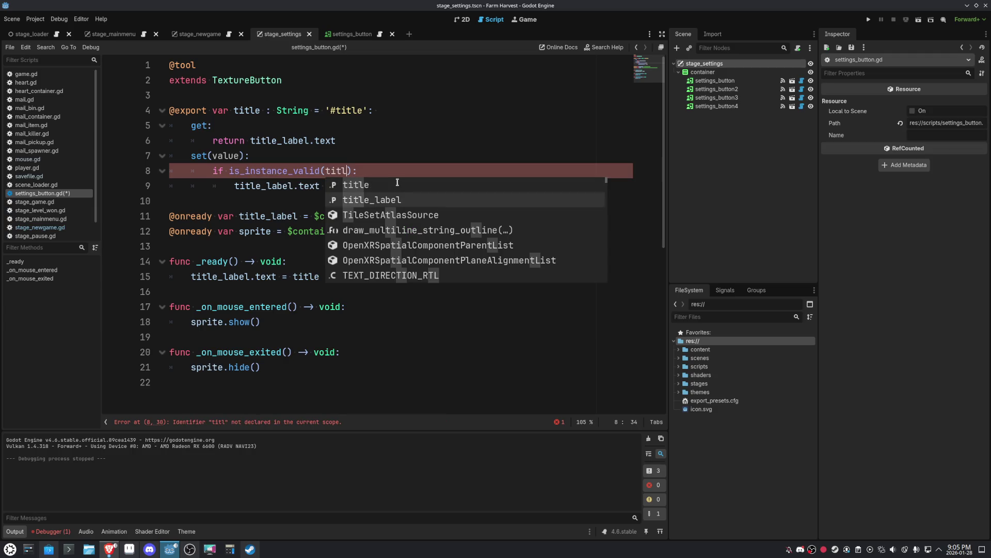
key("Return")
key("Up")
key("Up")
key("Up")
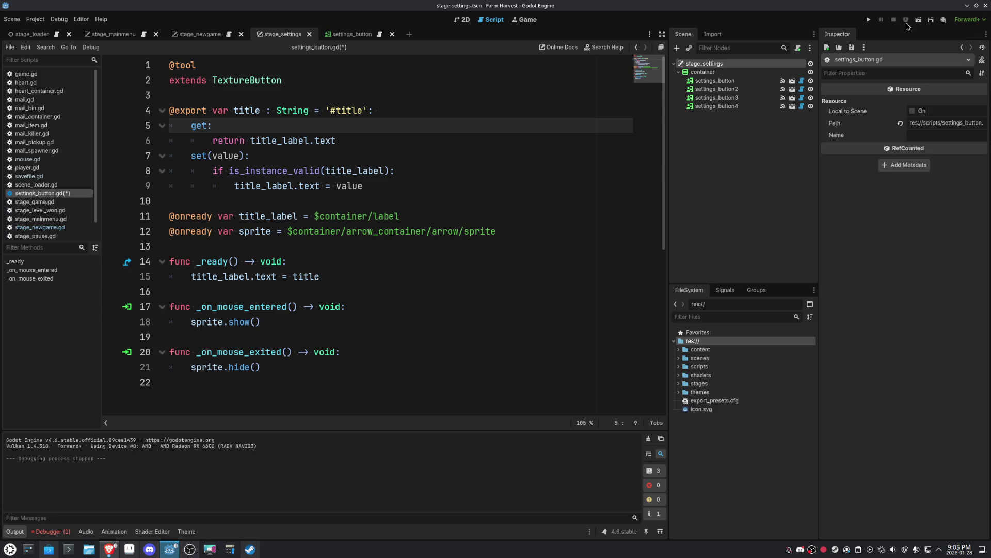
left_click(918, 19)
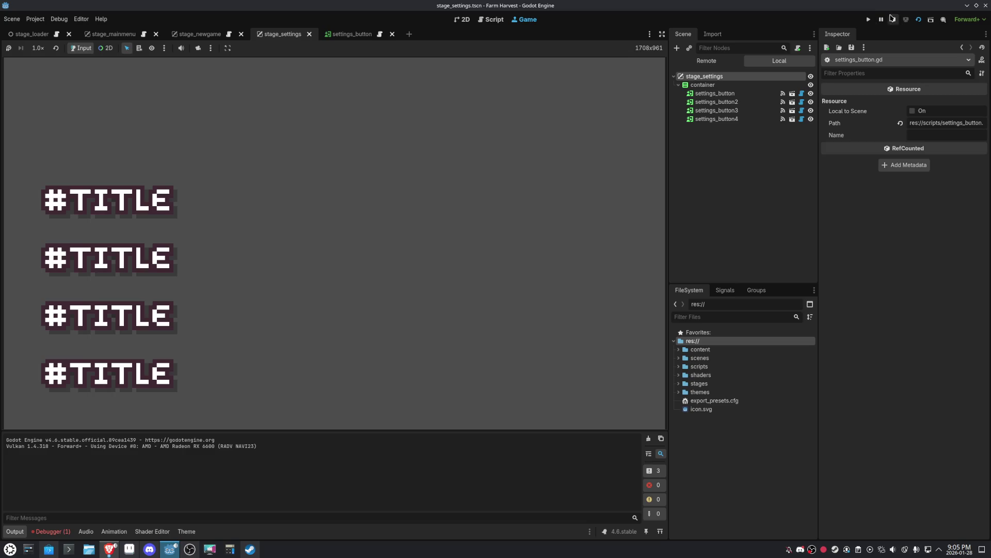
left_click(893, 18)
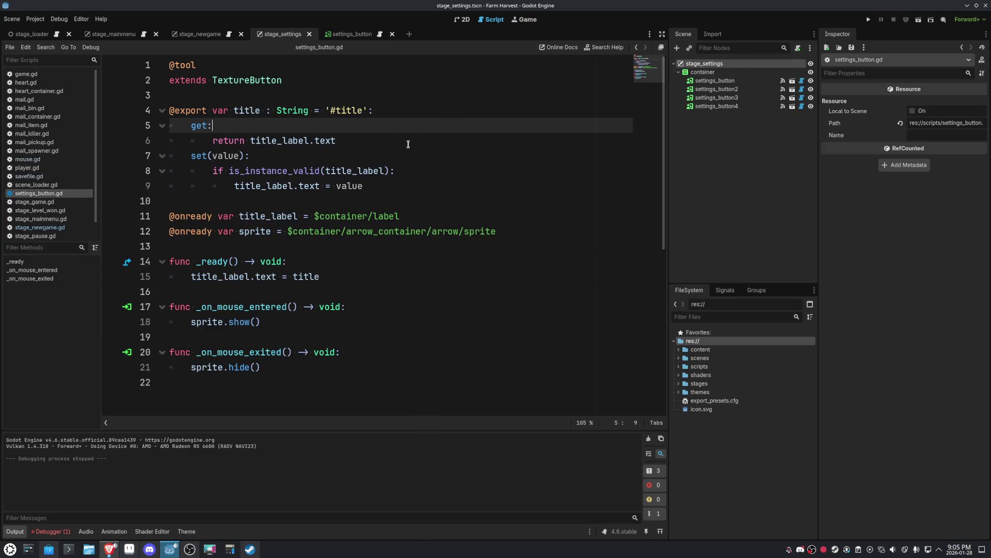
Declare a title backing variable defaulting to '#title' below the onready variables
left_click(385, 89)
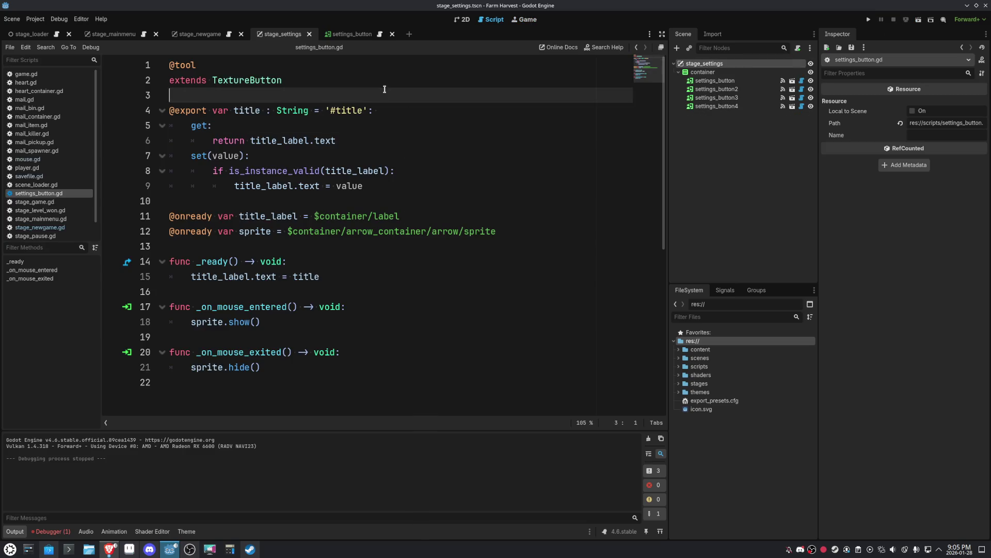
left_click(519, 233)
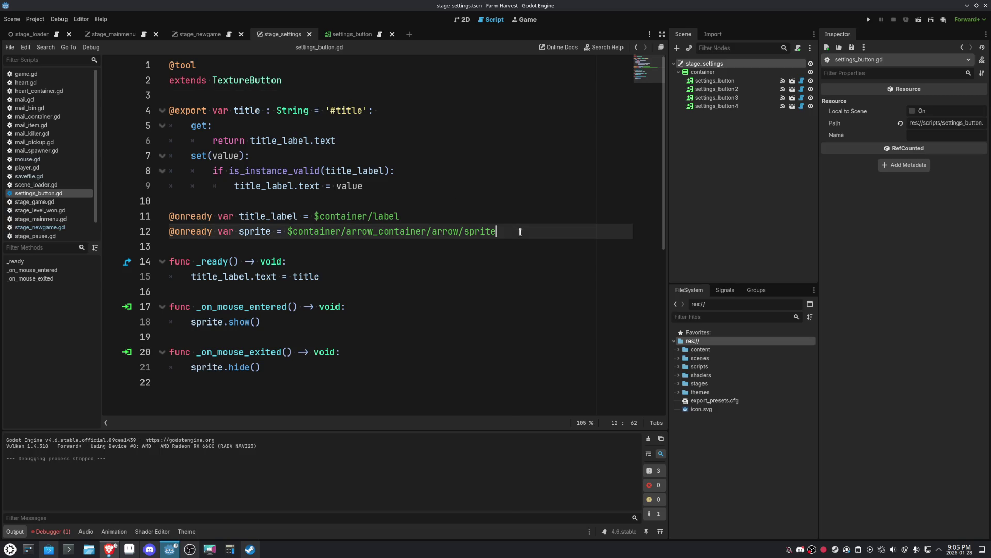
key("Return")
key("Return")
type("var title = ")
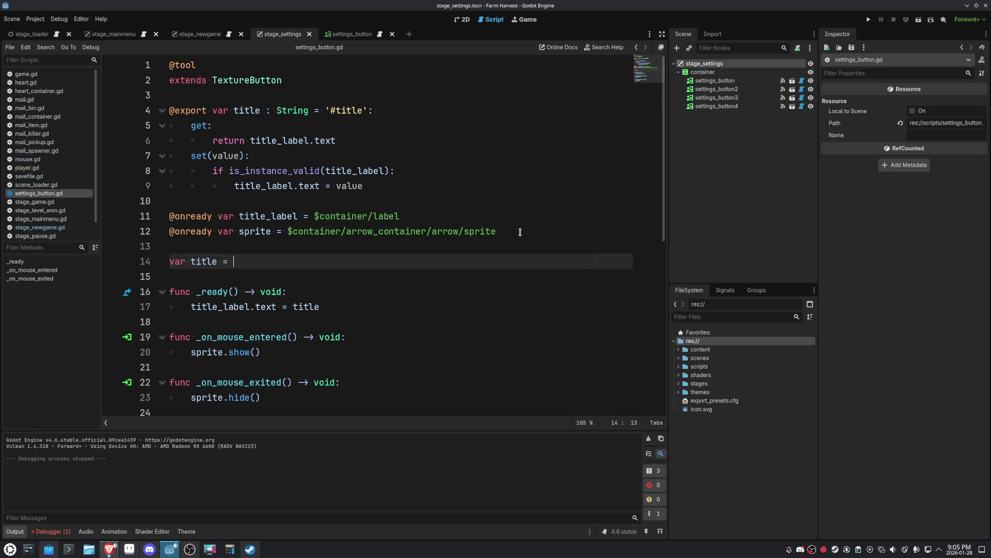
type("'")
key("Escape")
type("itle")
double_click(205, 261)
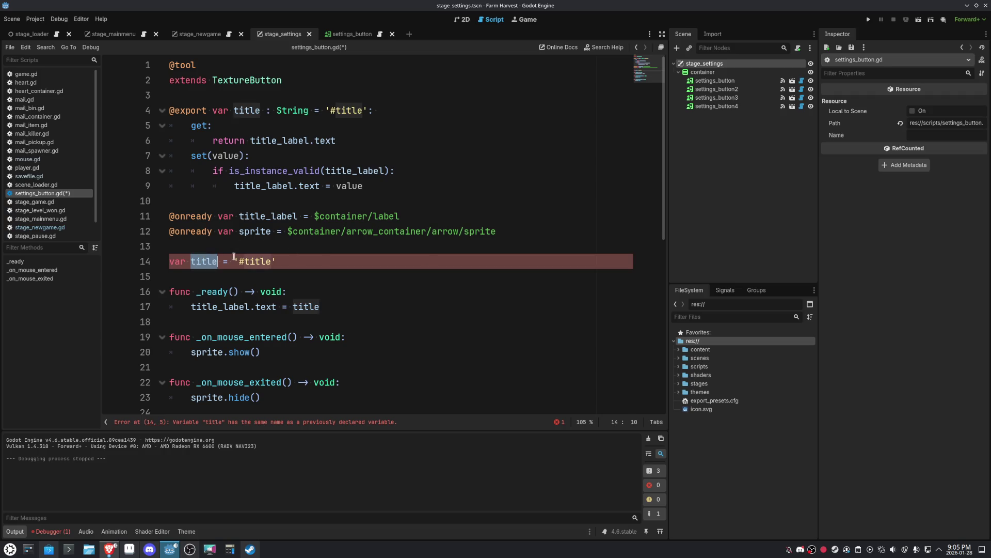
Have the setter store value in title, the getter return it, and the label show it
left_click(268, 157)
key("Return")
type("title = value")
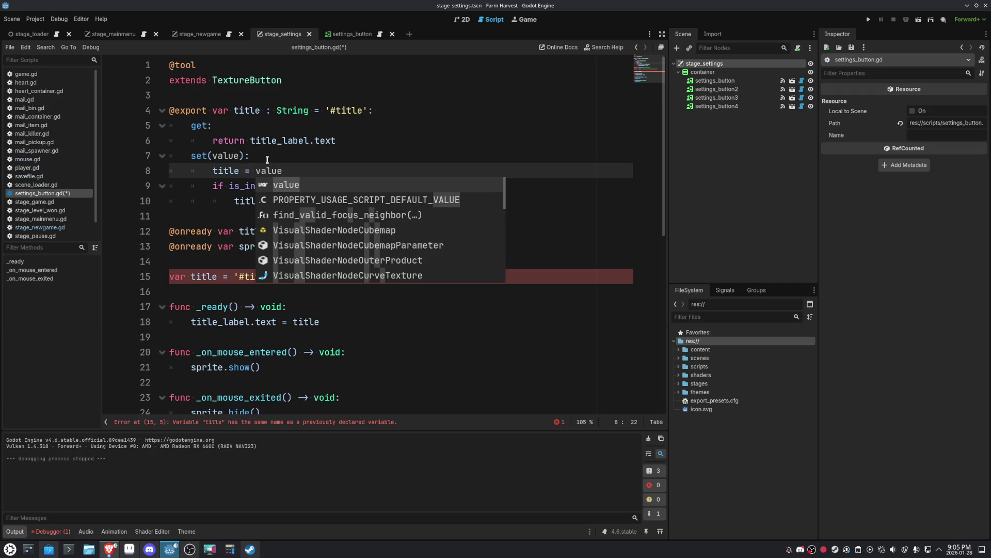
left_click_drag(341, 136, 250, 141)
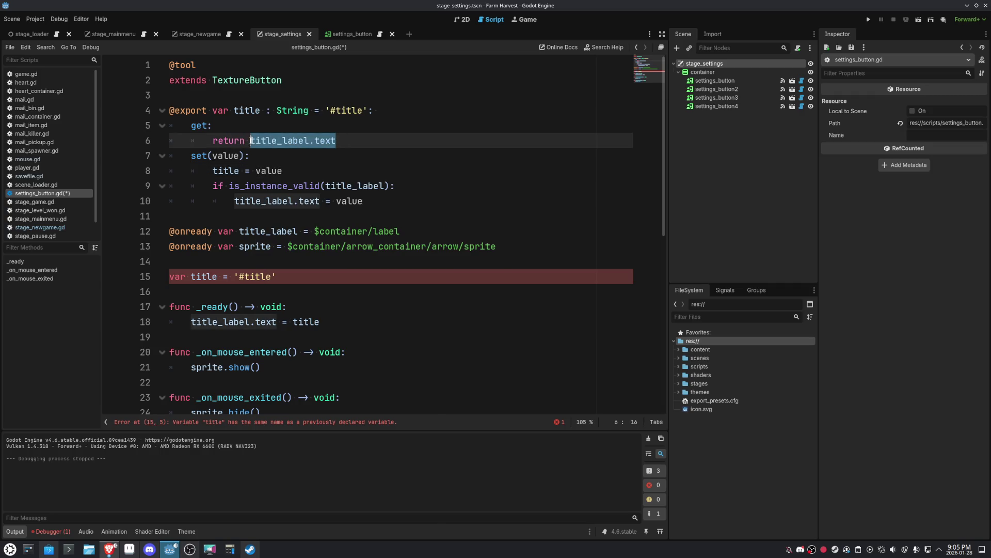
type("title")
left_click(227, 170)
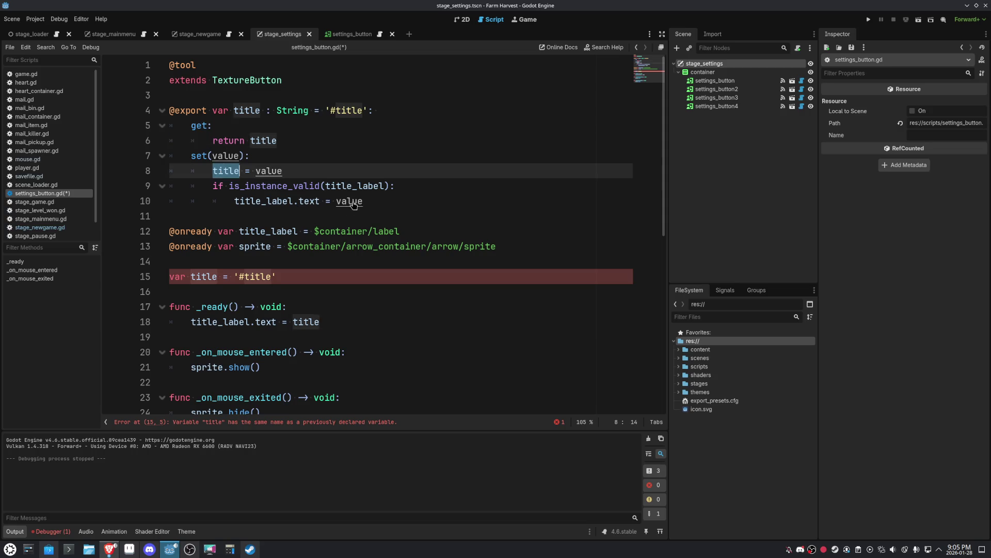
left_click(347, 201)
double_click(347, 202)
type("title")
left_click(551, 185)
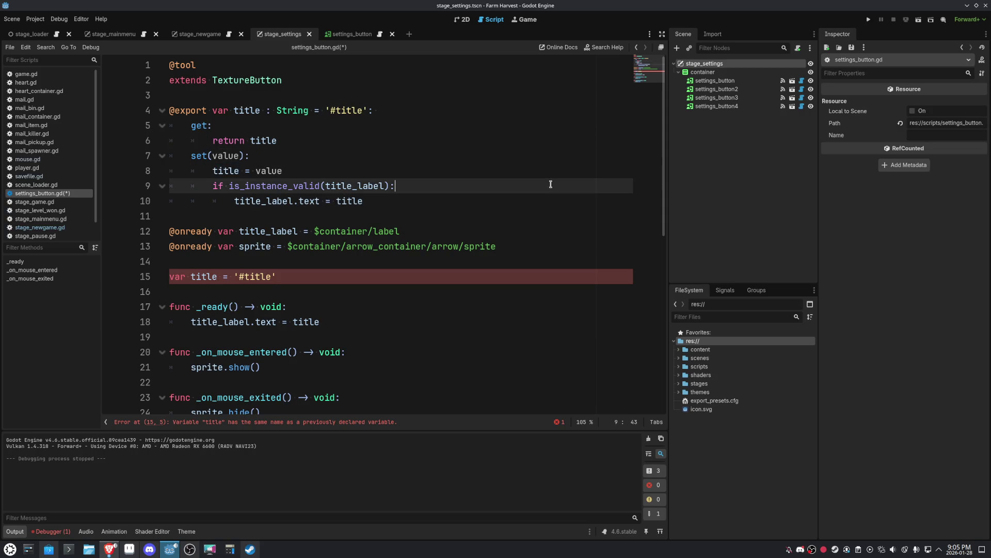
Rename the backing variable to _title and use it in the setter and _ready
double_click(309, 323)
left_click(417, 298)
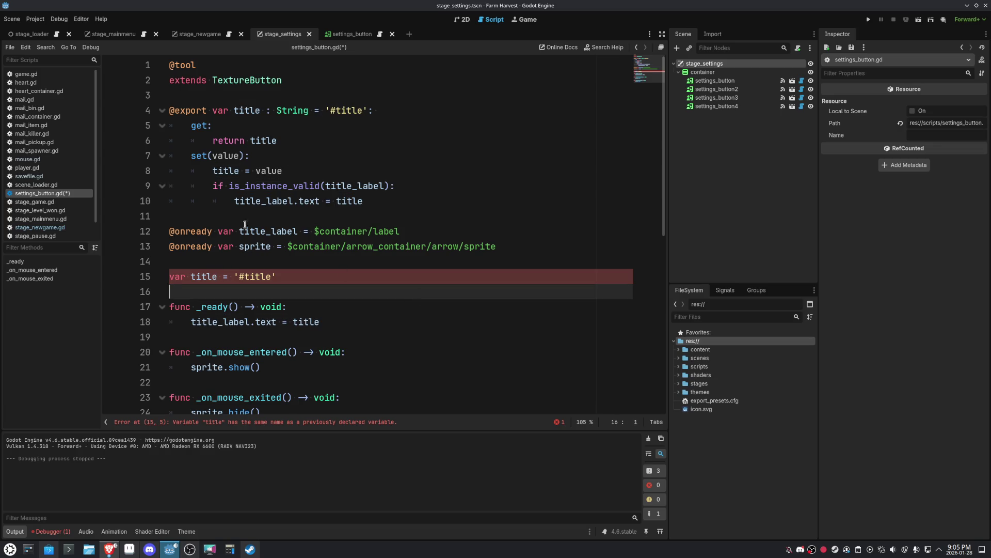
left_click(192, 277)
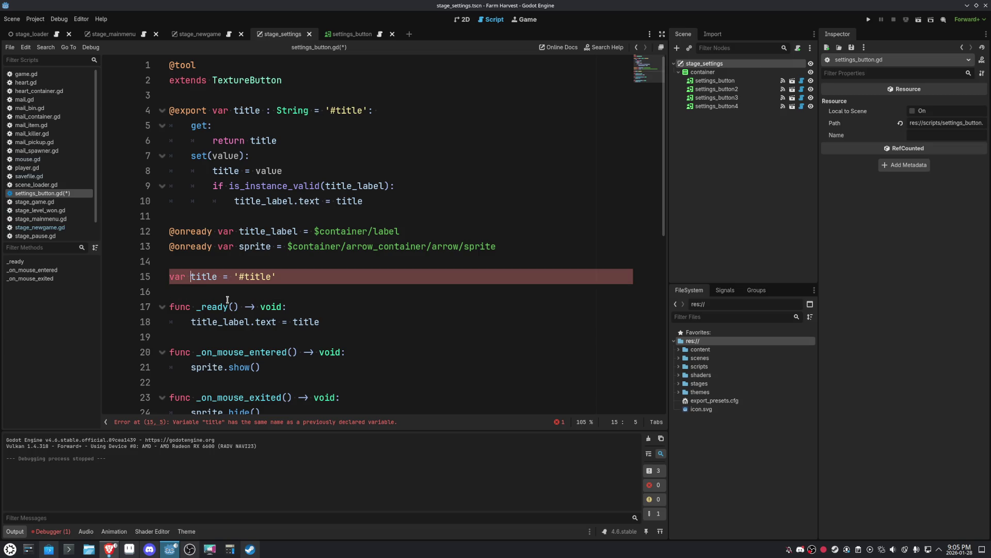
type("_")
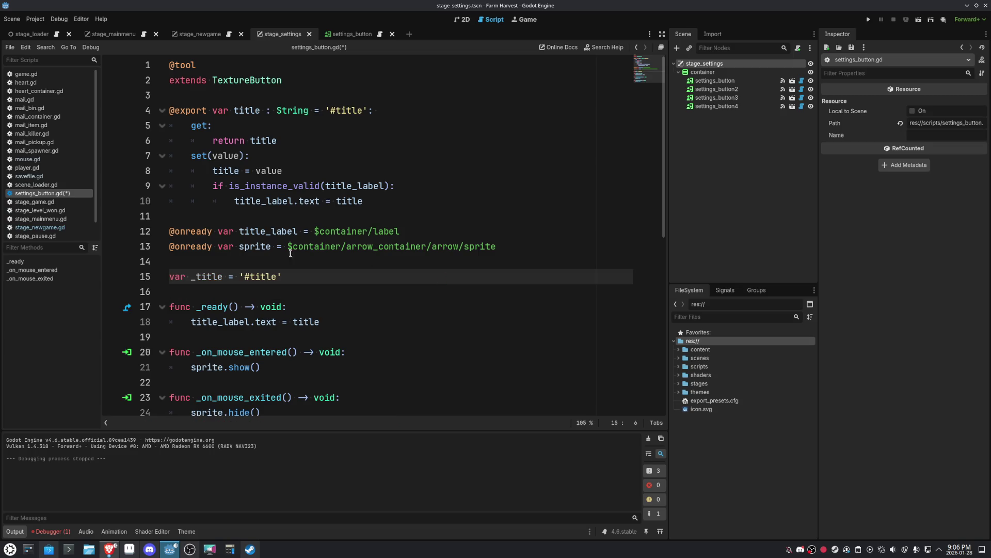
double_click(212, 277)
key("ctrl+c")
double_click(227, 171)
key("ctrl+v")
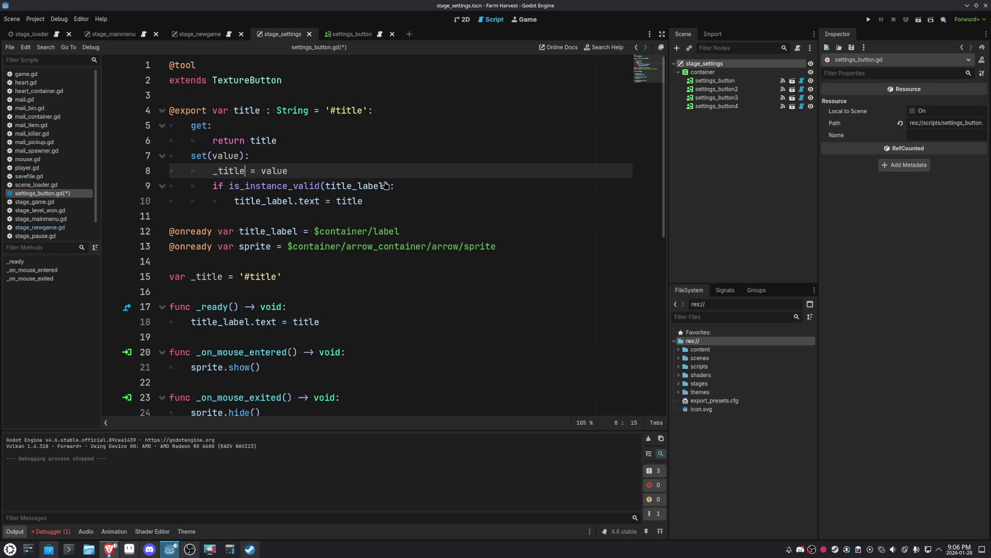
double_click(349, 200)
key("ctrl+v")
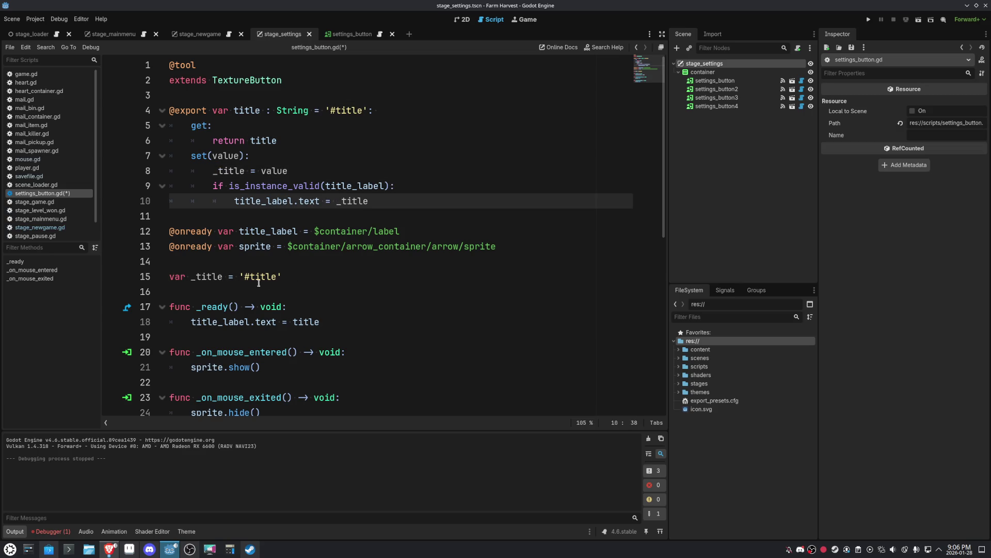
double_click(305, 320)
key("ctrl+v")
Make the getter return _title and run the current scene again
left_click(461, 313)
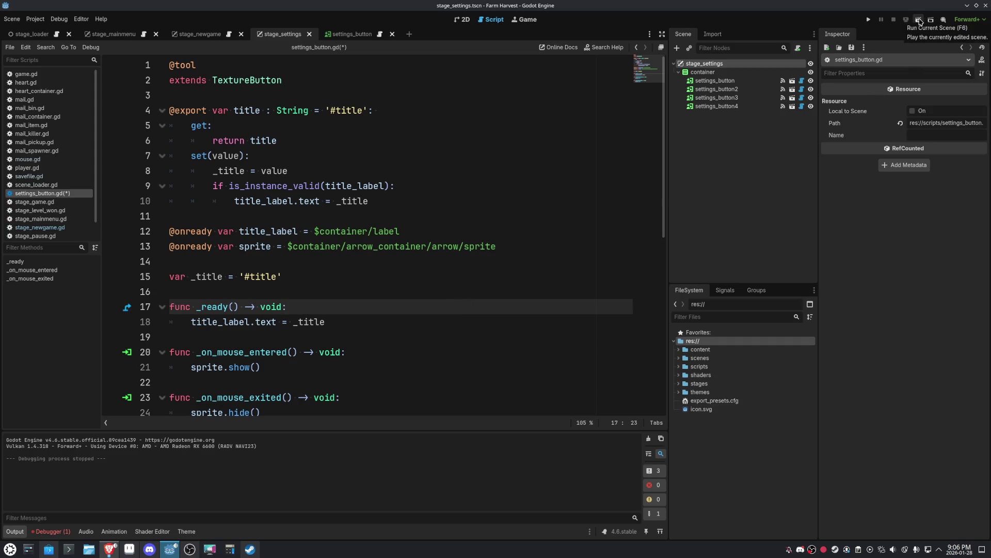
double_click(262, 141)
key("ctrl+v")
left_click(443, 151)
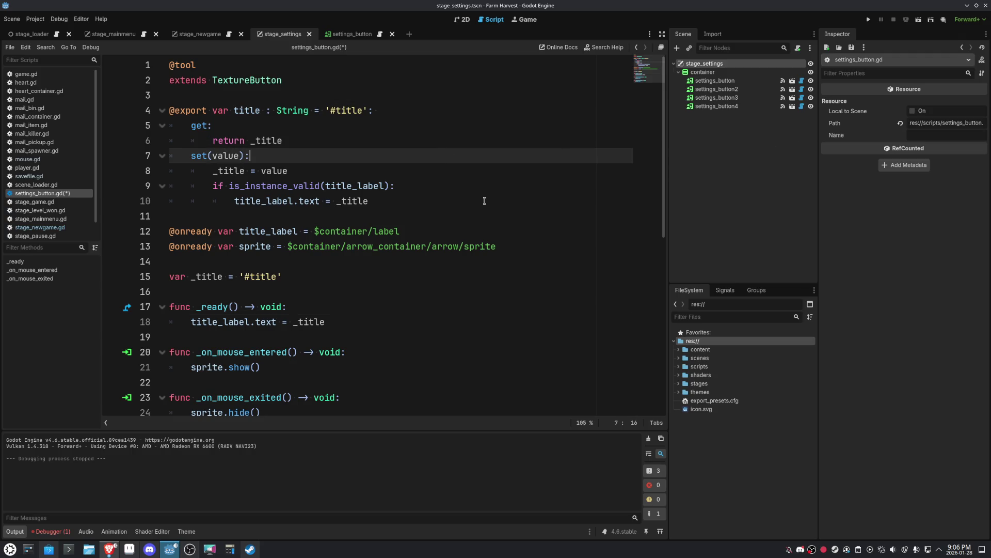
left_click(918, 19)
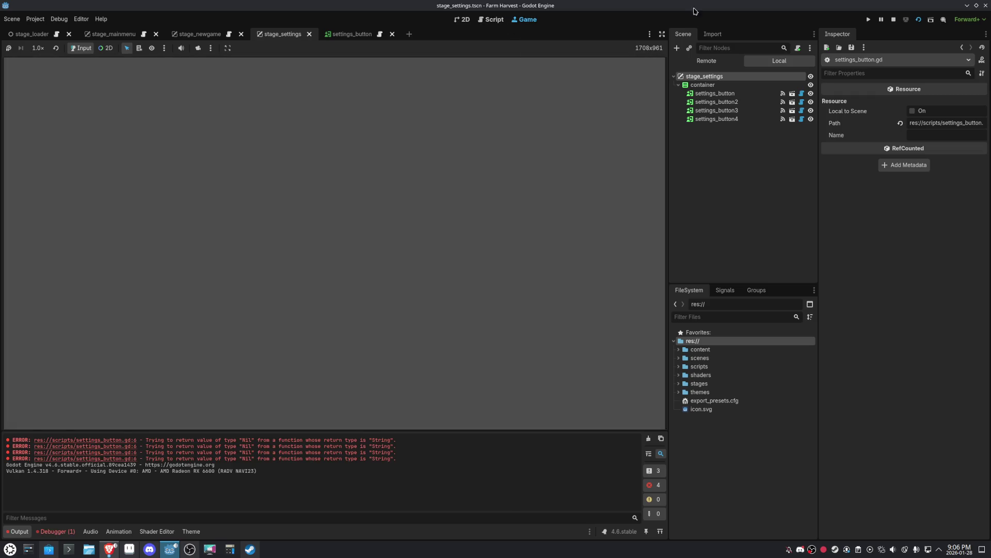
Stop the run, inspect the GENERAL button's empty Title property, and go back to settings_button.gd
left_click(894, 19)
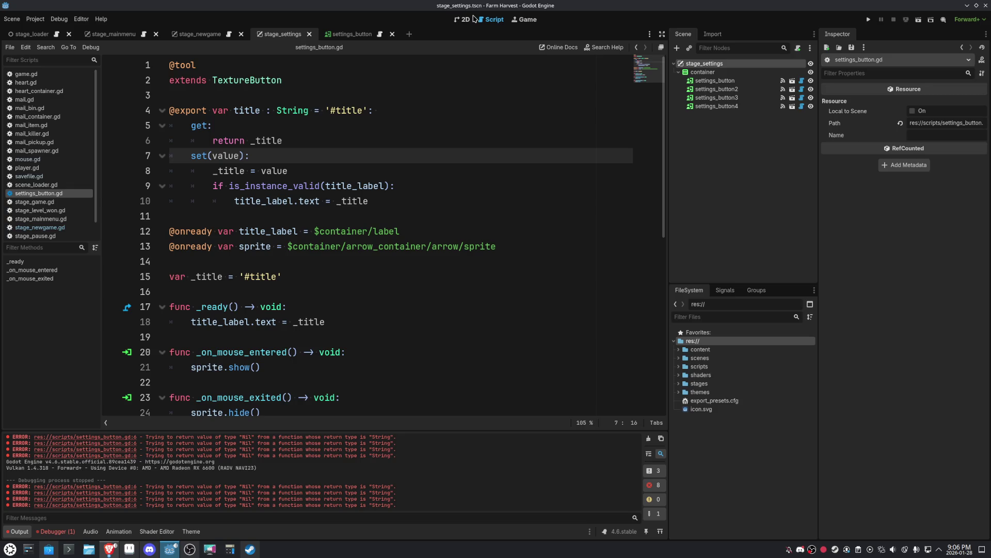
left_click(466, 19)
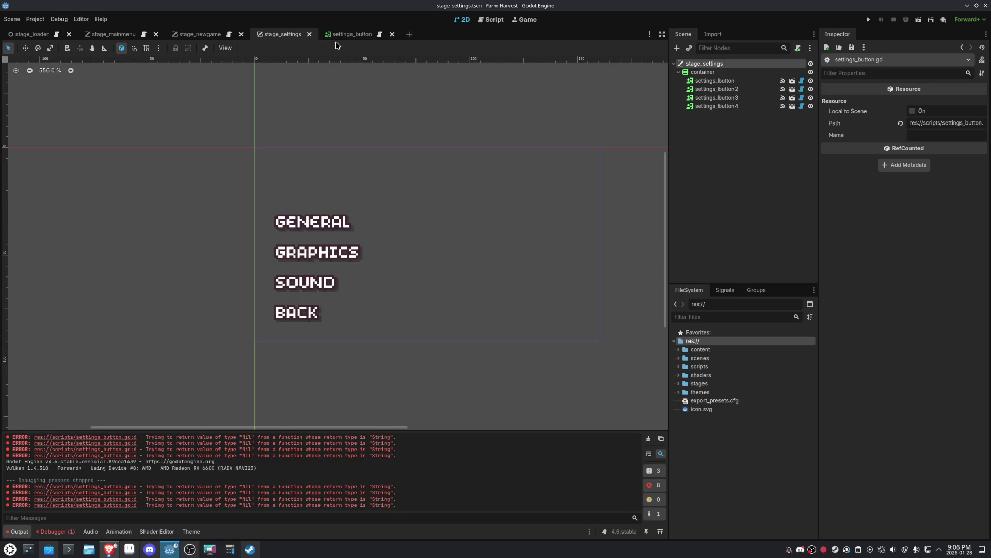
left_click(330, 230)
left_click(943, 99)
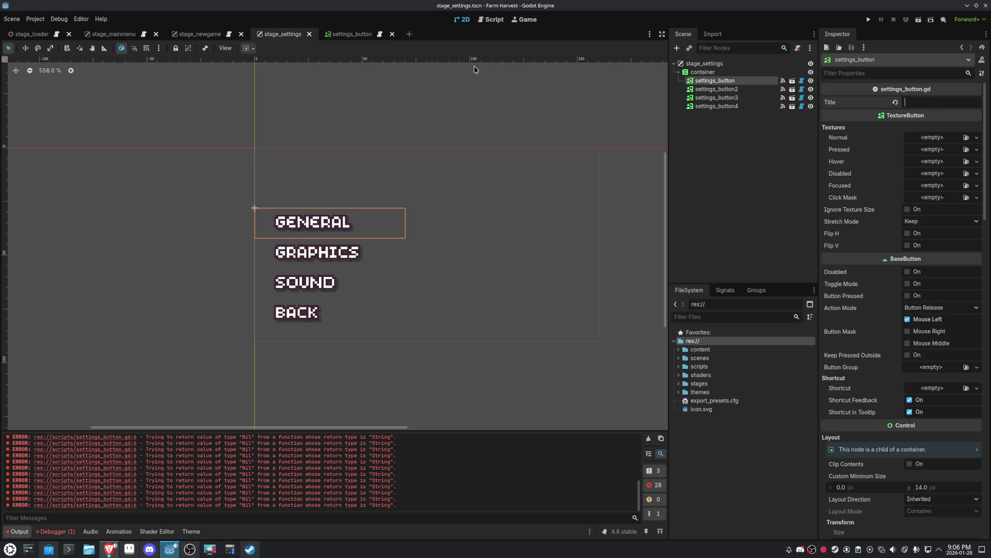
left_click(493, 19)
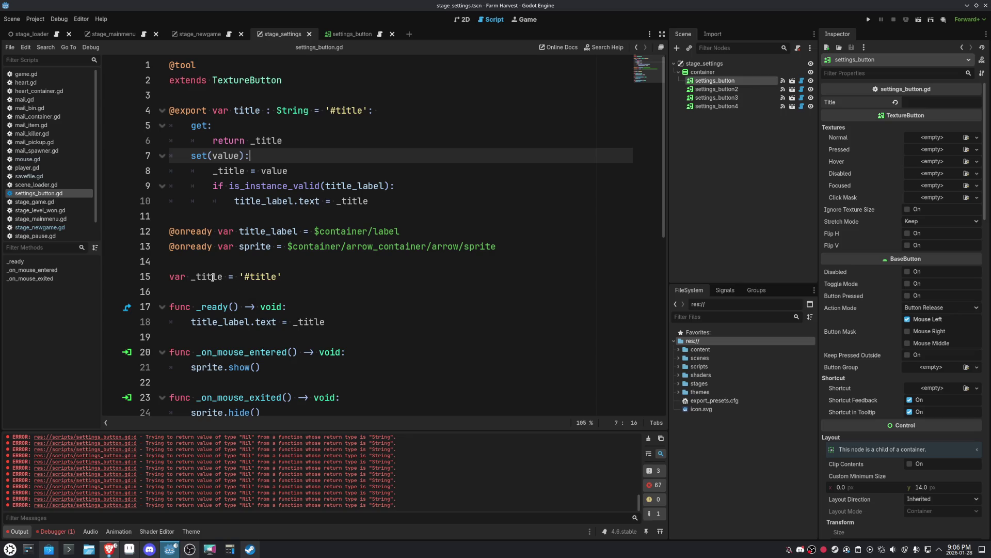
left_click_drag(315, 110, 382, 109)
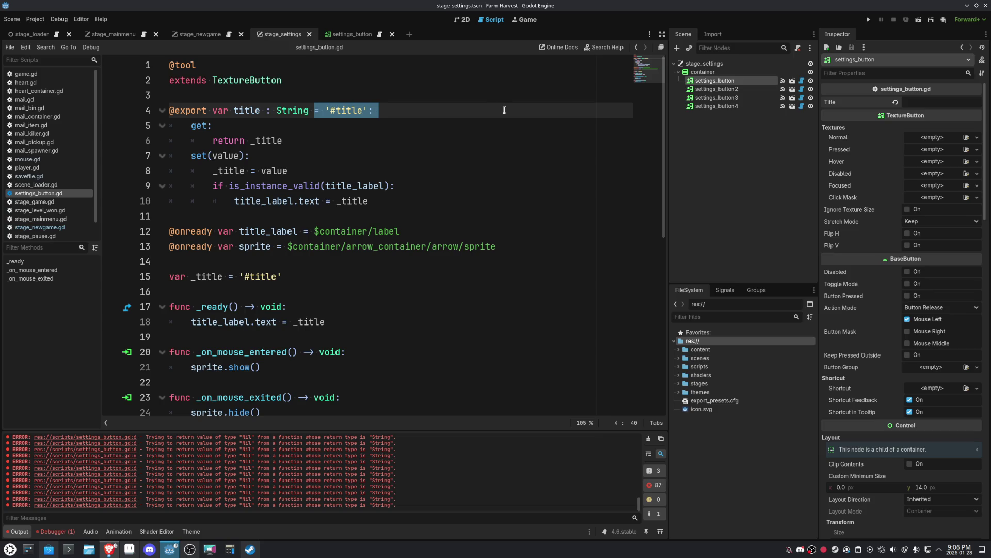
key("BackSpace")
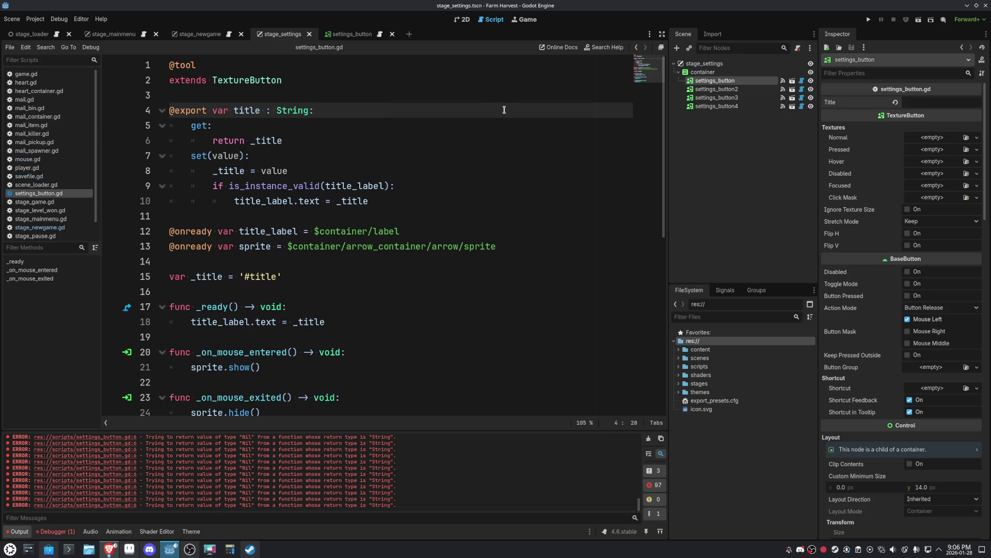
left_click(467, 128)
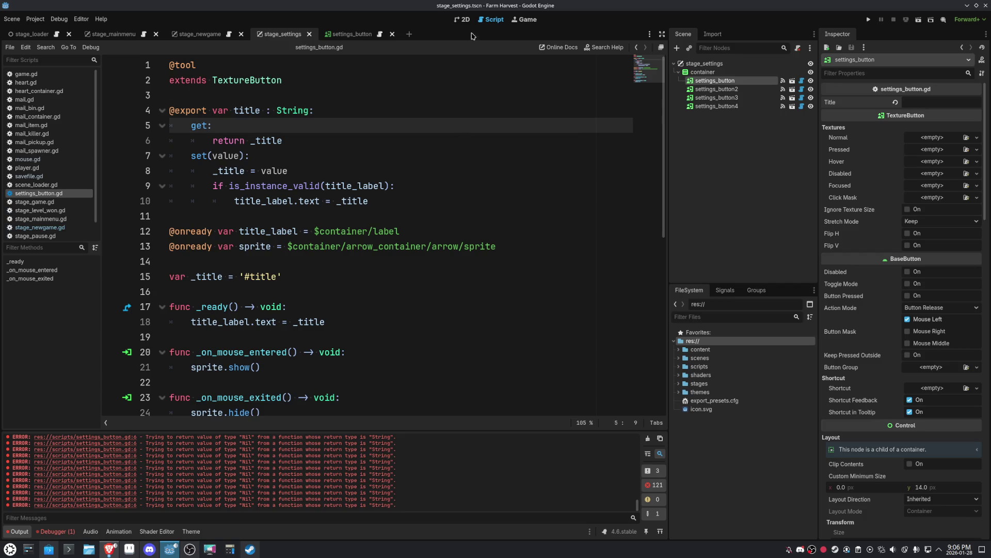
Check the settings_button and stage_settings scenes, selecting the GRAPHICS button
left_click(466, 19)
left_click(321, 35)
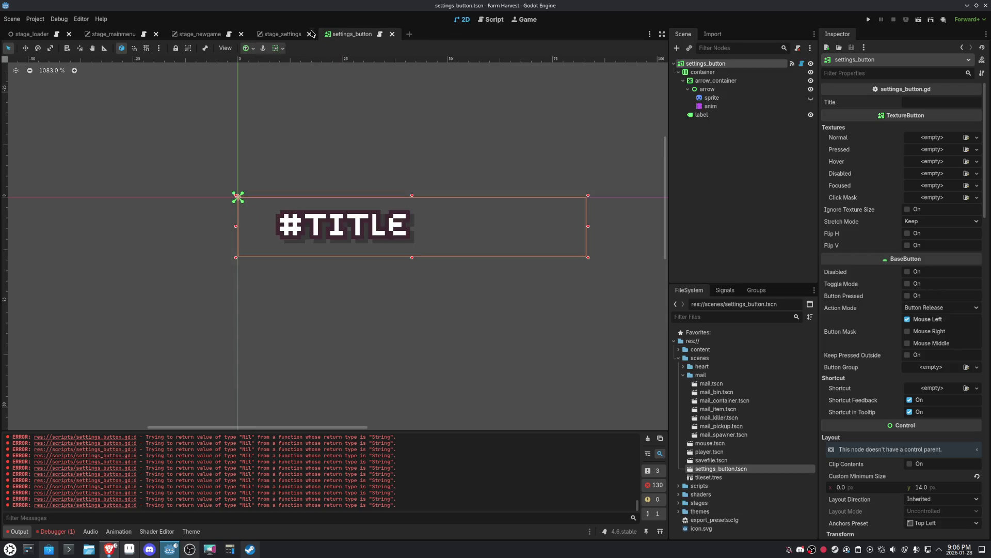
left_click(275, 35)
left_click(367, 269)
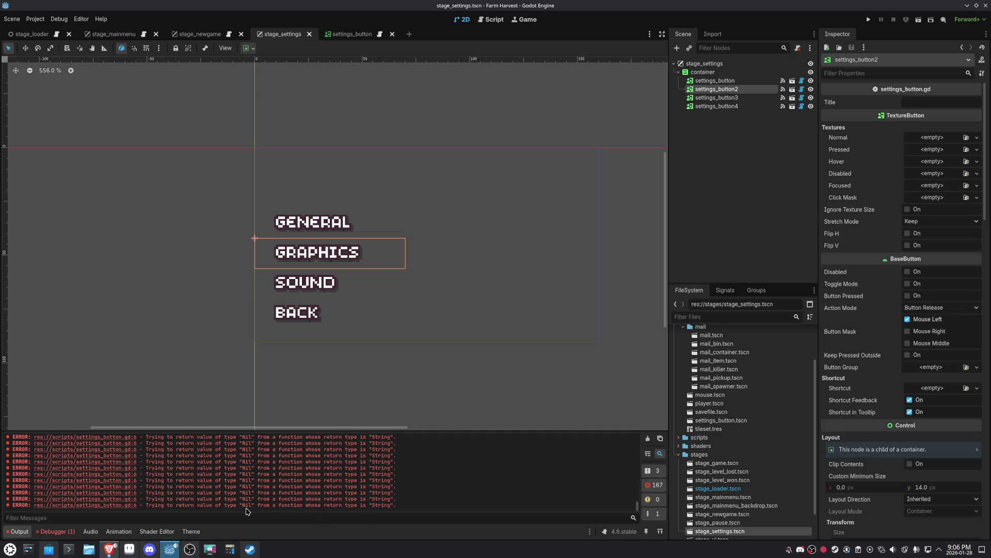
left_click(491, 19)
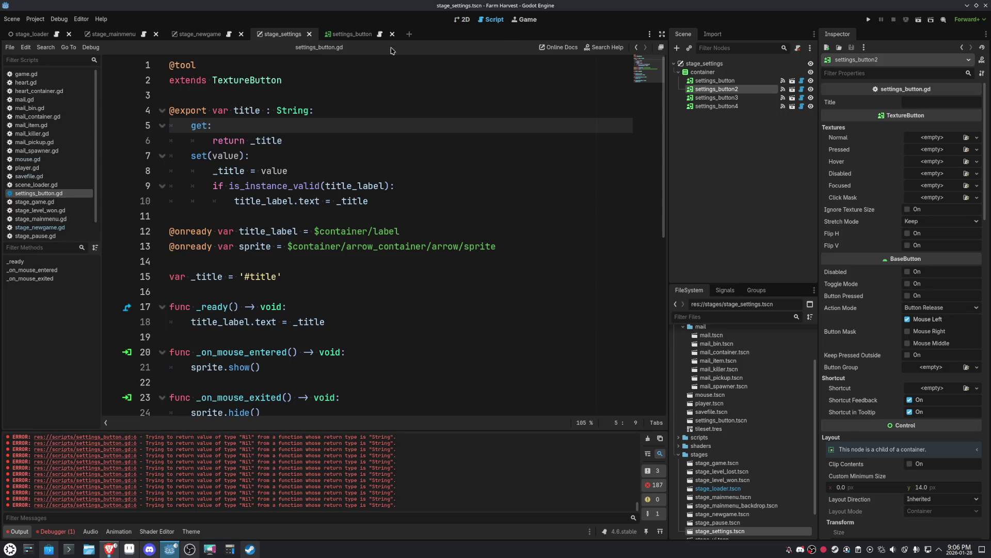
left_click(352, 34)
left_click(232, 61)
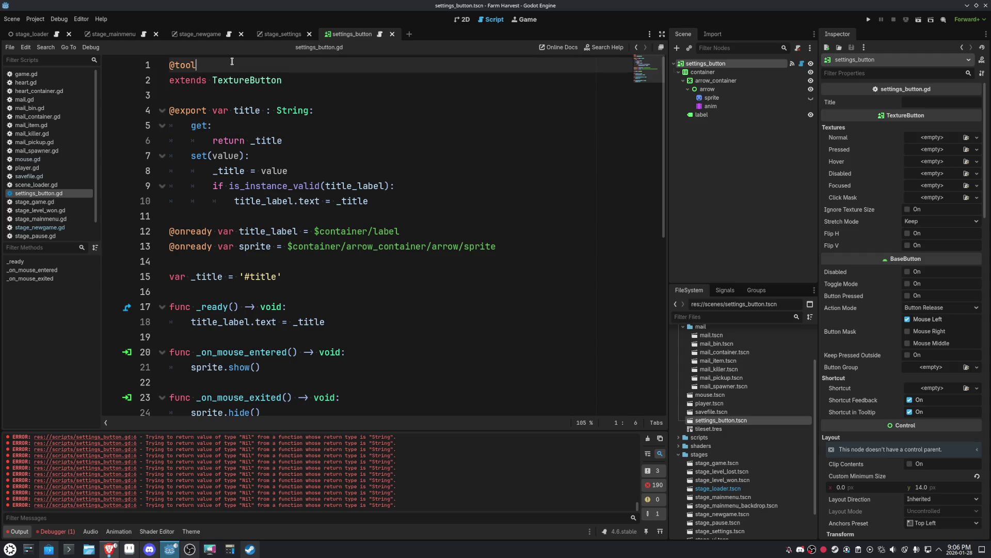
key("ctrl+shift+k")
key("ctrl+s")
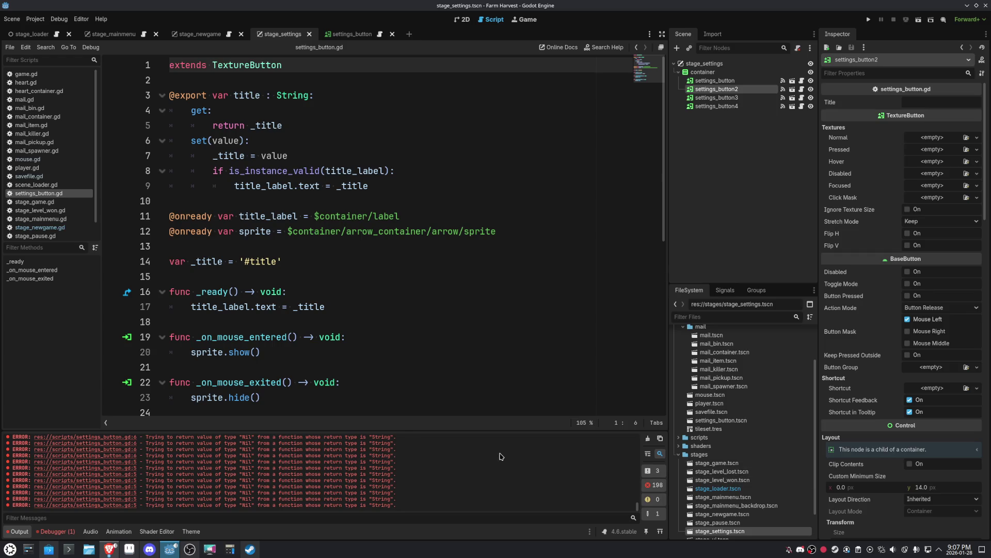
left_click(657, 485)
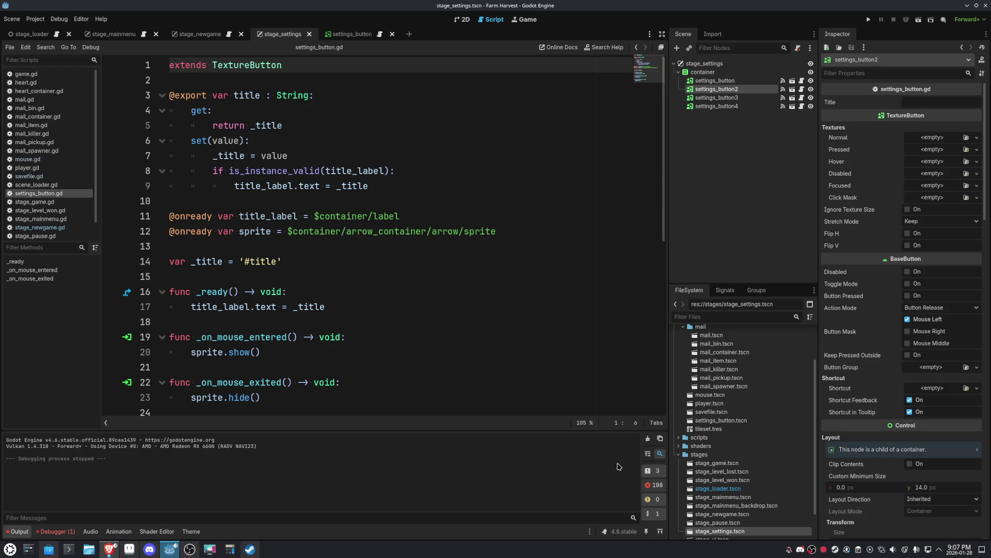
Inspect the first and second settings buttons in the stage_settings scene
left_click(357, 34)
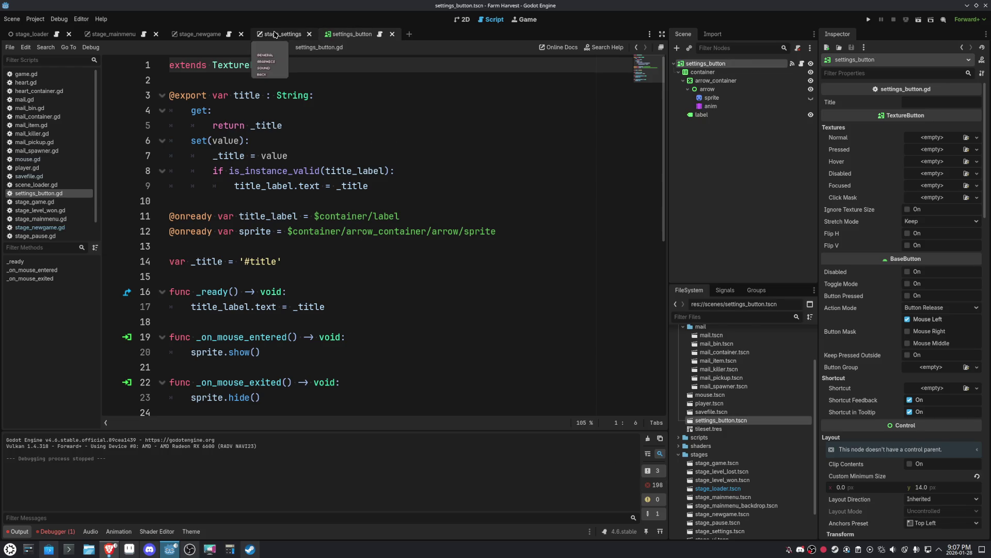
left_click(275, 35)
left_click(339, 37)
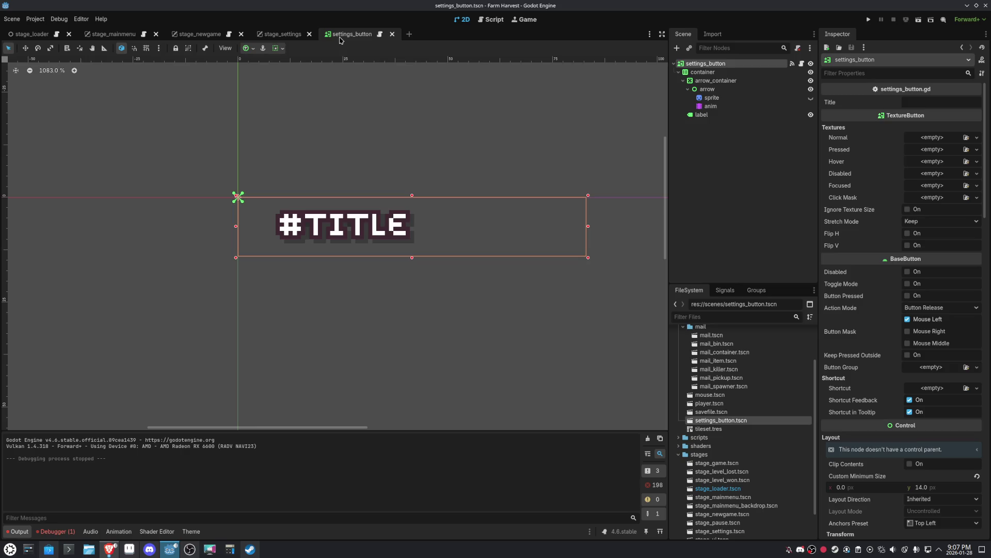
left_click(283, 36)
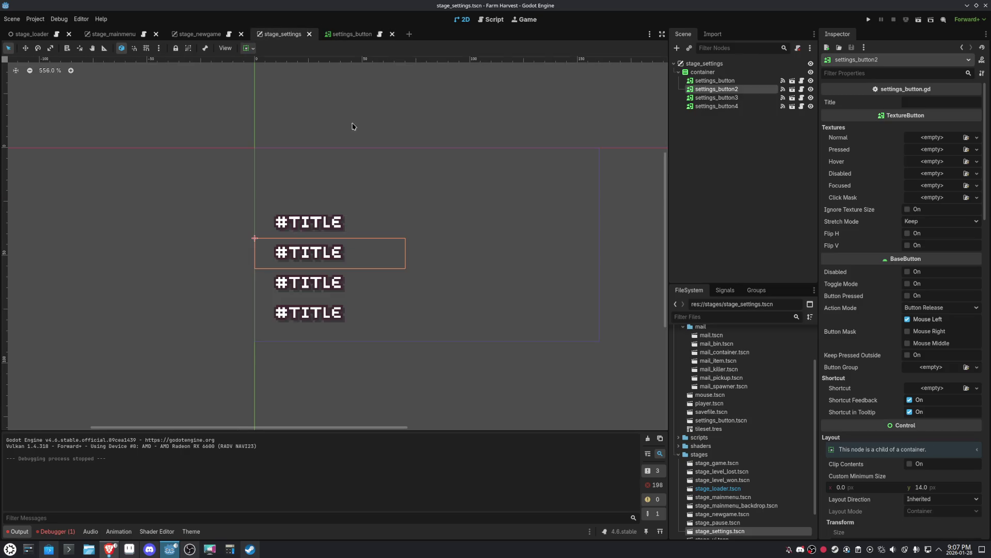
left_click(330, 228)
left_click(924, 102)
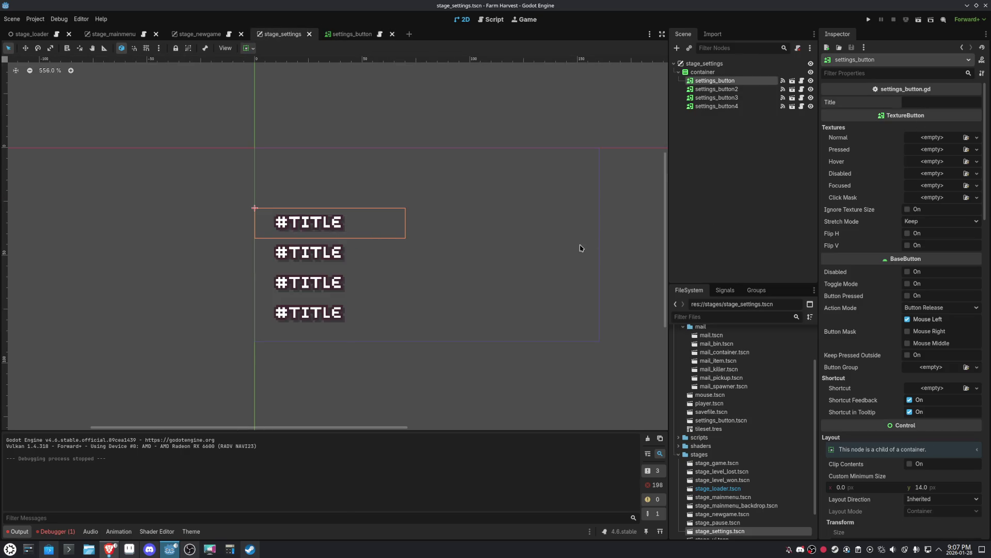
type("S")
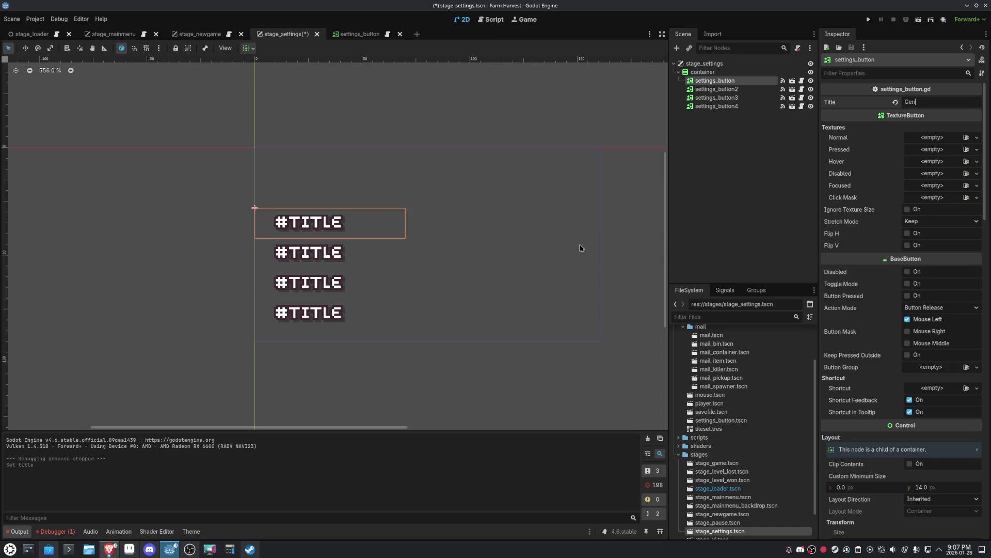
left_click(292, 252)
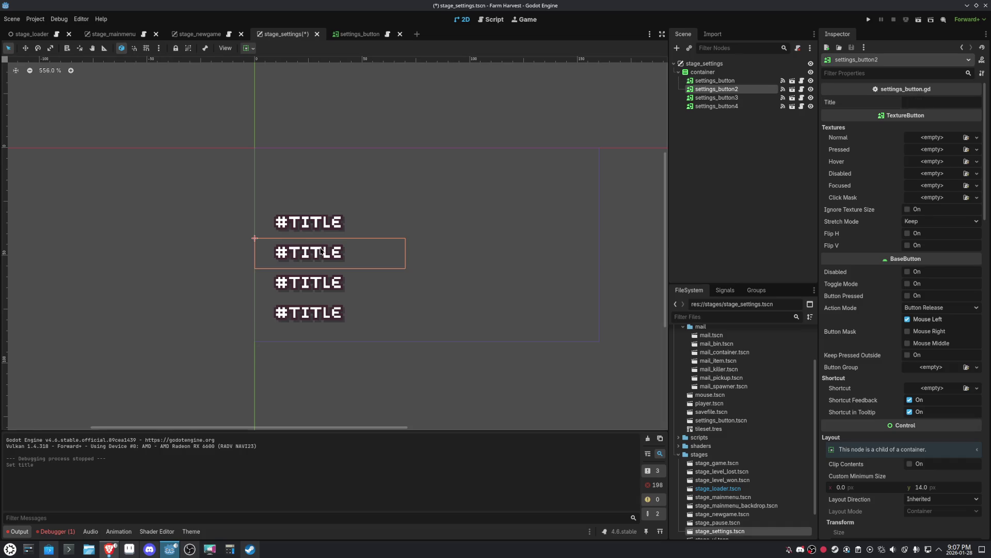
left_click(933, 103)
type("Sou")
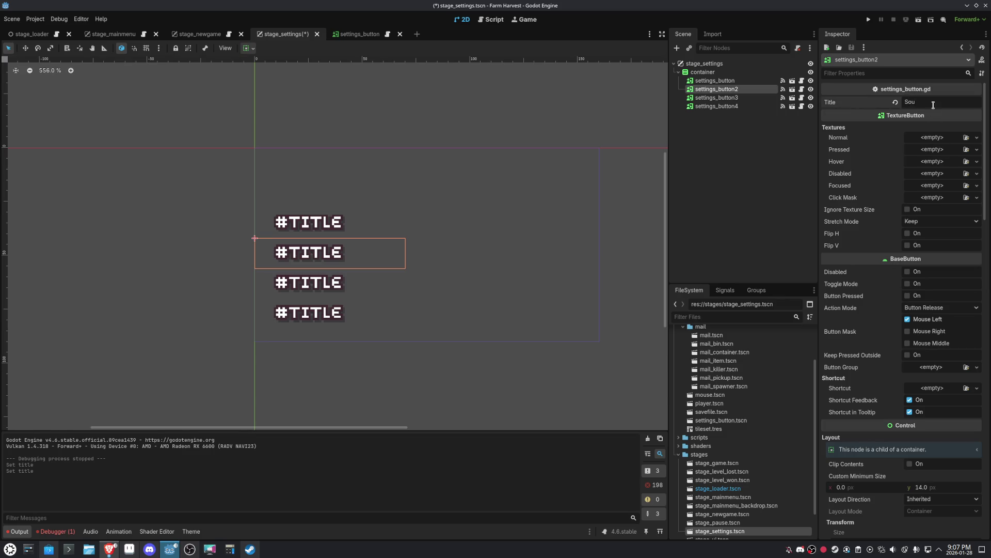
Delete all four settings_button nodes from stage_settings and save the scene
left_click(715, 81)
left_click(706, 108, "shift")
key("Delete")
key("Return")
key("ctrl+s")
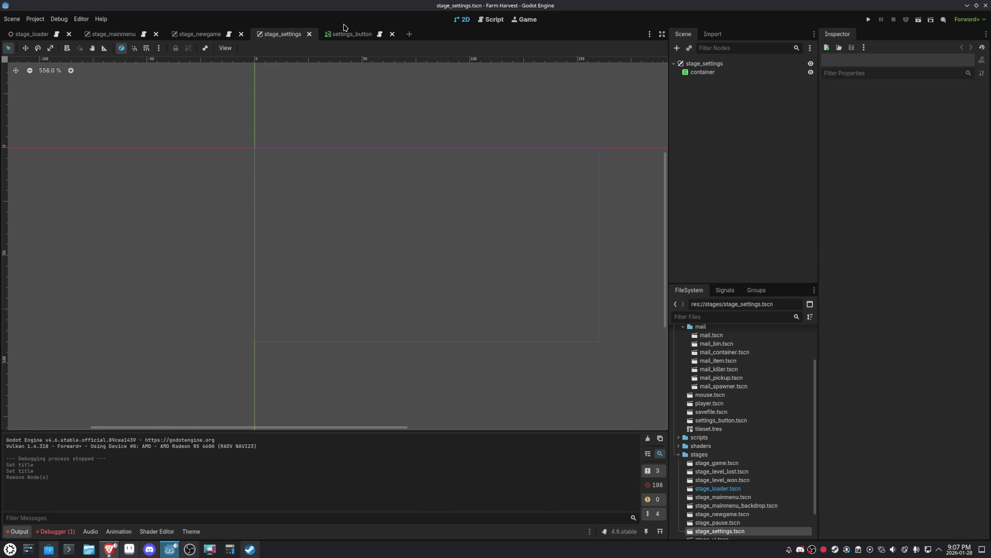
left_click(347, 33)
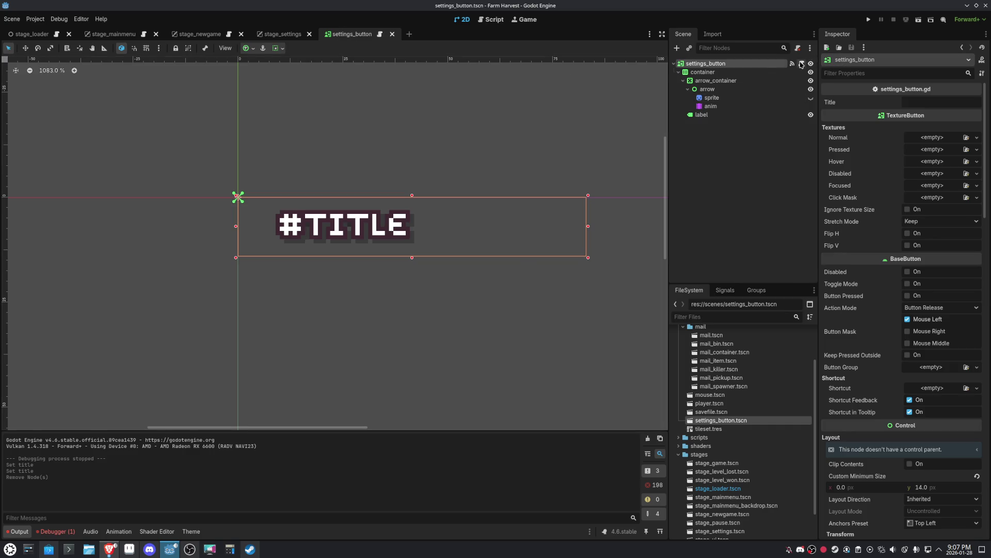
left_click(801, 64)
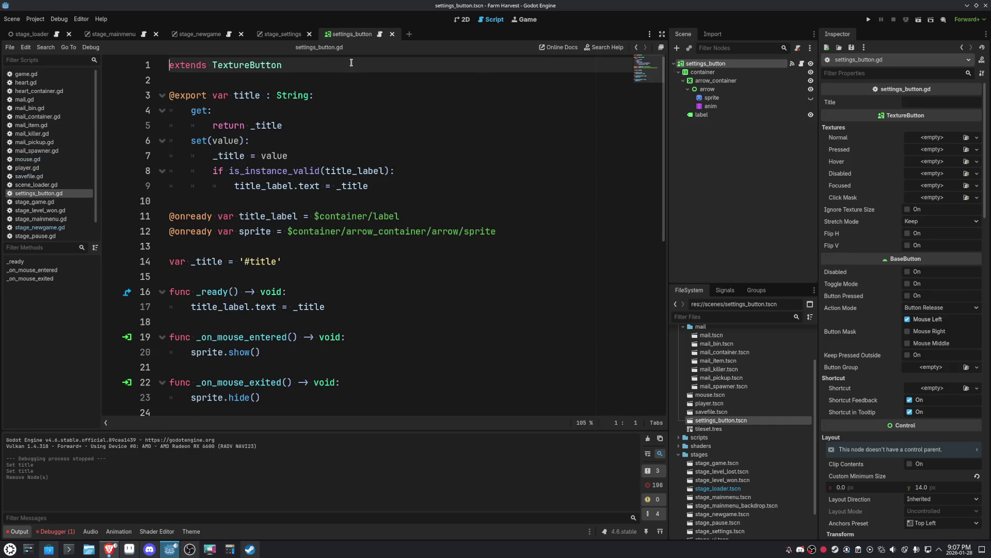
key("Return")
key("Up")
type("to")
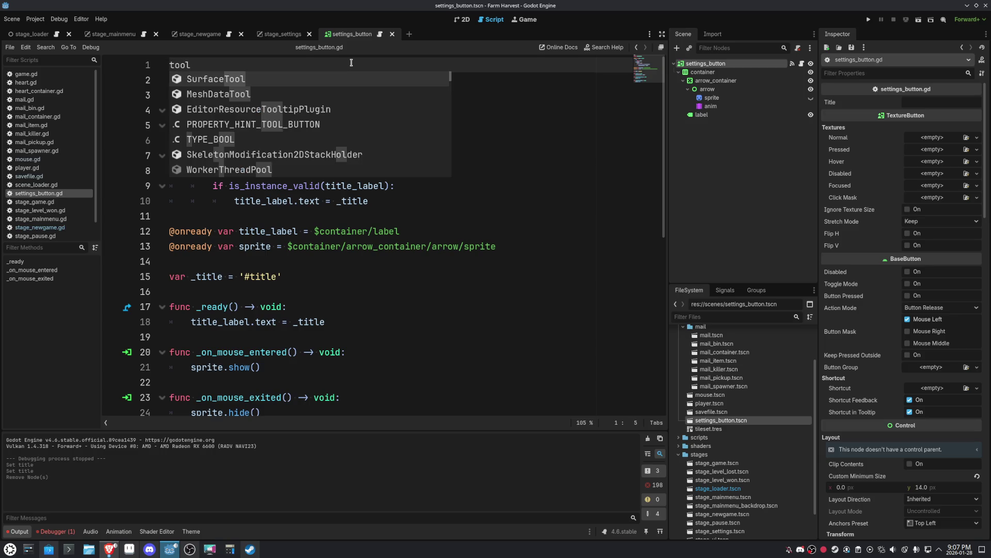
key("Home")
type("@")
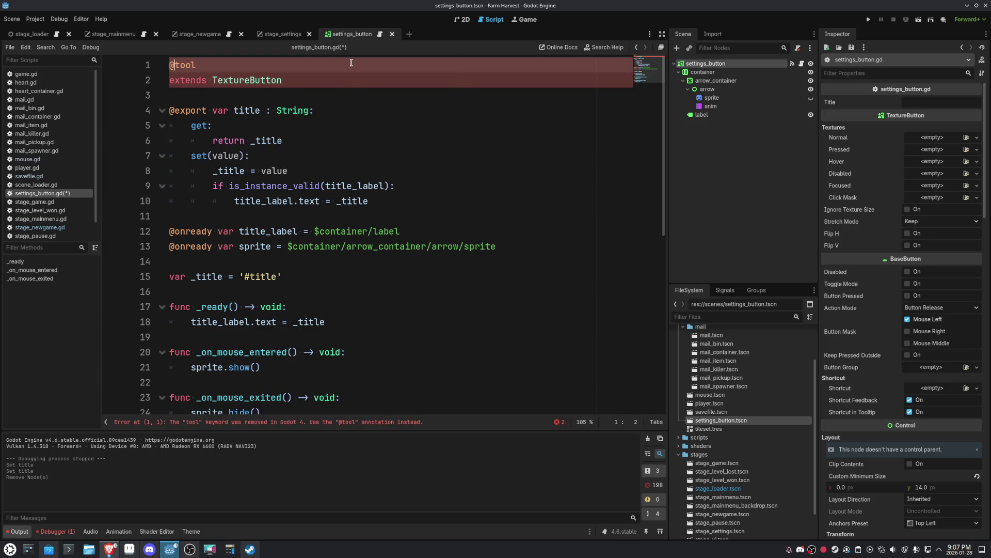
key("Delete")
type("T")
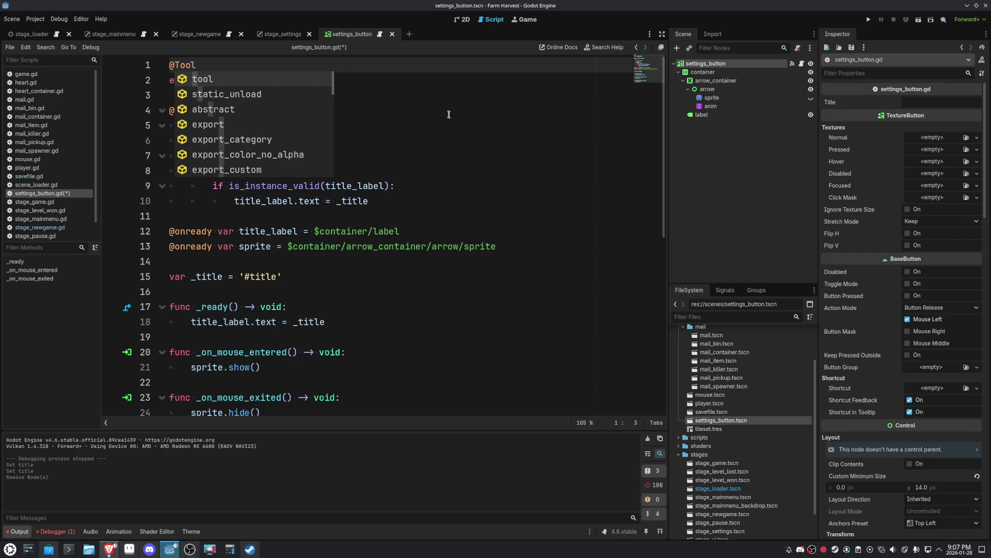
key("BackSpace")
type("t")
left_click(499, 134)
key("ctrl+s")
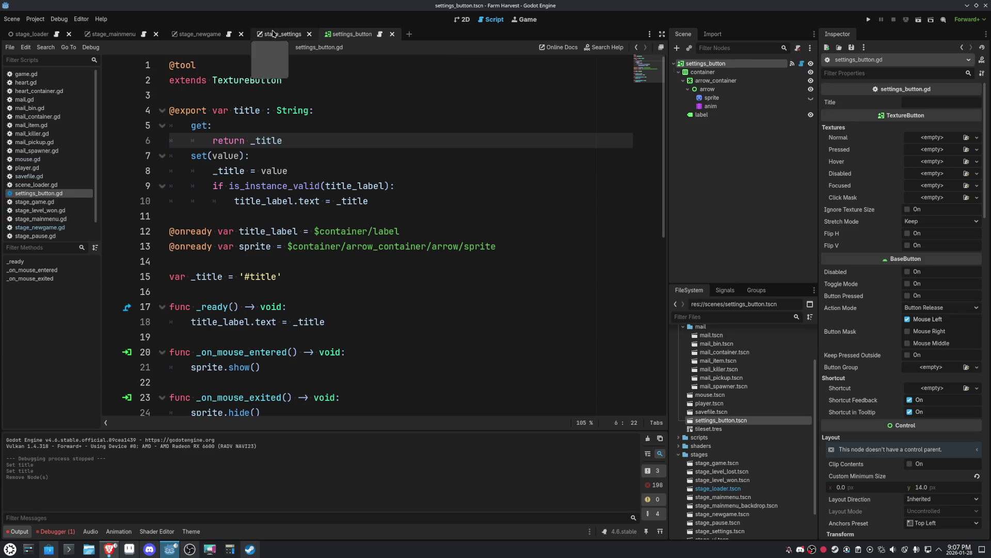
Instance settings_button.tscn as a child of container in stage_settings
left_click(276, 32)
left_click(464, 19)
left_click(724, 75)
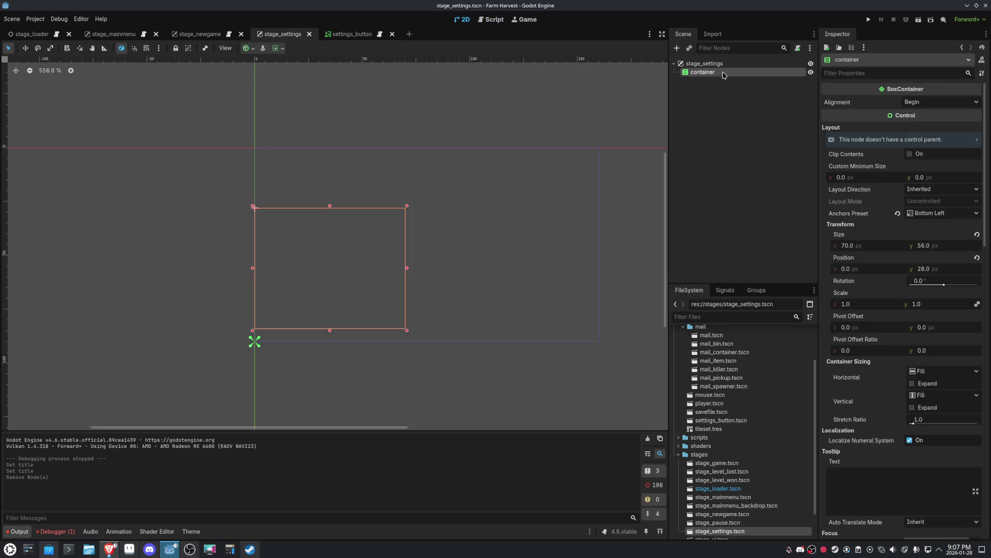
left_click(689, 48)
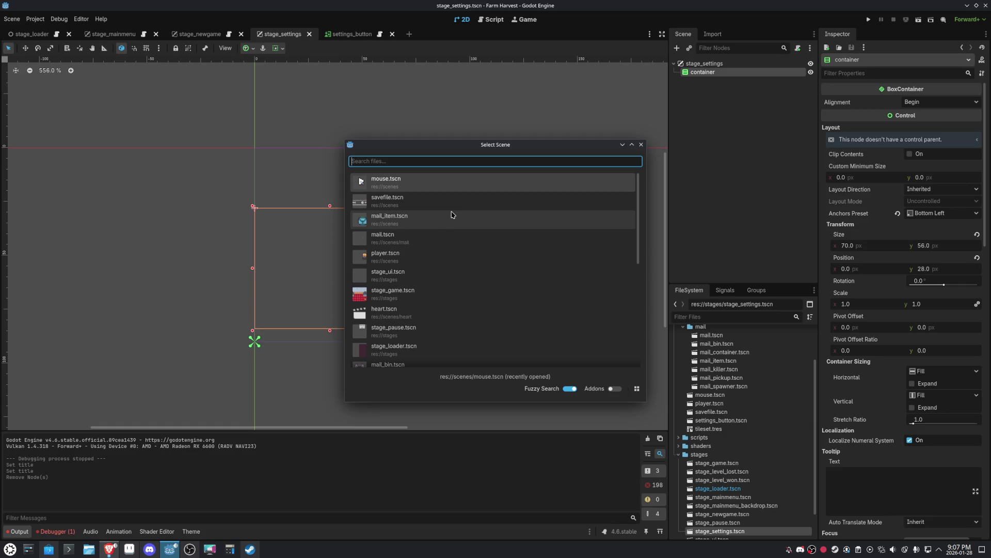
type("settings")
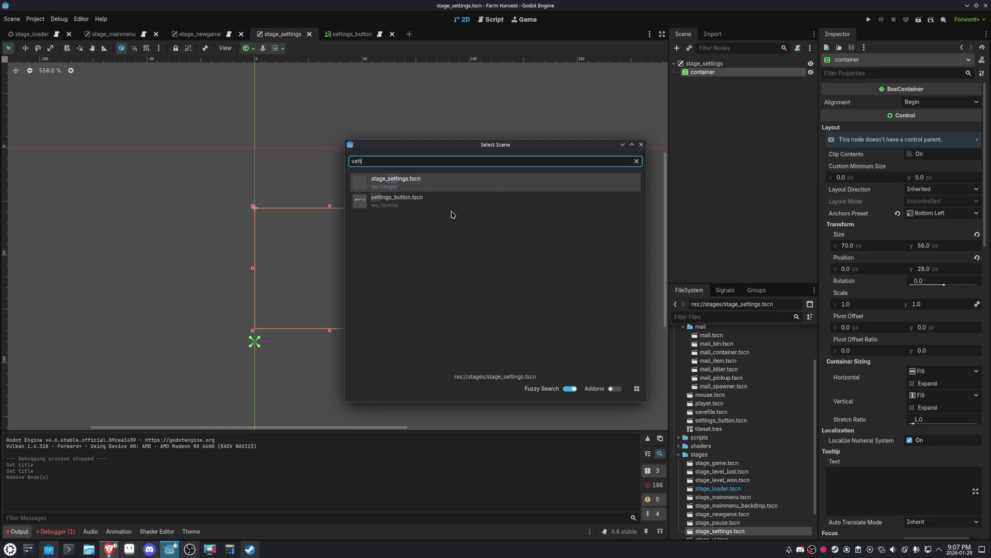
double_click(445, 201)
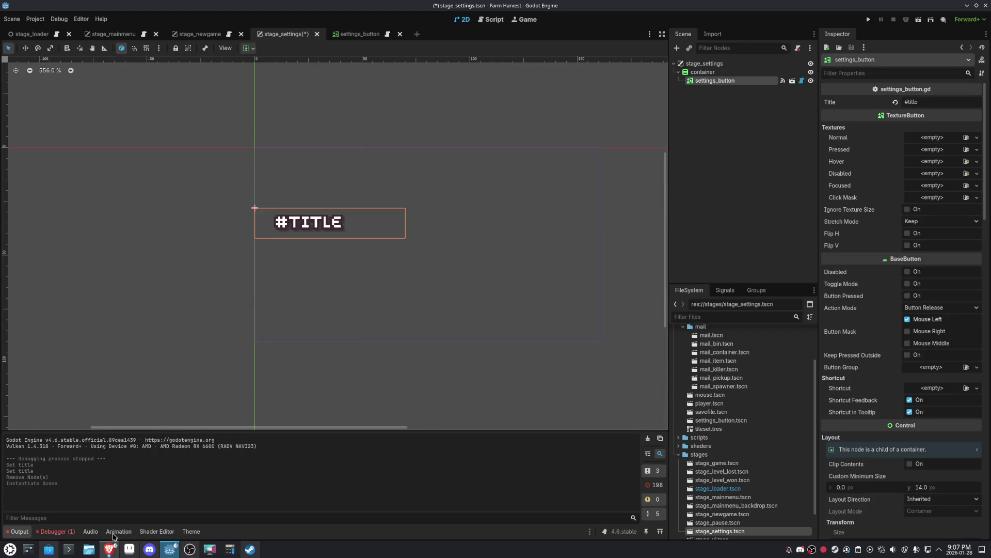
left_click(59, 531)
Duplicate the settings button into four copies and title the first one General
left_click(65, 376)
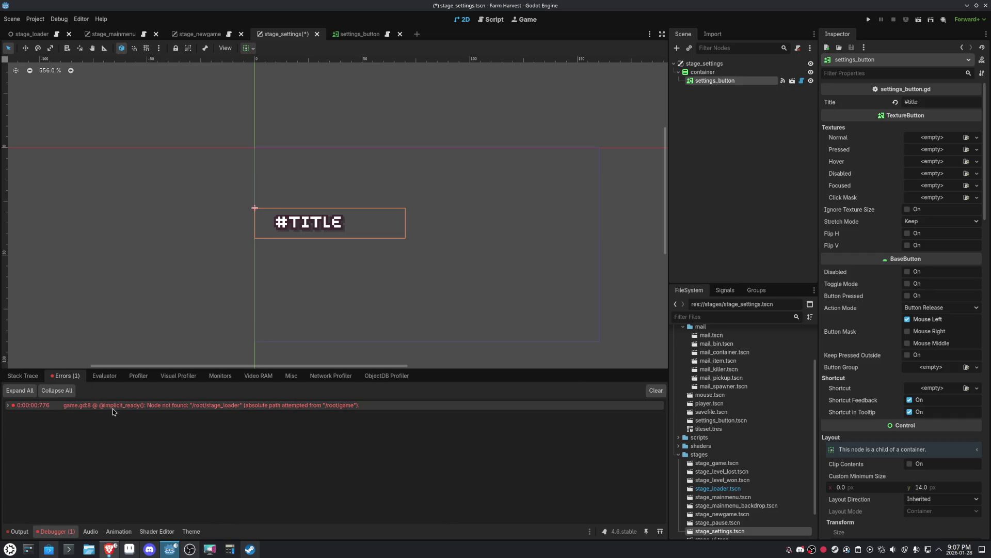
mouse_move(114, 412)
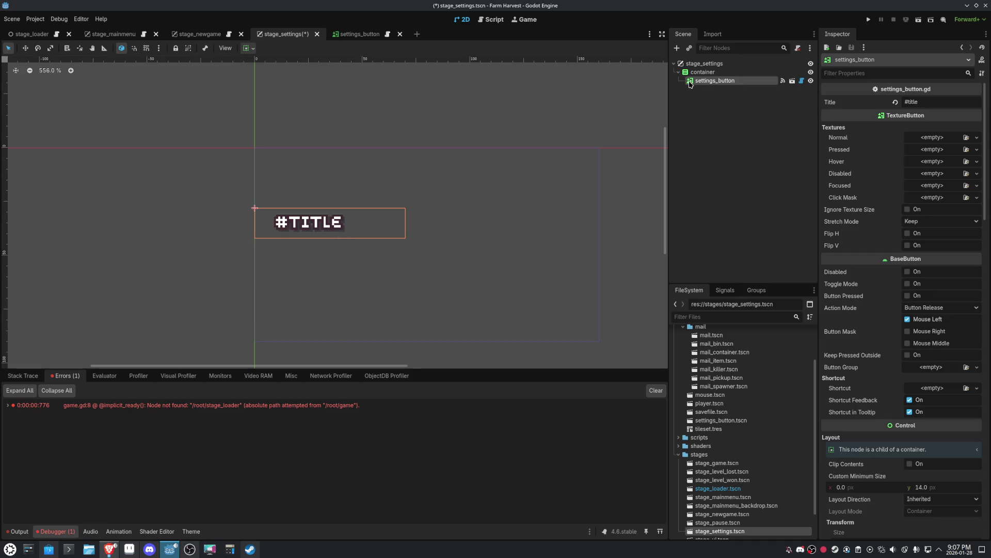
key("ctrl+d")
key("ctrl+d")
key("ctrl+d")
left_click(321, 230)
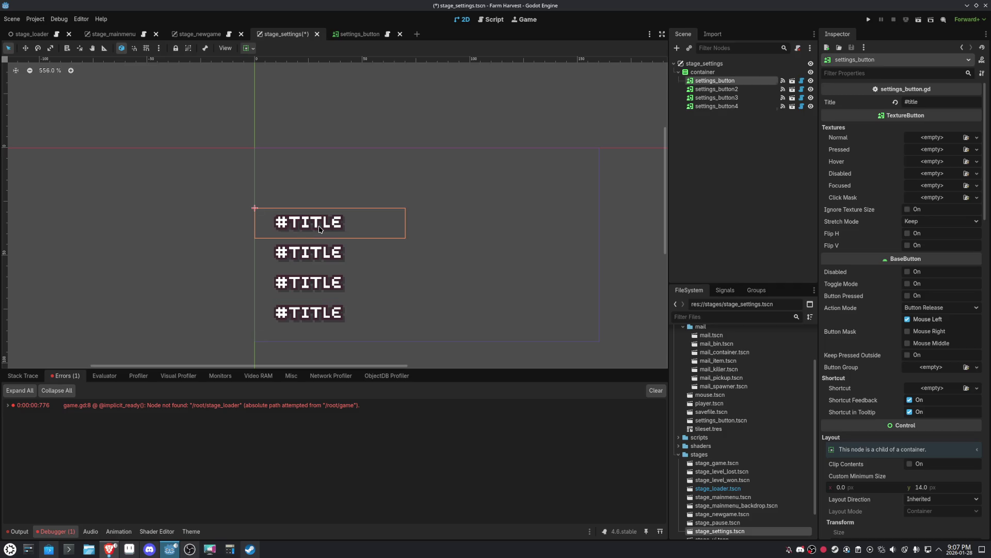
left_click_drag(929, 103, 877, 117)
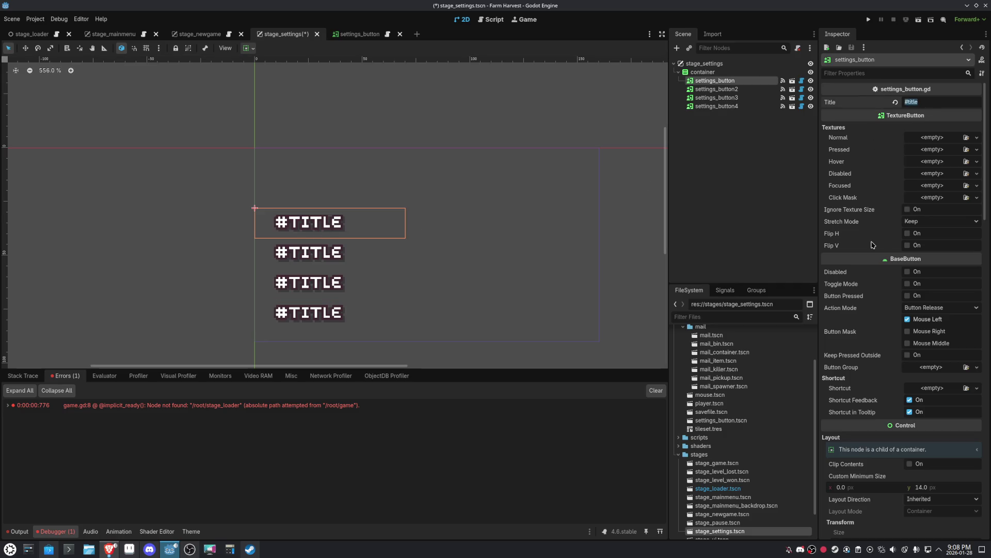
type("General")
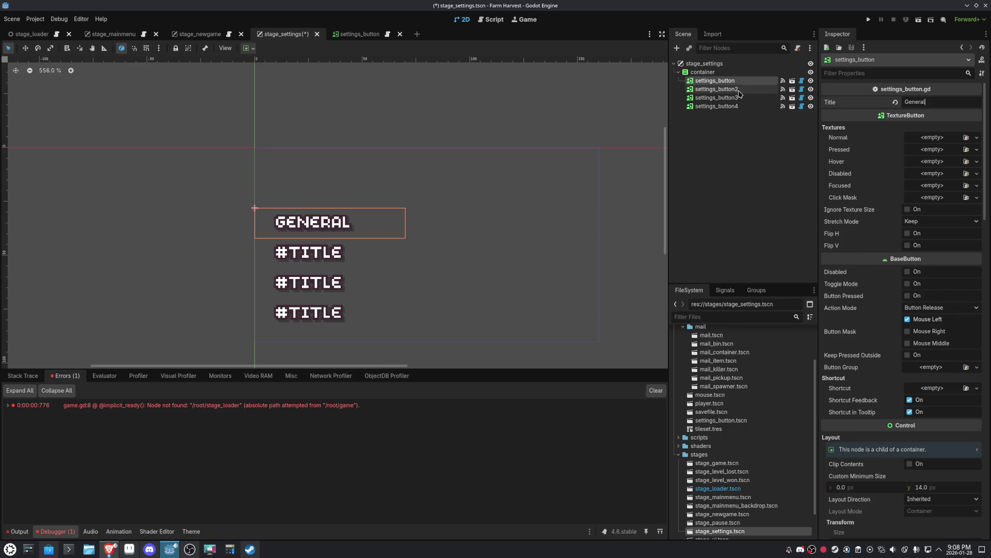
Title the other three buttons Graphics, Sound and Back, then save stage_settings
left_click(717, 89)
left_click(948, 100)
left_click_drag(909, 102, 902, 101)
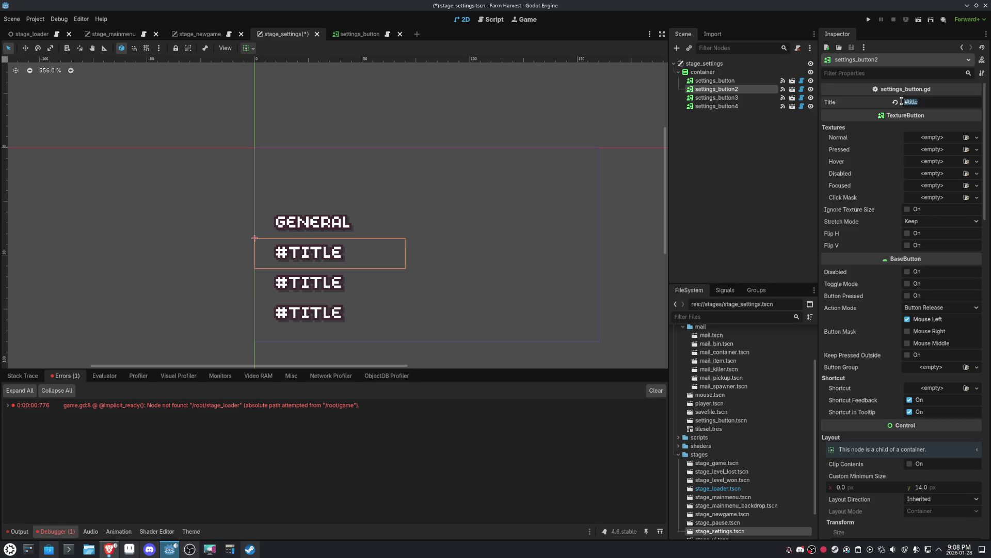
type("Graph")
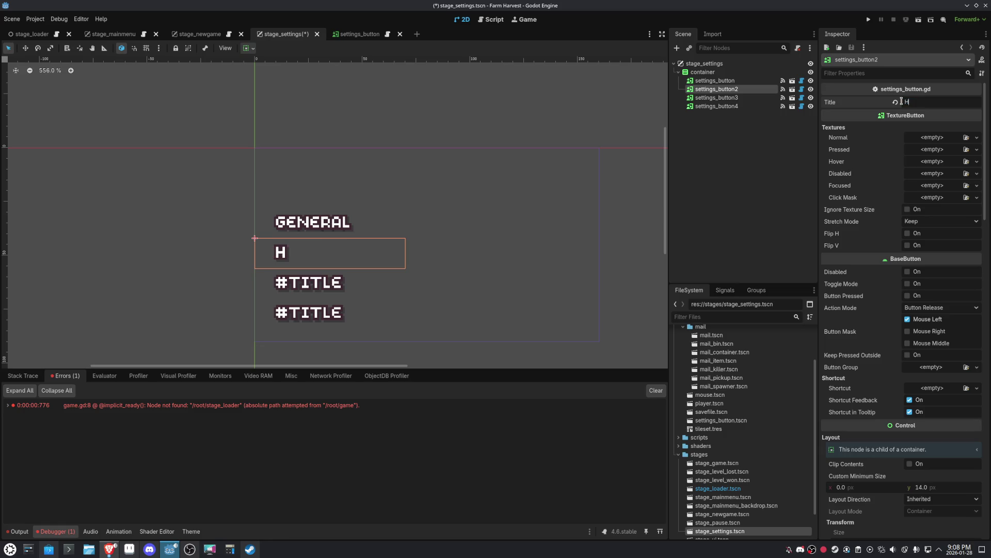
type("ics")
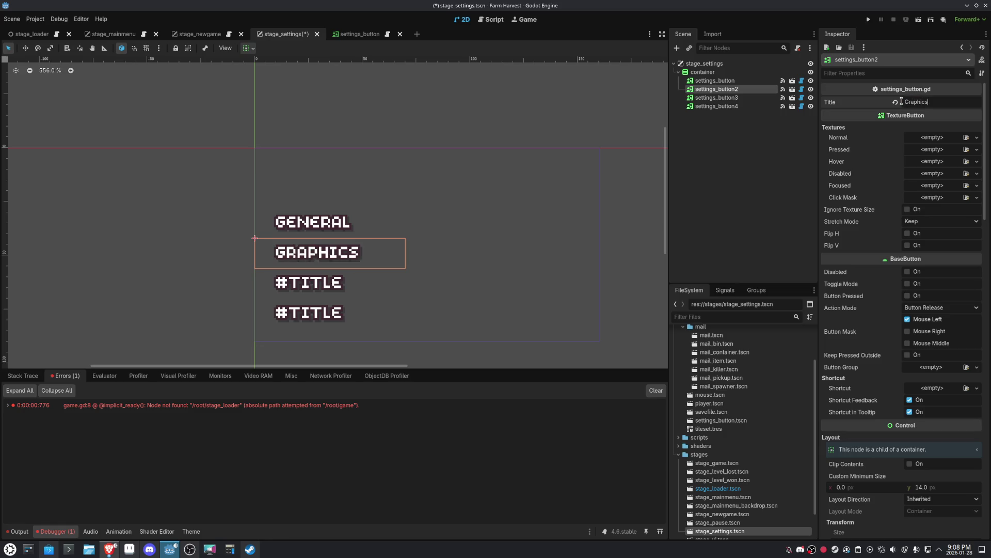
left_click(723, 98)
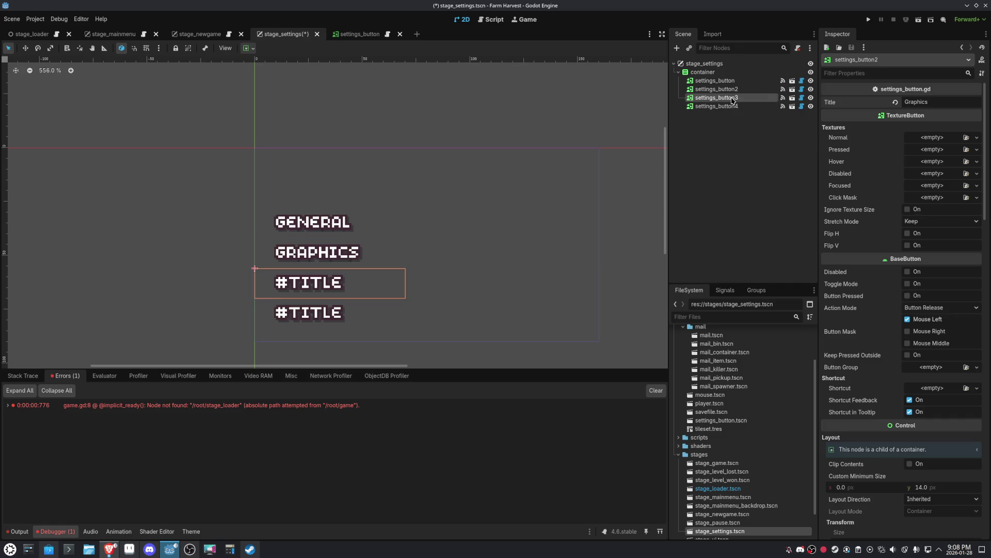
left_click(861, 104)
type("Sound")
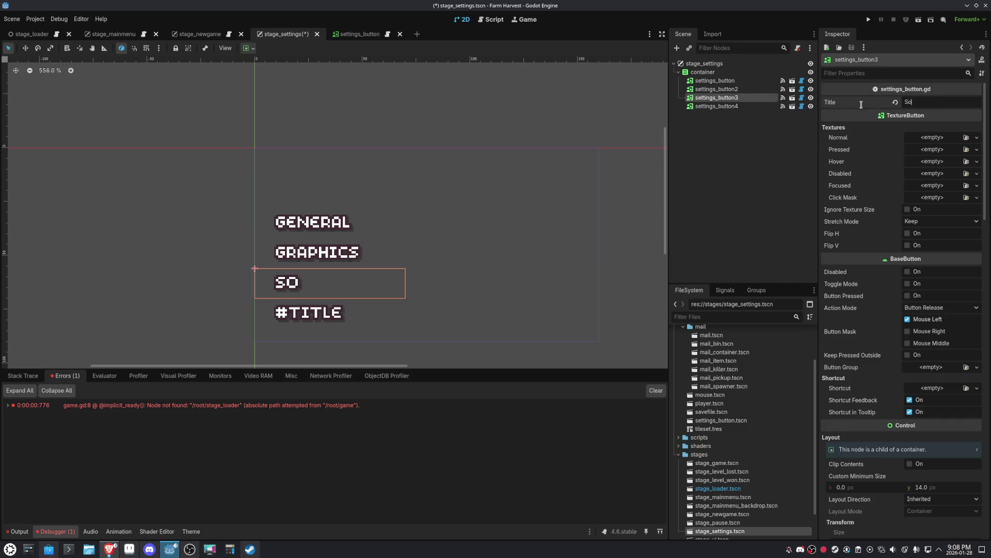
left_click(718, 105)
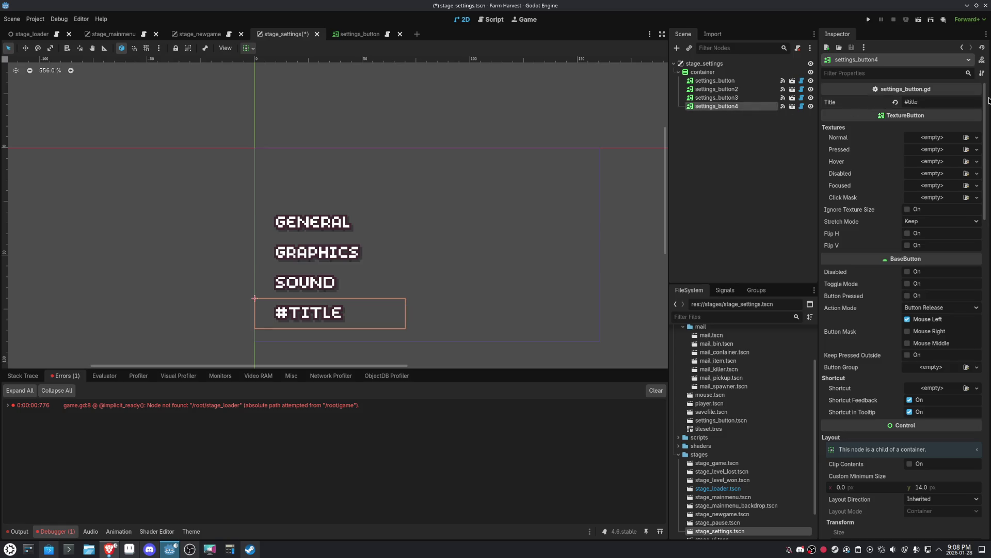
left_click(878, 105)
type("Back")
key("ctrl+s")
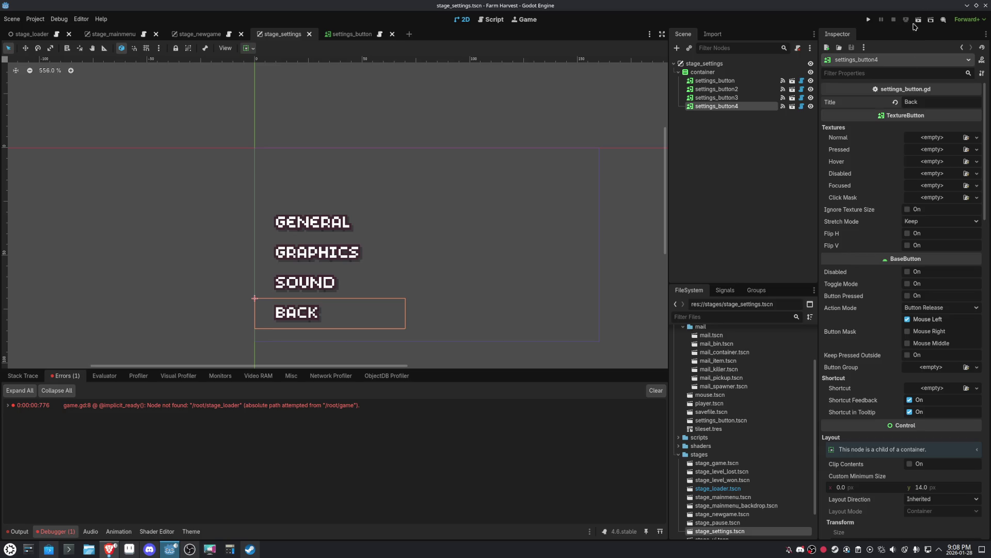
Preview the settings scene, then nudge the menu container slightly to the right
left_click(918, 21)
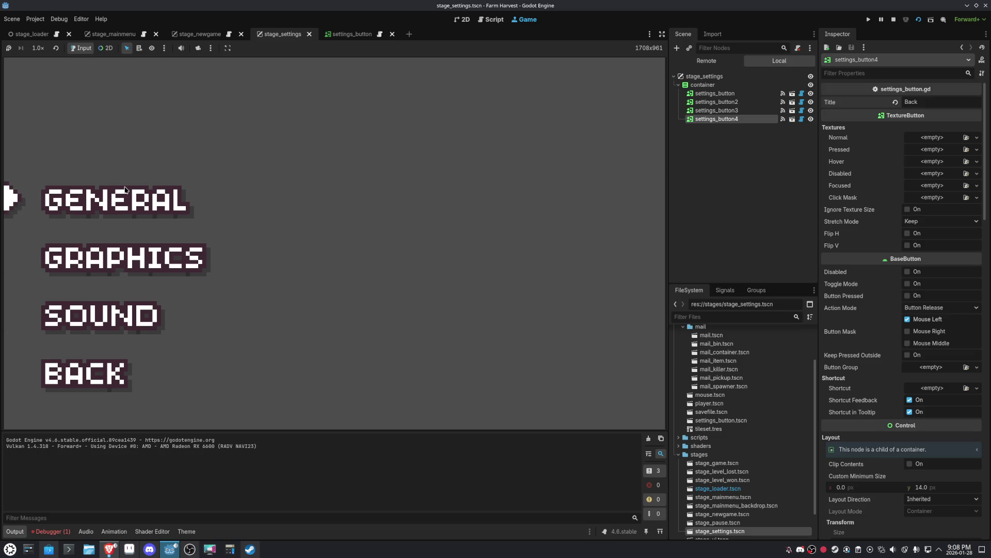
left_click(894, 20)
left_click(703, 72)
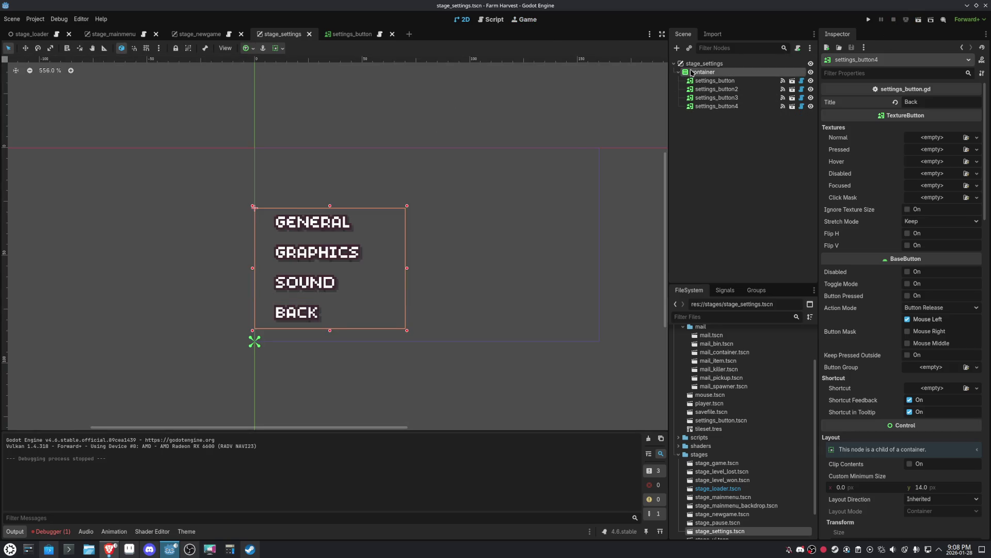
key("Right")
key("Right")
key("Right")
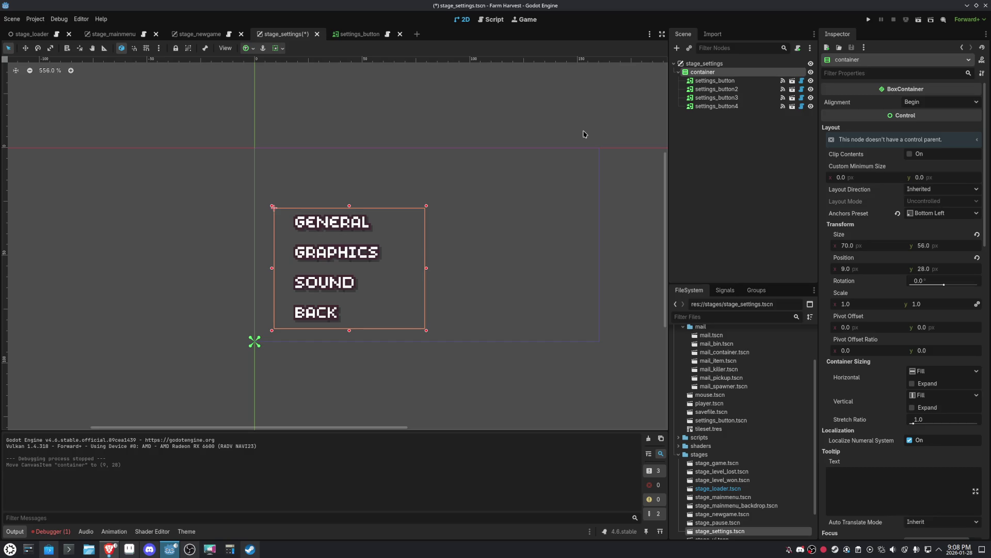
key("Left")
key("Left")
key("Left")
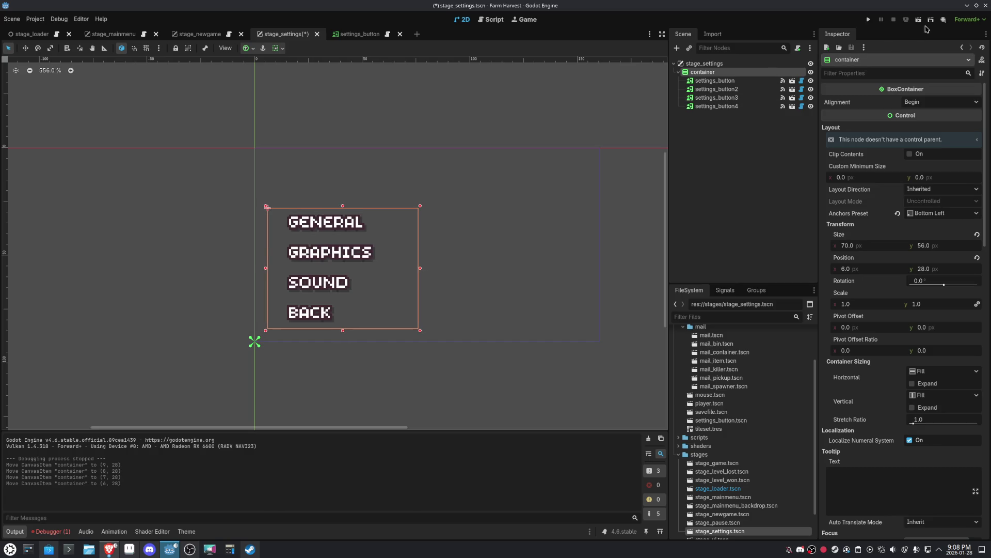
Run the settings scene again, cycle the menu selection with Up/Down keys, and stop
left_click(526, 20)
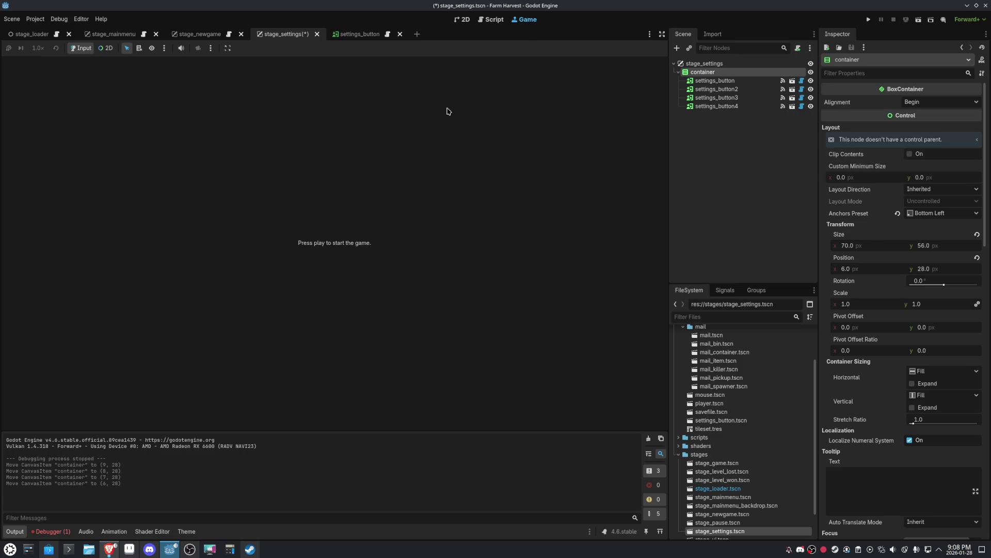
left_click(918, 20)
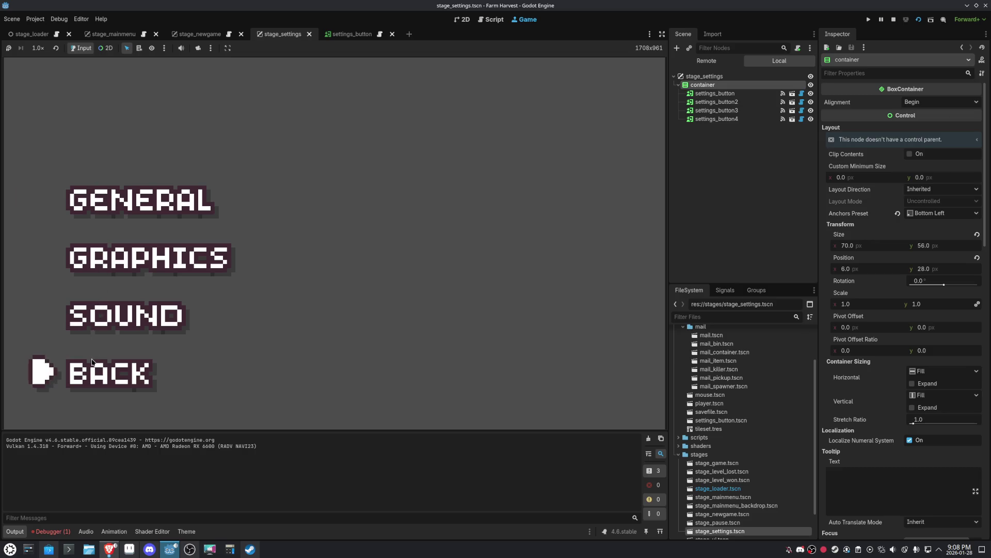
key("Up")
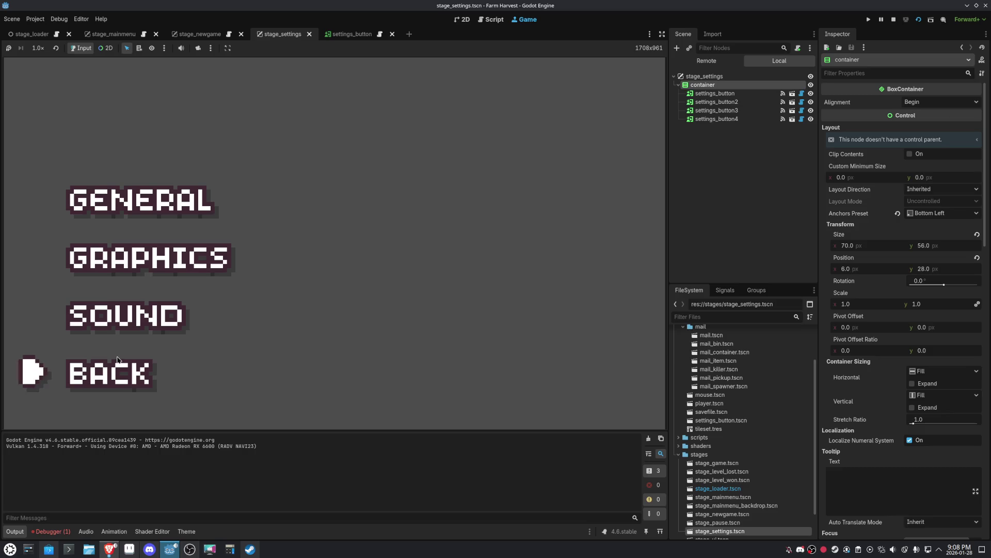
key("Down")
key("Down")
key("Down")
key("Down")
key("Down")
key("Down")
key("Down")
key("Down")
key("Up")
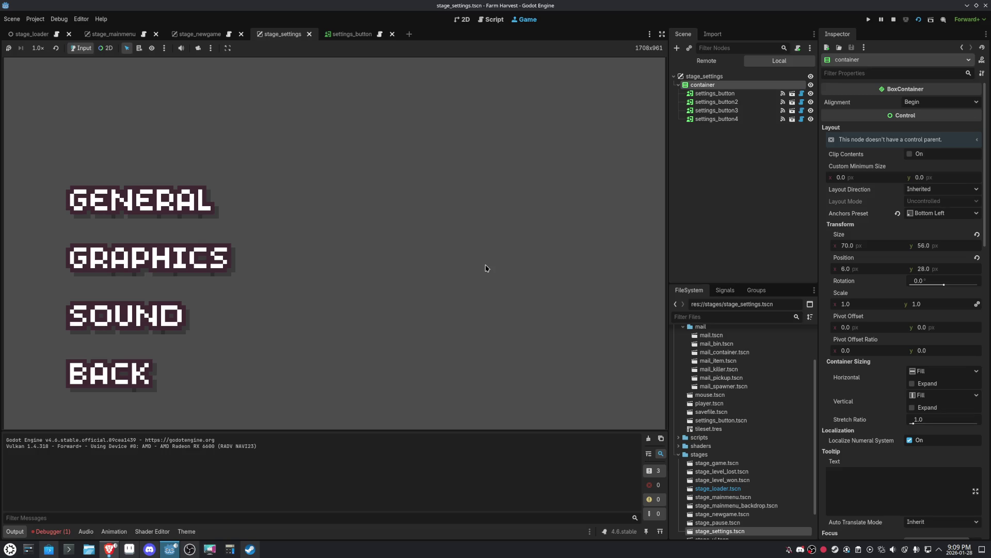
left_click(894, 20)
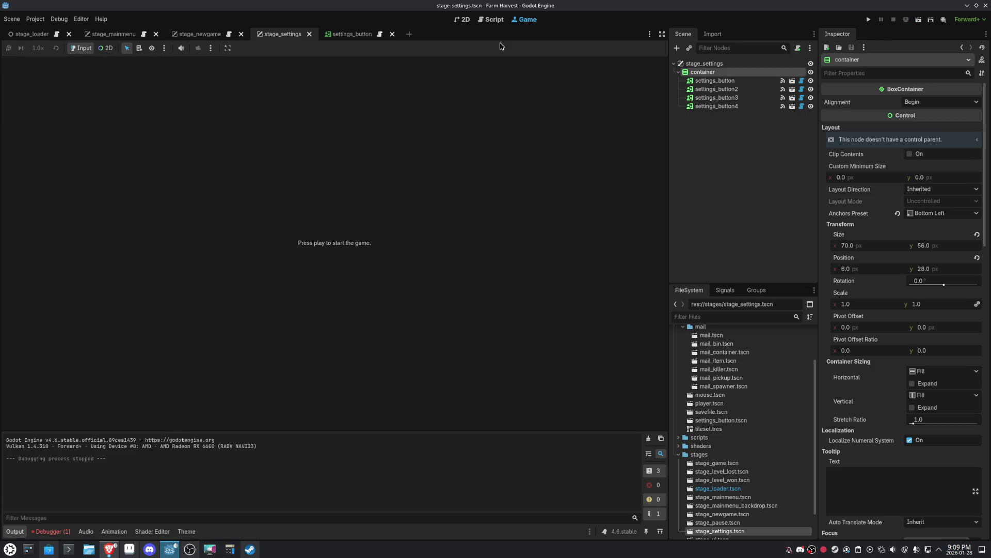
Set the stage_settings container's Alignment to End
left_click(343, 37)
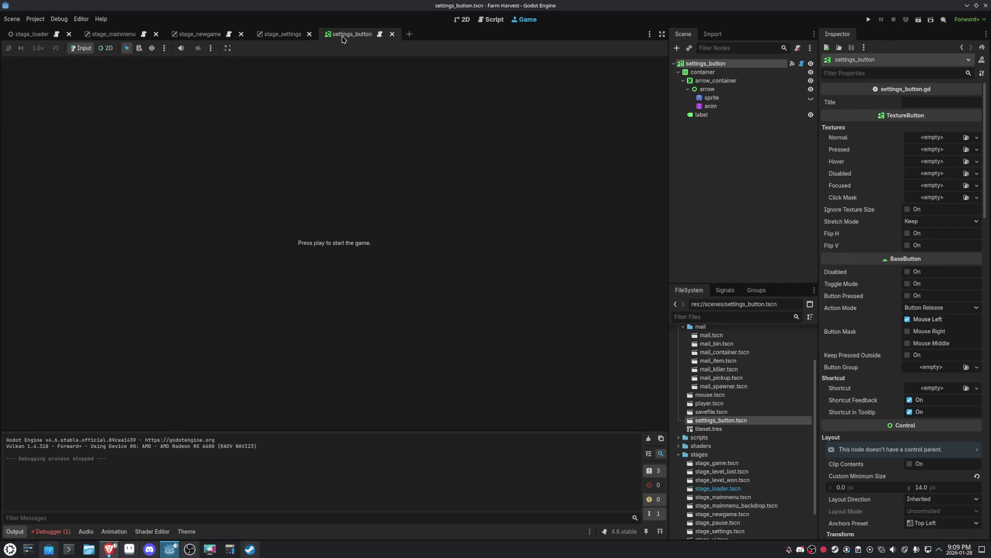
left_click(281, 37)
left_click(462, 19)
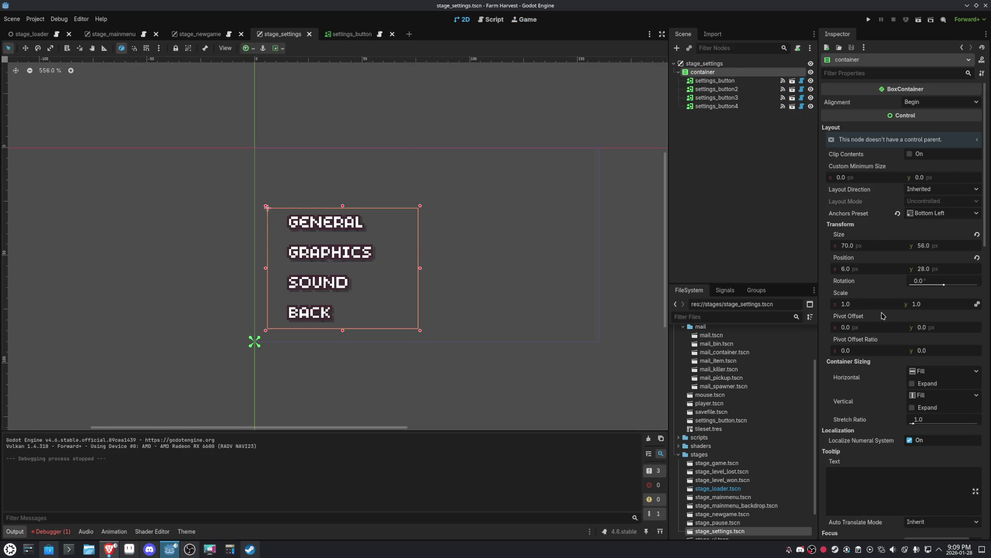
left_click(935, 101)
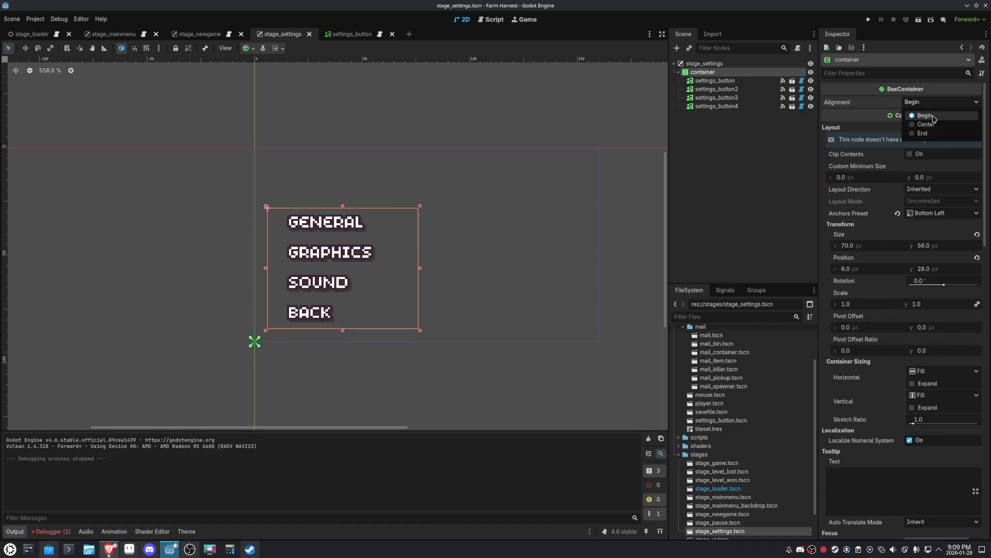
left_click(928, 136)
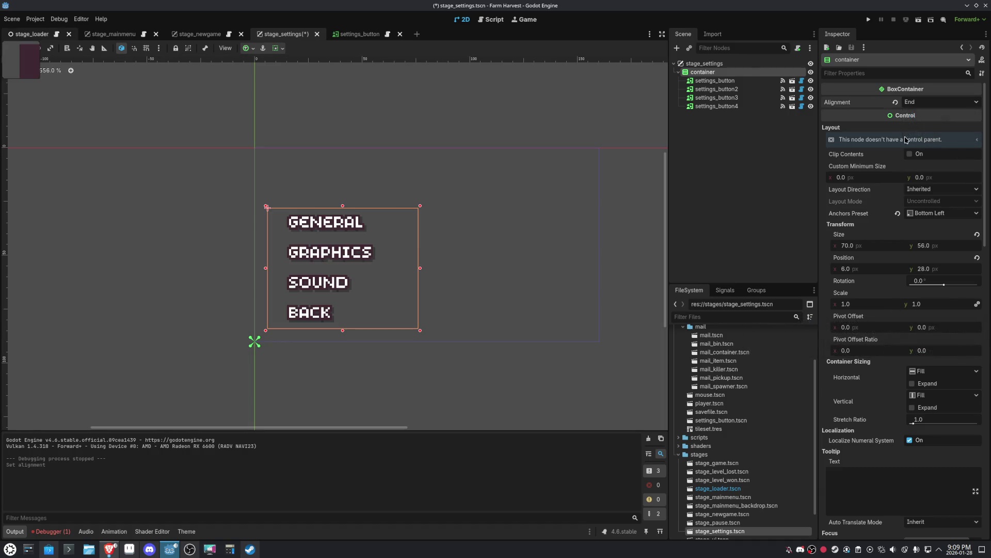
Override the container's Separation to -3, shrink its height, and run the scene
left_click(705, 107)
left_click(703, 72)
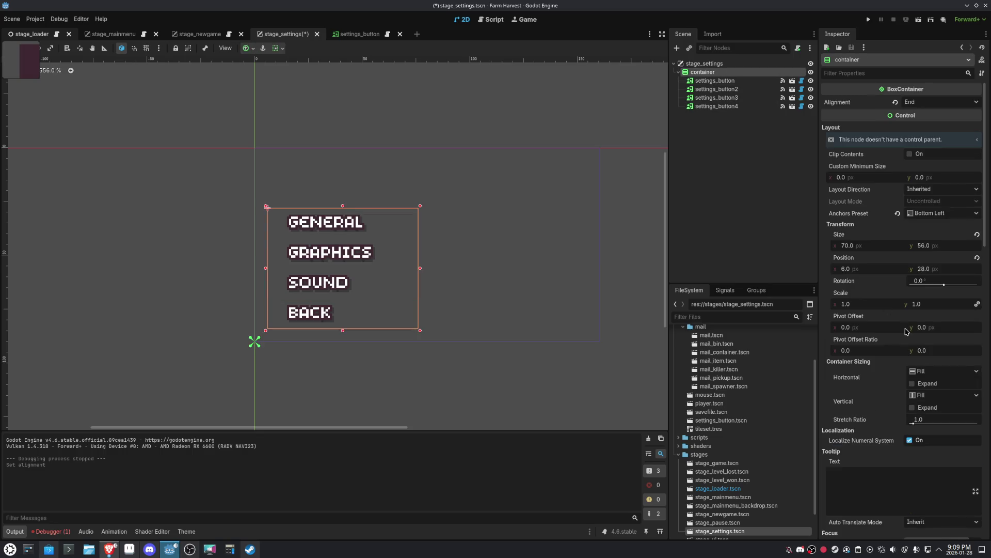
scroll(918, 343, "down", 10)
scroll(934, 343, "down", 5)
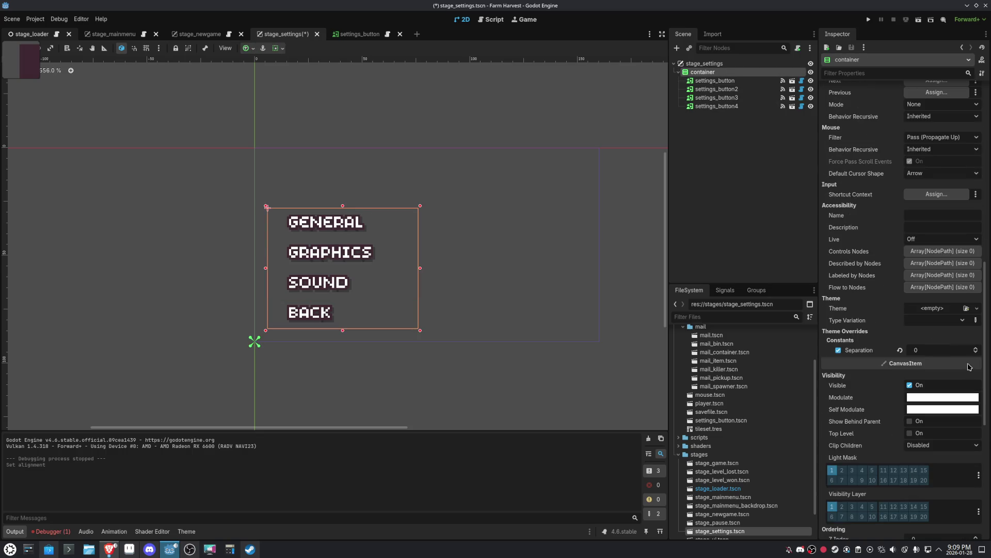
left_click(977, 351)
left_click(976, 353)
left_click(976, 354)
left_click(976, 354)
left_click(977, 354)
left_click(977, 354)
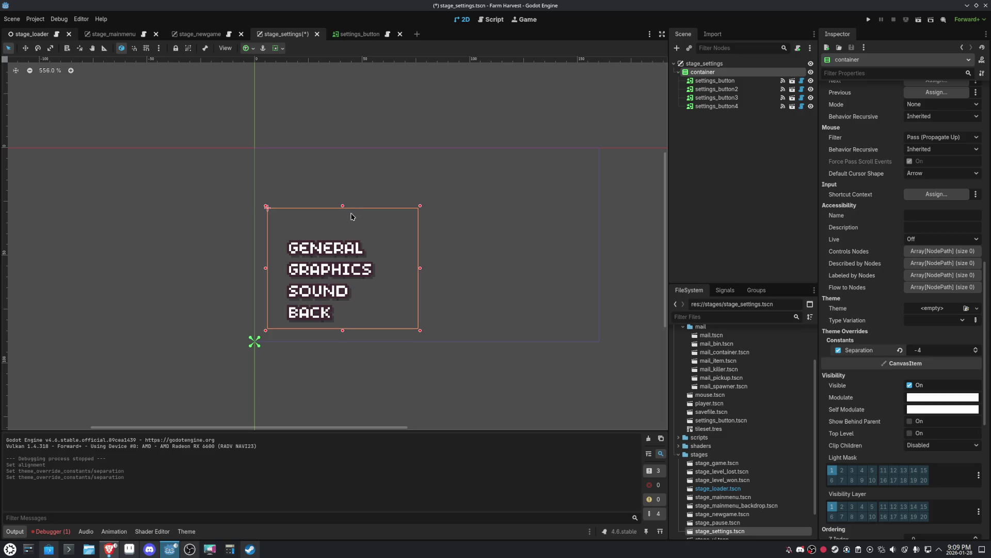
left_click_drag(343, 207, 343, 233)
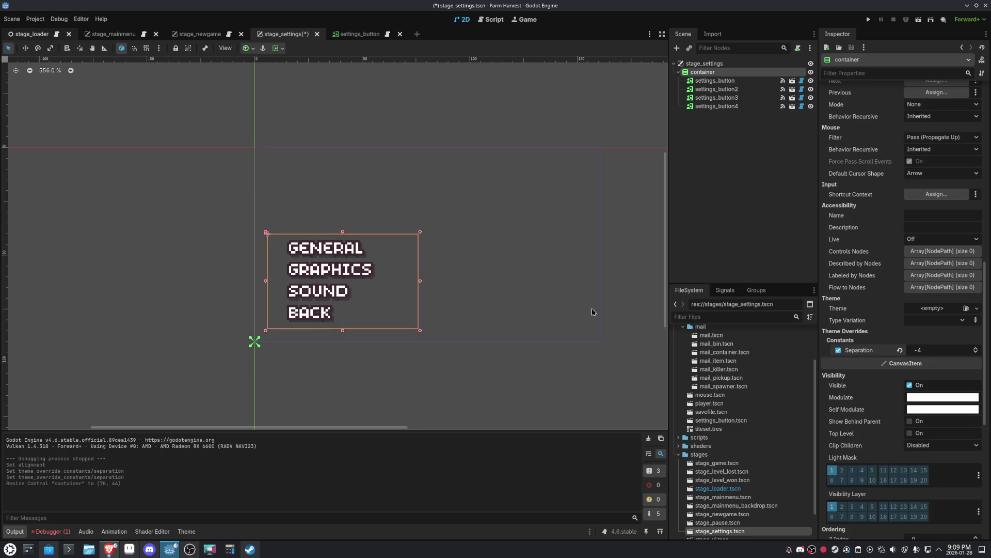
left_click(977, 349)
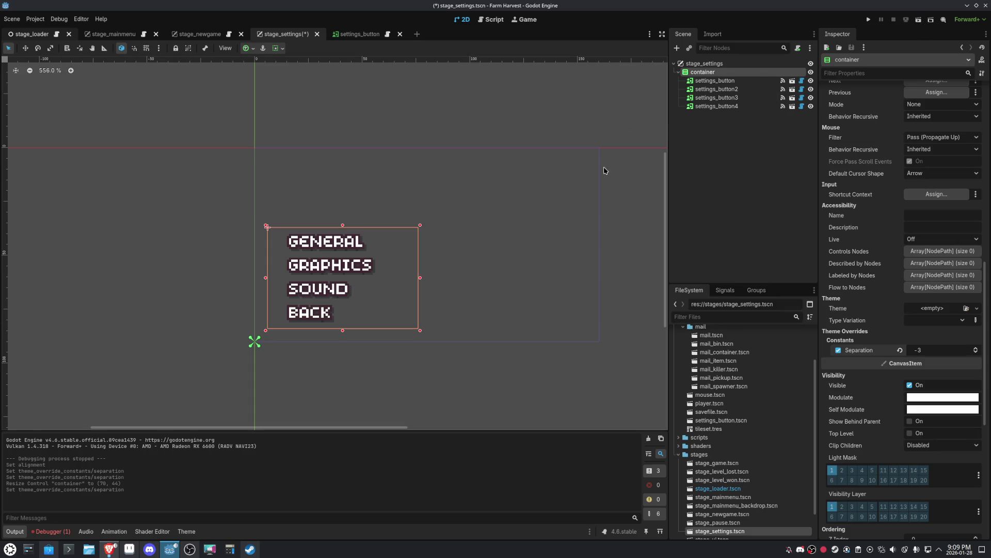
left_click(919, 21)
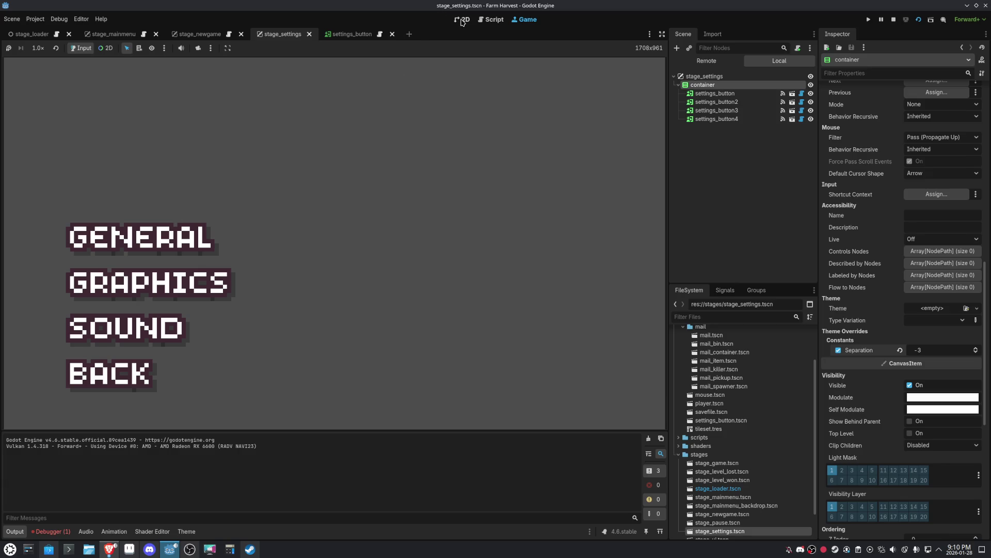
Stop the running settings menu test
left_click(894, 19)
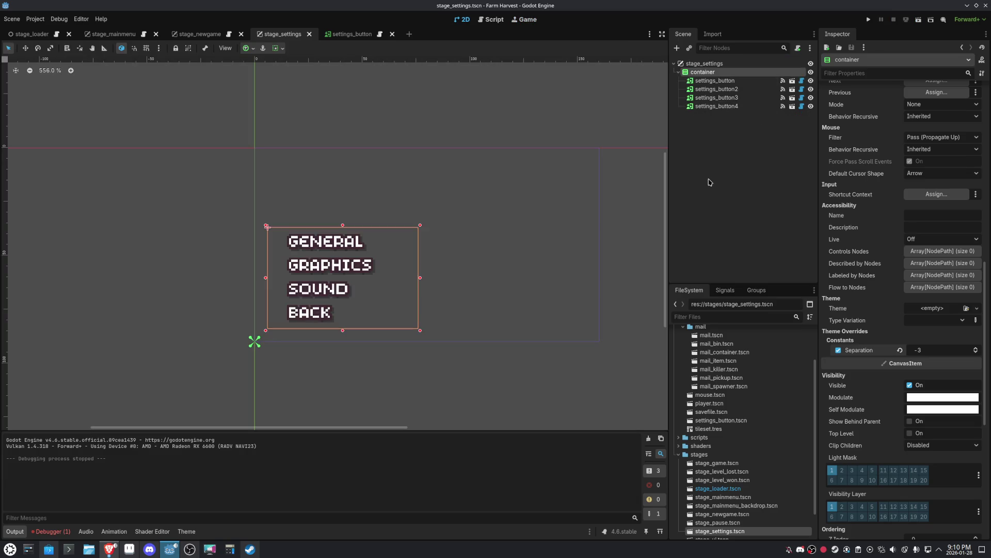
Make game.gd's settings stage load 'res://scenes/settings_button.tscn' and save the script
left_click(492, 19)
left_click(25, 74)
scroll(335, 200, "up", 5)
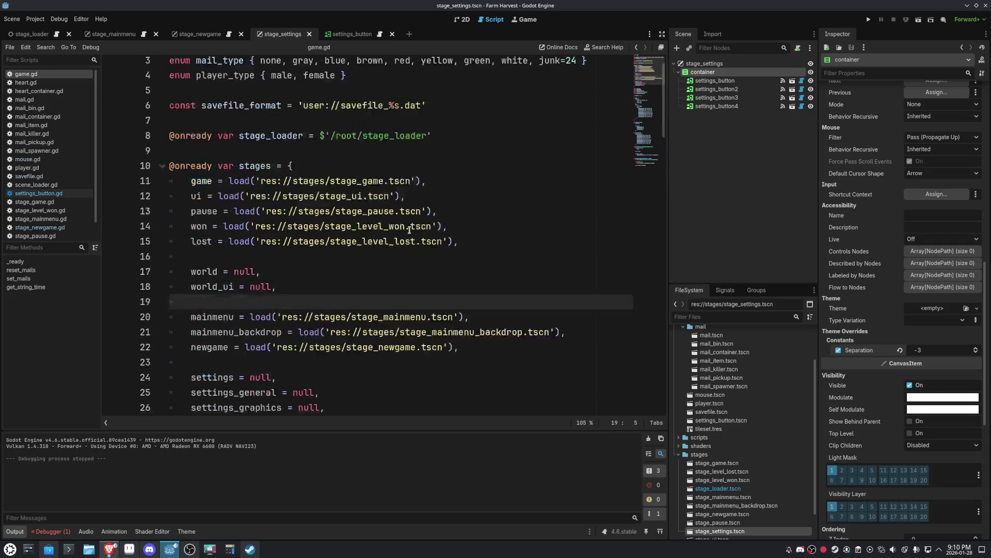
scroll(412, 224, "down", 1)
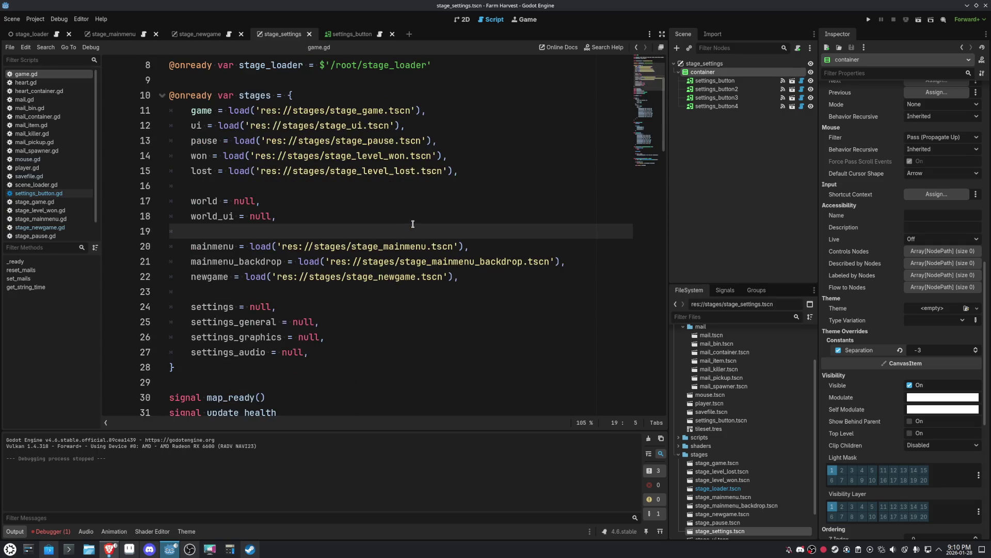
double_click(258, 306)
type("load(")
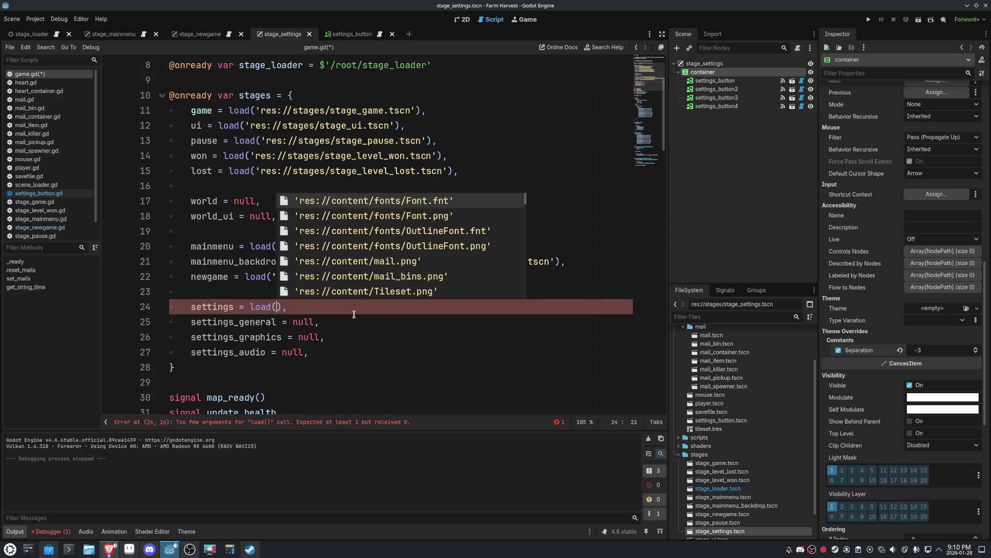
key("Down")
key("Down")
key("Down")
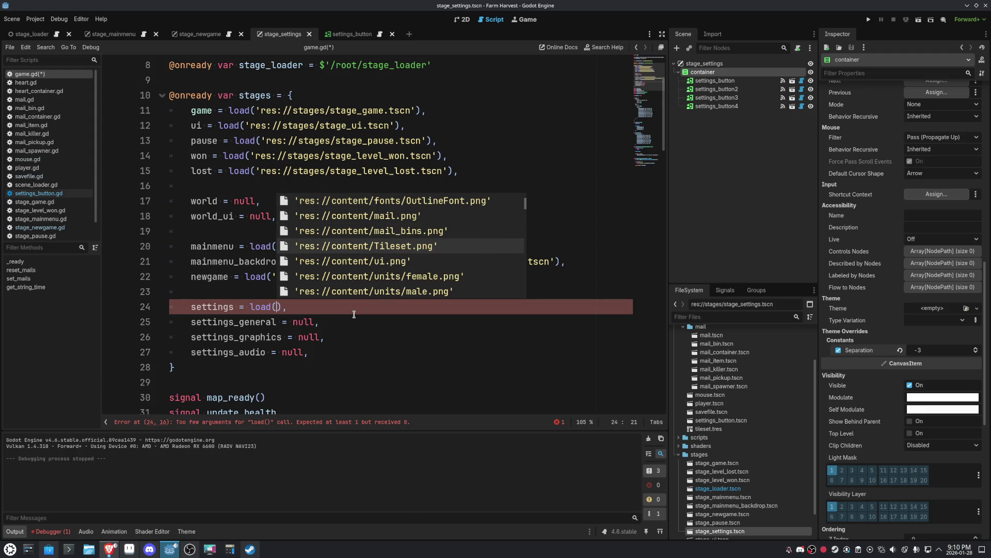
type("settings")
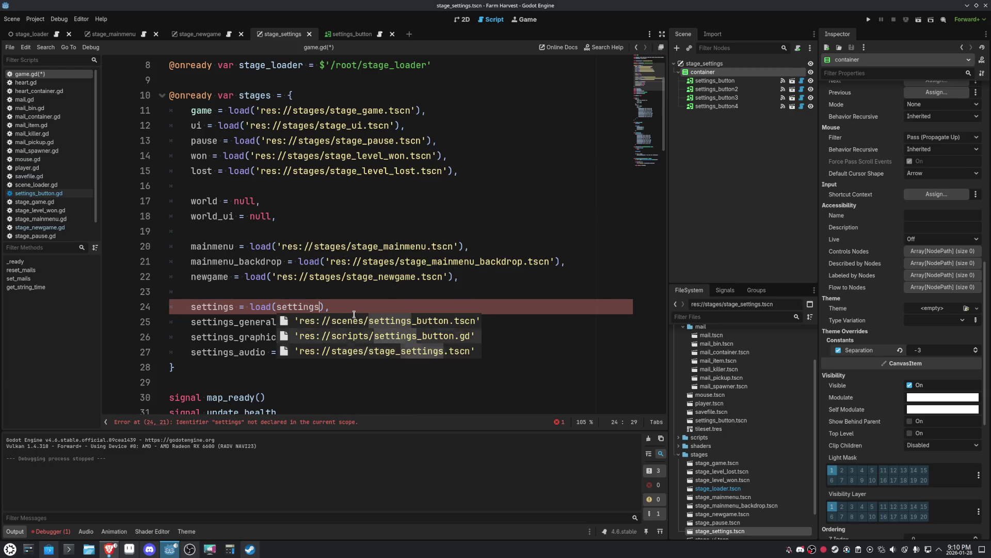
key("Return")
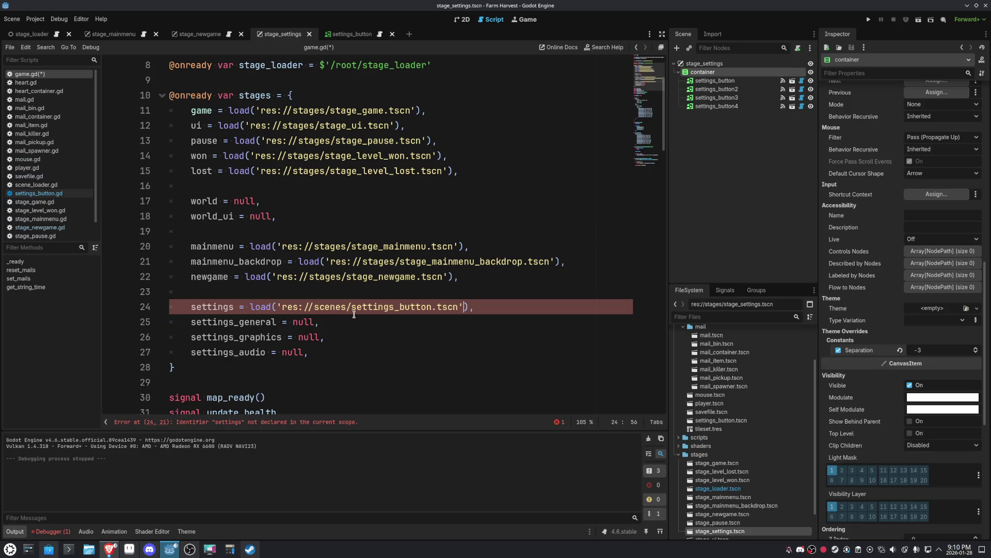
key("ctrl+s")
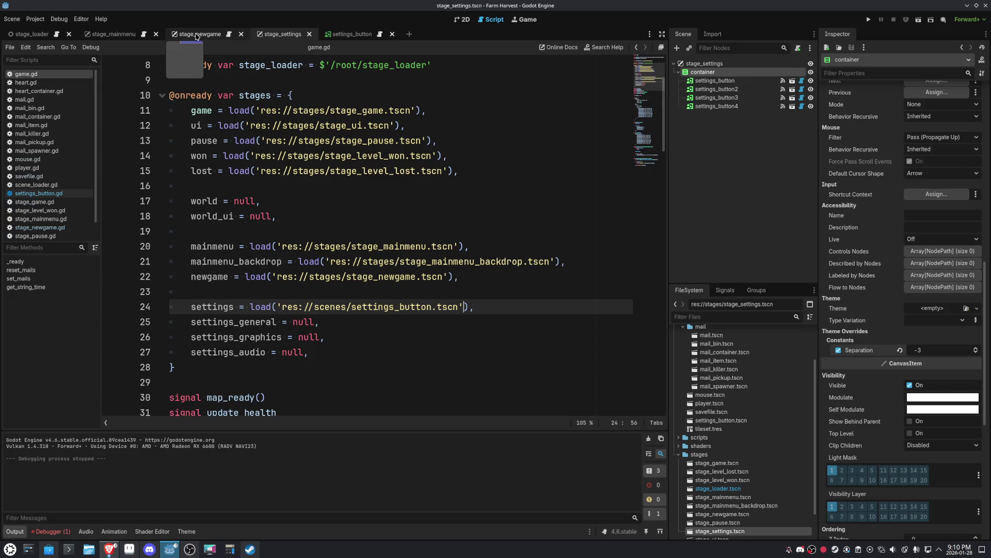
left_click(99, 35)
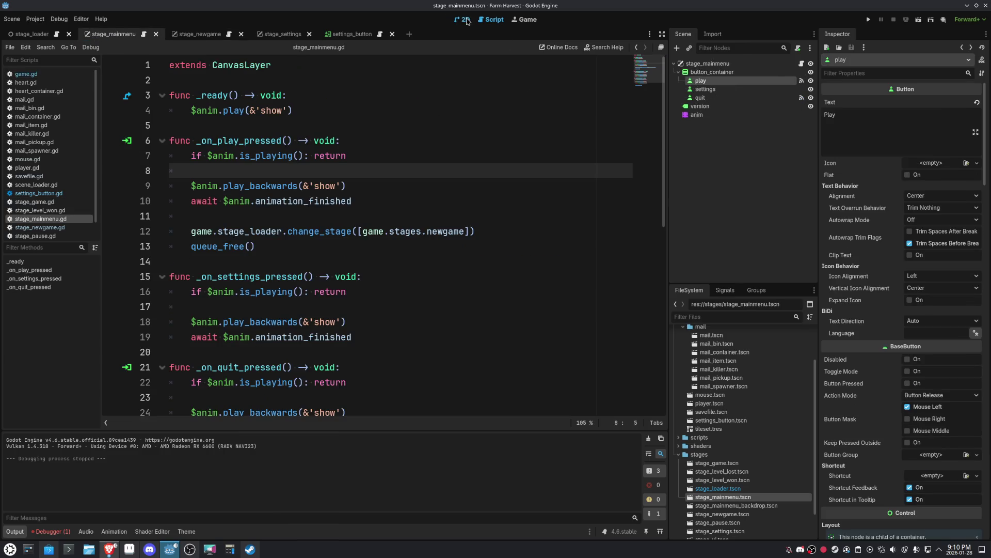
Connect the settings button's pressed() signal to _on_settings_pressed in stage_mainmenu
left_click(466, 21)
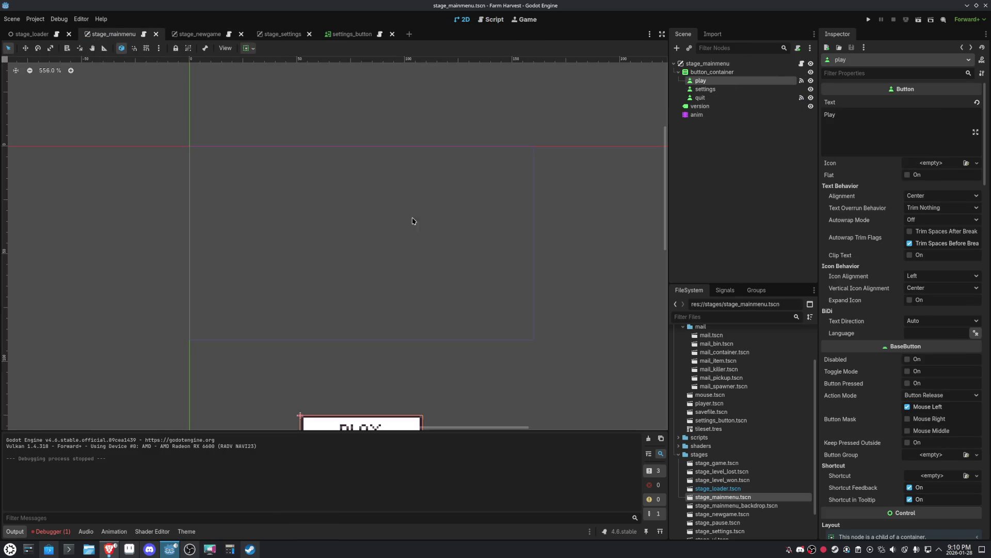
left_click(705, 89)
left_click(728, 291)
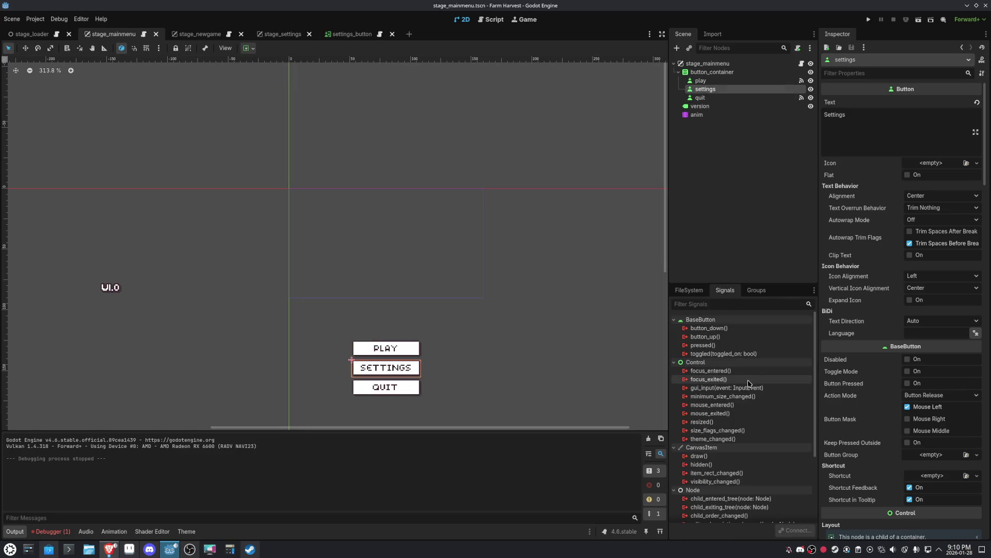
double_click(704, 345)
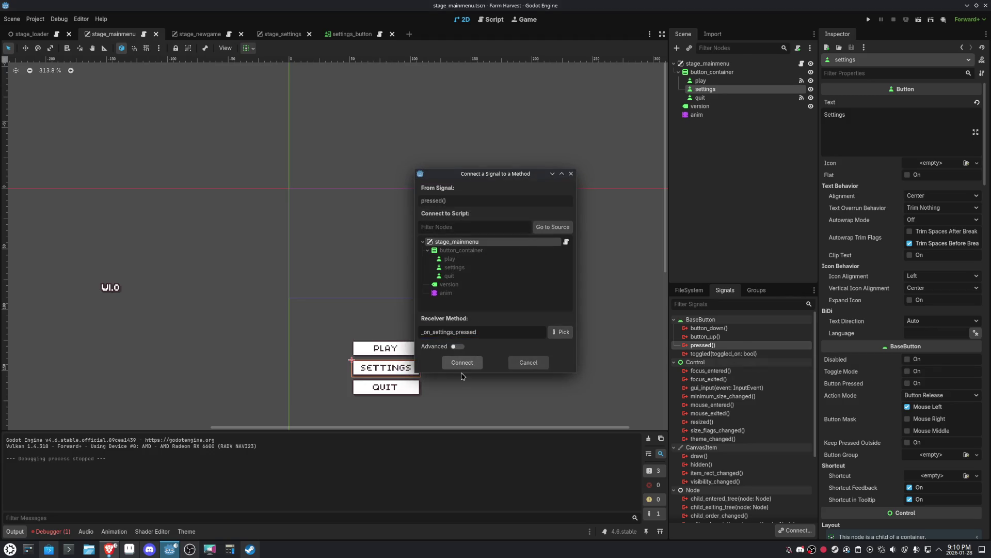
left_click(463, 364)
Make the handler call change_stage([game.stages.settings]) then queue_free(), and test-run the game
left_click(375, 336)
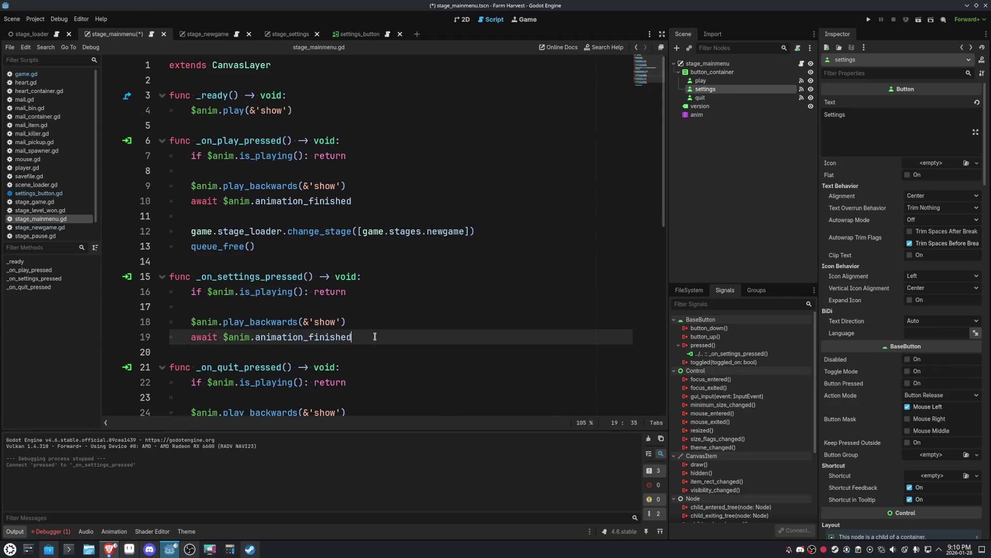
key("Return")
key("Return")
type("queue_fr")
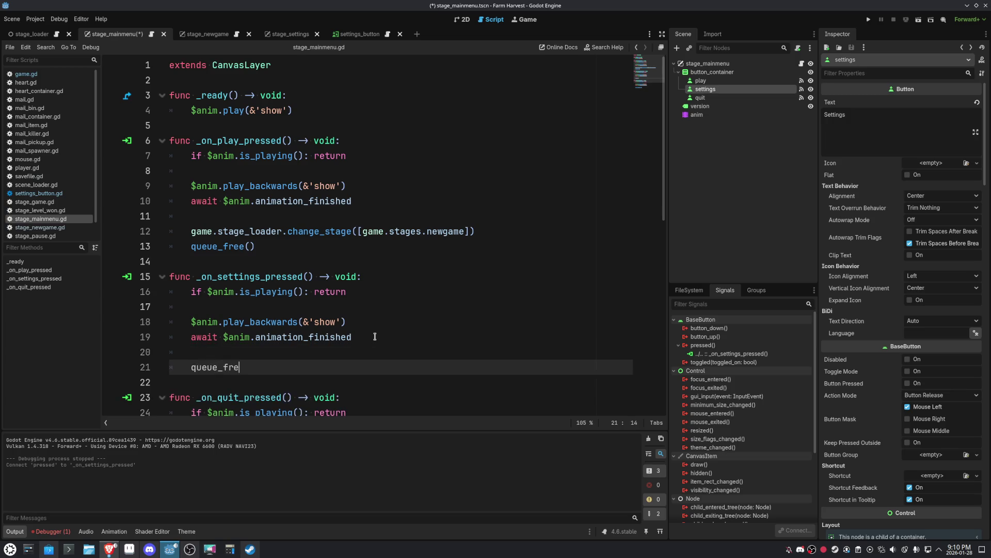
type("e()")
key("Up")
key("Return")
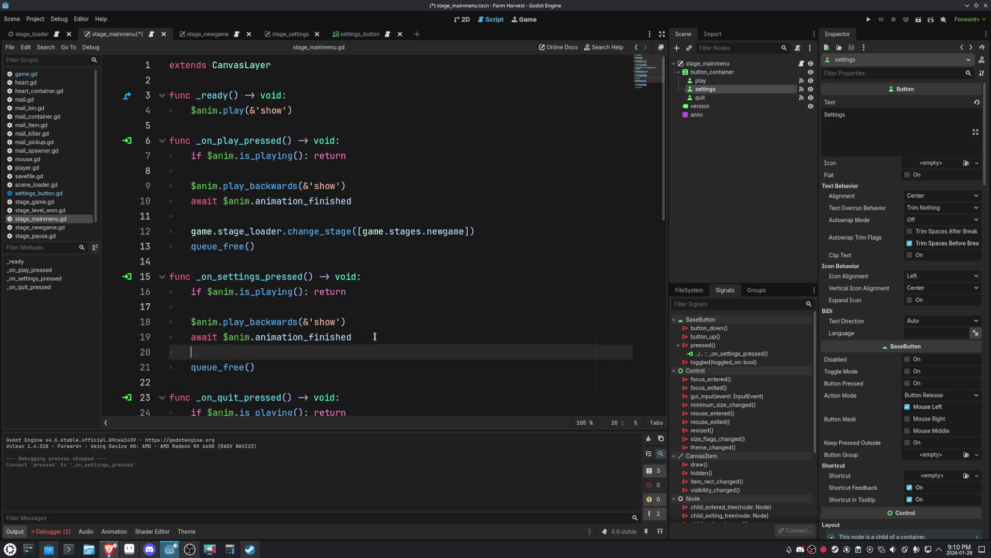
type("game.stage")
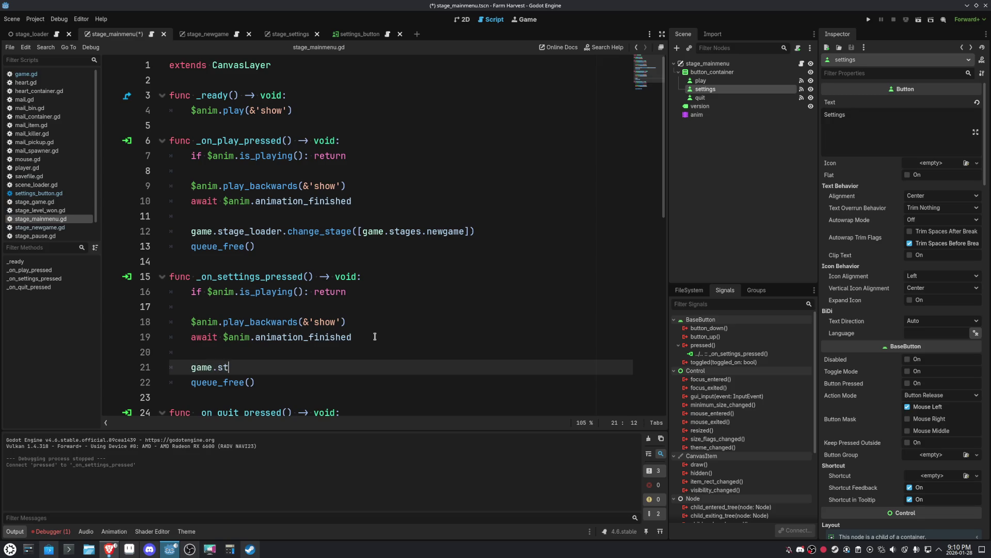
type("_loader.")
type("change_stage(")
type("[game.stages.")
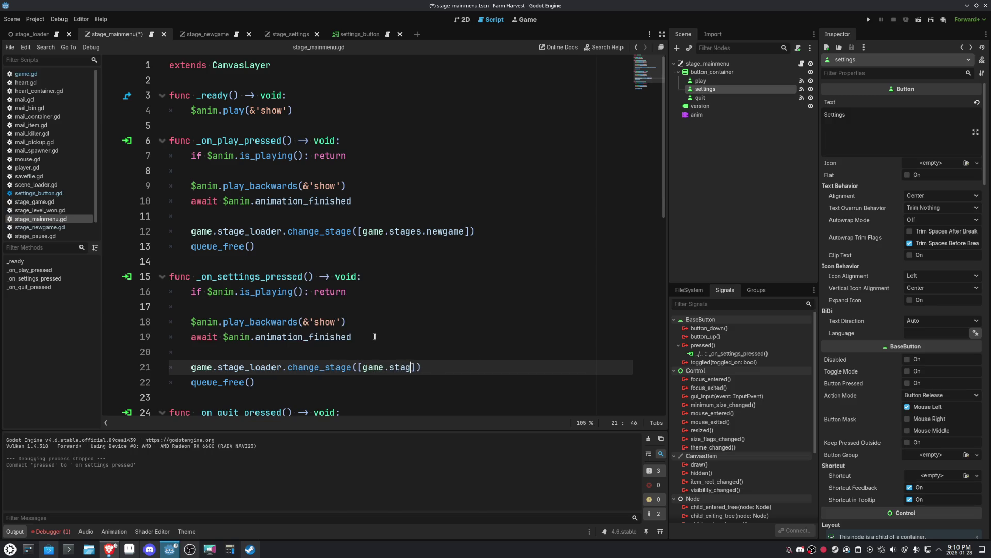
type("settings")
key("alt+Left")
key("alt+Left")
key("alt+Left")
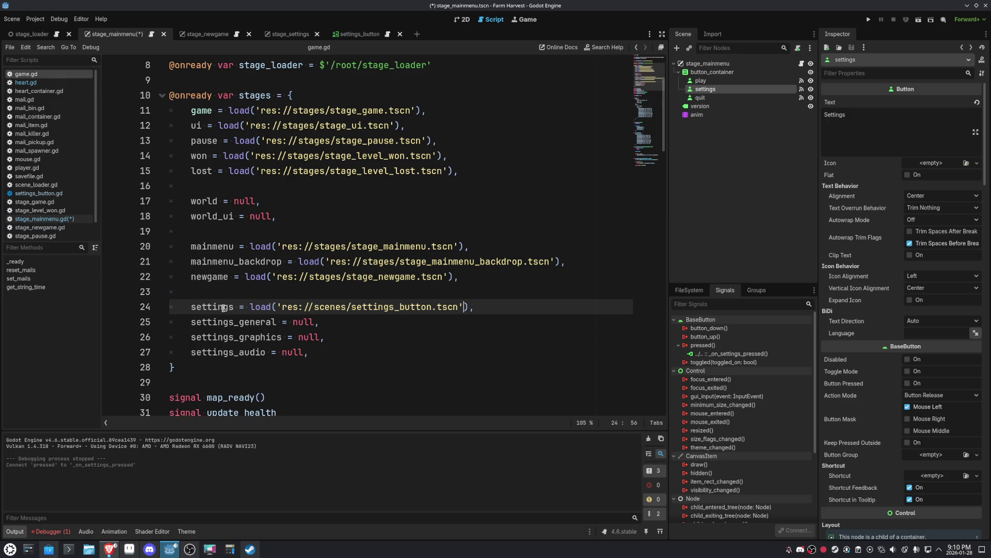
left_click(637, 47)
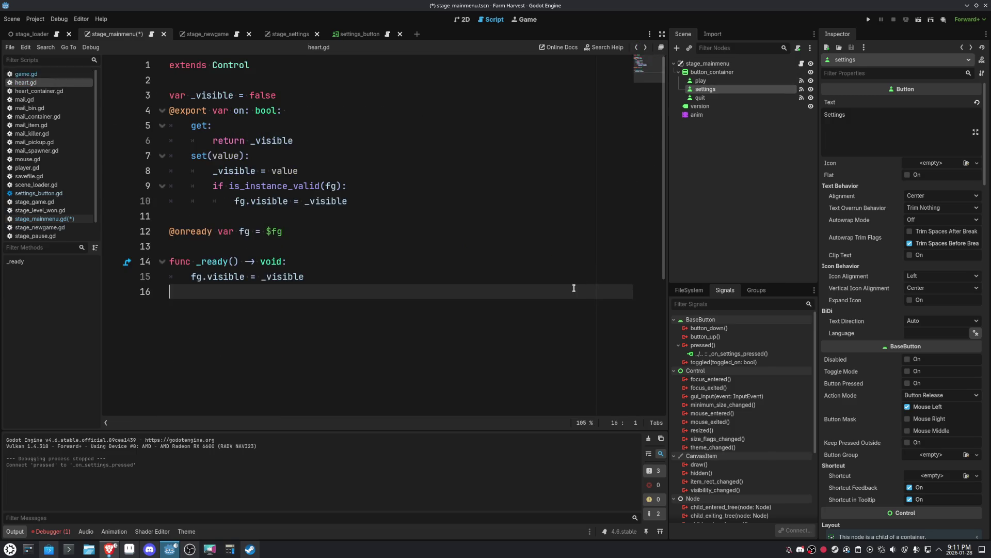
left_click(801, 64)
left_click(538, 278)
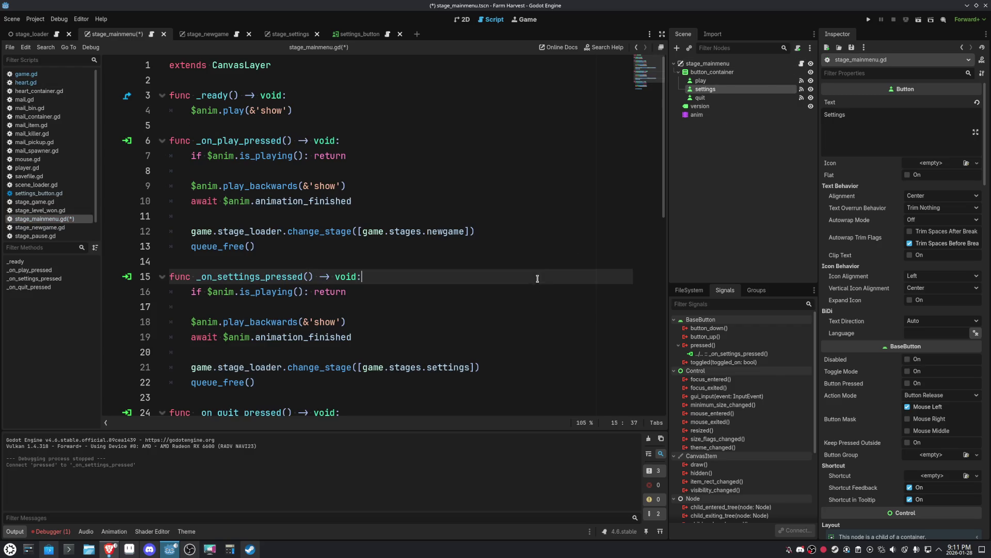
left_click(868, 19)
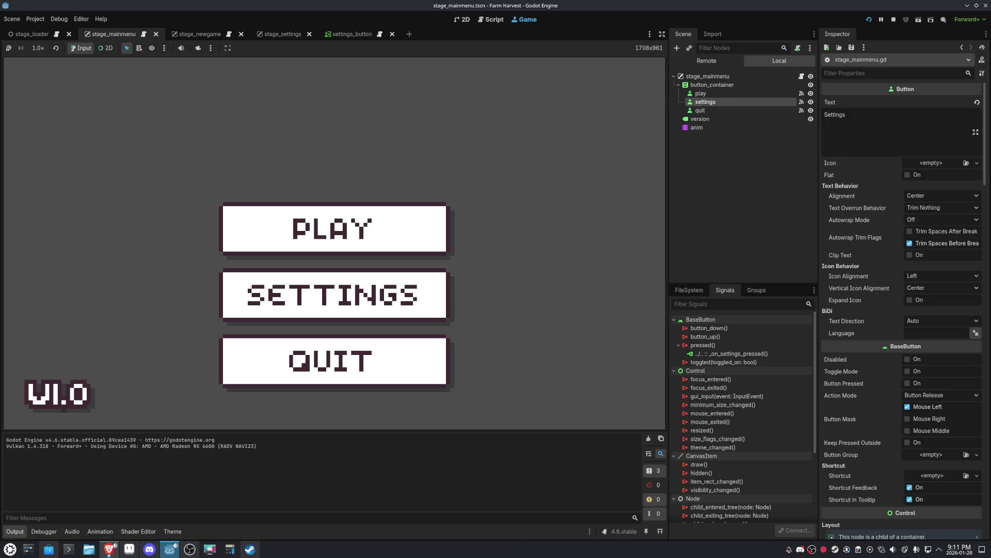
left_click(896, 21)
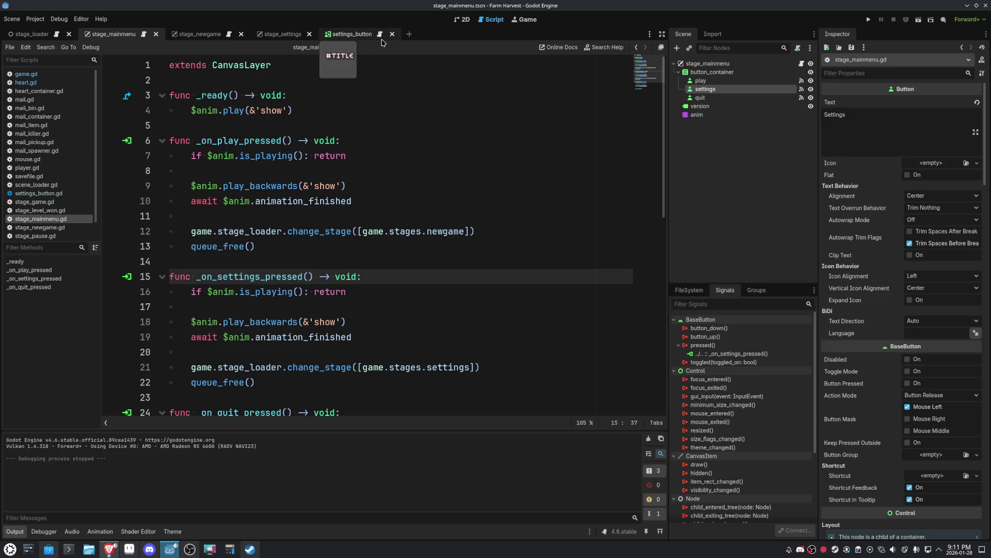
Open mouse.tscn and rename its sprite_2d node to sprite
left_click(700, 293)
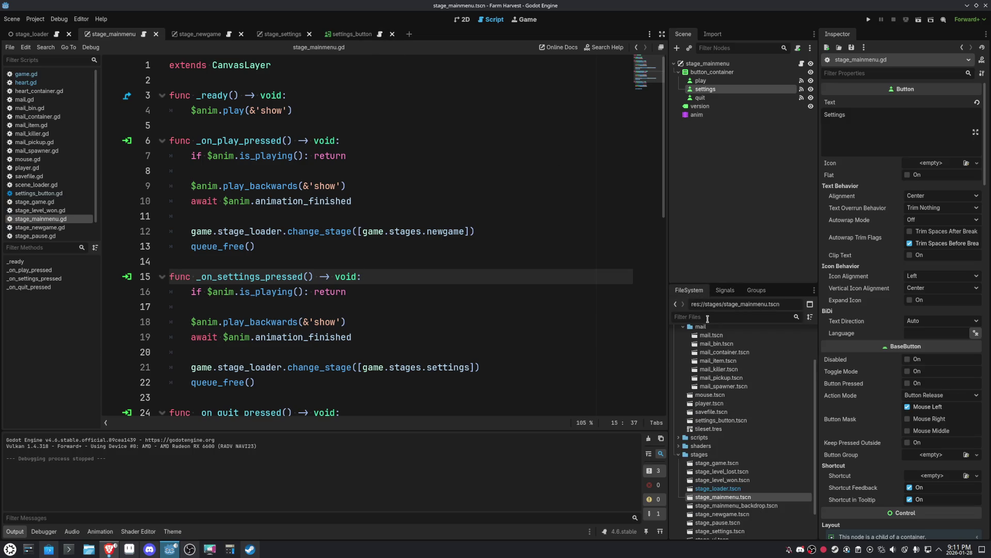
type("mouse")
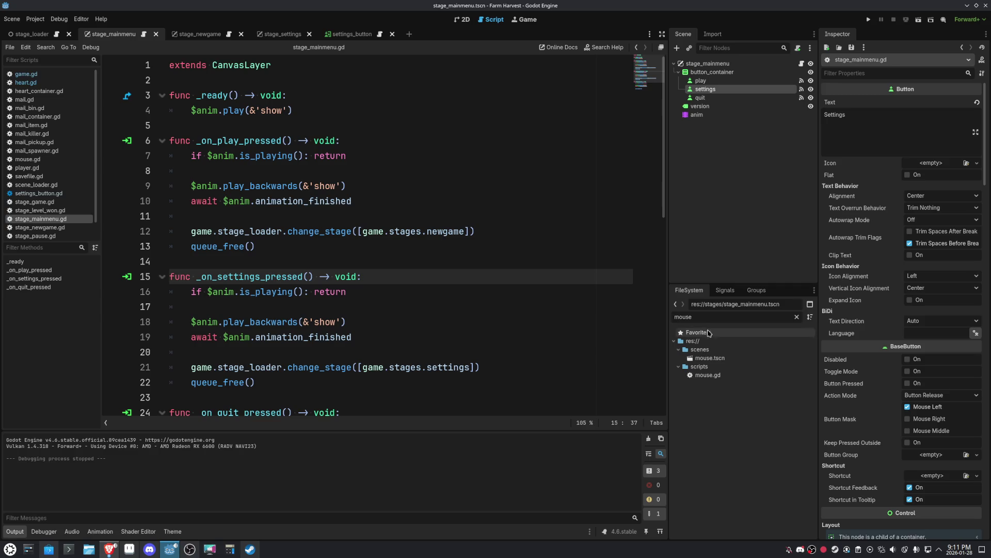
double_click(708, 359)
double_click(725, 72)
key("BackSpace")
key("BackSpace")
key("Return")
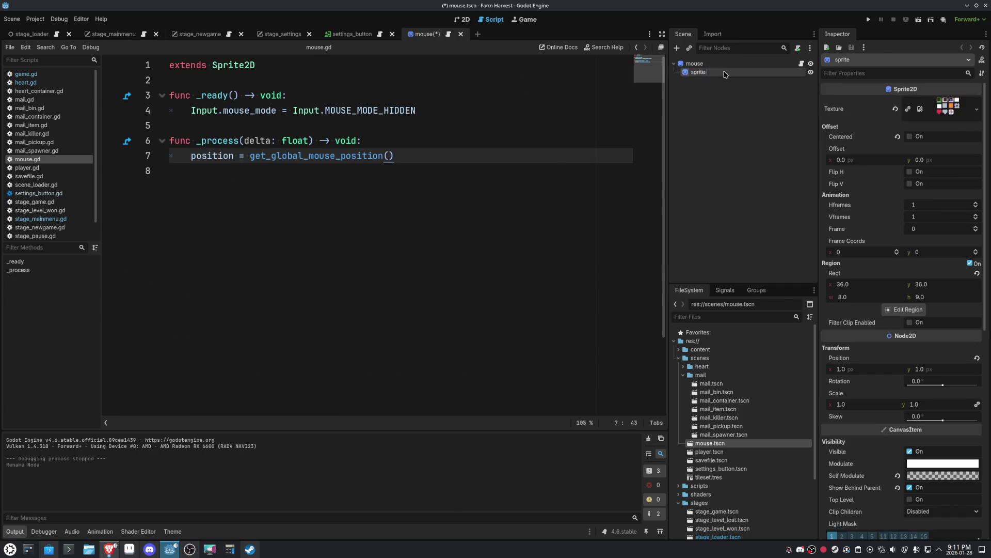
Select the hand icon (45,0,8,9) as the sprite's texture region and save the scene
left_click(463, 21)
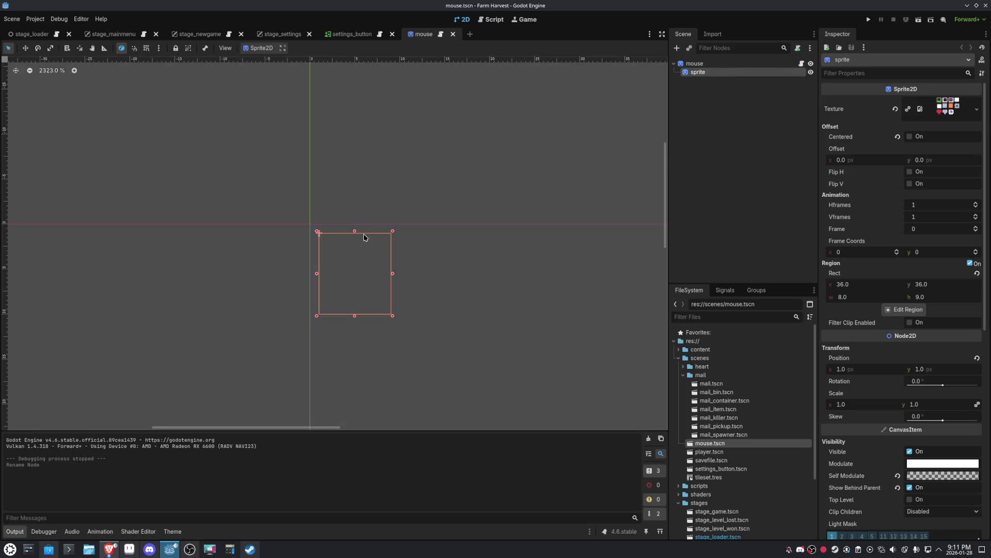
left_click(960, 120)
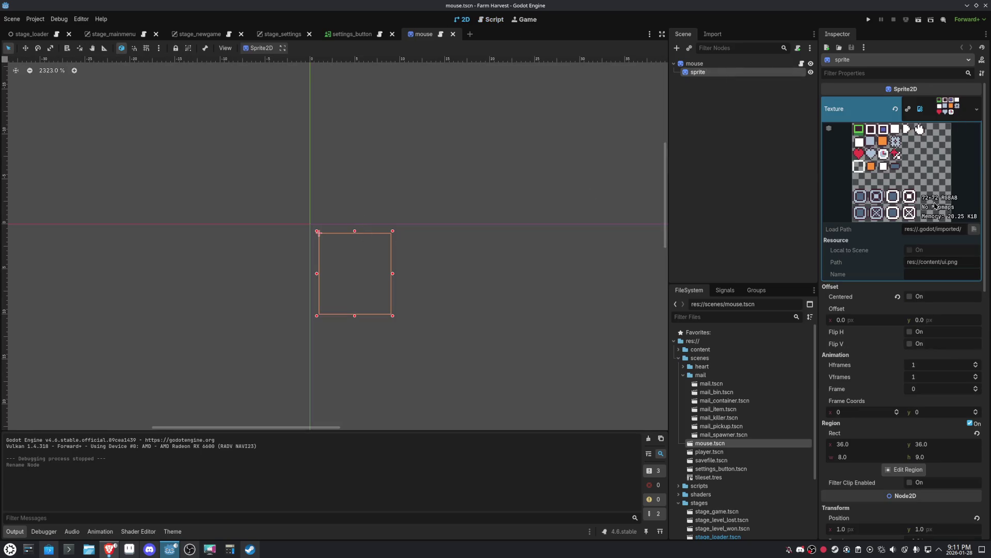
left_click(951, 114)
left_click(905, 308)
scroll(518, 276, "up", 2)
scroll(518, 276, "down", 2)
scroll(462, 240, "up", 2)
left_click_drag(462, 227, 506, 278)
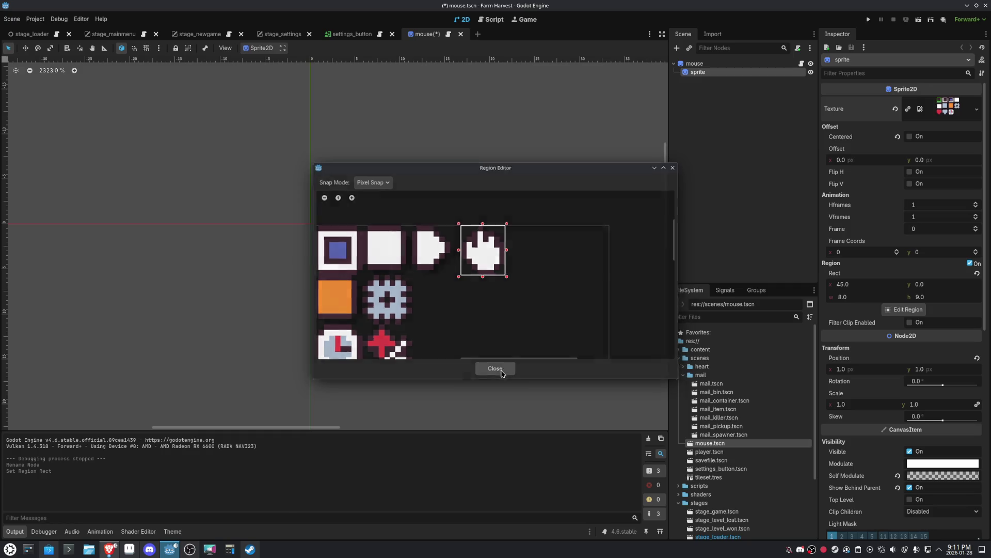
left_click(501, 372)
key("ctrl+s")
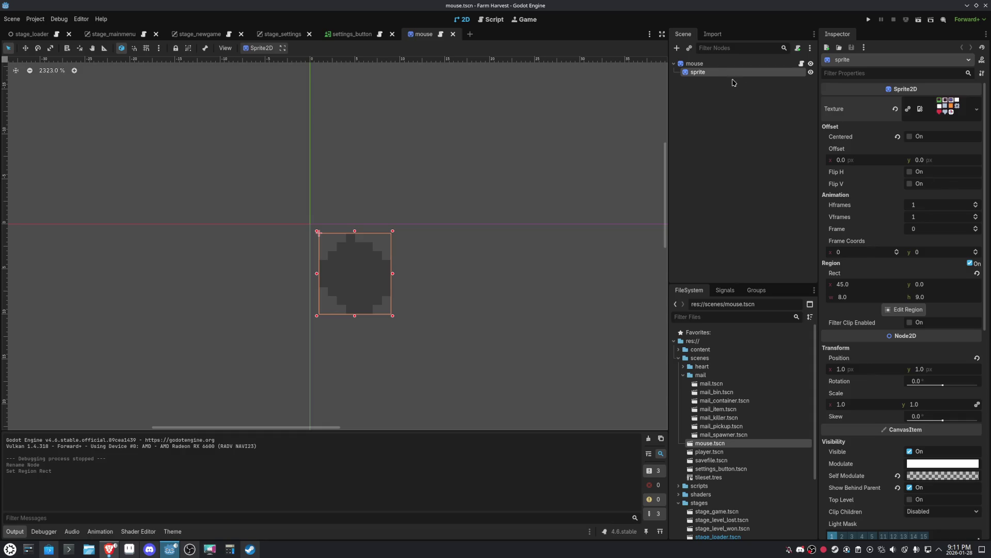
Reframe the hand-cursor icon in the region editor and save again
left_click(703, 63)
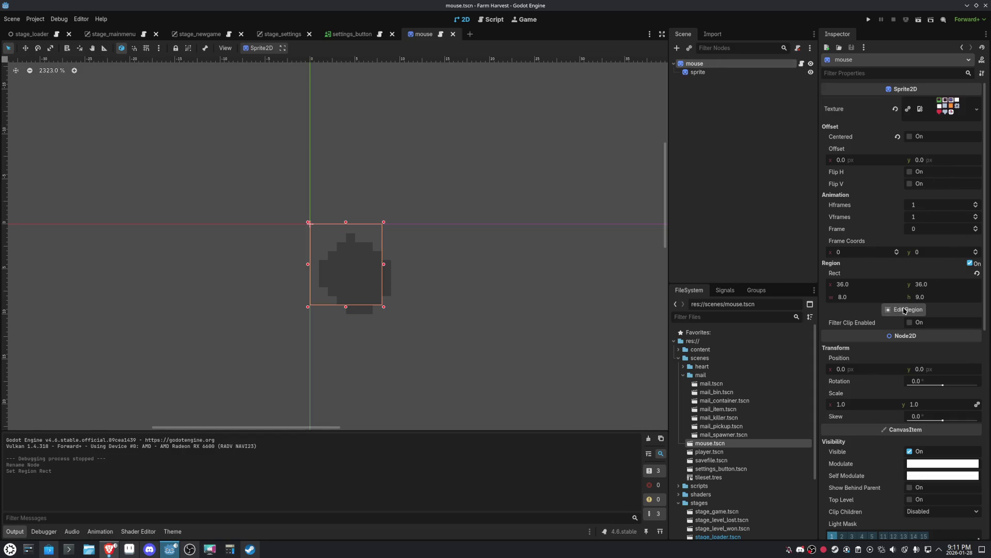
left_click(904, 310)
scroll(523, 328, "up", 3)
scroll(523, 327, "up", 1)
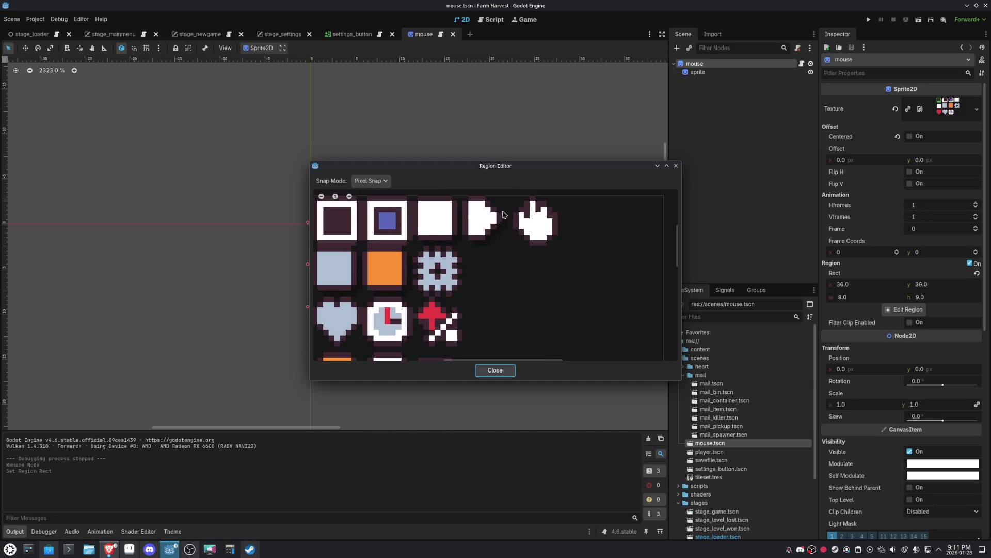
left_click_drag(514, 200, 558, 247)
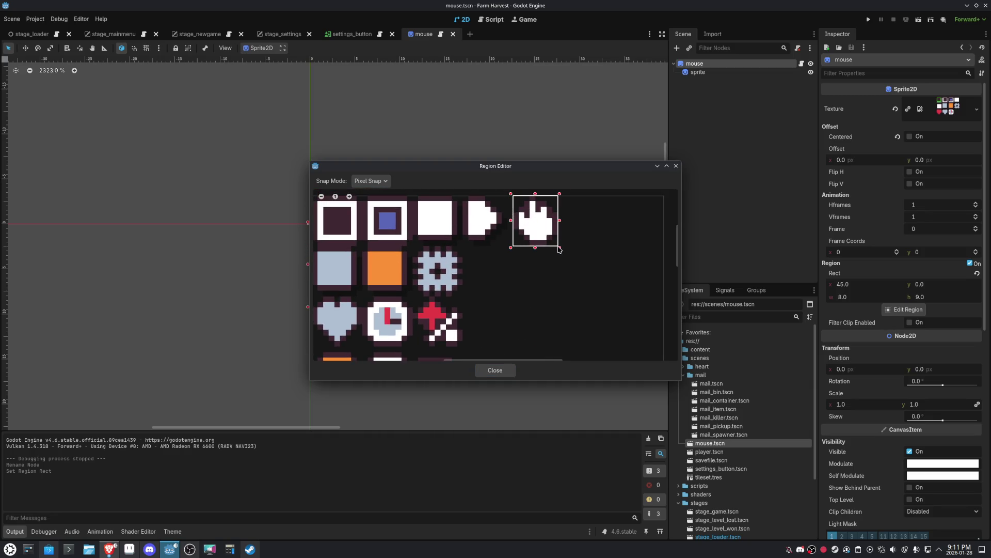
left_click(496, 370)
key("ctrl+s")
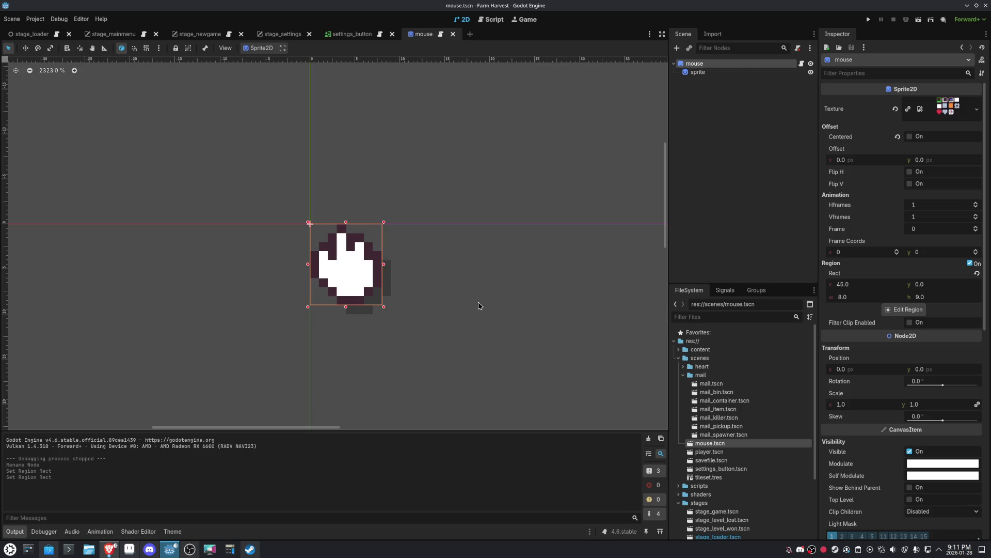
Shift the mouse node and sprite so the sprite sits at (1, 1), save, and run the game
left_click_drag(347, 268, 307, 259)
left_click(687, 64)
left_click(24, 48)
left_click_drag(354, 186, 328, 187)
left_click(698, 72)
left_click_drag(376, 161, 404, 175)
key("ctrl+s")
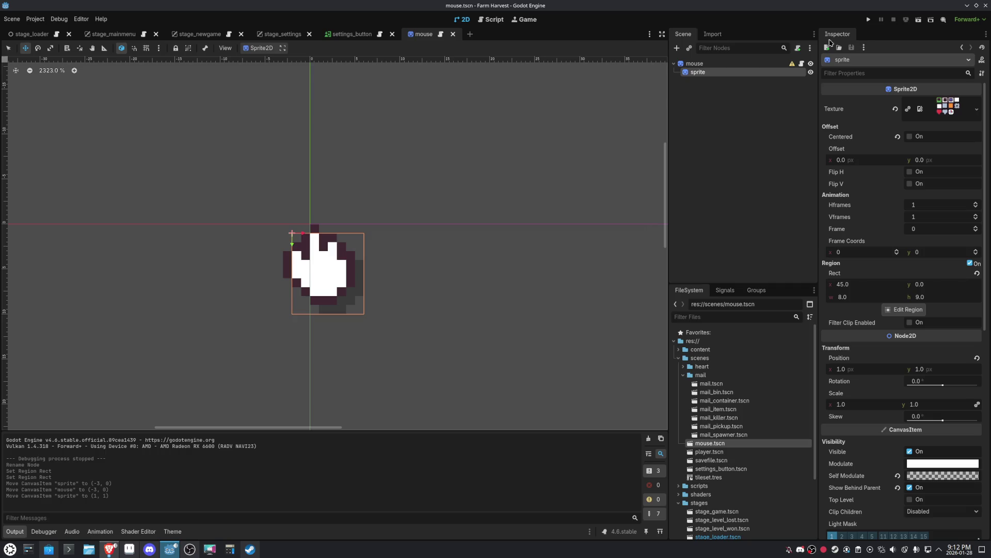
left_click(869, 20)
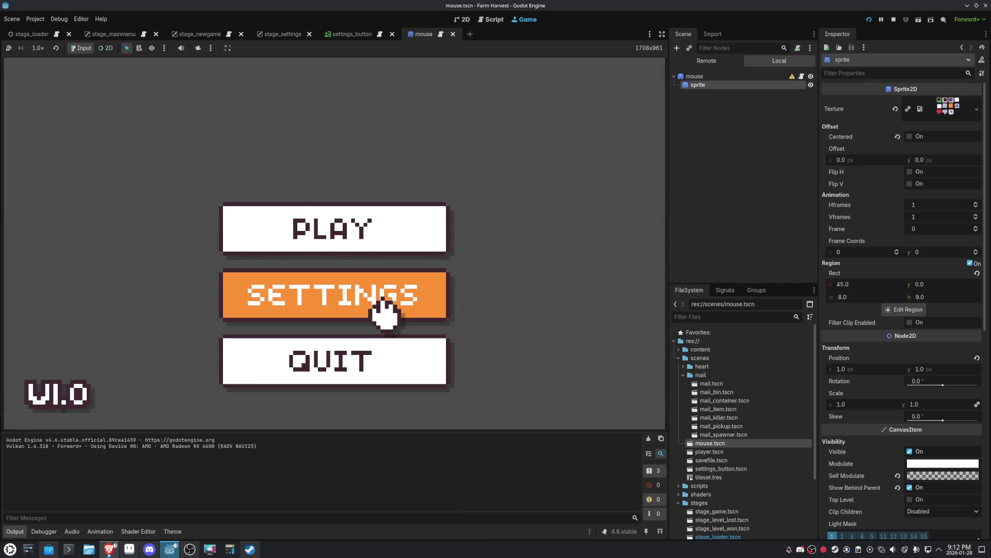
Try the in-game Settings button, stop, close settings_button, and save stage_settings
left_click(381, 305)
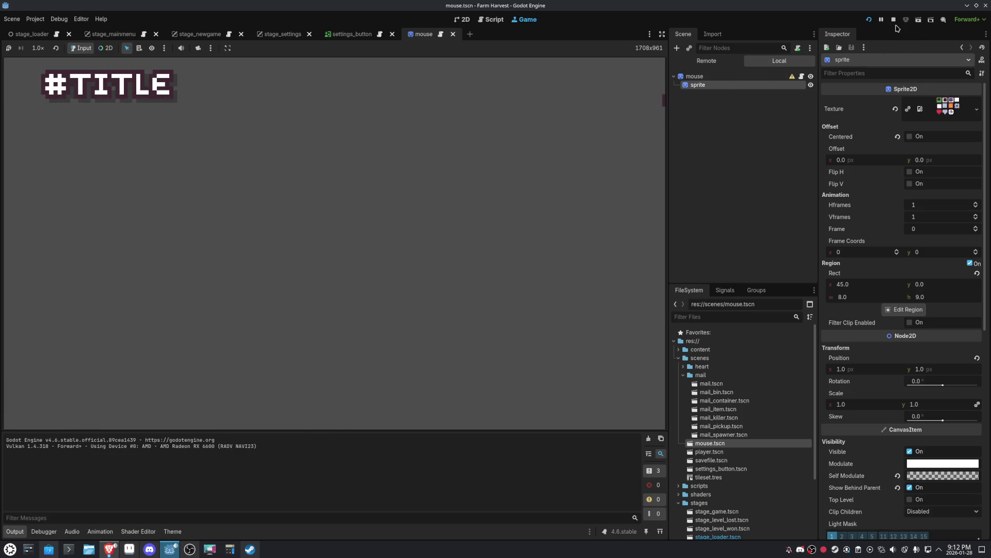
left_click(894, 20)
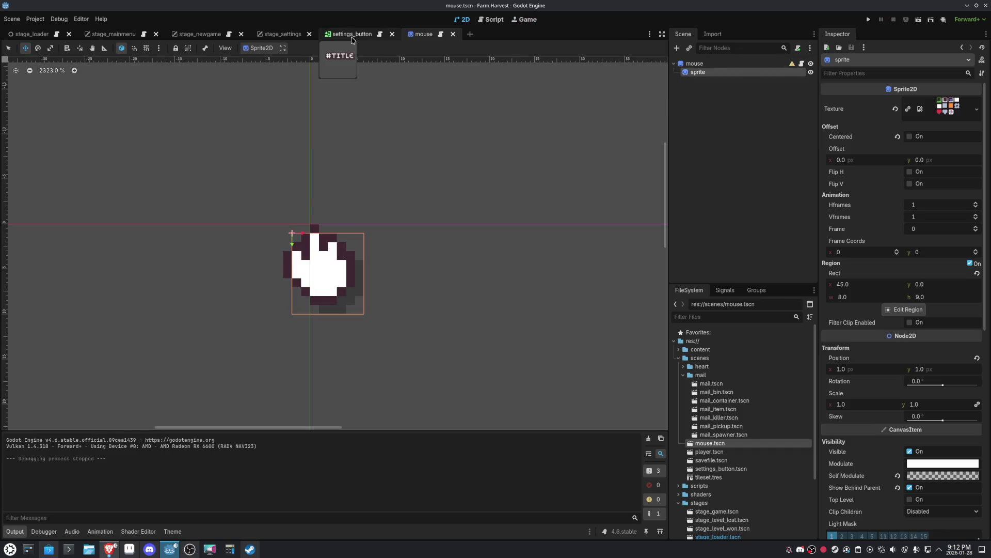
left_click(352, 34)
left_click(393, 34)
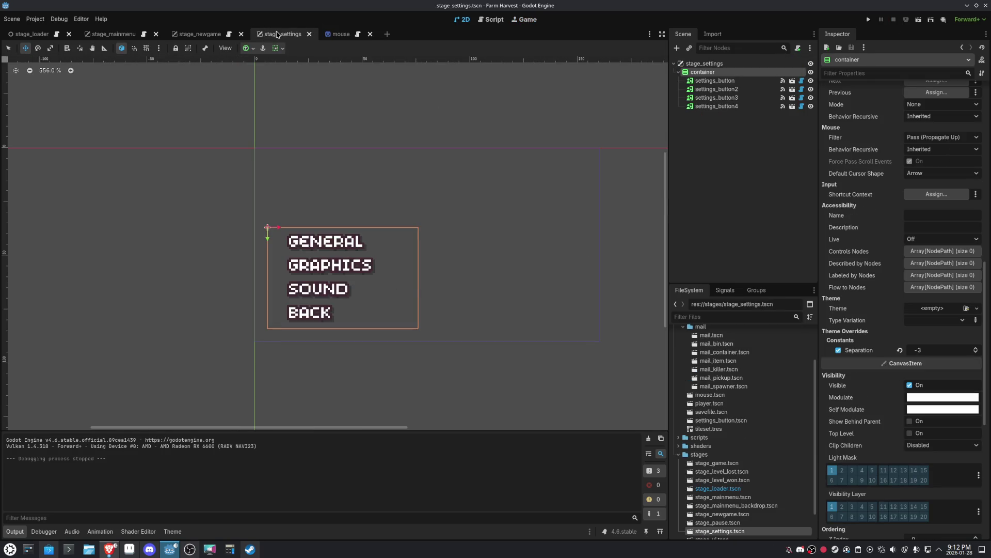
left_click(8, 48)
key("ctrl+s")
Run the game, open Settings to see only the #TITLE placeholder, then stop it
scroll(189, 226, "down", 6)
scroll(189, 226, "up", 1)
scroll(189, 226, "up", 3)
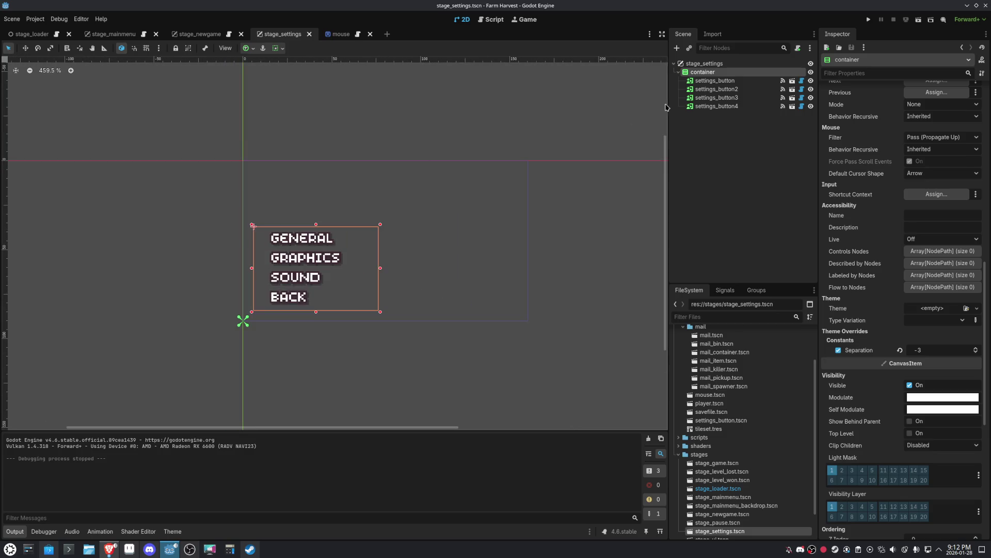
left_click(711, 64)
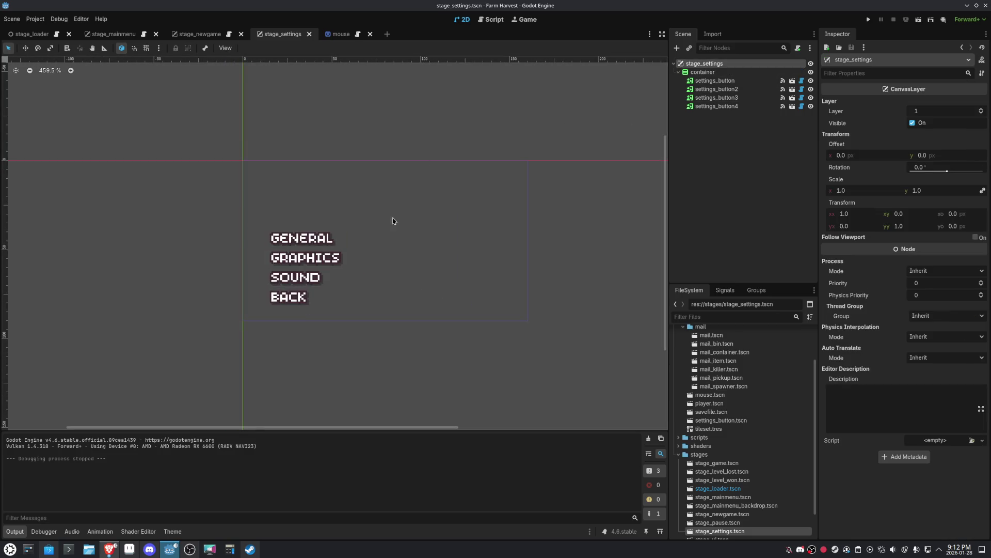
left_click(868, 19)
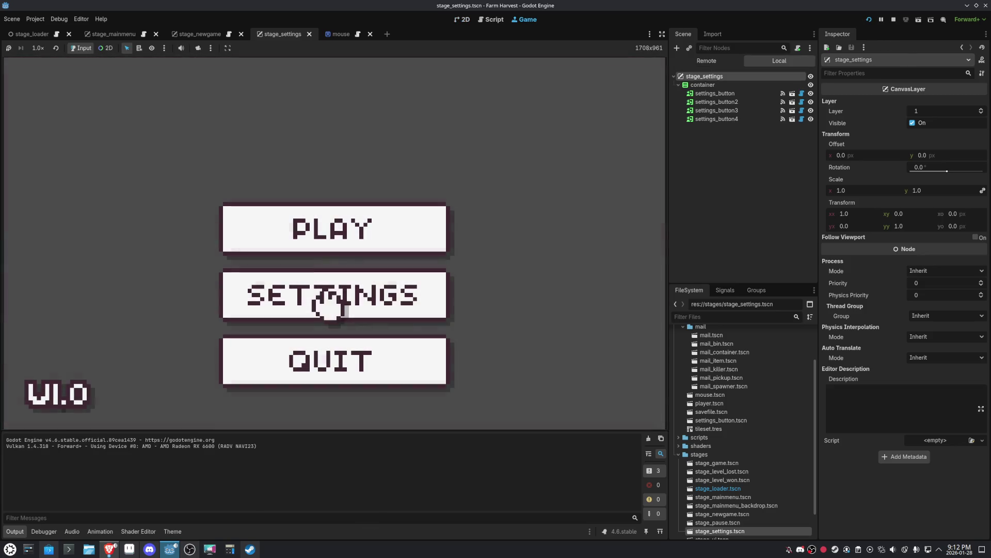
left_click(282, 313)
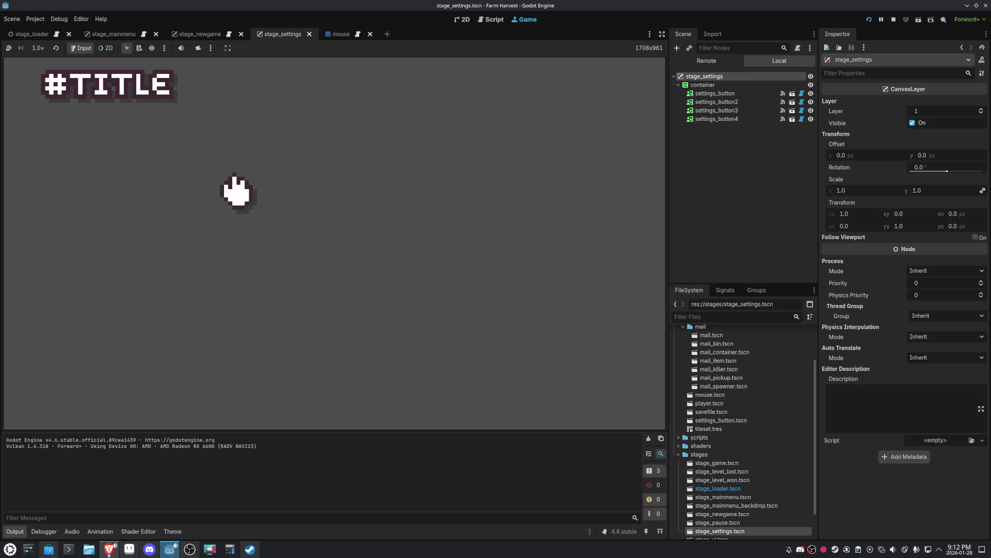
left_click(895, 19)
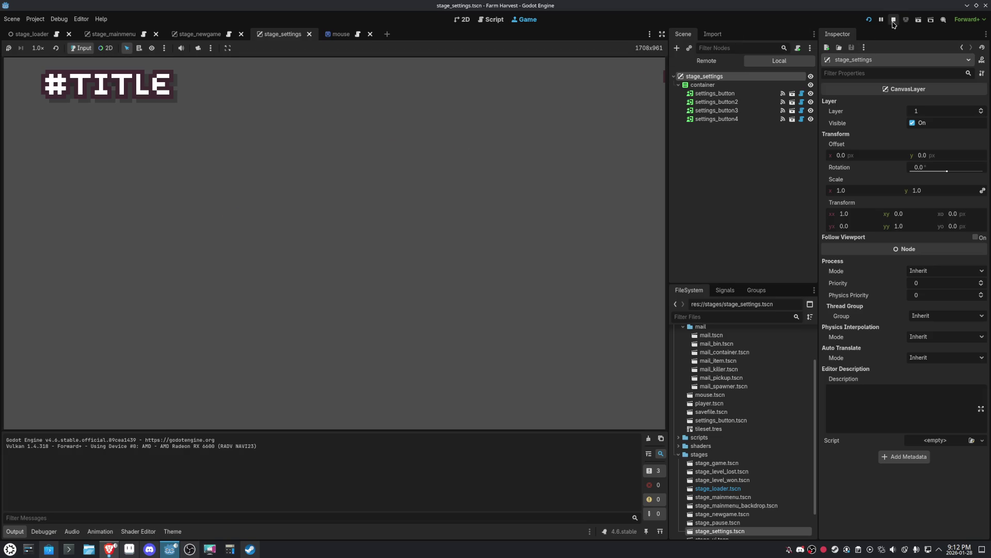
left_click(496, 21)
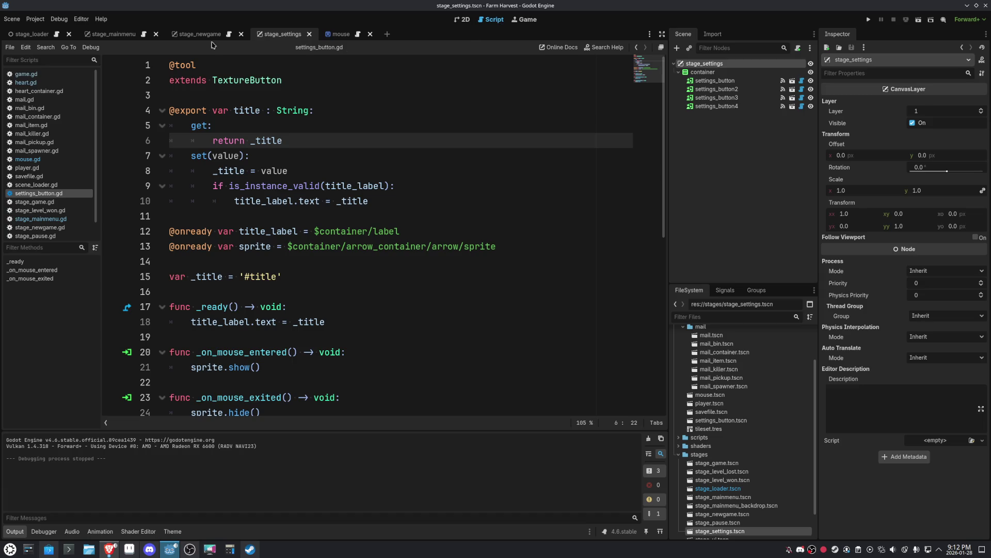
In game.gd, change the settings path to res://stages/stage_settings.tscn
left_click(31, 74)
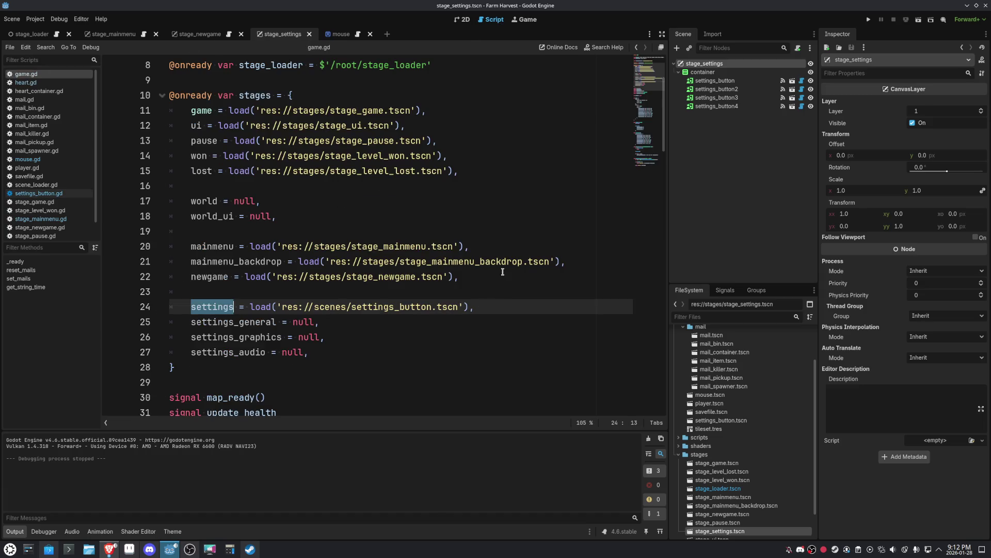
left_click_drag(431, 307, 315, 307)
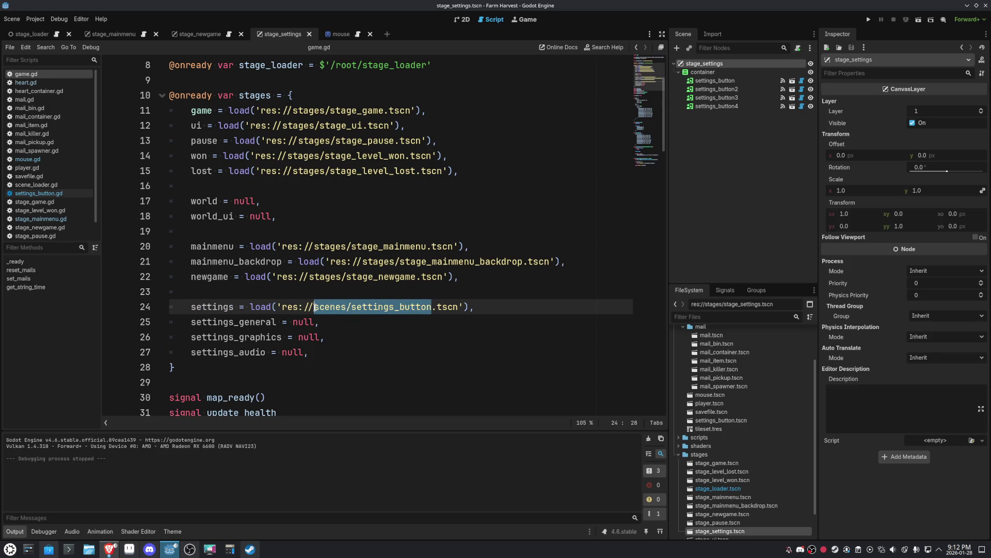
type("stages/")
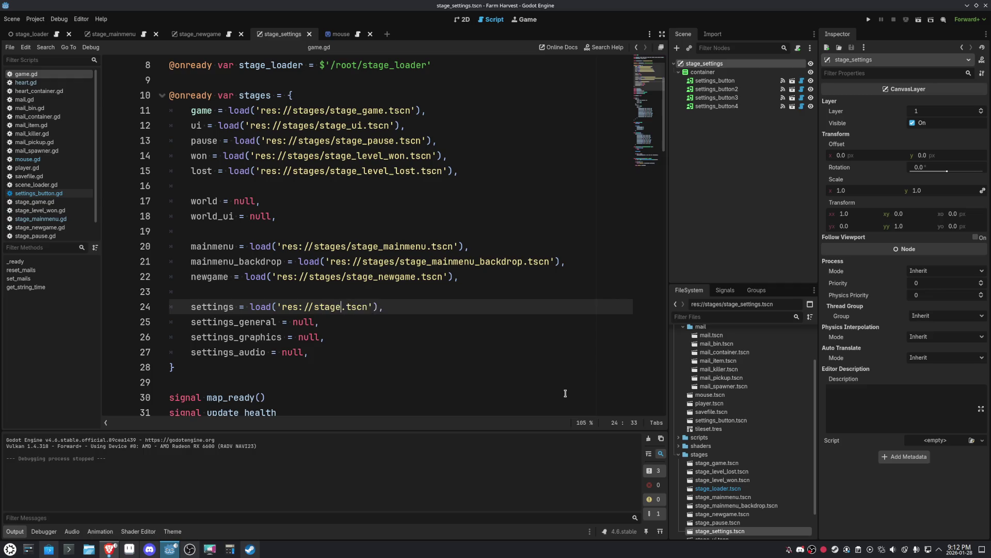
type("stagE_set")
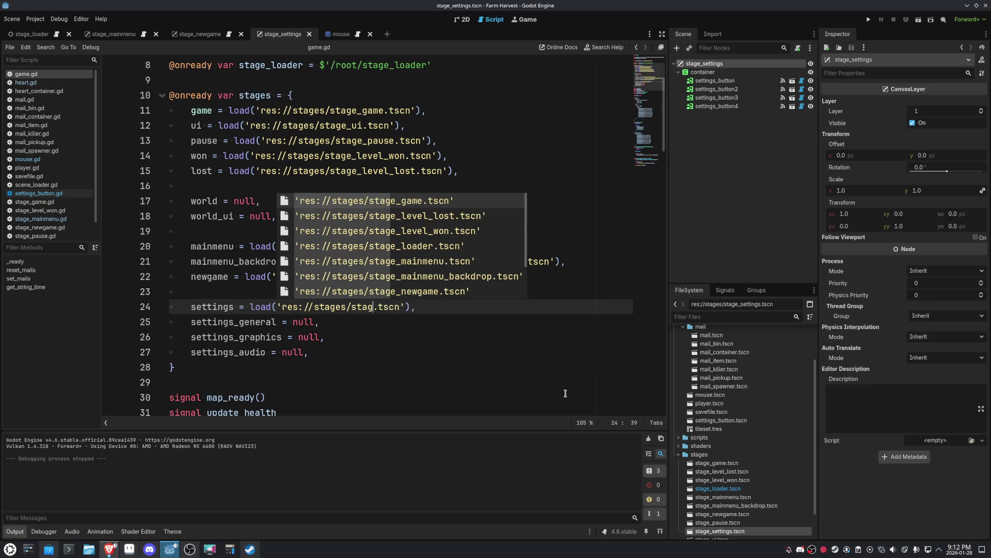
key("Return")
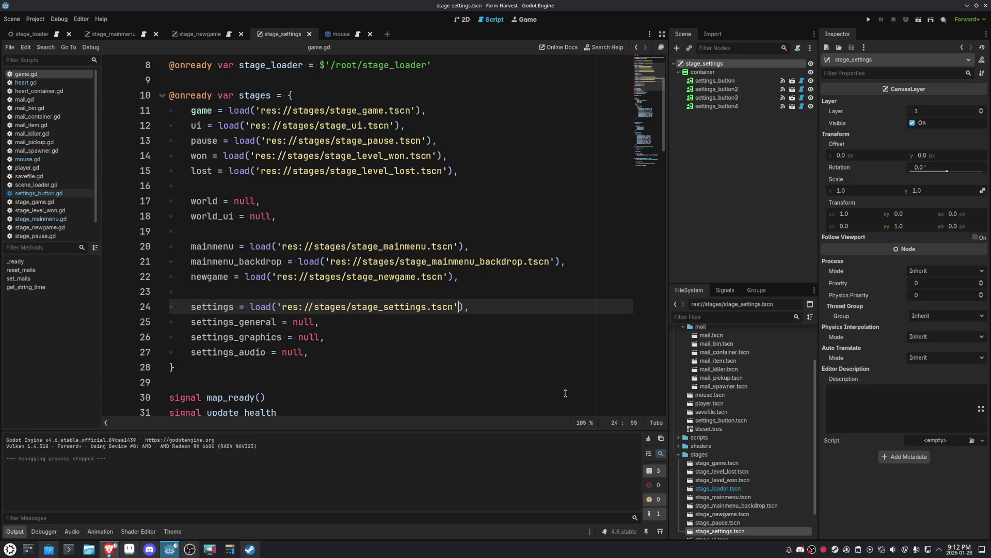
Run the game to check Settings shows GENERAL/GRAPHICS/SOUND/BACK, then close mouse.tscn
left_click(872, 19)
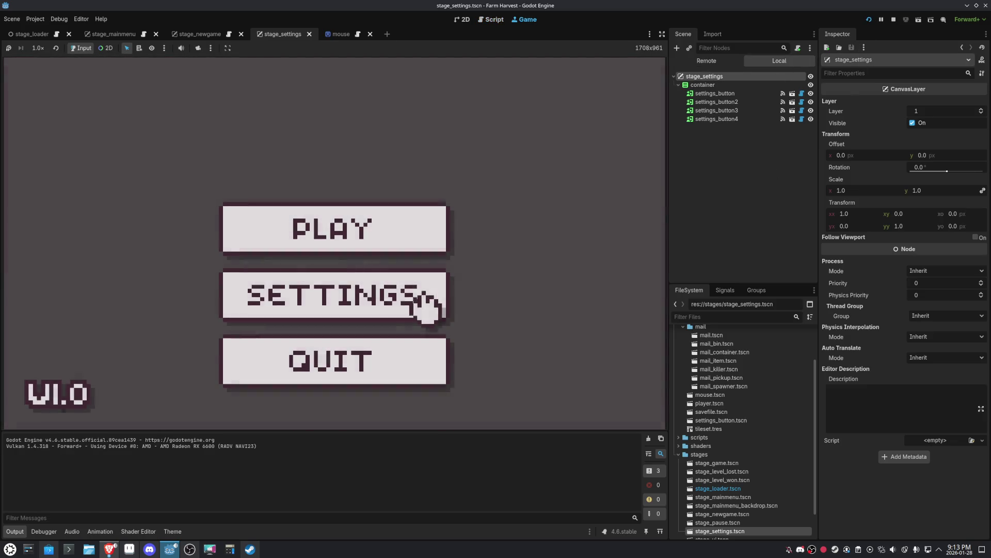
left_click(308, 302)
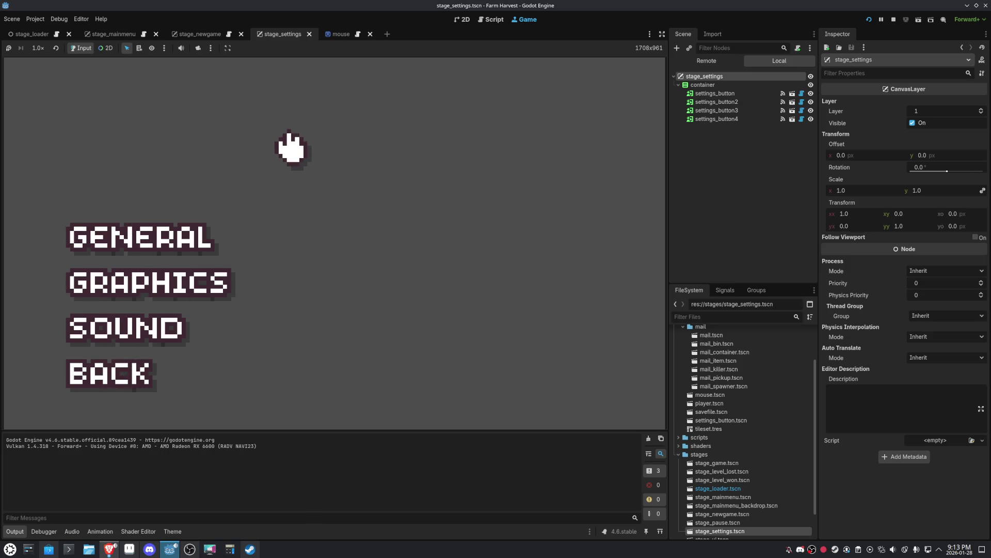
left_click(337, 34)
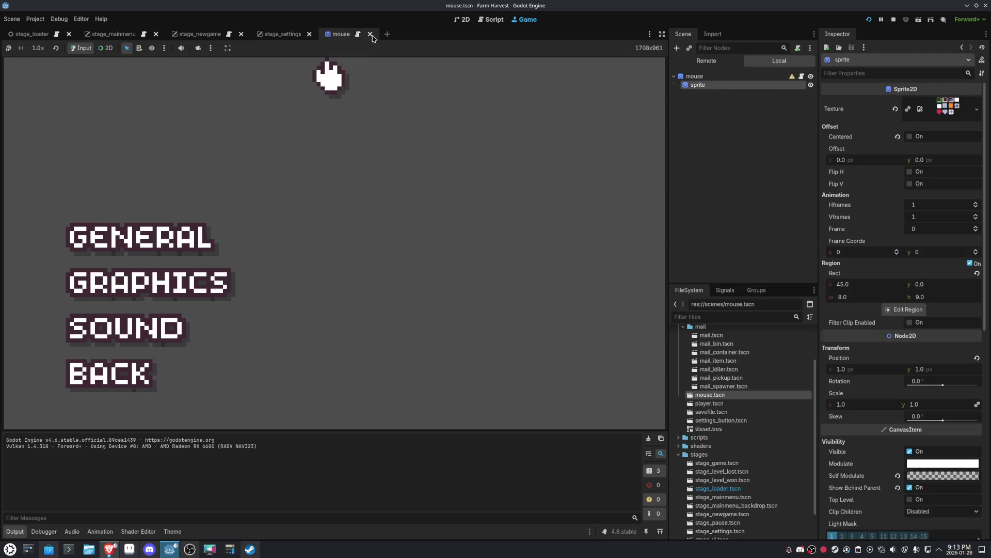
left_click(371, 34)
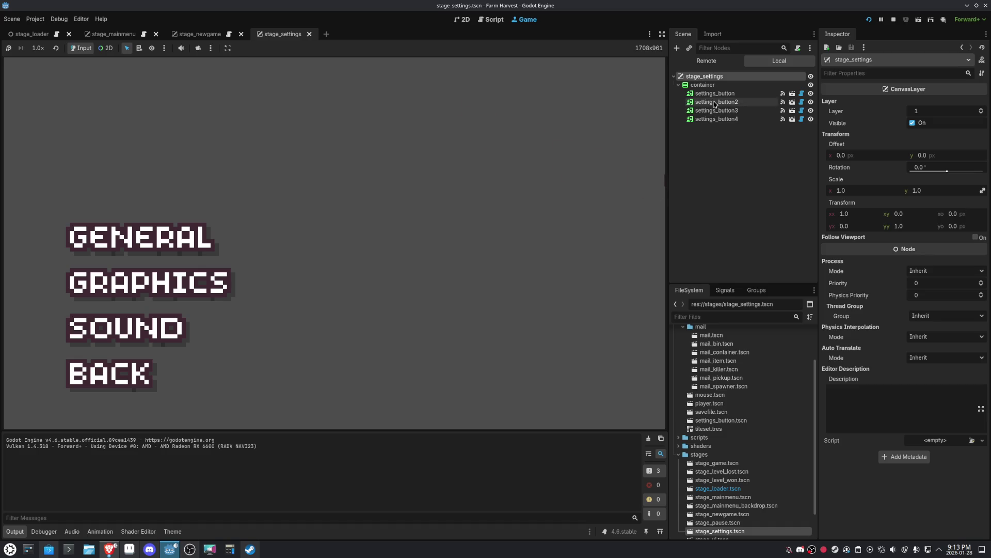
Stop the game and rename the container to button_container and the first button to general
left_click(894, 19)
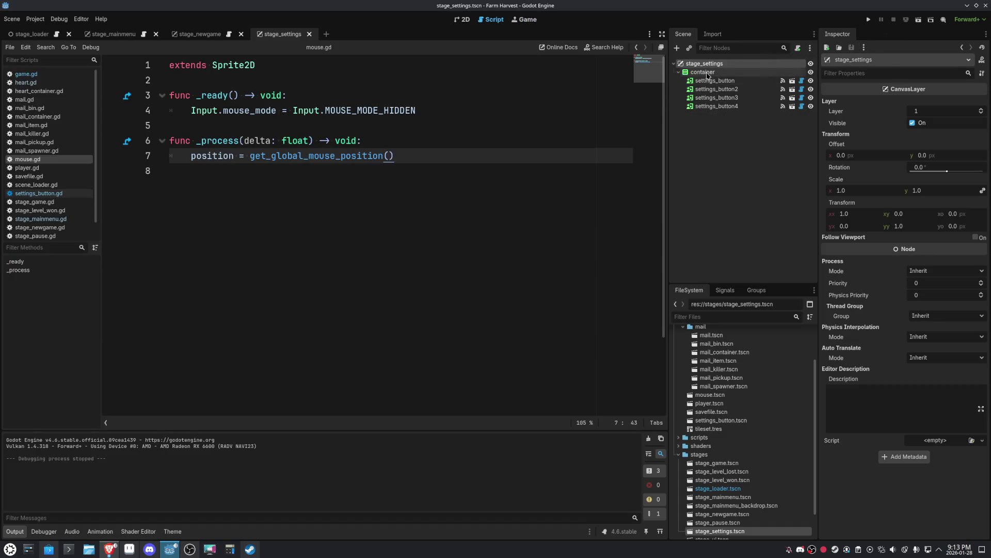
left_click(713, 73)
type("button_")
key("Return")
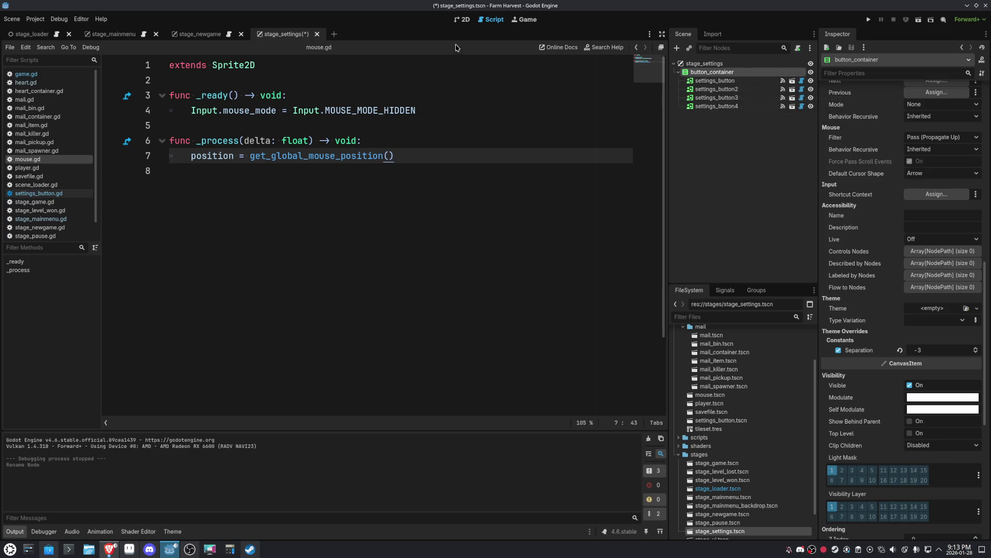
left_click(462, 19)
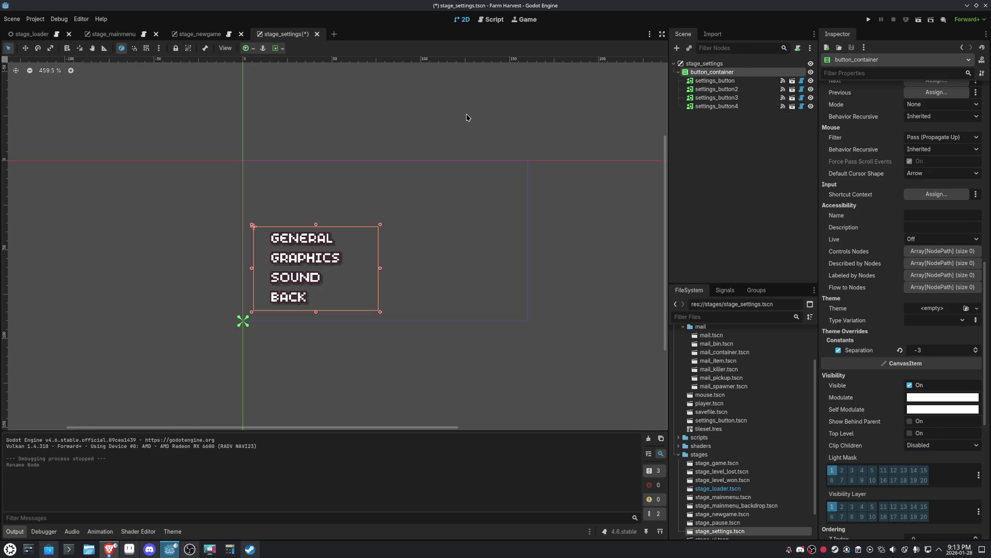
left_click(717, 81)
left_click(716, 81)
type("general")
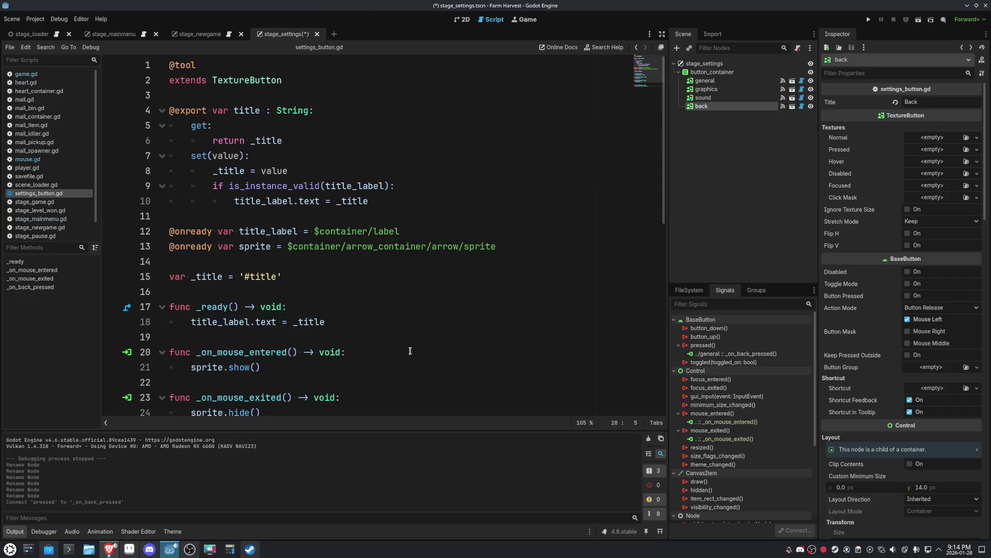
scroll(435, 312, "down", 6)
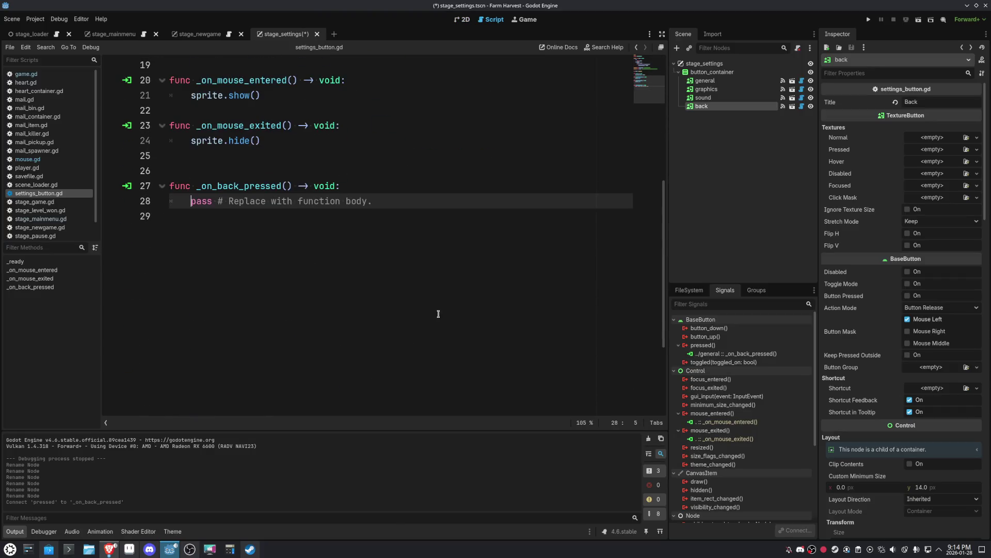
scroll(435, 311, "up", 2)
Delete the _on_back_pressed function and disconnect its pressed signal
left_click_drag(408, 294, 170, 276)
key("BackSpace")
key("BackSpace")
key("BackSpace")
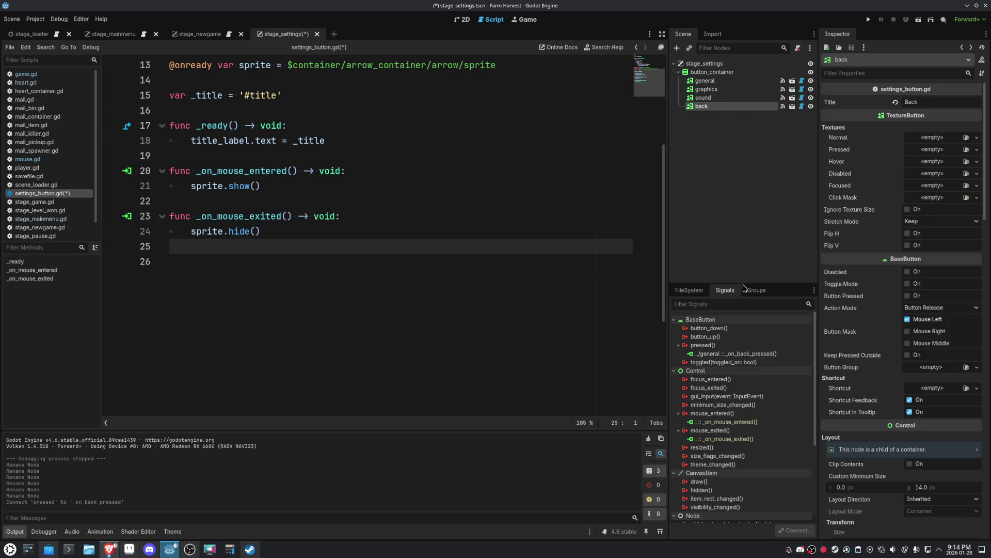
right_click(711, 355)
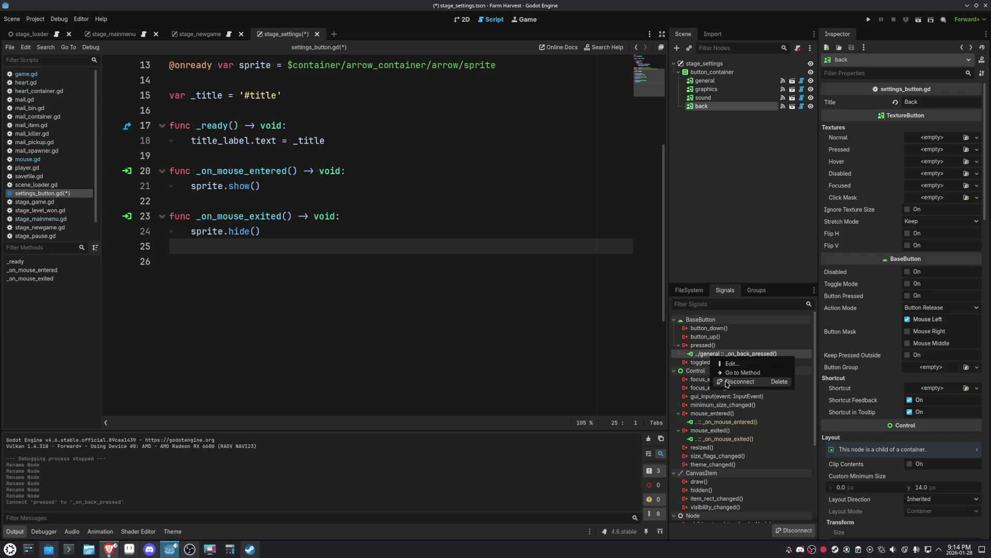
left_click(730, 382)
Attach a new stage_settings.gd script, saved in the scripts folder, to the stage_settings root
left_click(465, 20)
left_click(705, 63)
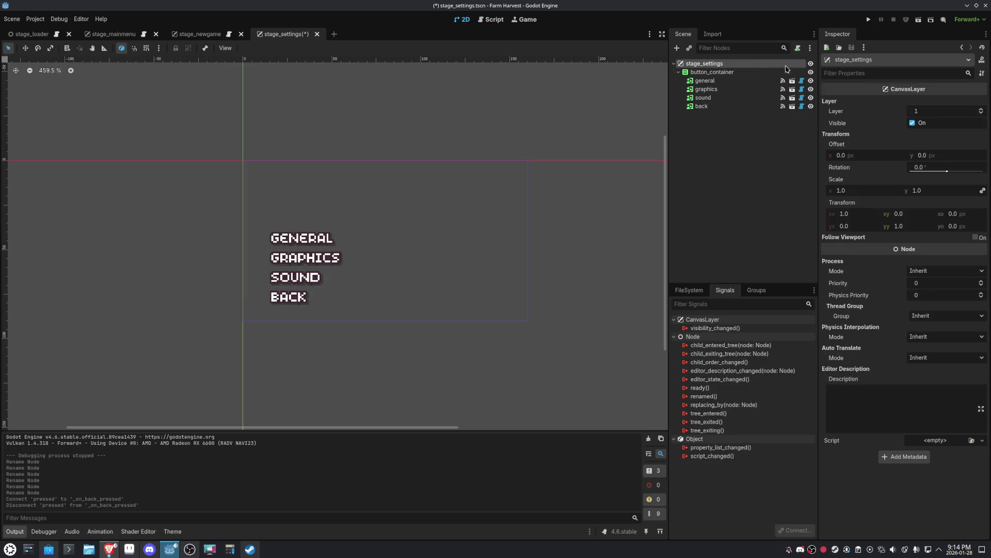
left_click(798, 48)
left_click(486, 270)
key("BackSpace")
key("BackSpace")
key("BackSpace")
type("scripts")
left_click(458, 332)
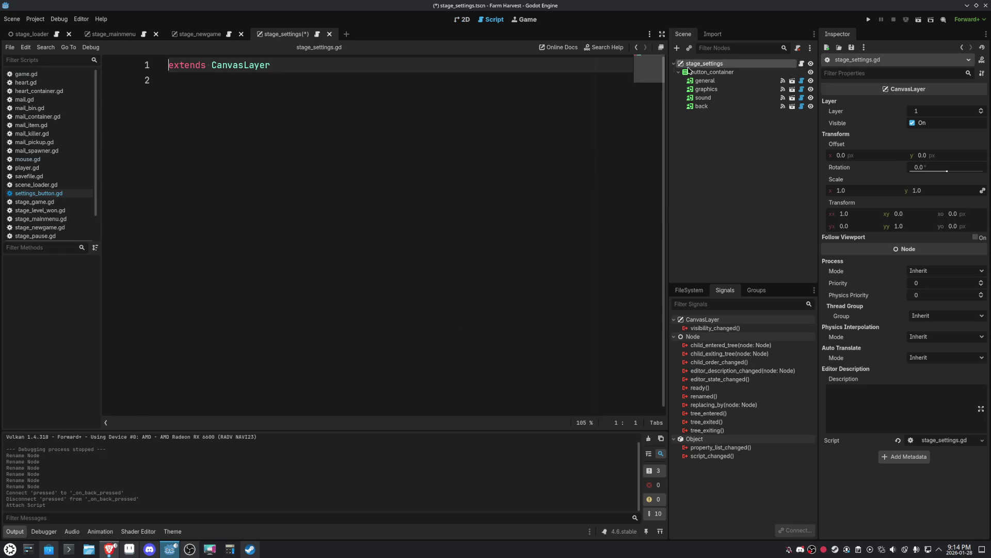
Add an AnimationPlayer node to stage_settings and name it anim
left_click(677, 48)
left_click(277, 300)
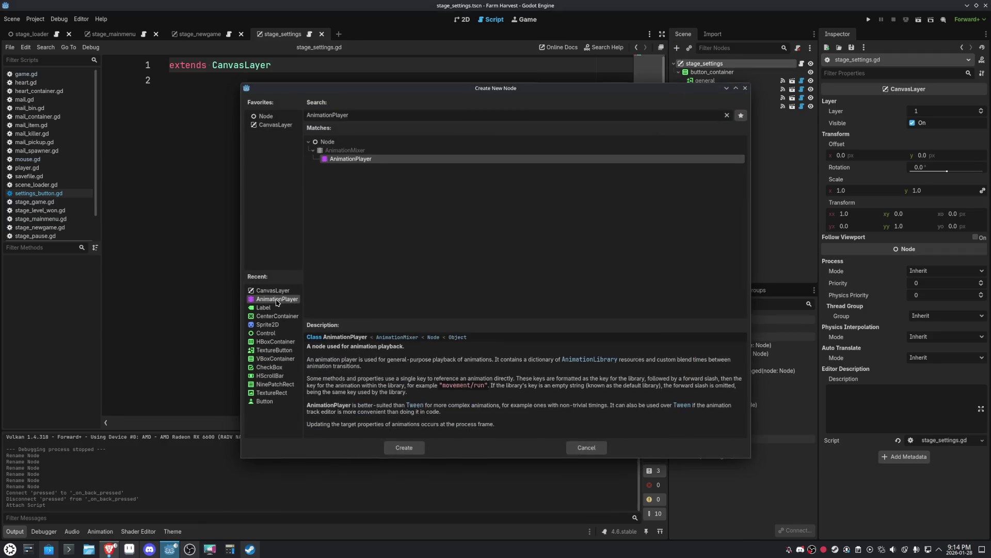
double_click(277, 300)
left_click(456, 22)
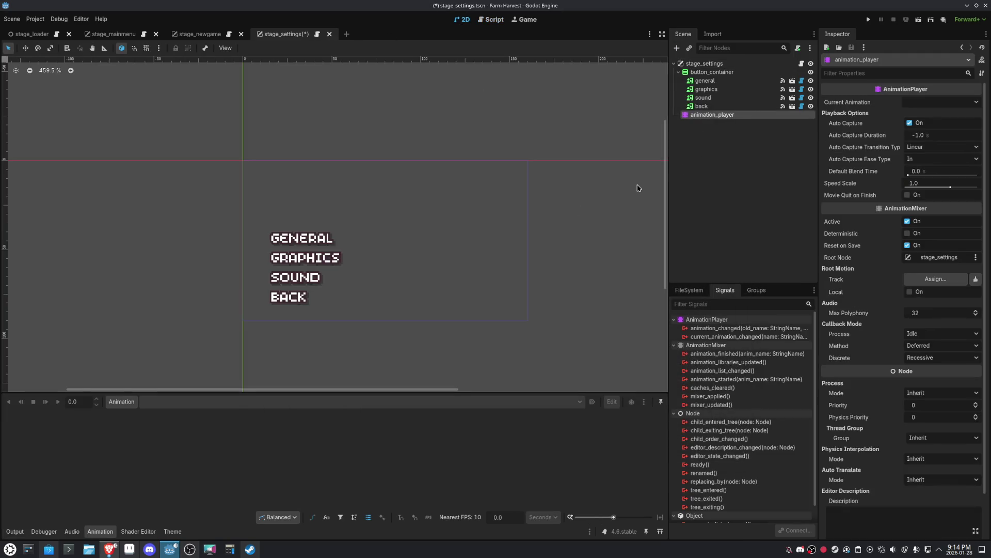
left_click(704, 123)
double_click(706, 116)
type("anim")
key("Return")
Create a 'show' animation 0.5 seconds long
left_click(128, 402)
key("ctrl+s")
left_click(128, 415)
type("show")
key("Return")
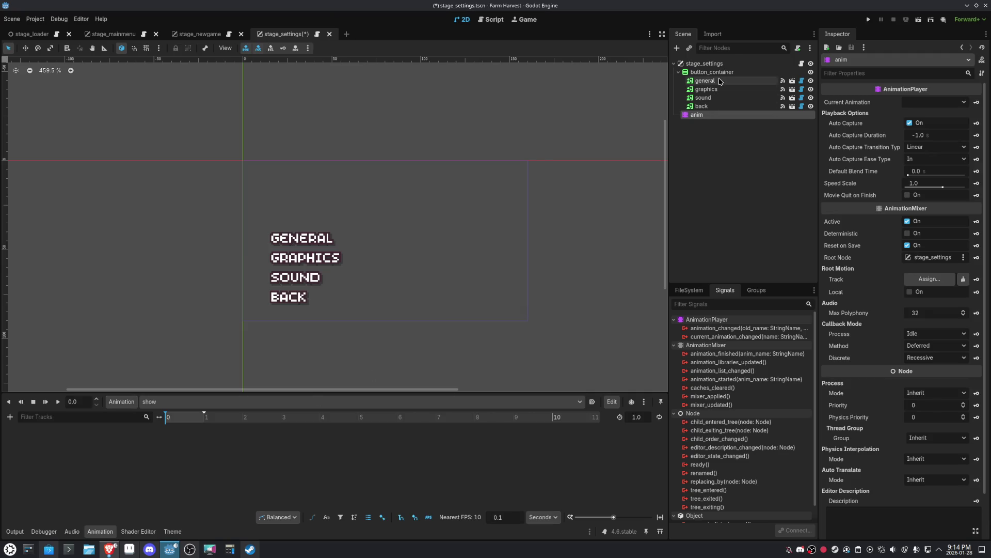
left_click(712, 72)
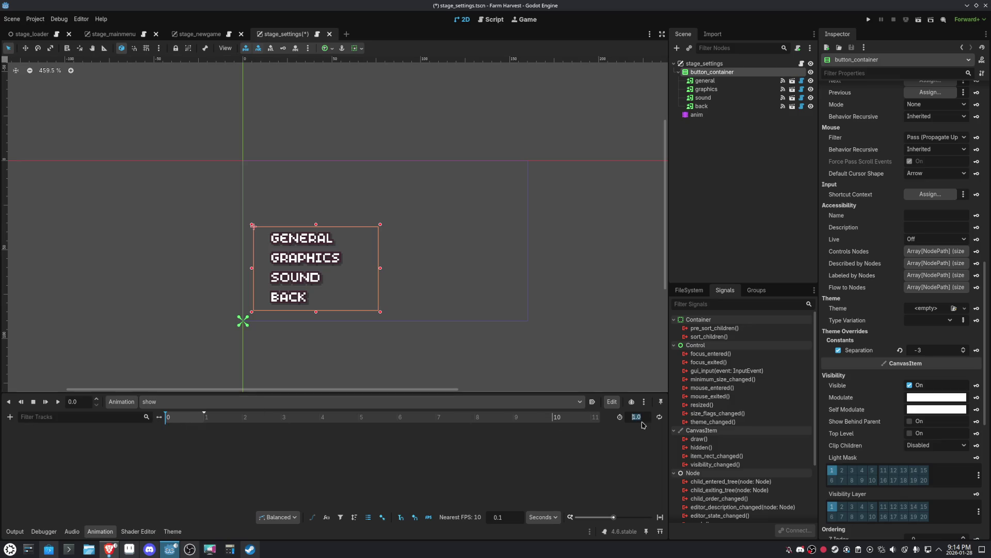
type(".5")
key("Return")
key("shift+d")
scroll(840, 208, "up", 10)
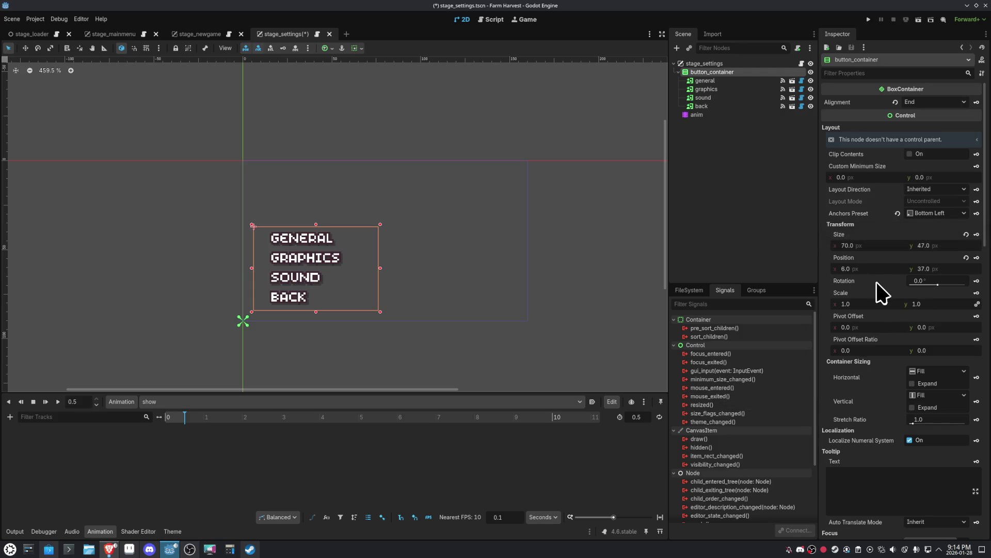
Keyframe button_container's position with x moved 160 pixels left to -154
left_click(976, 257)
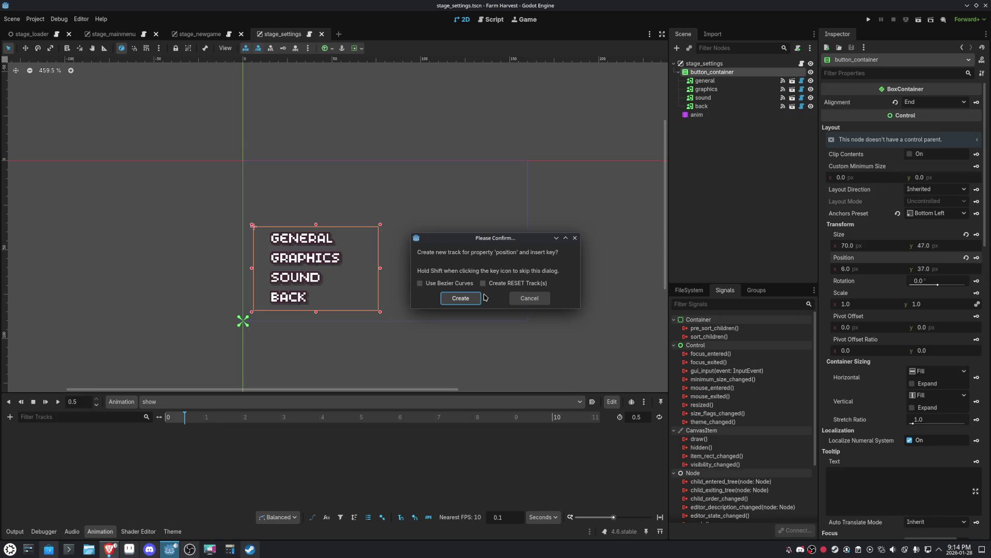
left_click(461, 297)
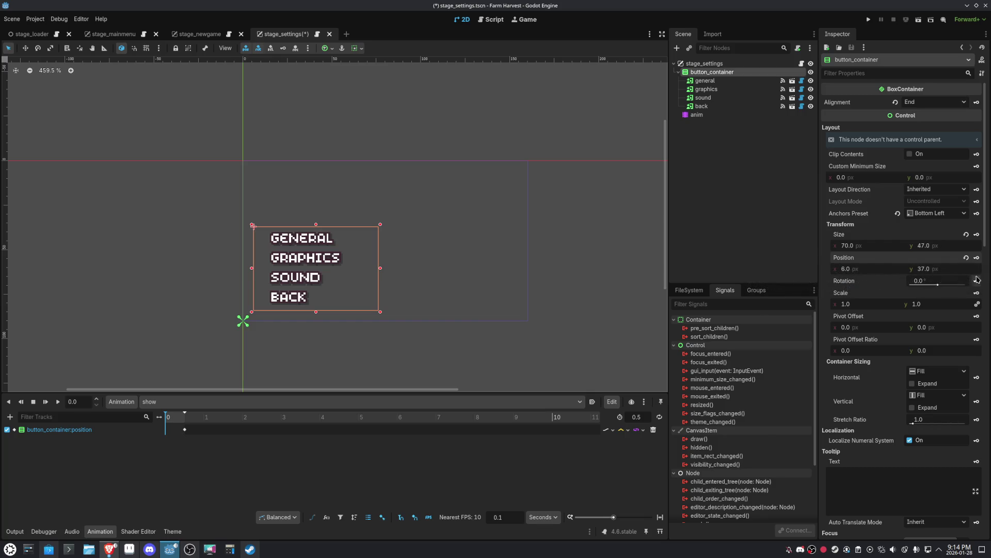
left_click(965, 267)
left_click(881, 268)
type("-154")
key("Return")
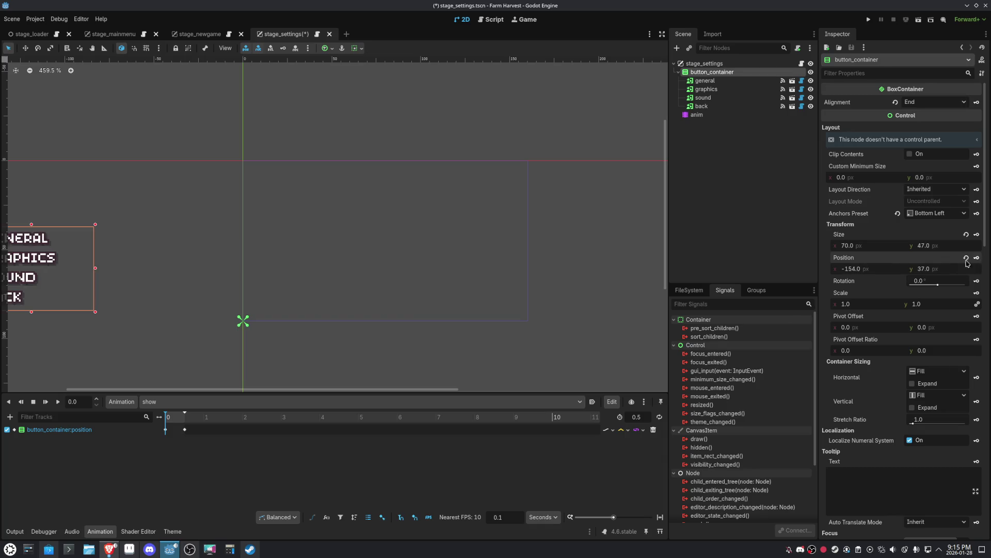
Give the first position key 0.2 easing and preview the animation forward and in reverse
left_click(167, 430)
double_click(927, 141)
key("Return")
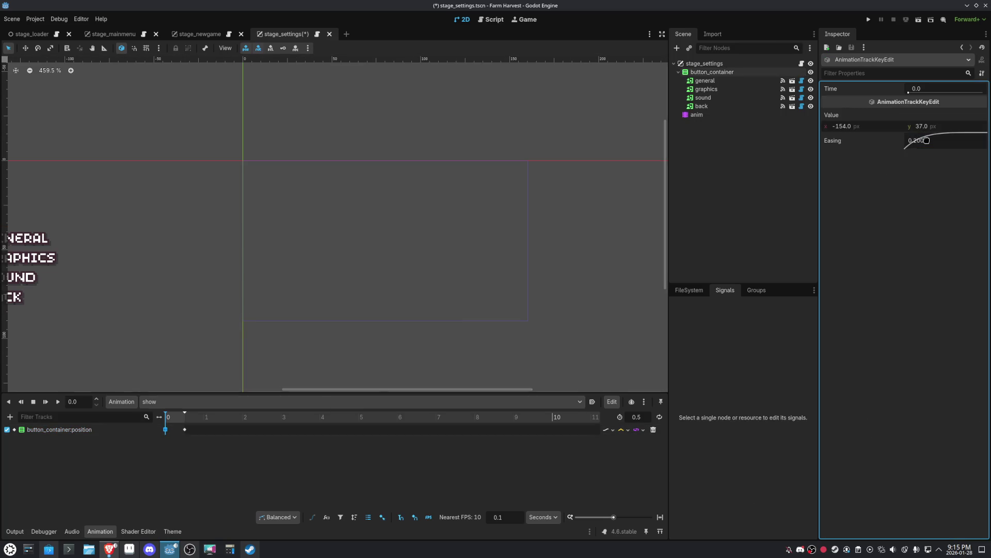
left_click(45, 402)
left_click(21, 402)
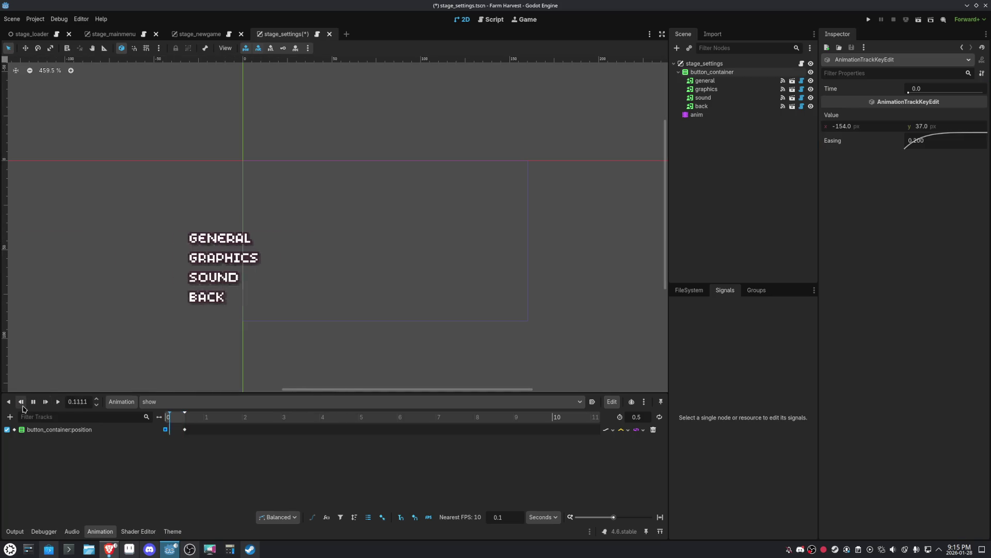
left_click(803, 64)
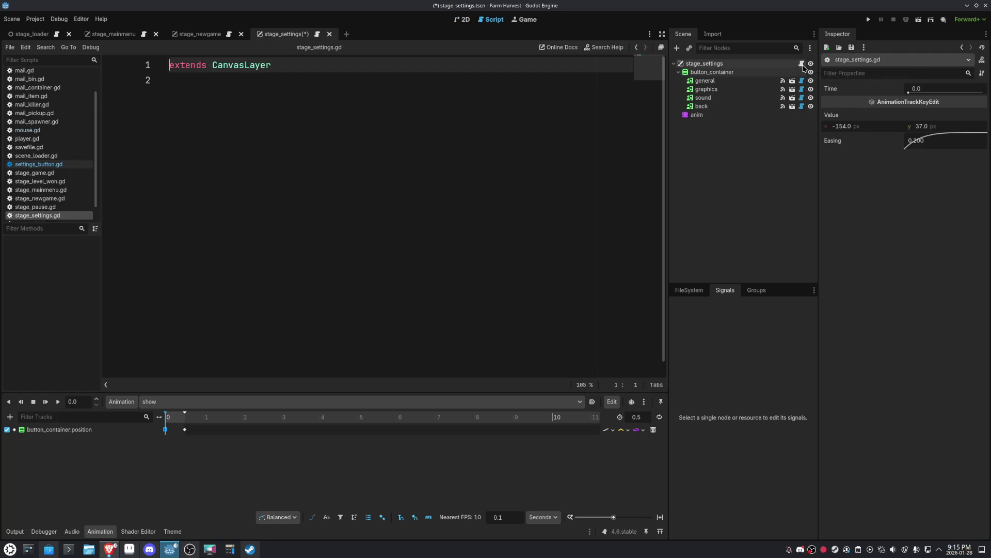
Add a _ready() -> void function to stage_settings.gd and begin the $anim call
key("Down")
key("Down")
type("func")
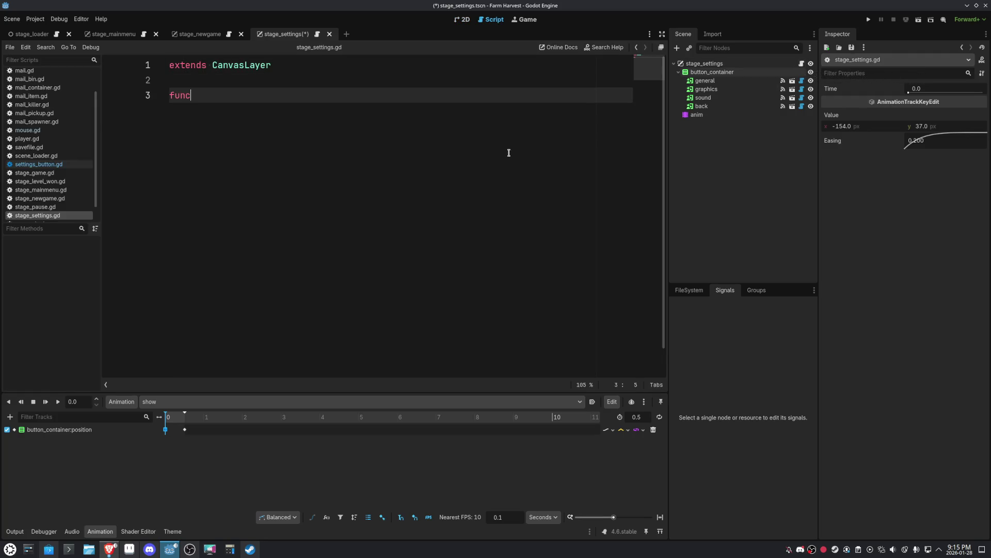
key("Return")
key("Return")
type("$")
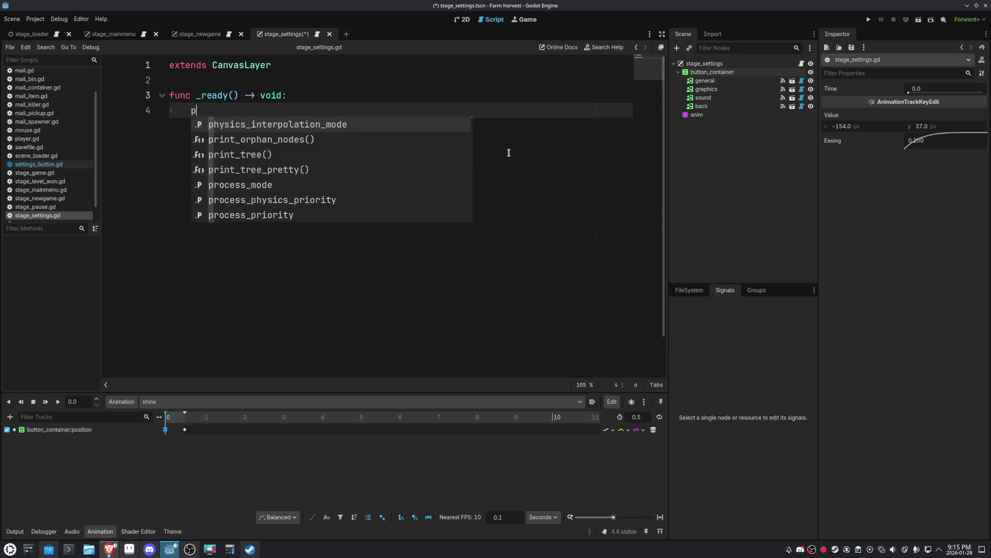
type("anim.p")
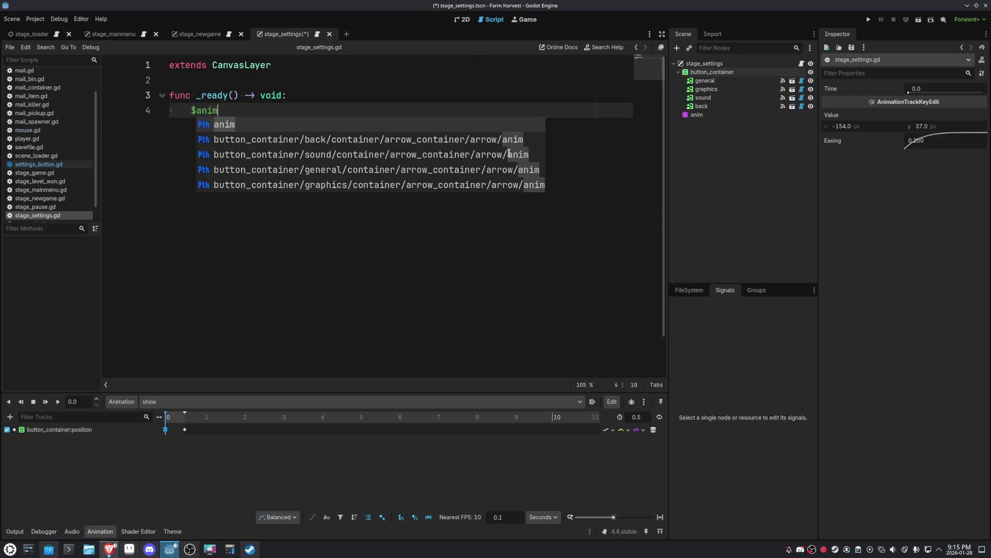
type("l")
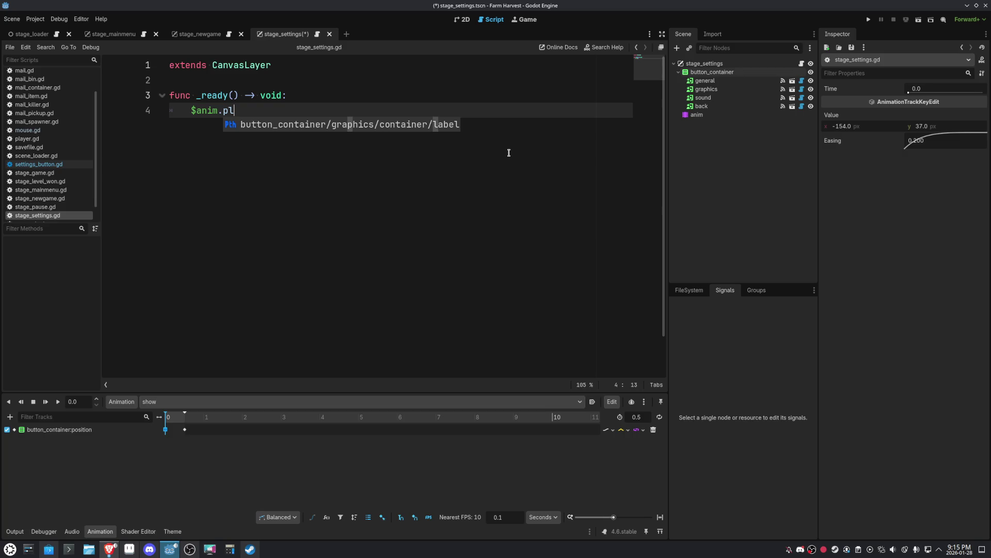
key("BackSpace")
key("BackSpace")
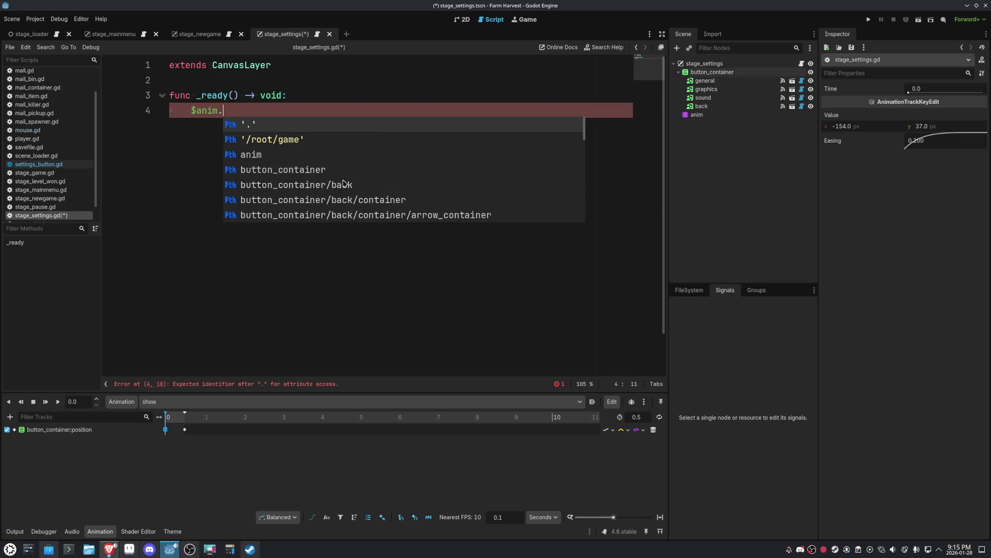
key("Escape")
key("ctrl+s")
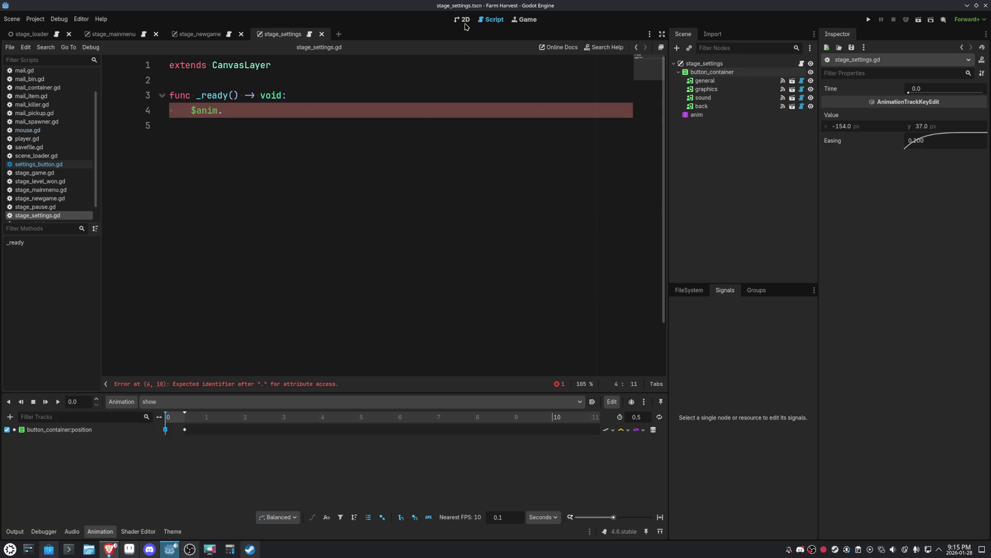
Complete the _ready body as $anim.play(&'show') using autocomplete
left_click(465, 20)
left_click(744, 115)
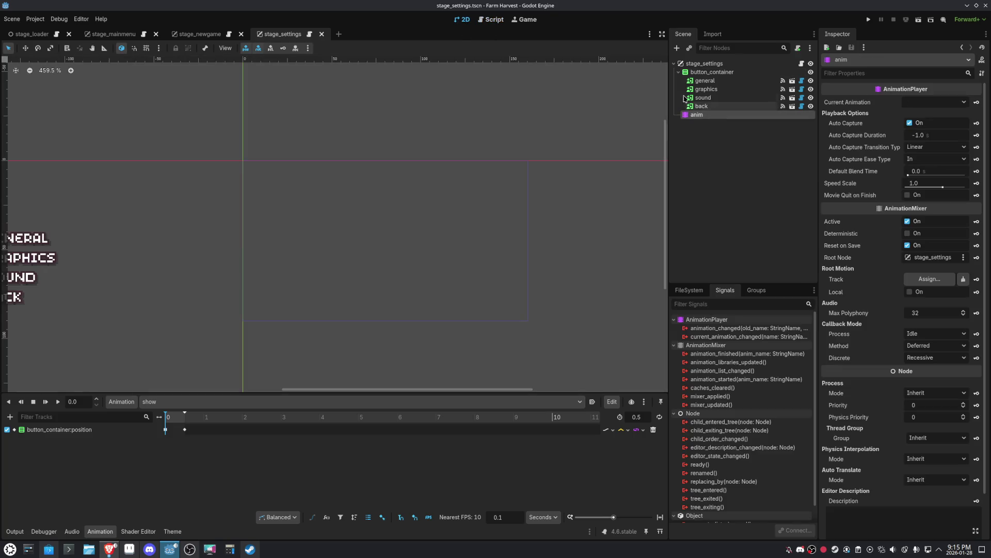
left_click(481, 19)
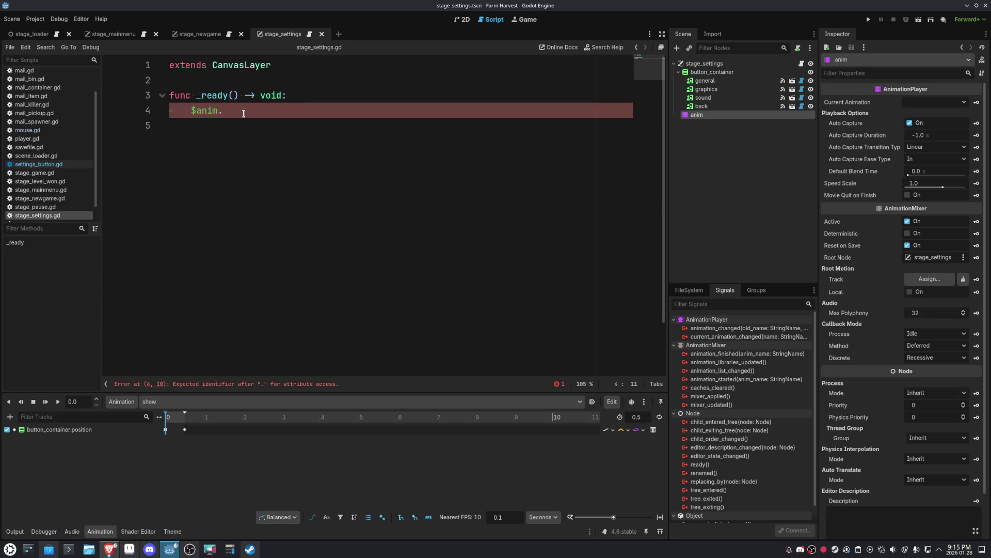
key("BackSpace")
key("BackSpace")
type("play")
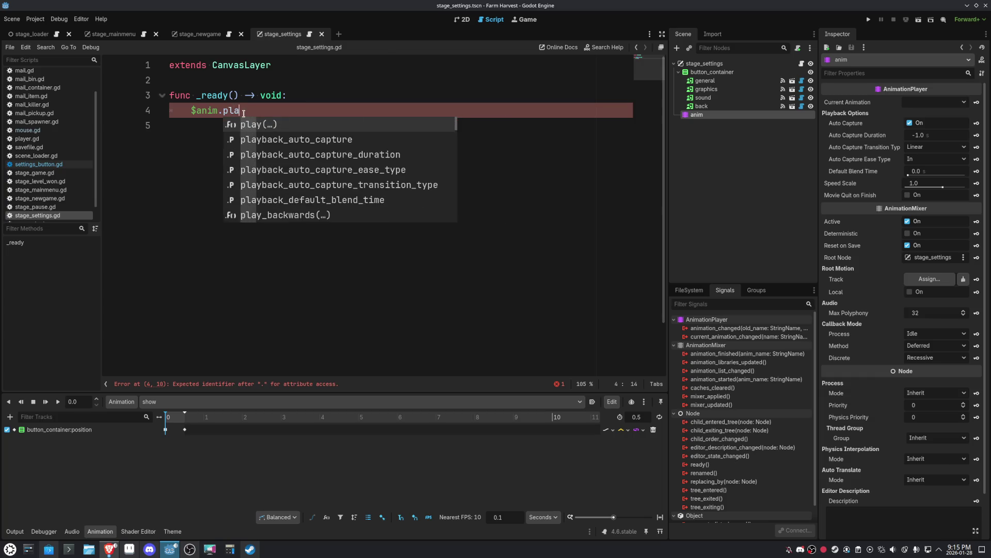
key("Return")
key("Return")
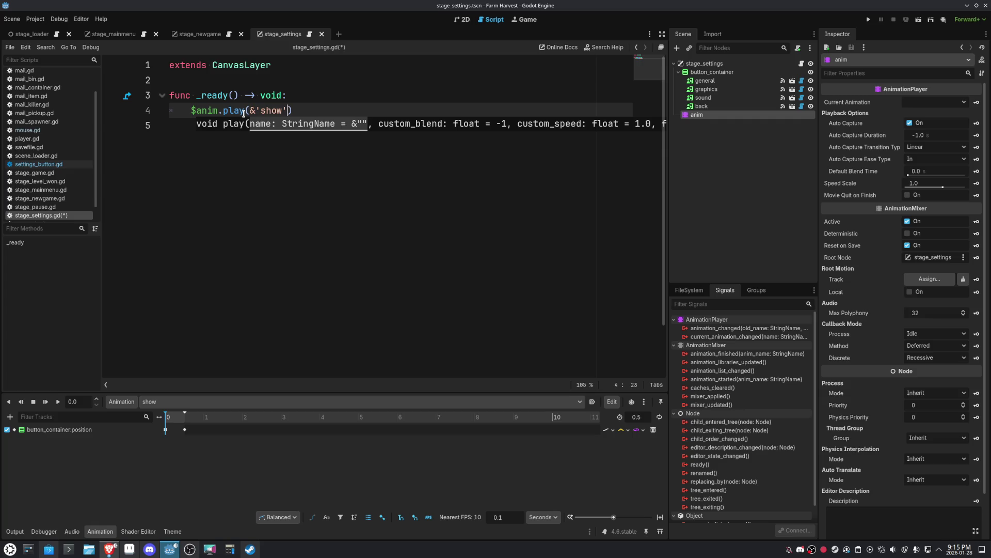
left_click(359, 224)
key("Return")
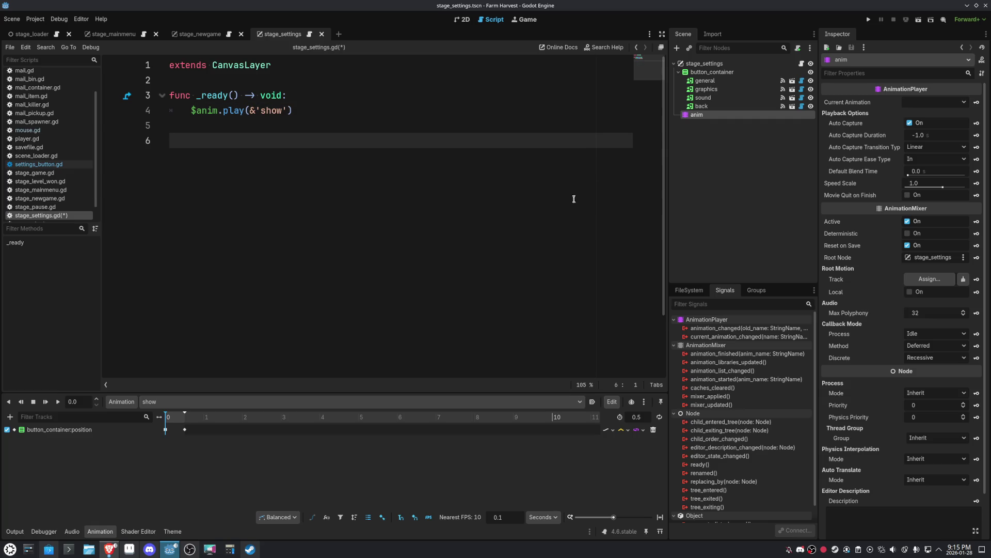
left_click(702, 106)
Connect the back button's pressed signal to a new handler that returns early while $anim is playing
double_click(707, 345)
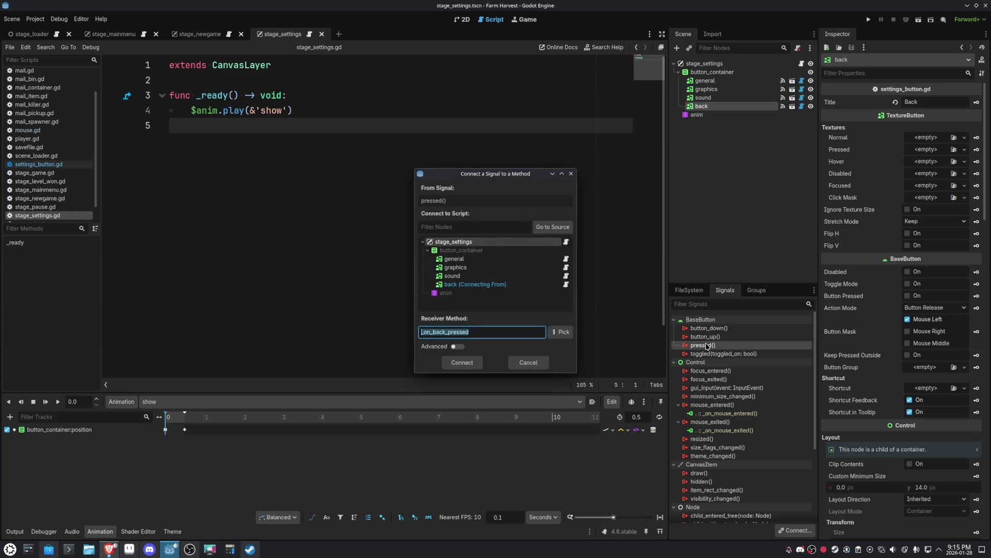
left_click(462, 362)
left_click_drag(382, 173, 191, 172)
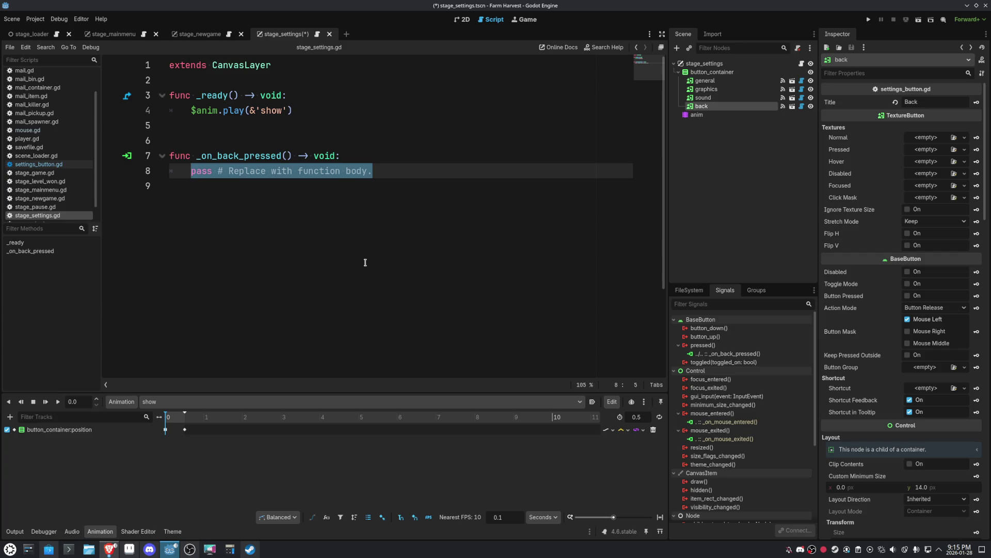
type("if $")
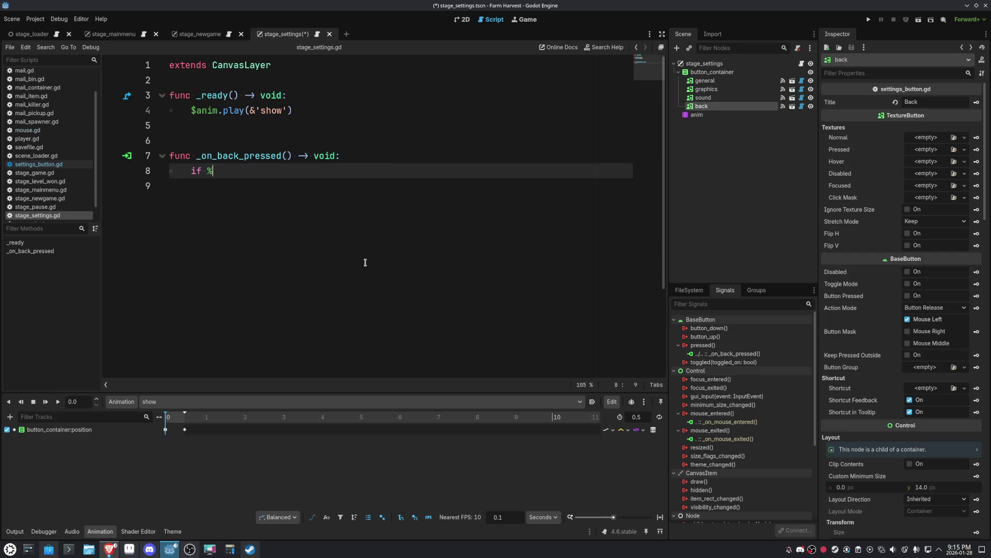
type("s")
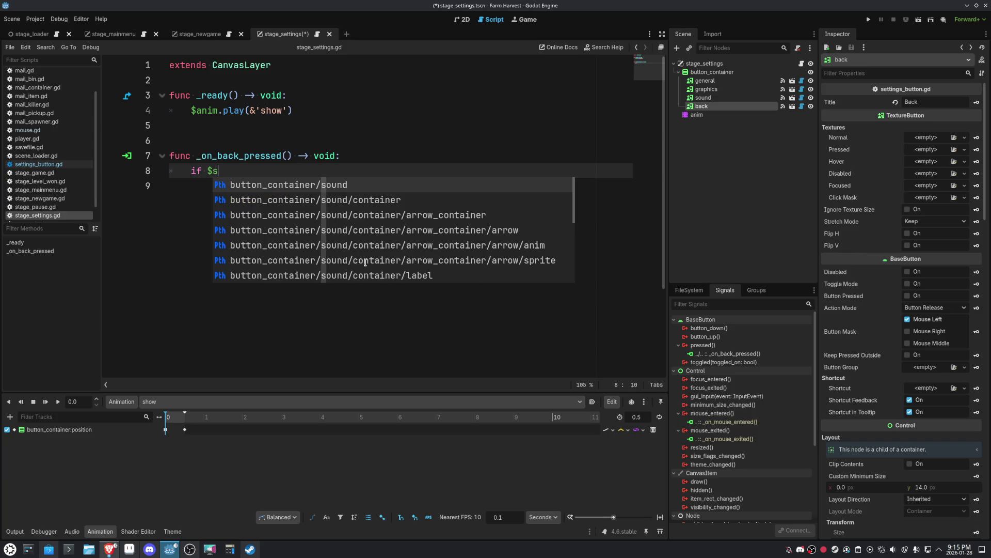
key("BackSpace")
type("ani")
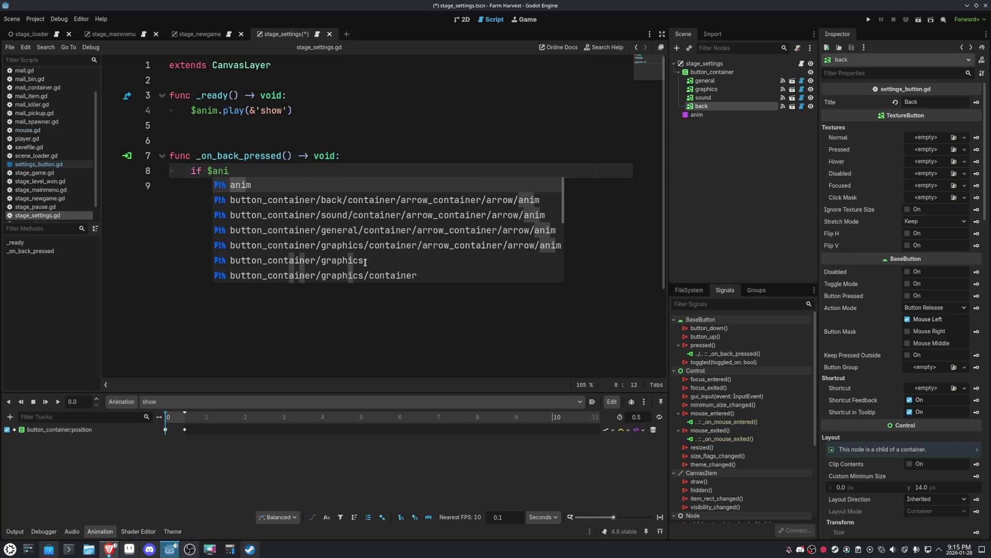
type("m.is)")
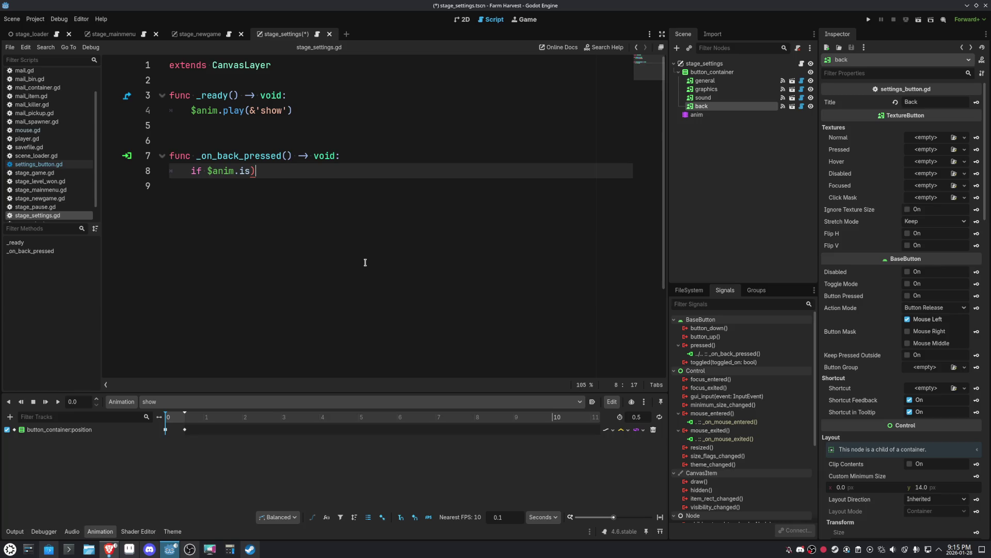
type("p")
key("Return")
type("ret")
key("Return")
key("Return")
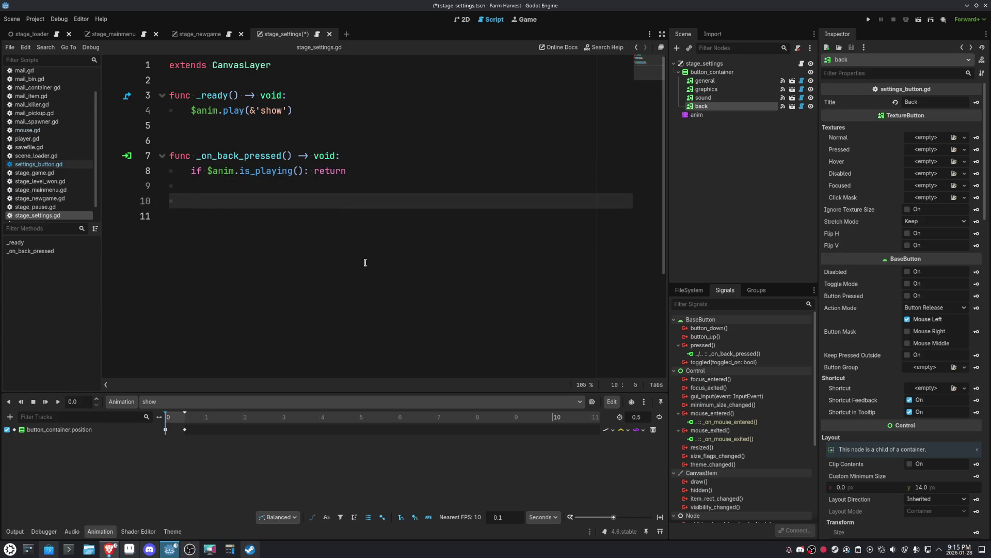
Make the back handler play the 'show' animation backwards on $anim
type("$an")
type("s")
key("BackSpace")
type("im.pl")
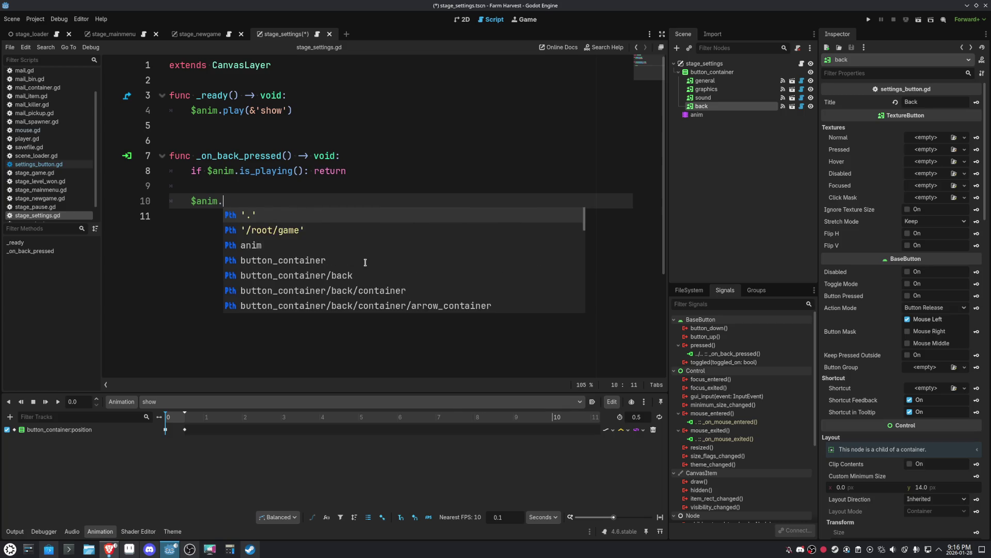
key("BackSpace")
type("l")
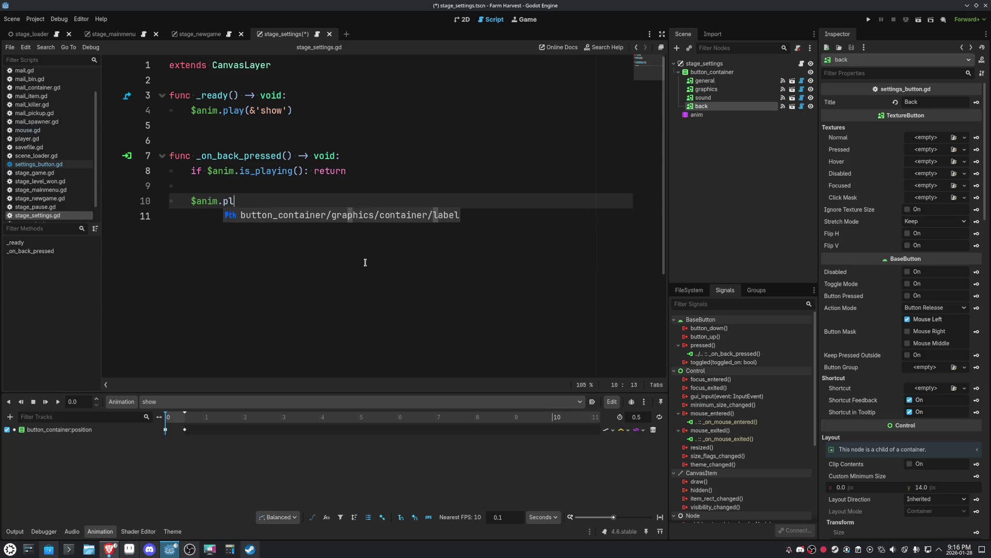
key("BackSpace")
key("BackSpace")
key("ctrl+s")
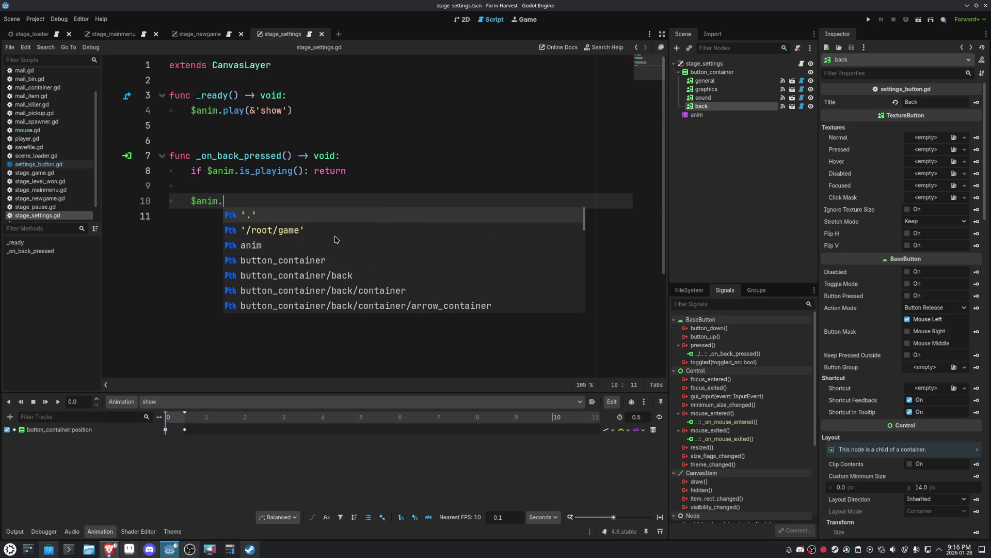
type("pl")
key("BackSpace")
key("BackSpace")
left_click(512, 175)
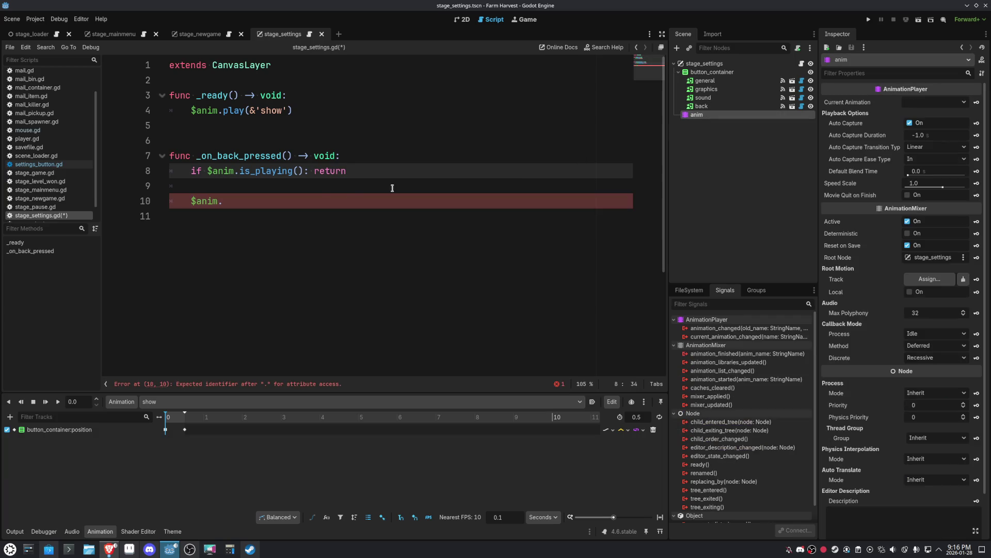
left_click(286, 203)
type("a")
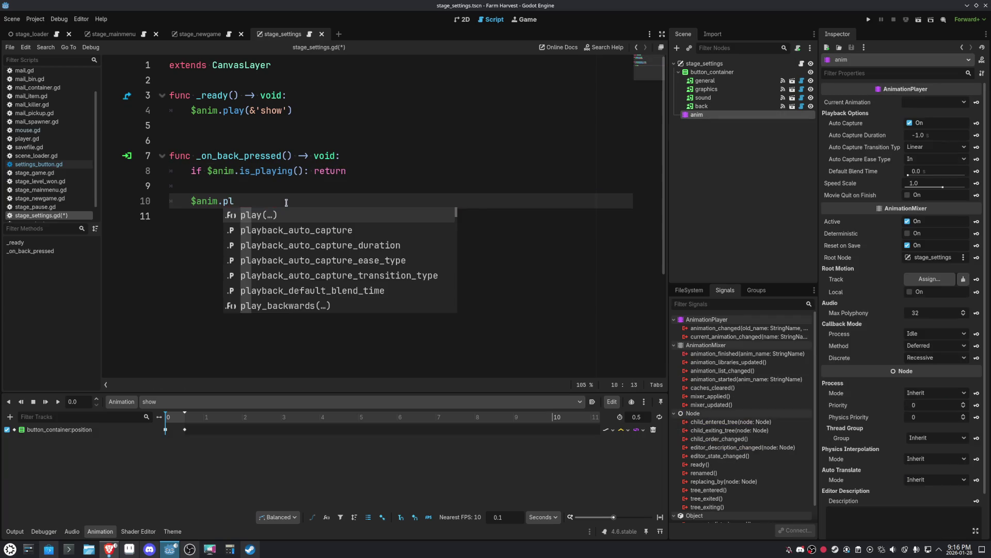
key("Return")
key("BackSpace")
type(")")
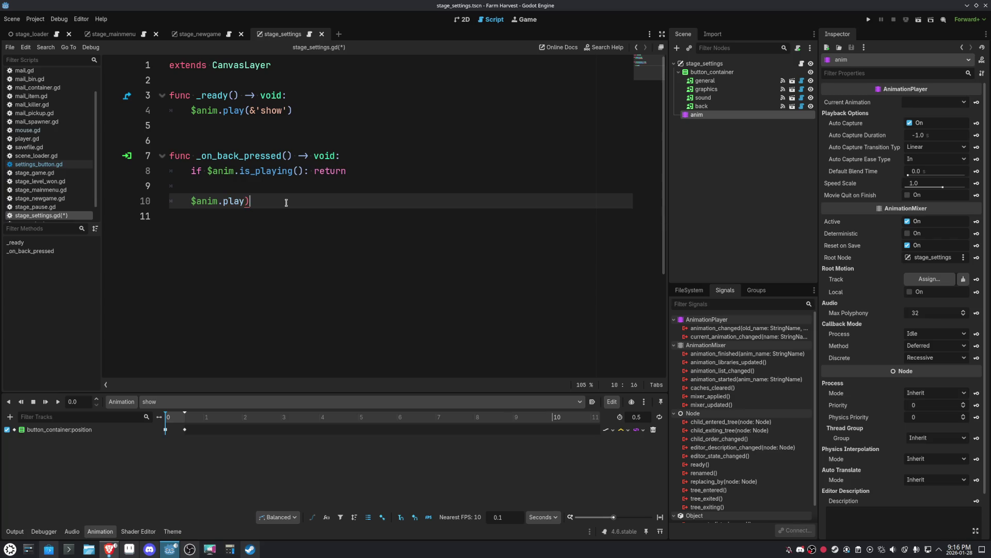
type("_")
key("Return")
key("Return")
type(")")
key("Return")
Await $anim's animation_finished signal, then call queue_free()
type("await $")
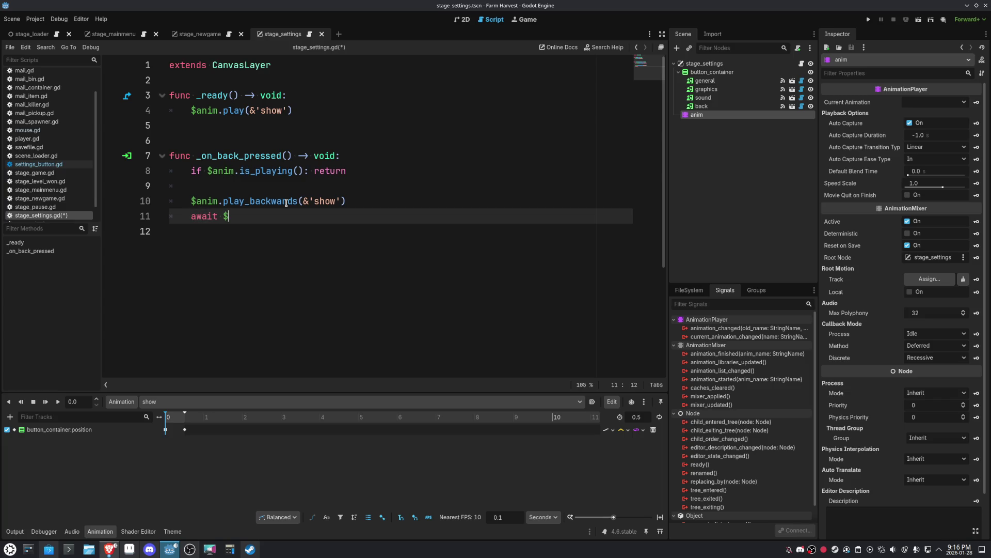
type("anim.a")
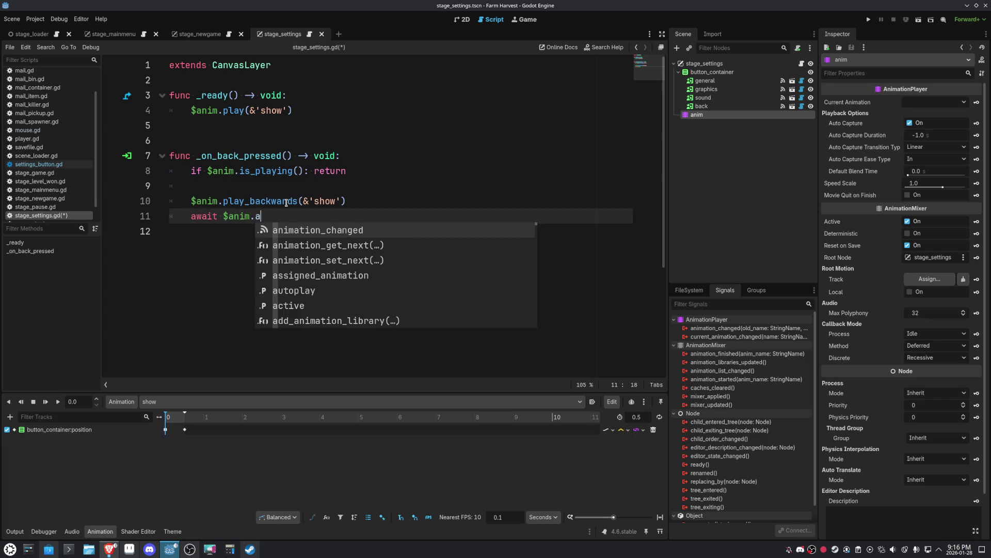
key("Down")
key("Down")
key("Return")
key("Return")
key("Return")
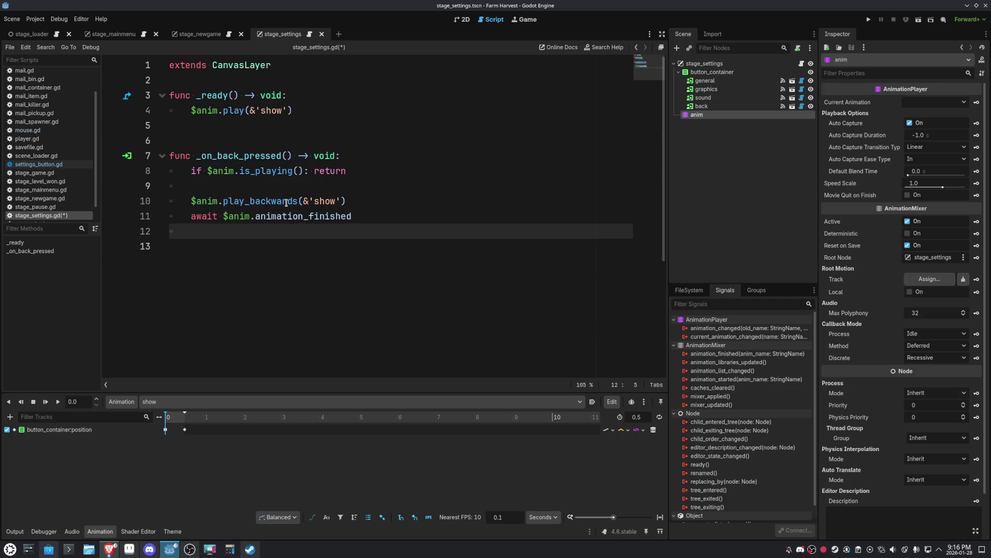
type("queue_frr")
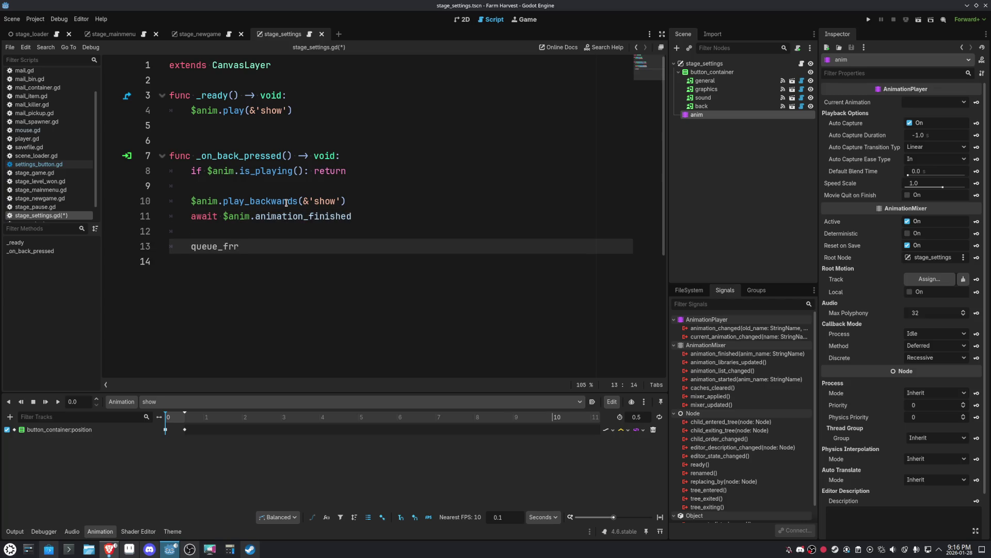
key("Return")
Insert game.stage_loader.change_stage([game.stages.mainmenu]) before queue_free, save, and remove _ready's blank line
key("ctrl+shift+Return")
type("cene")
key("BackSpace")
key("BackSpace")
key("BackSpace")
type("ame.st")
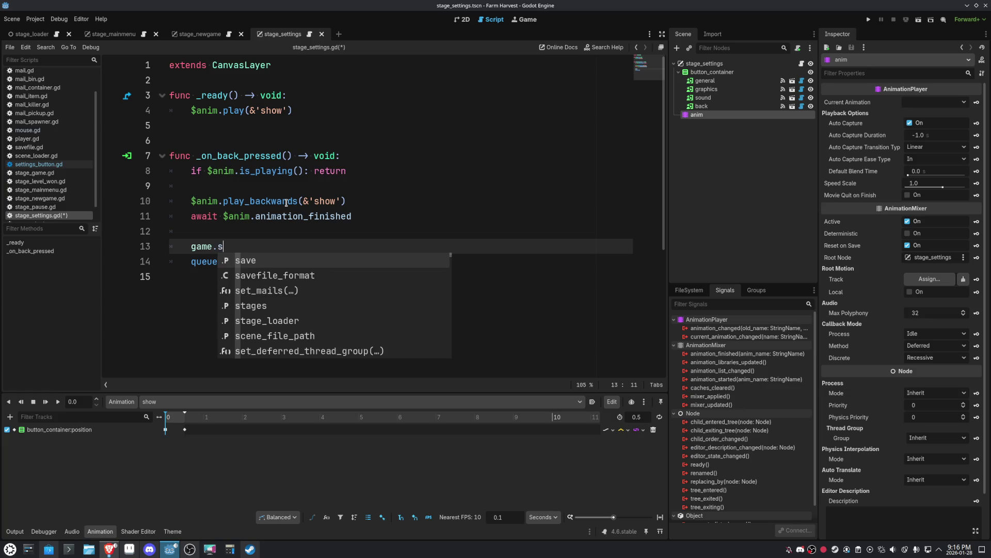
type("ag")
key("Down")
key("Return")
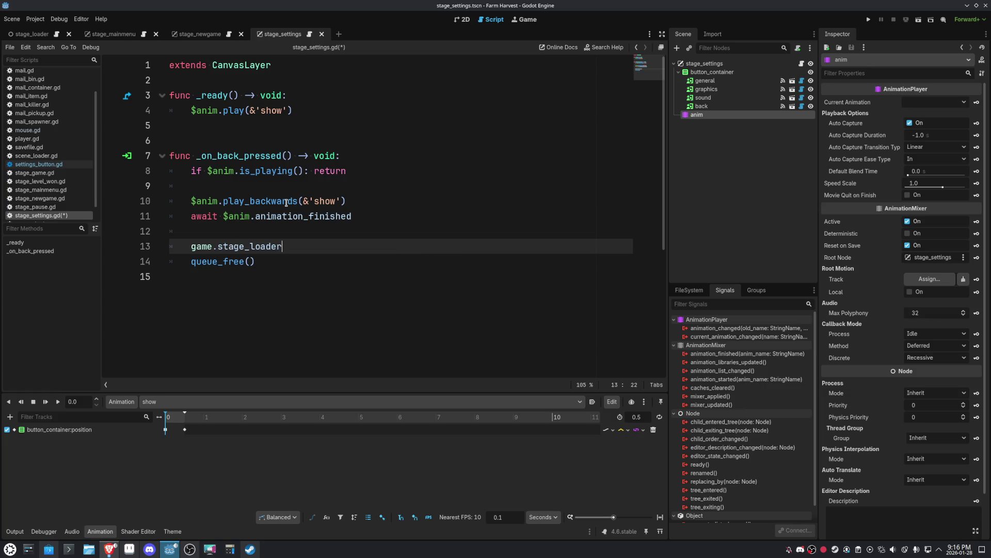
type("hange_stage([game.stages.mainmenu")
key("End")
key("ctrl+s")
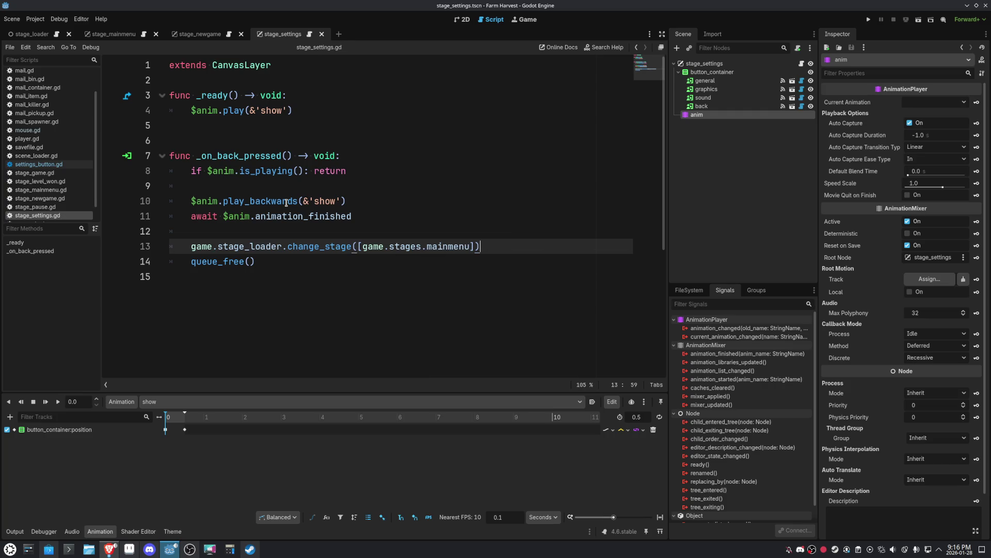
left_click(372, 126)
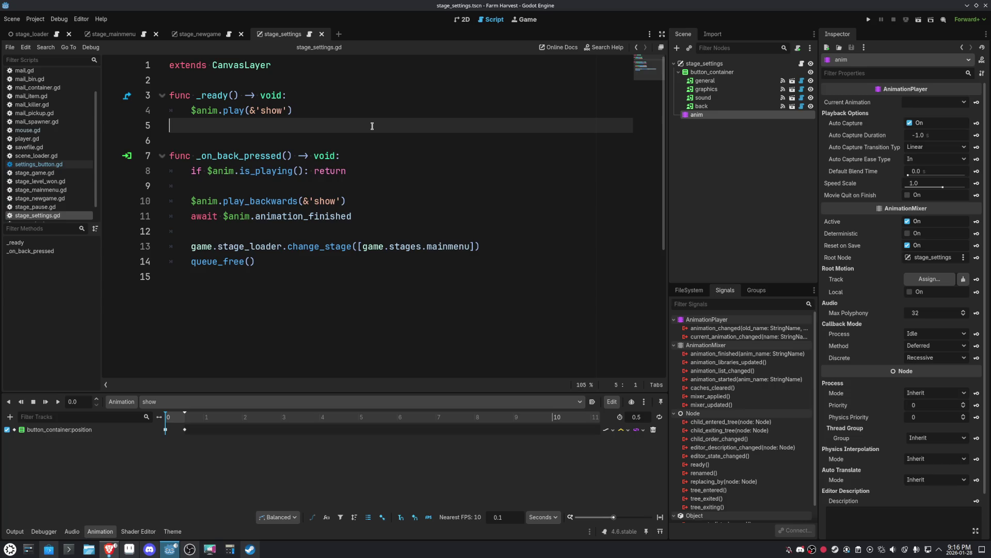
key("BackSpace")
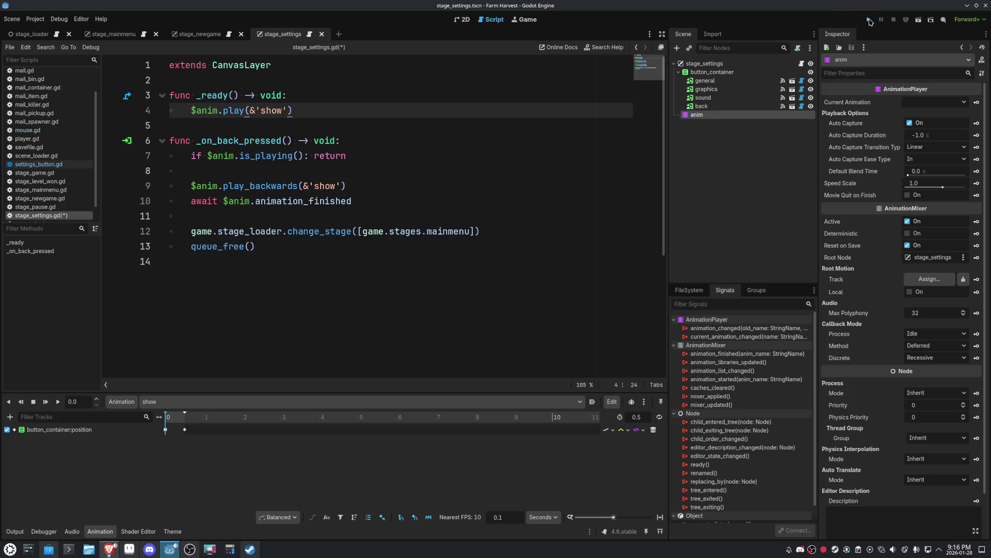
left_click(869, 19)
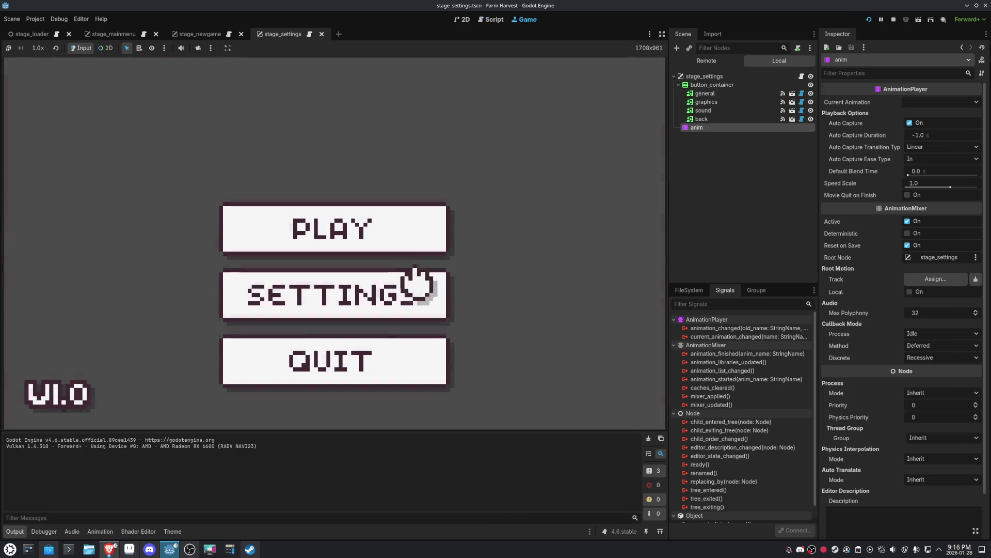
left_click(445, 299)
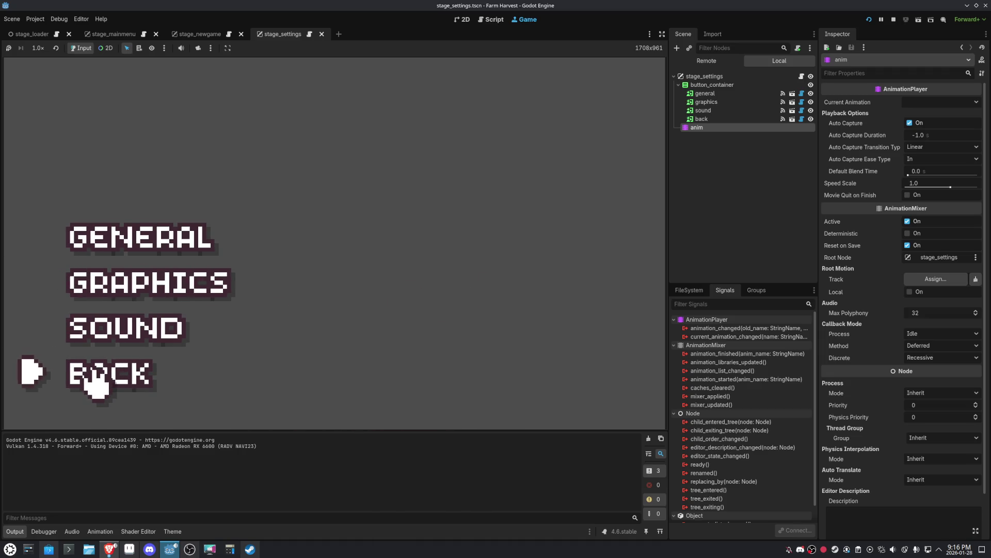
left_click(95, 372)
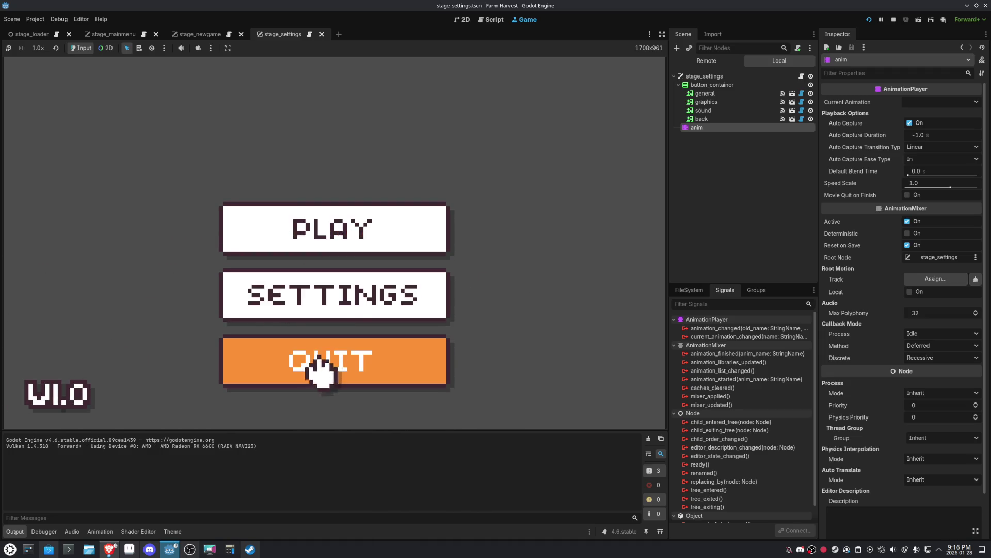
left_click(351, 232)
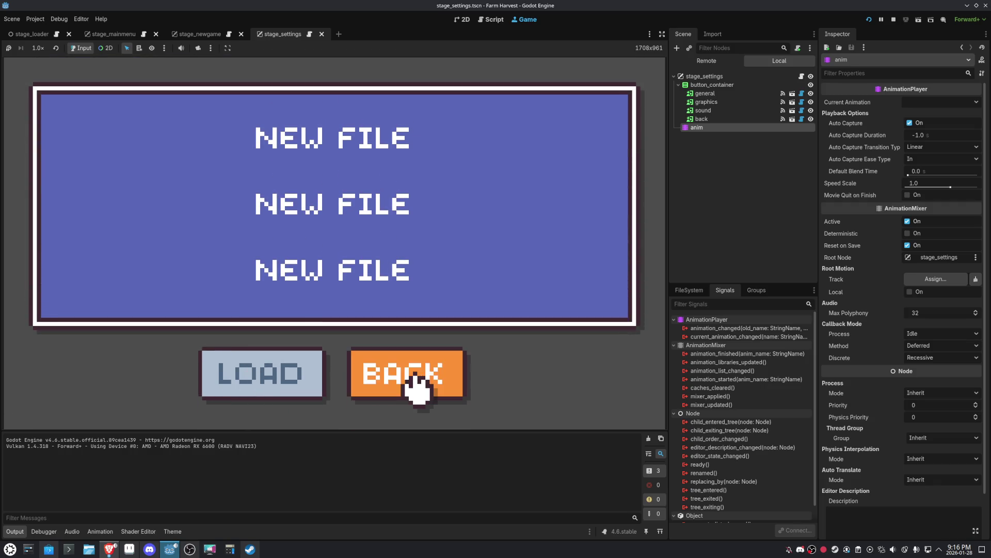
left_click(416, 387)
left_click(398, 310)
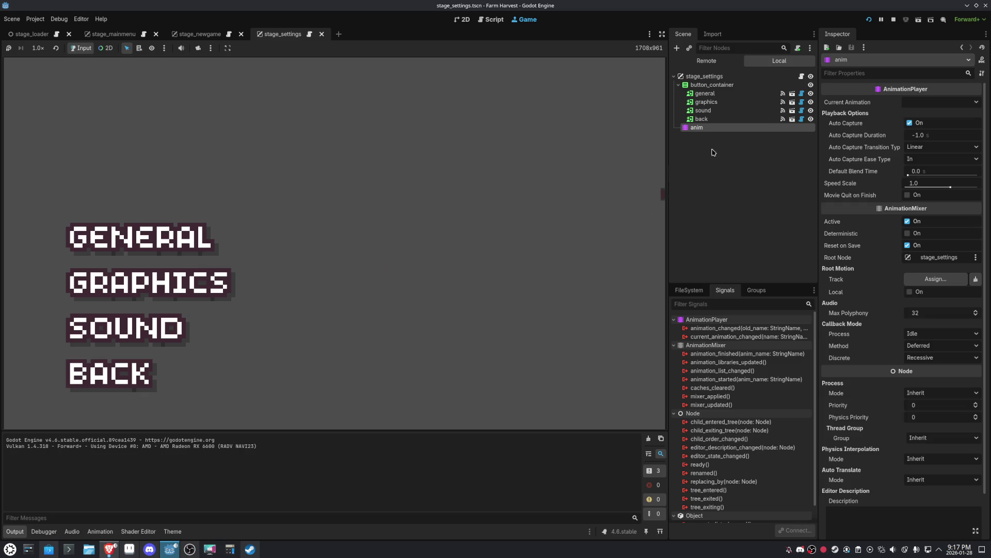
left_click(898, 22)
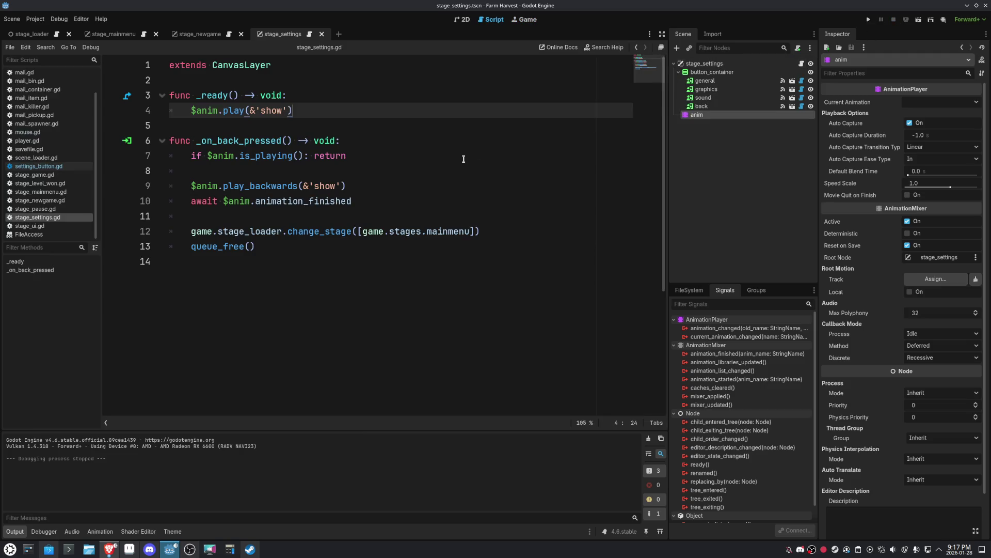
Duplicate the back handler as _on_general_pressed, loading the settings_general stage
mouse_move(266, 246)
left_mouse_down()
mouse_move(159, 179)
mouse_move(151, 145)
left_mouse_up()
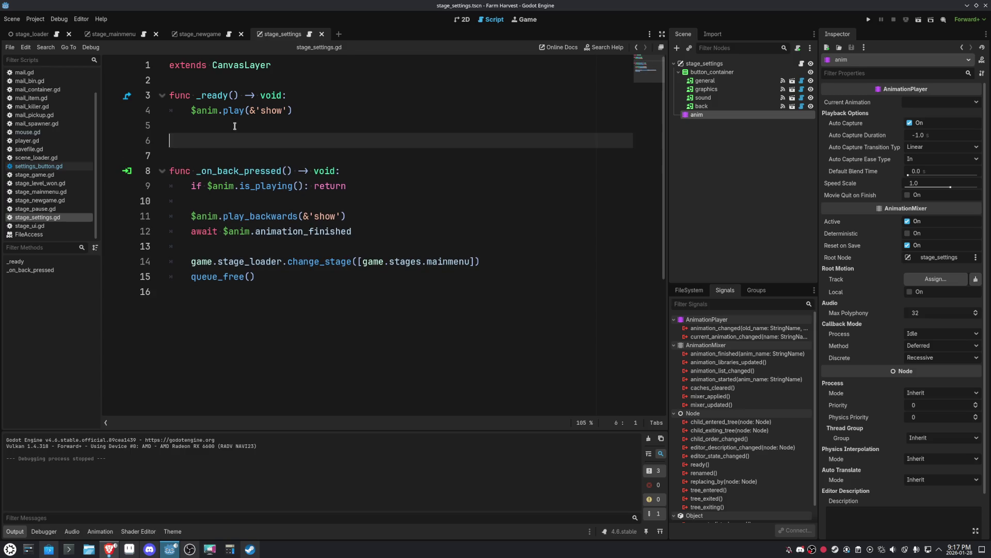
key("ctrl+shift+d")
left_click(240, 141)
left_click_drag(240, 141, 217, 141)
type("gener")
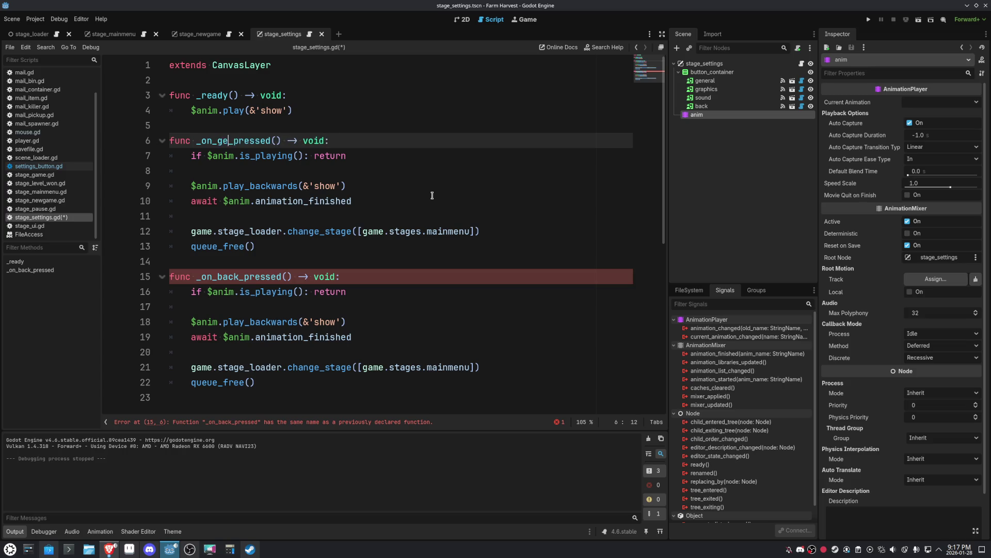
type("al")
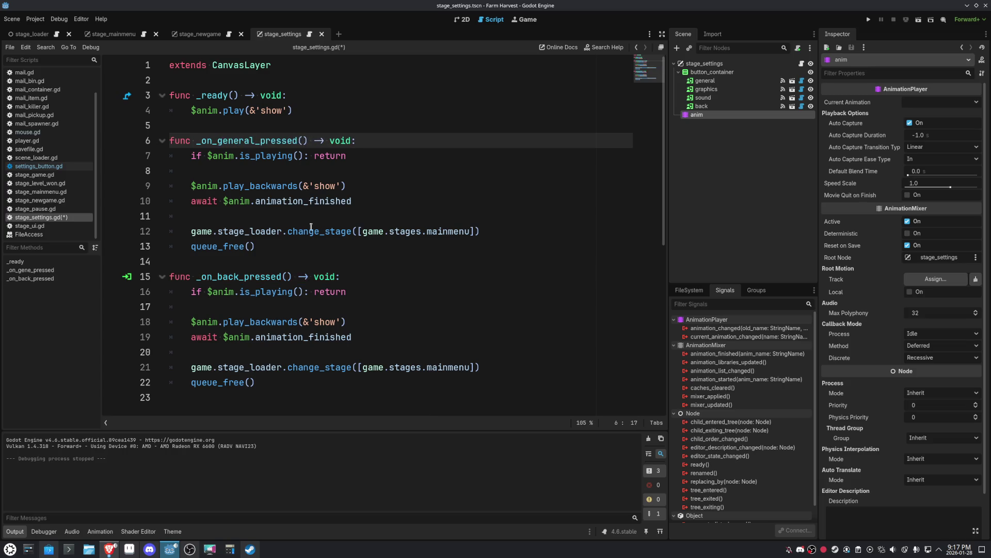
double_click(430, 232)
type("setto")
type("ngs")
key("BackSpace")
key("BackSpace")
key("BackSpace")
type("ings_general")
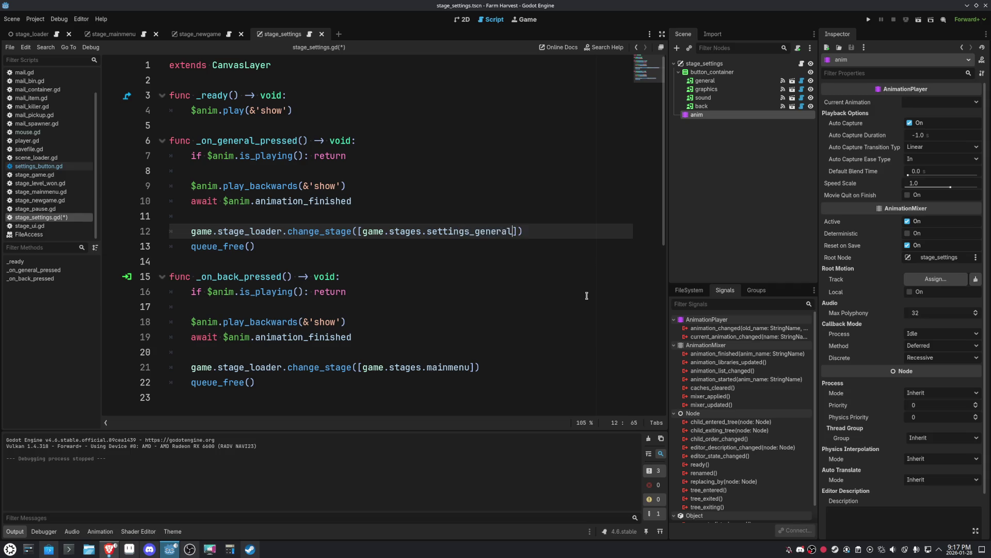
Copy the general handler into _on_graphics_pressed, loading the settings_graphics stage
left_click(255, 246)
key("shift+Up")
key("shift+Up")
key("shift+Up")
key("shift+Home")
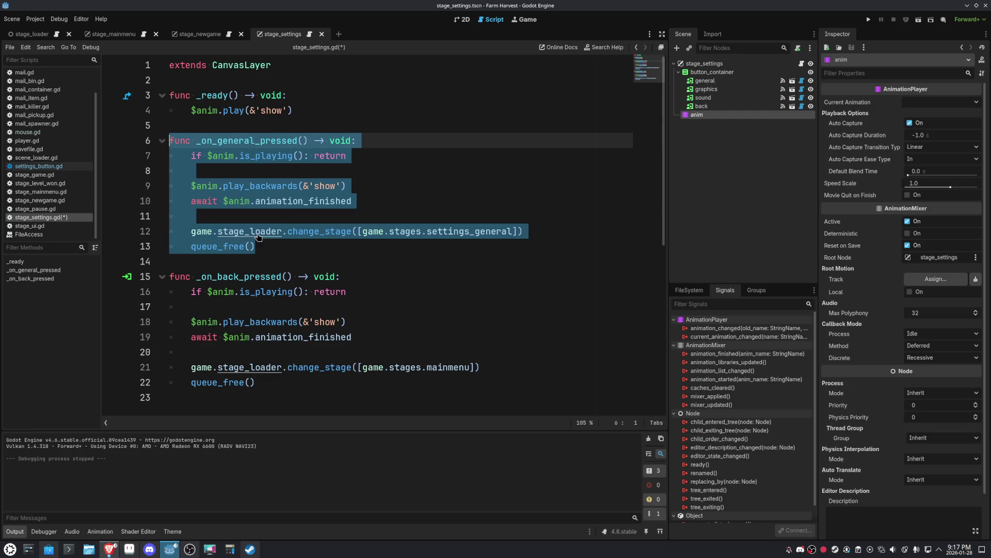
key("ctrl+c")
left_click(346, 271)
left_click(351, 263)
key("Return")
key("Return")
key("Up")
key("ctrl+v")
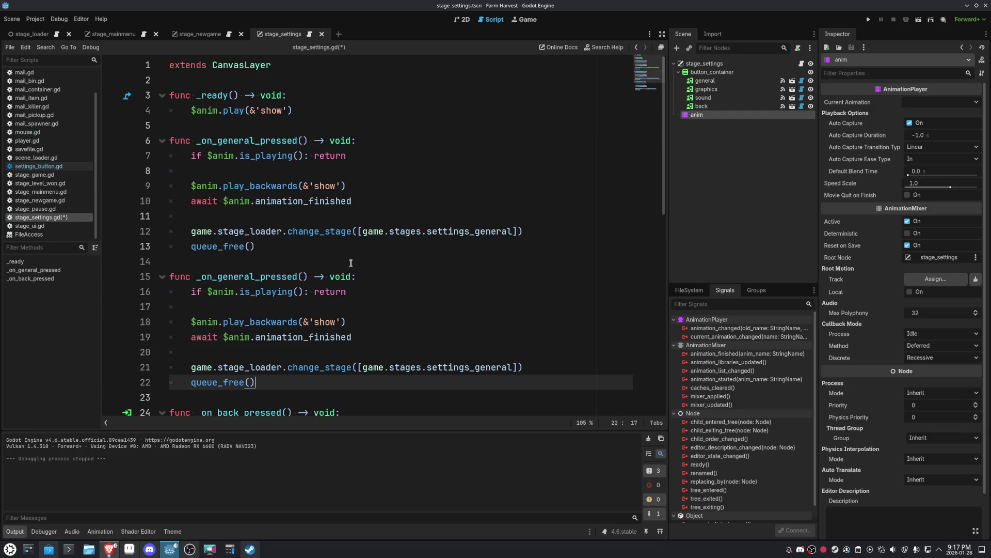
left_click_drag(475, 369, 513, 368)
type("graphics")
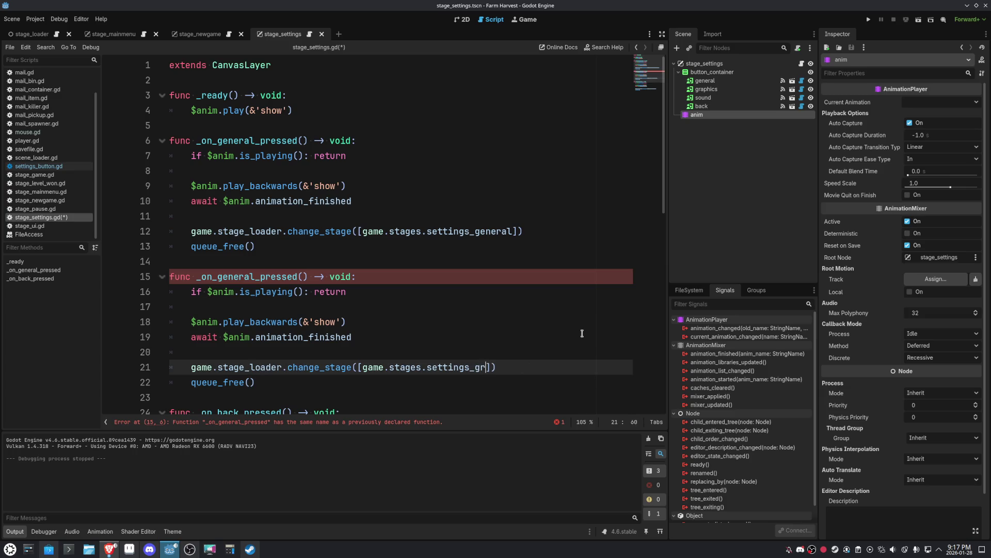
double_click(248, 278)
left_click(233, 278)
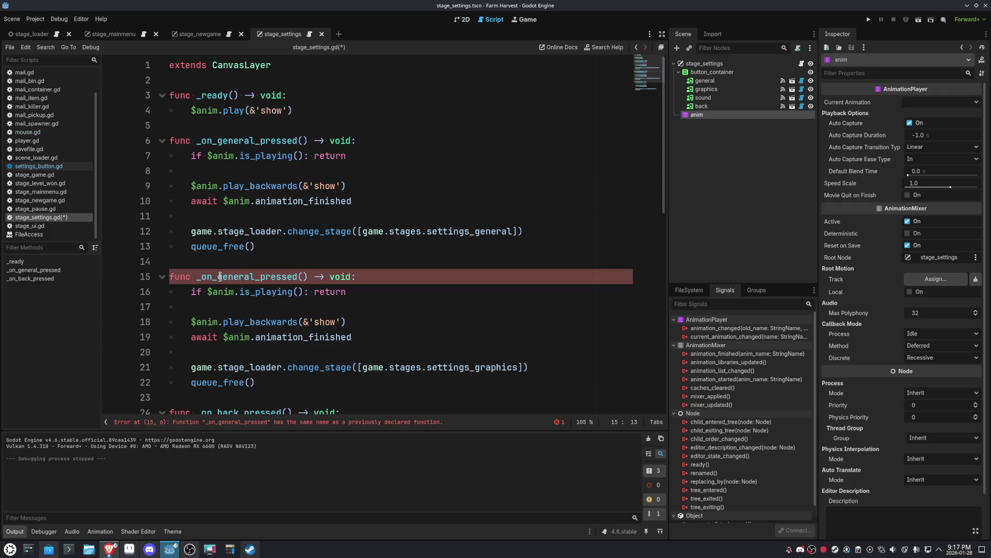
left_click_drag(220, 277, 257, 277)
type("gra[h")
key("BackSpace")
key("BackSpace")
type("phics")
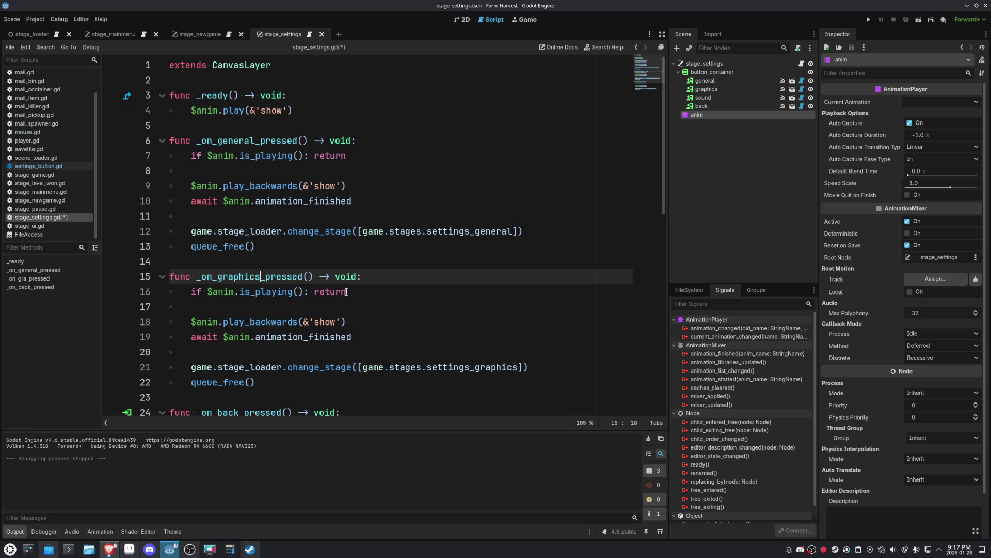
Copy the graphics handler into _on_sound_pressed, loading the settings_sound stage, and save
scroll(290, 310, "down", 1)
left_click(259, 337)
left_click_drag(260, 337, 153, 232)
key("ctrl+c")
left_click(257, 336)
key("Return")
key("Return")
key("ctrl+v")
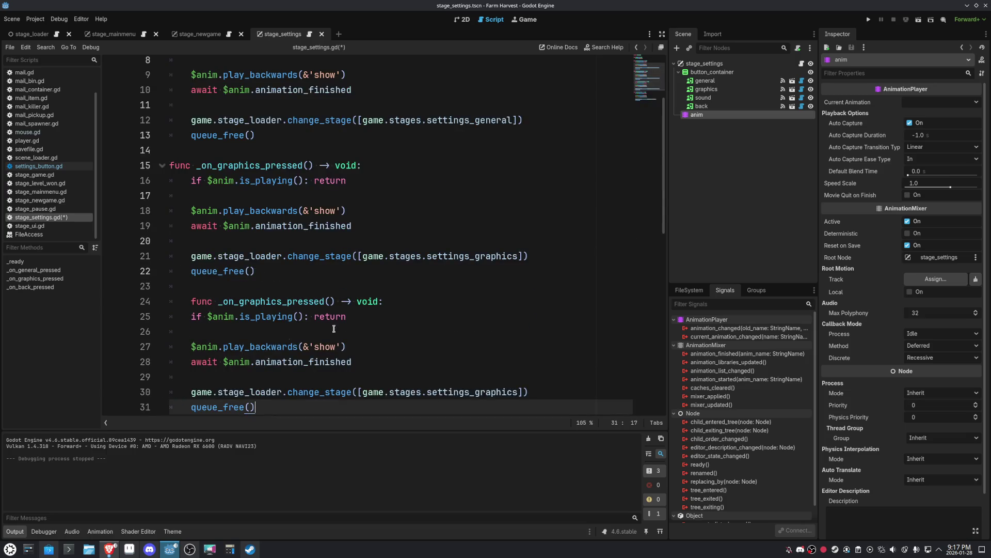
scroll(334, 329, "down", 3)
left_click(482, 262)
double_click(482, 261)
type("sound")
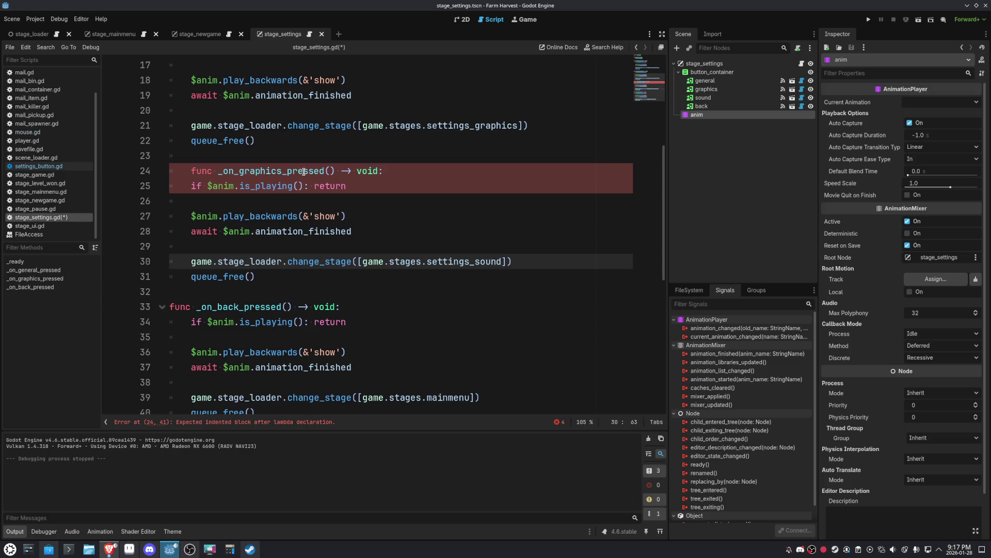
left_click_drag(282, 171, 239, 171)
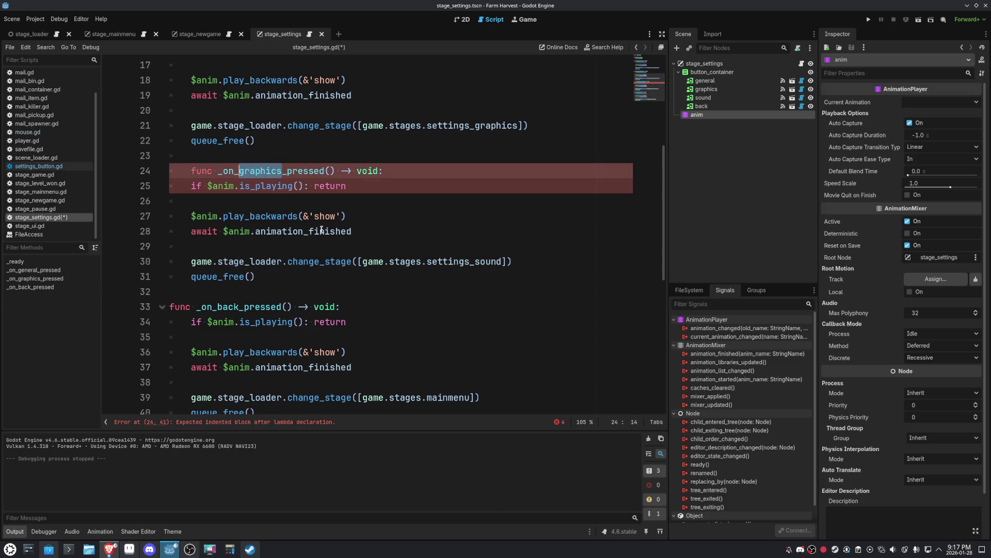
type("sound")
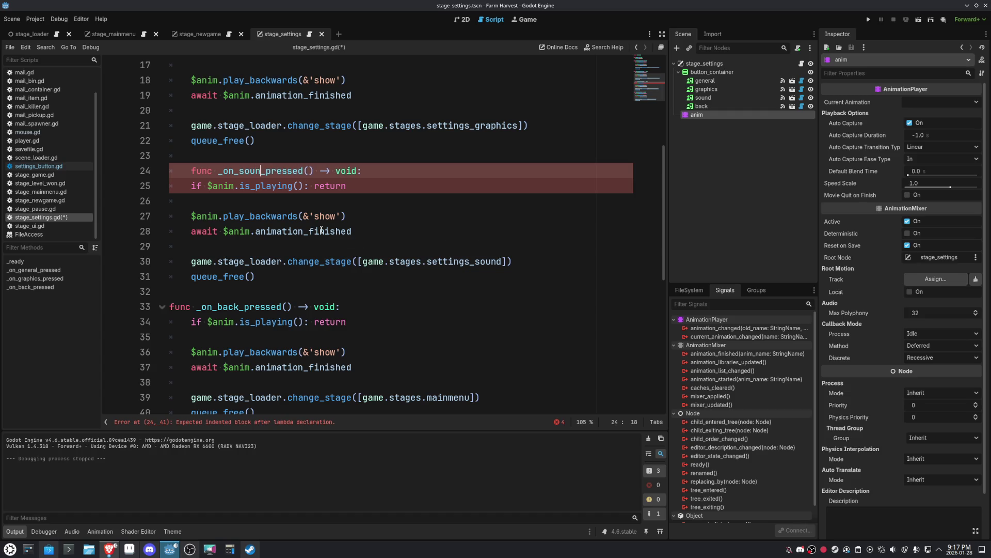
left_click(455, 200)
key("ctrl+s")
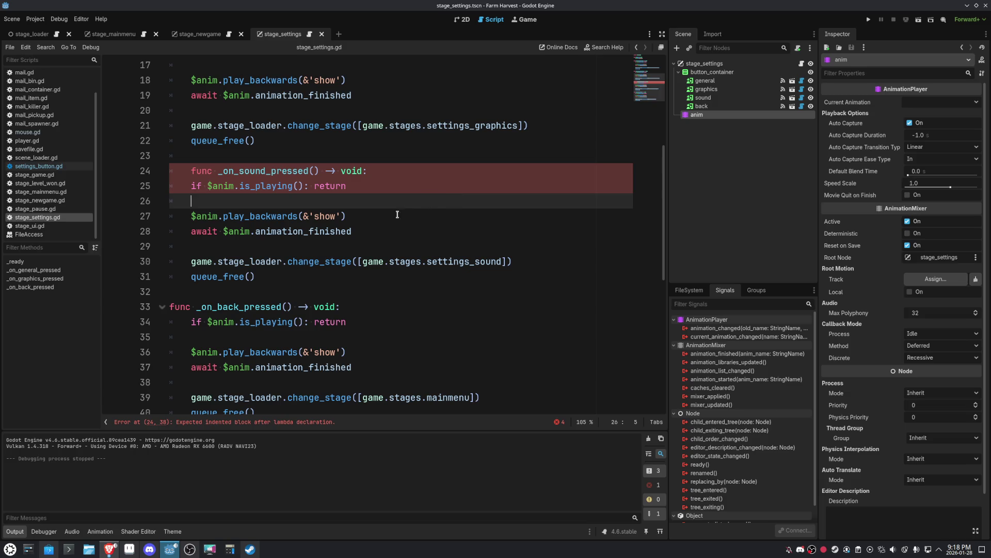
Remove the extra indent from the sound handler's header, save, and return to the 2D view
left_click(191, 171)
key("BackSpace")
left_click(434, 202)
scroll(434, 202, "up", 5)
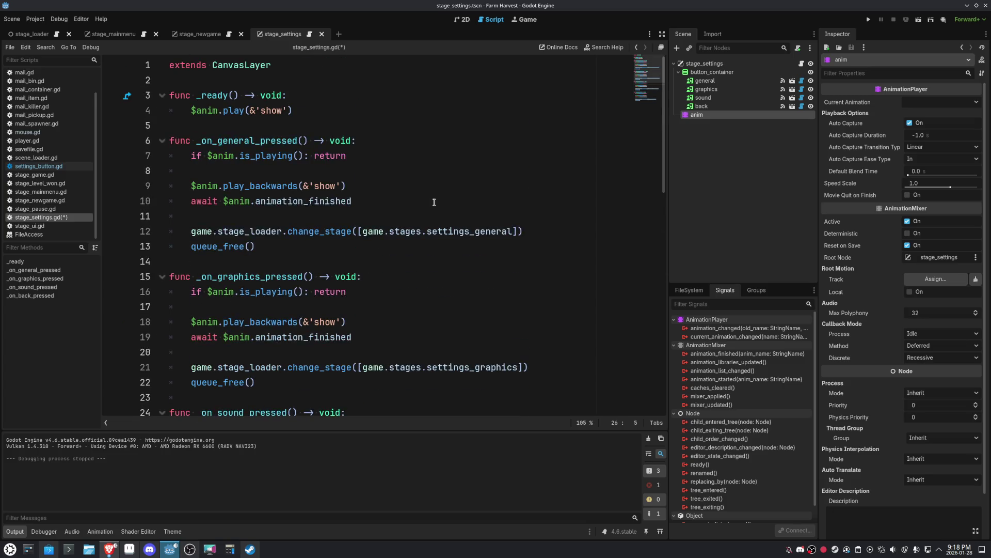
key("ctrl+s")
scroll(434, 202, "down", 6)
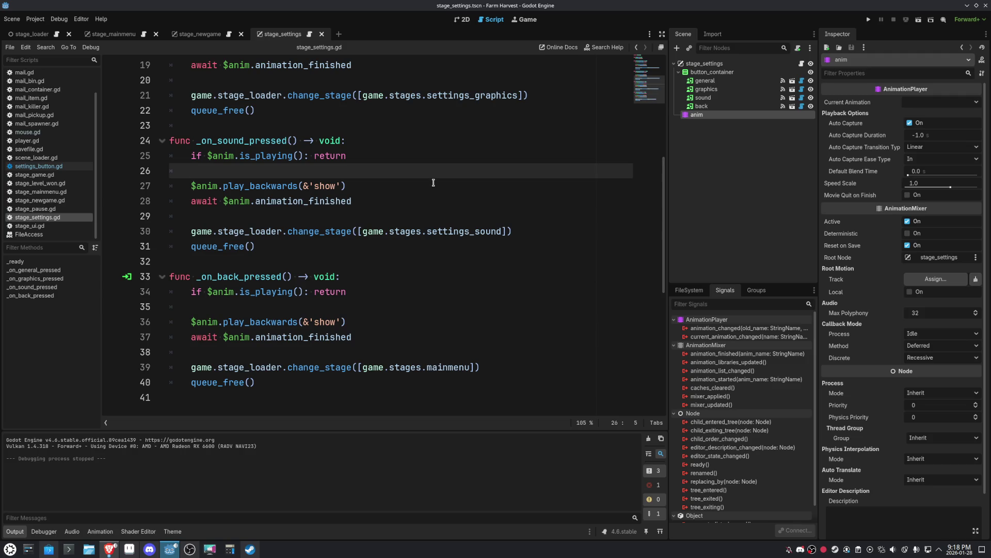
left_click(463, 19)
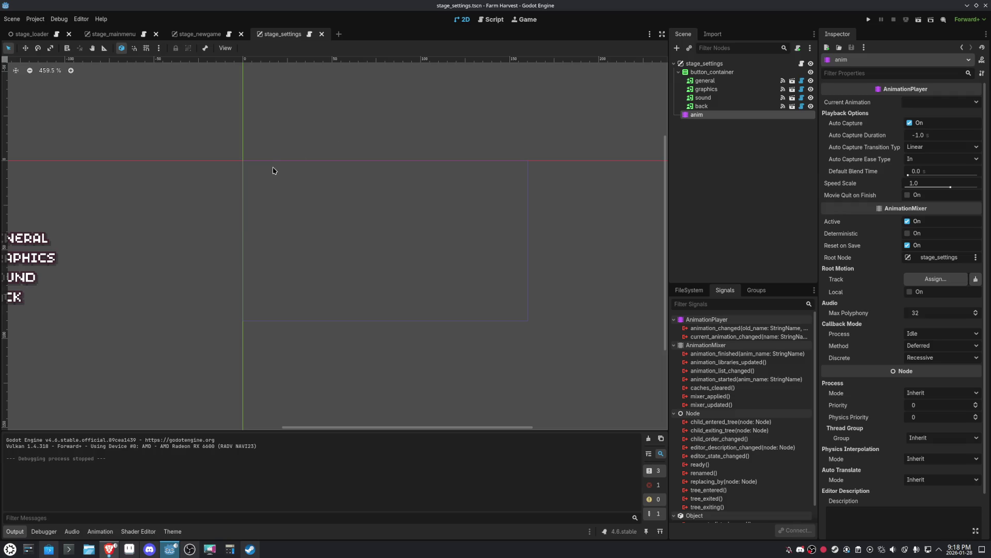
Open the stage_newgame scene, then game.gd in the Script editor, and scroll to the end of var save
left_click(205, 34)
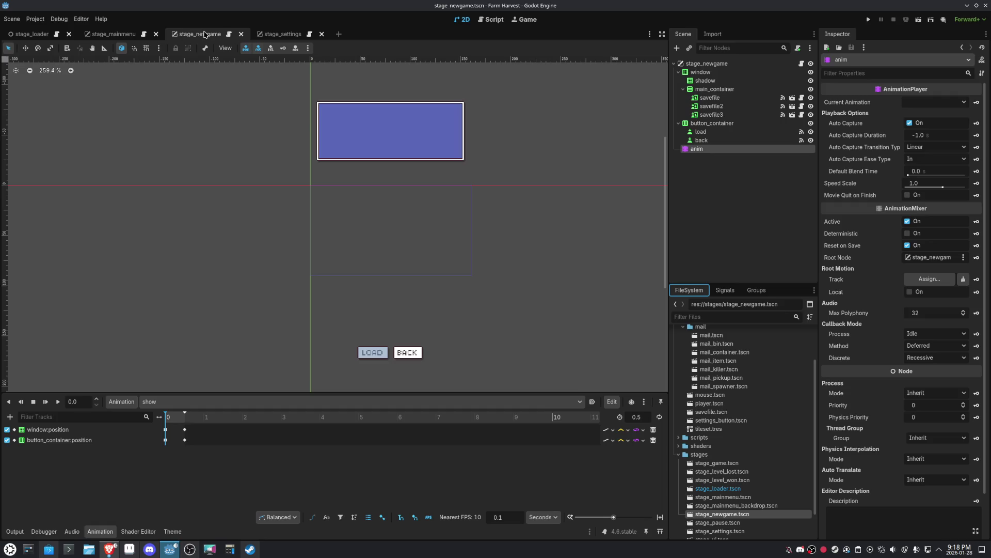
left_click(492, 19)
left_click(29, 74)
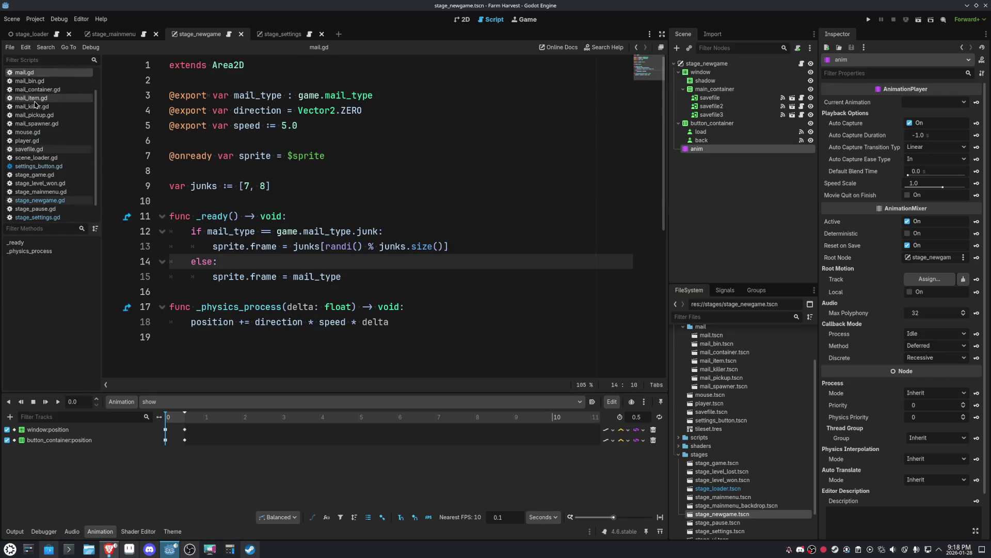
scroll(33, 78, "up", 2)
left_click(36, 76)
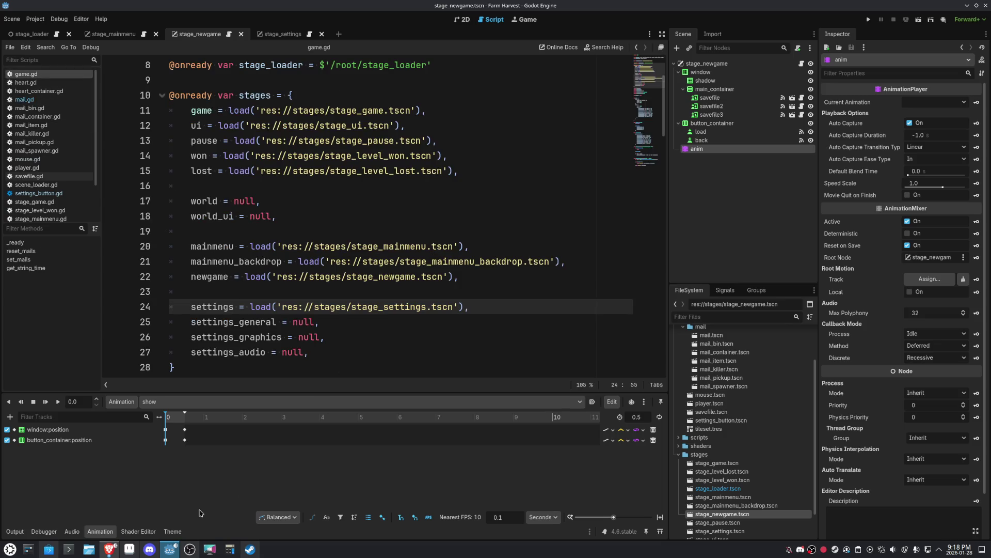
left_click(101, 532)
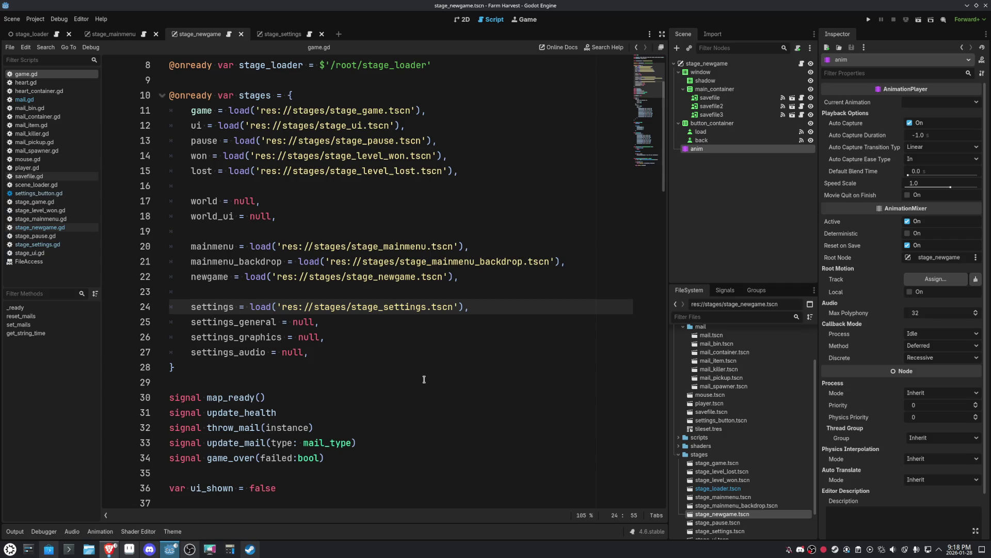
scroll(424, 379, "down", 9)
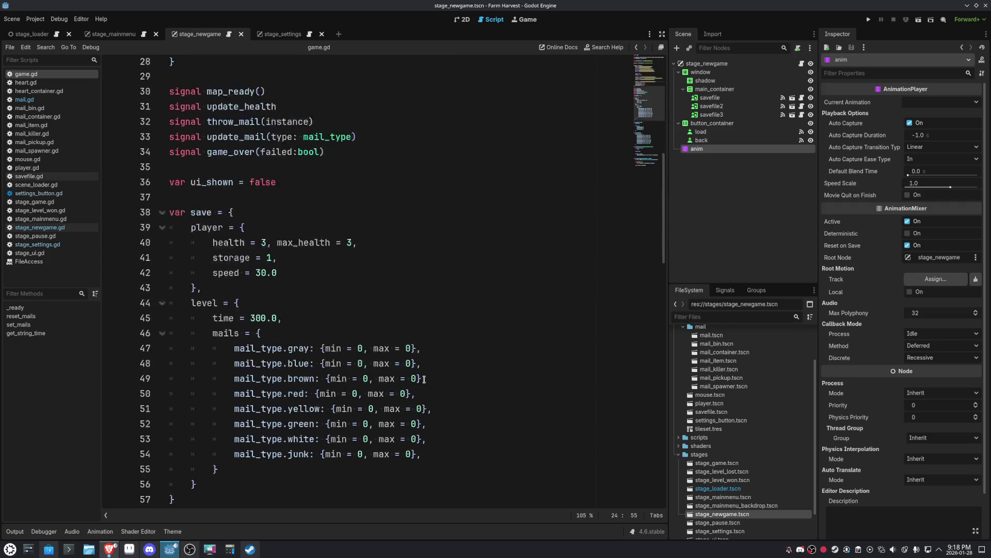
left_click(252, 401)
Add a func save_game(): stub containing pass below the save dictionary
key("Return")
key("Return")
key("Return")
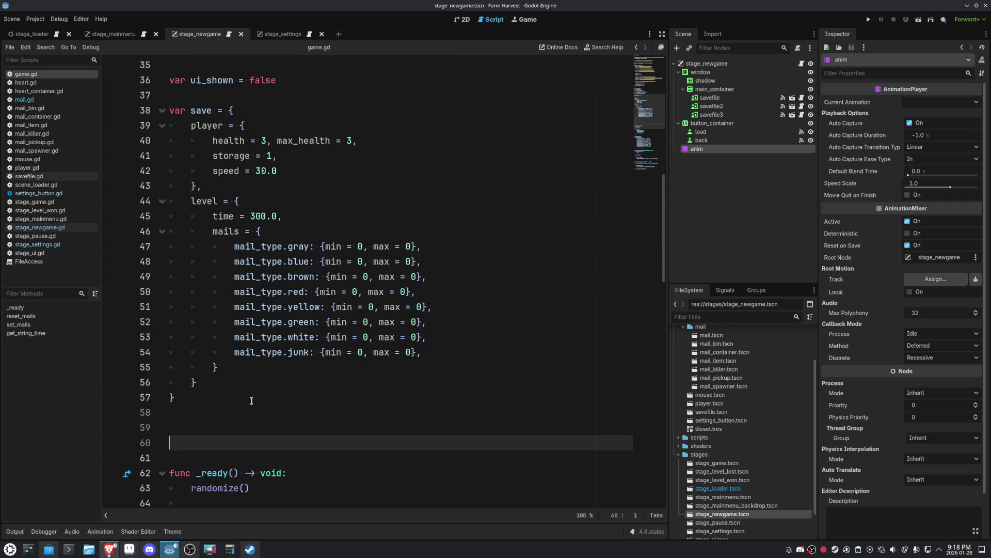
key("Up")
key("Up")
key("Up")
type("f")
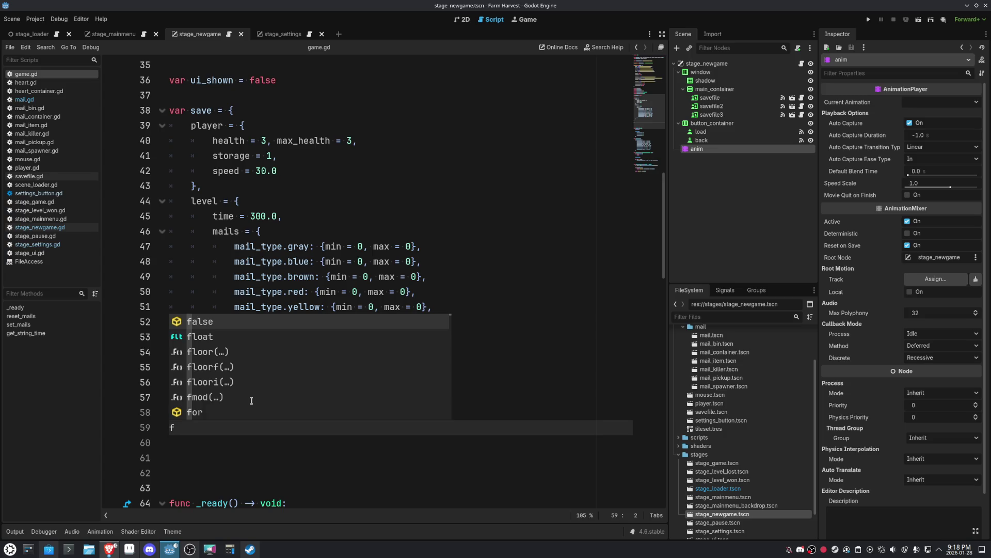
type("unc sav")
type("e(")
key("BackSpace")
key("BackSpace")
key("BackSpace")
key("BackSpace")
key("BackSpace")
type("savE_")
key("BackSpace")
key("BackSpace")
type("e_Game")
key("BackSpace")
key("BackSpace")
key("BackSpace")
key("BackSpace")
type("game()")
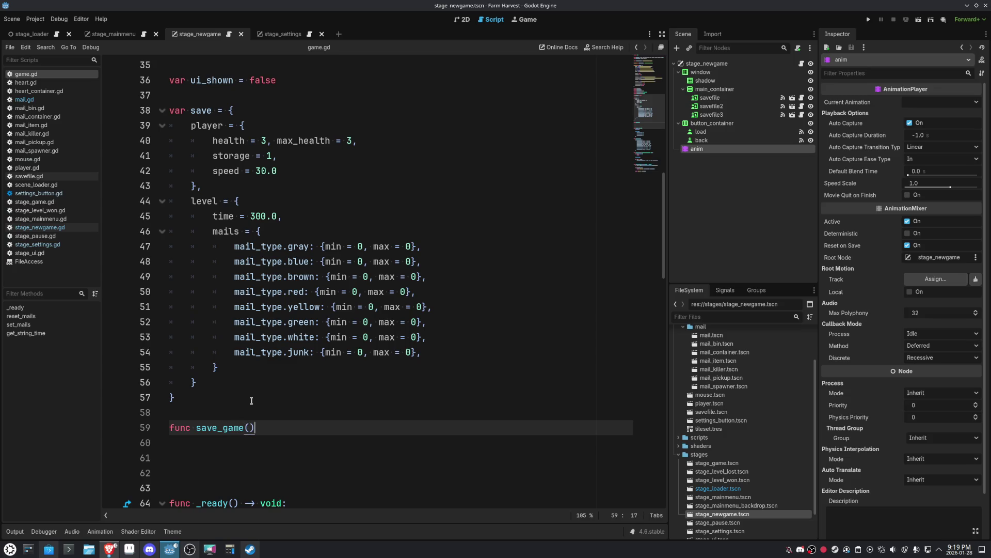
type(":")
key("Return")
key("Return")
type("pass")
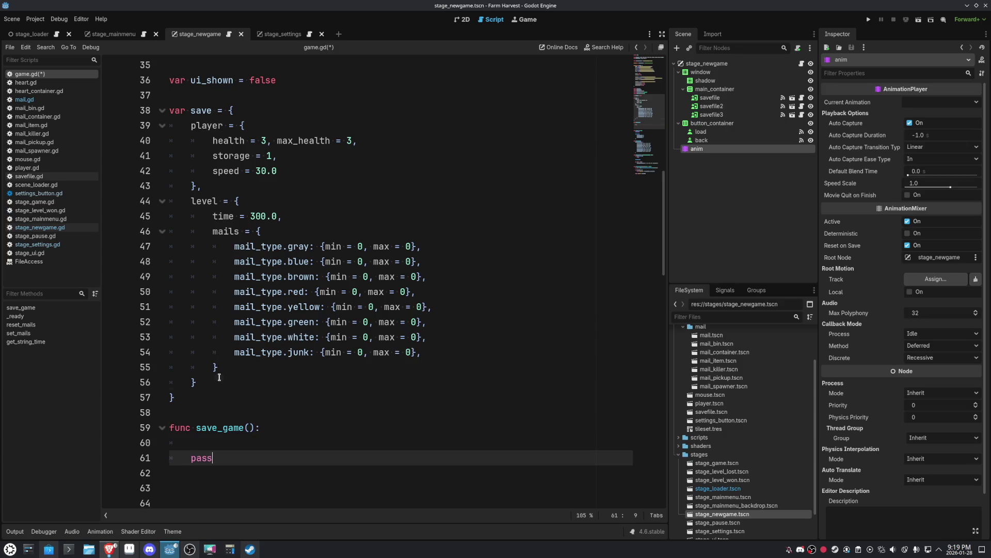
Add an empty world = { } entry after the level block in the save dictionary
left_click(342, 380)
type(",")
key("Return")
type("world = {")
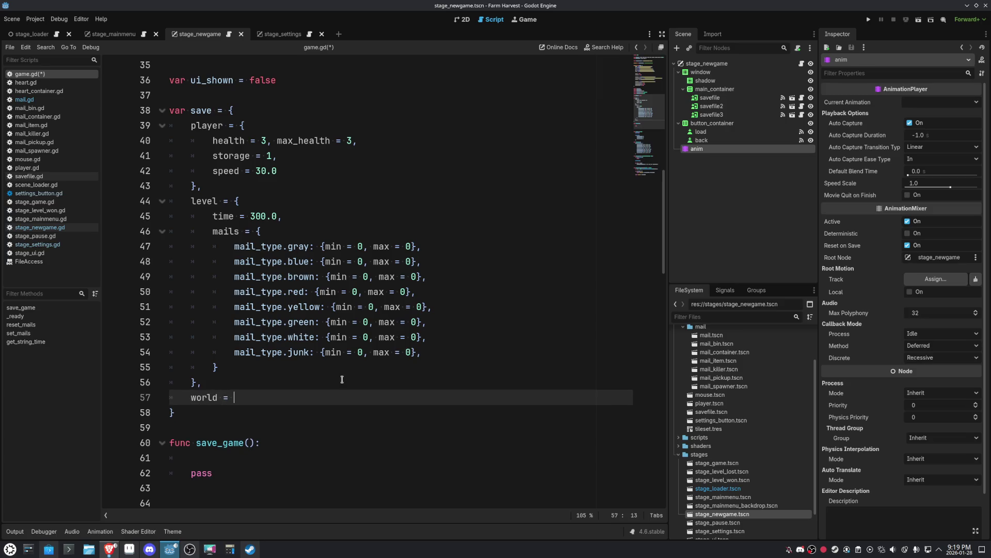
key("Return")
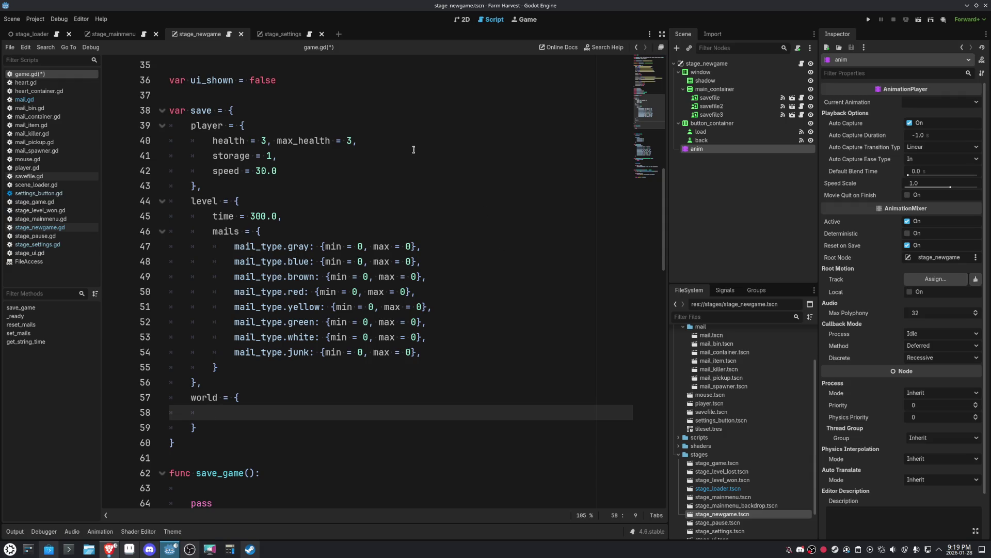
left_click(309, 110)
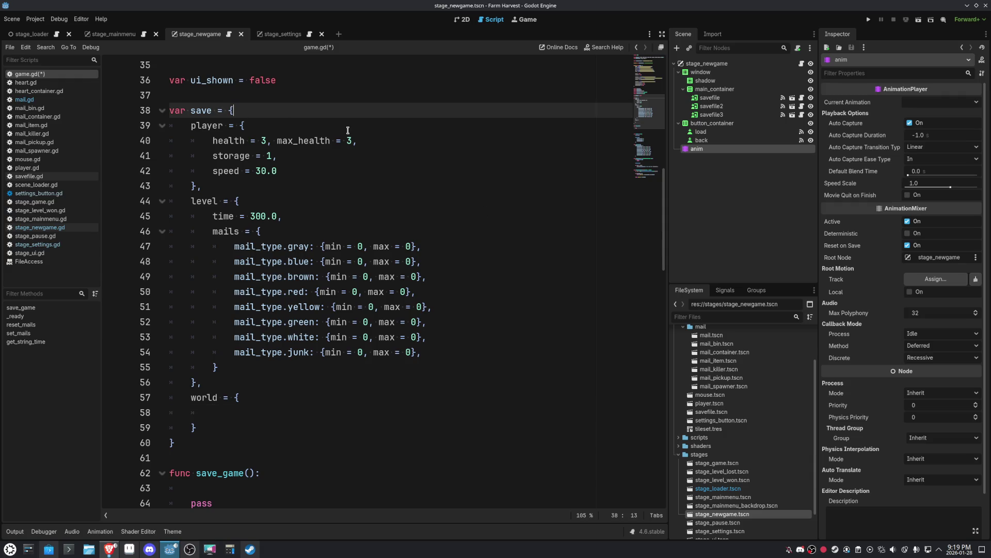
Add version = 1, index = 0 and name = '' at the top of the save dictionary
key("Return")
type("versui")
key("BackSpace")
key("BackSpace")
type("ion = ")
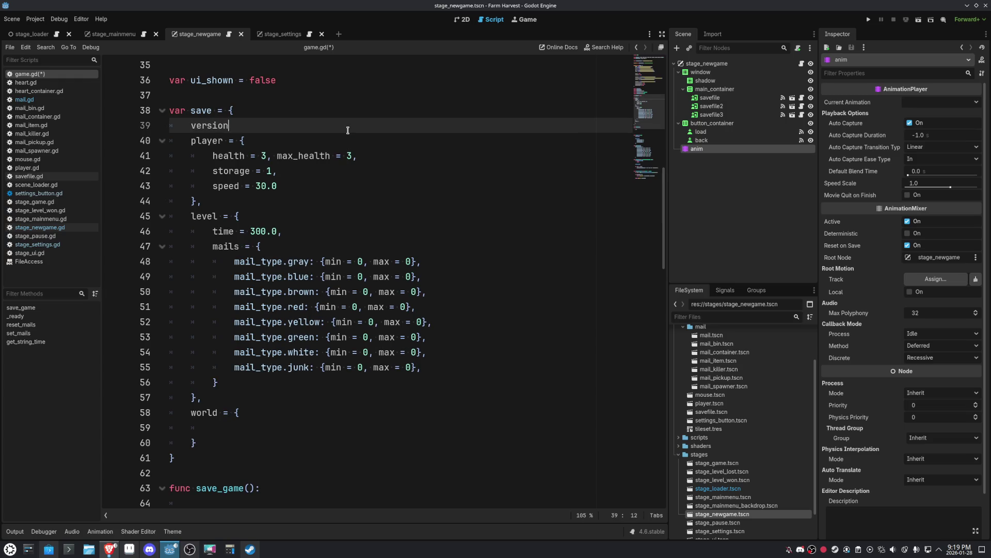
type("1,")
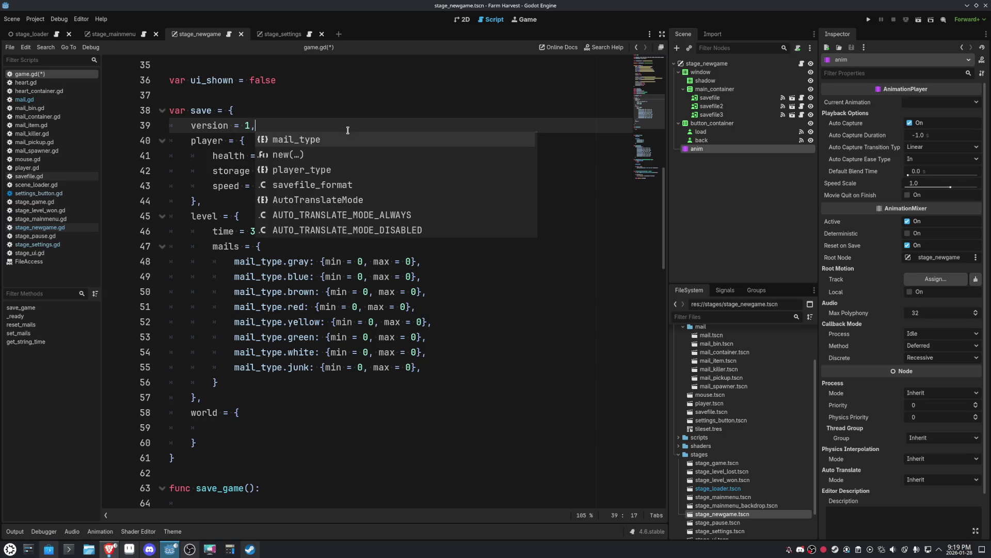
key("Return")
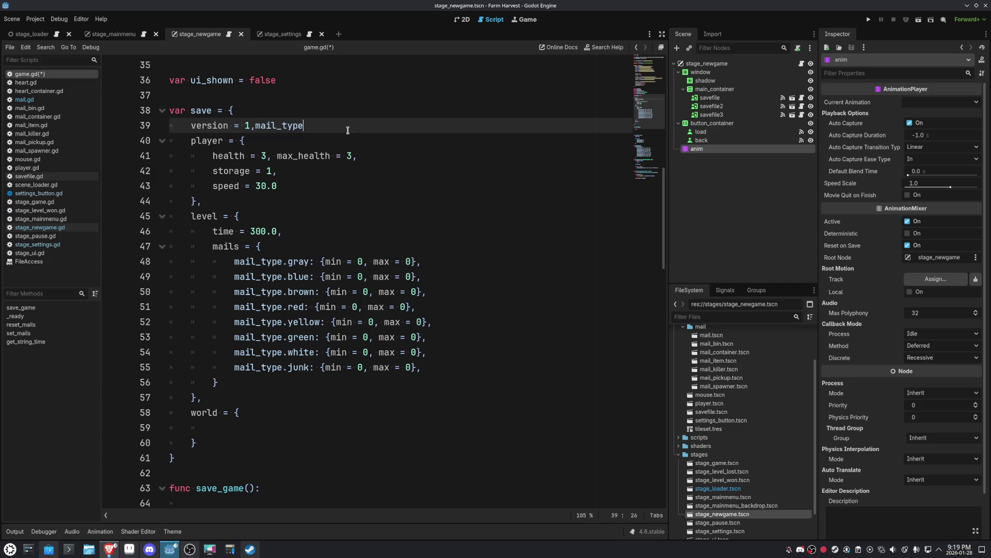
key("BackSpace")
key("BackSpace")
key("BackSpace")
key("Return")
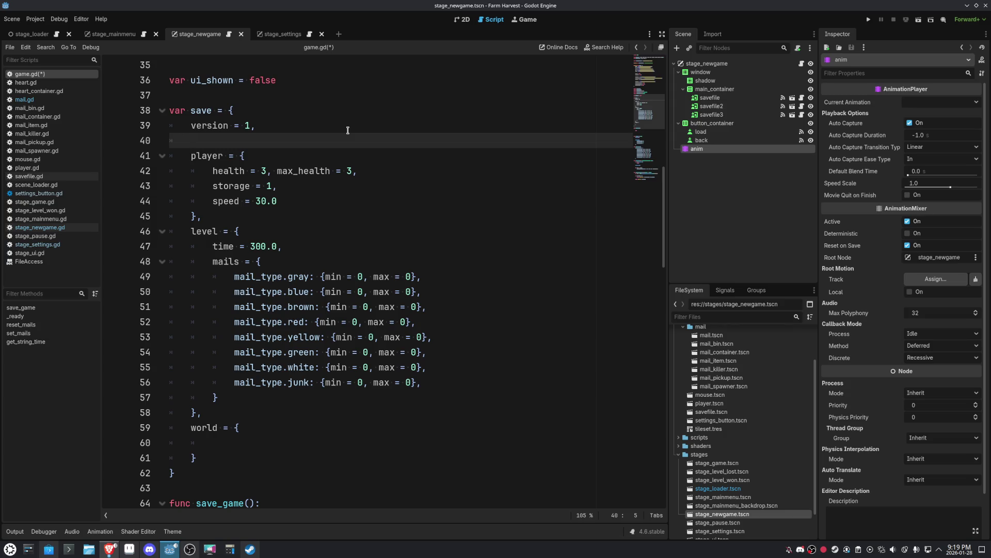
type("index = ")
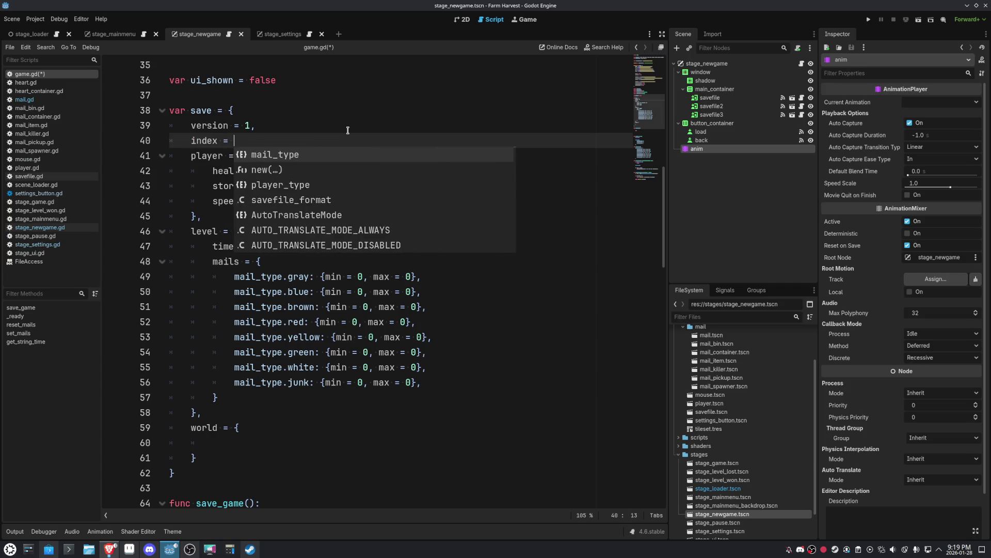
type("0,mail_type")
key("BackSpace")
key("BackSpace")
key("BackSpace")
key("Return")
type("name =")
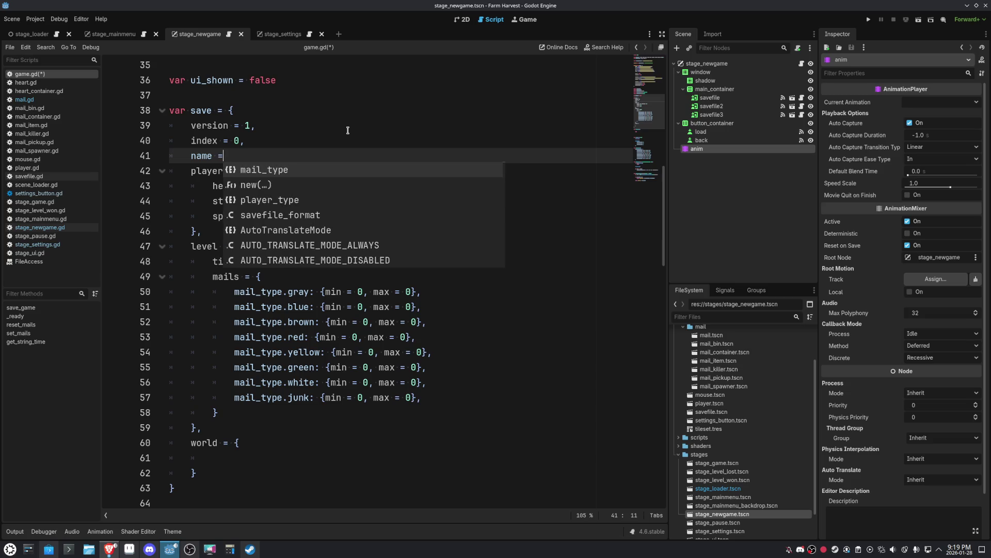
key("BackSpace")
type("= '")
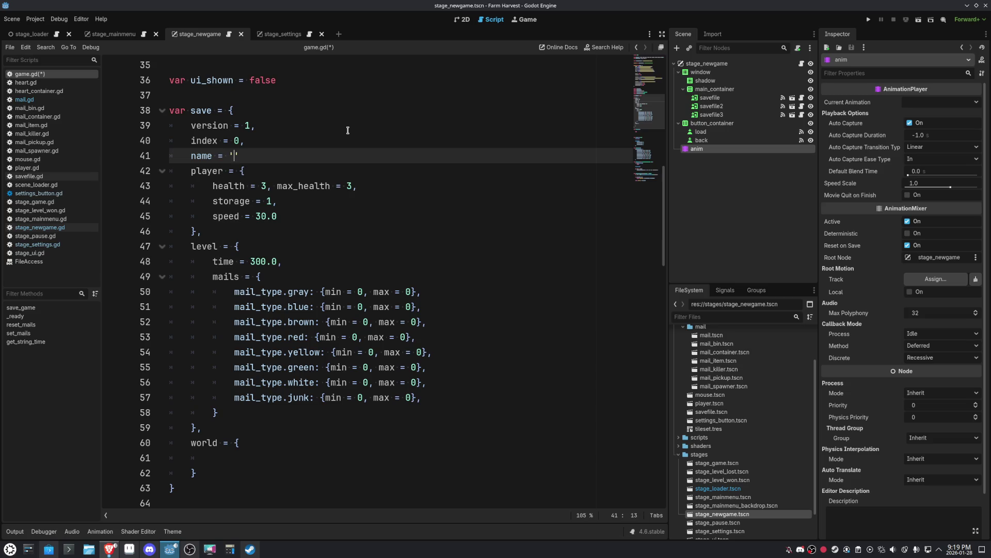
type("',mail_type")
key("ctrl+BackSpace")
key("Return")
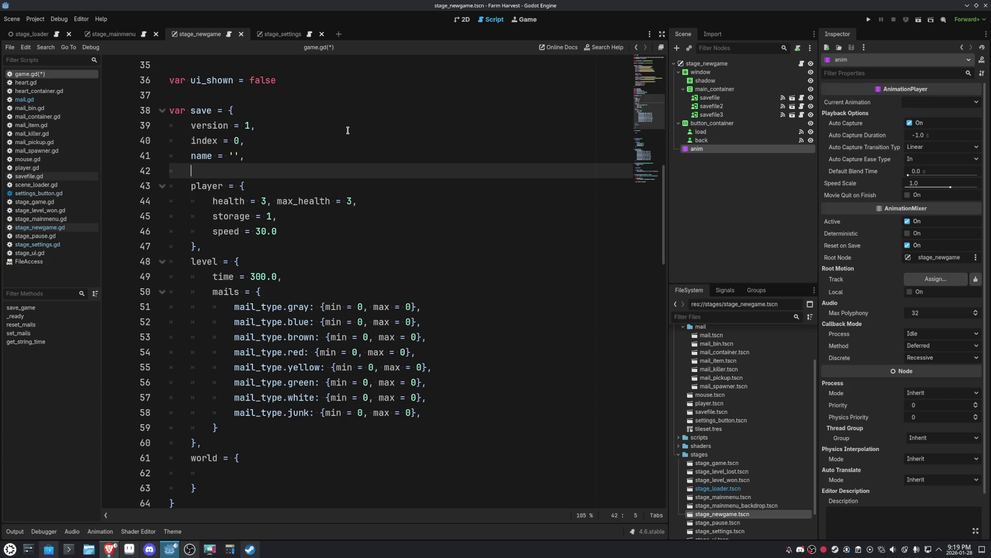
Start a type = player_type. entry in the player dictionary
key("Down")
key("End")
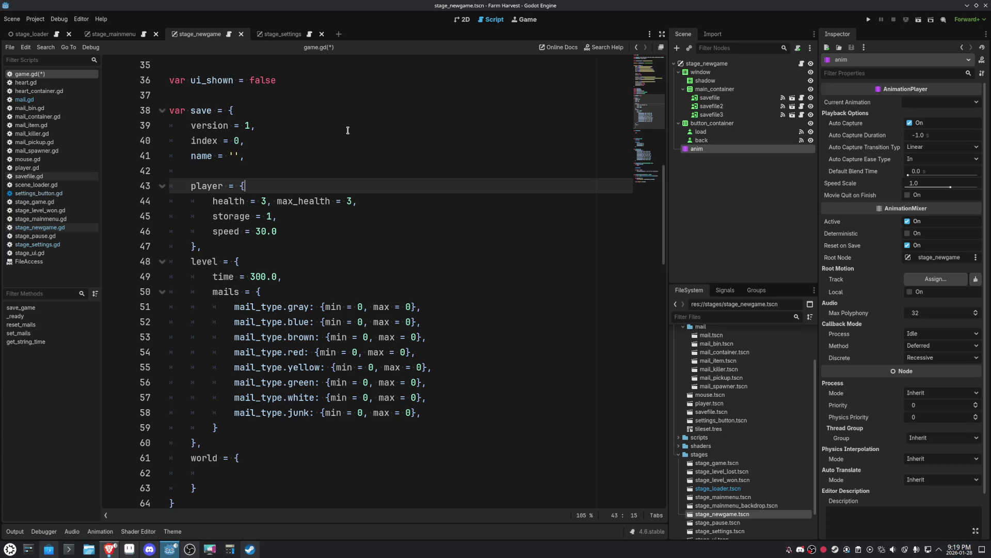
key("Return")
type("type =")
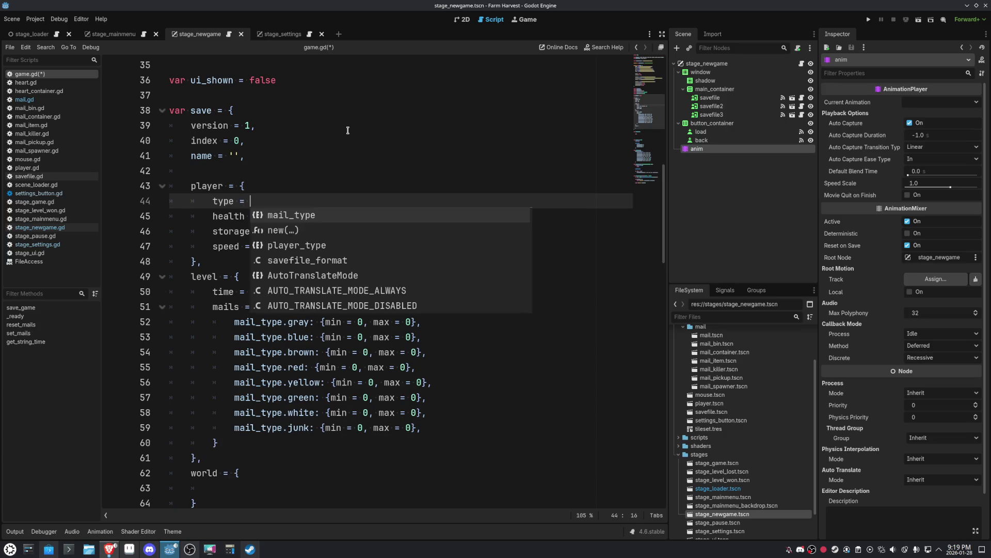
key("Down")
key("Down")
key("Return")
type(".")
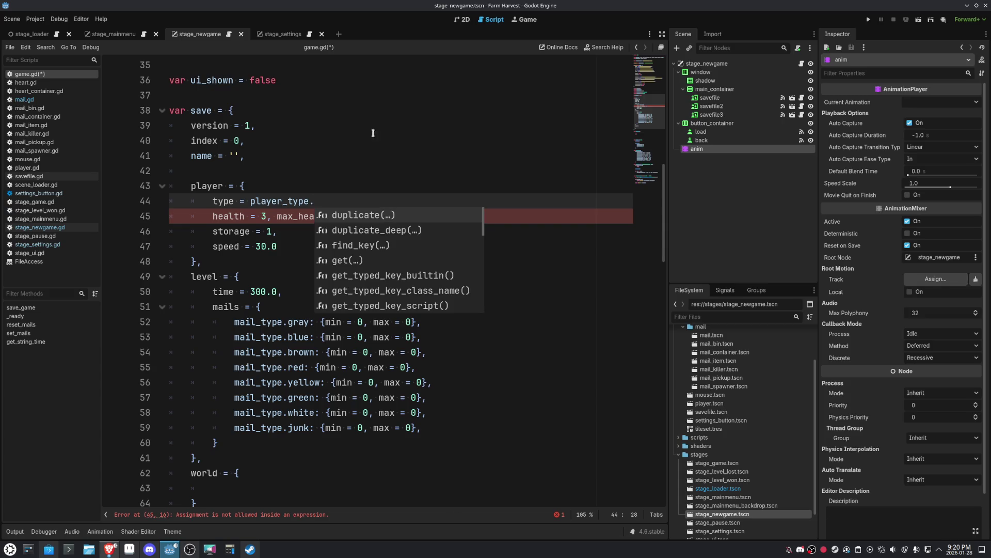
Copy male from the player_type enum to complete the line type = player_type.male,
left_click(653, 66)
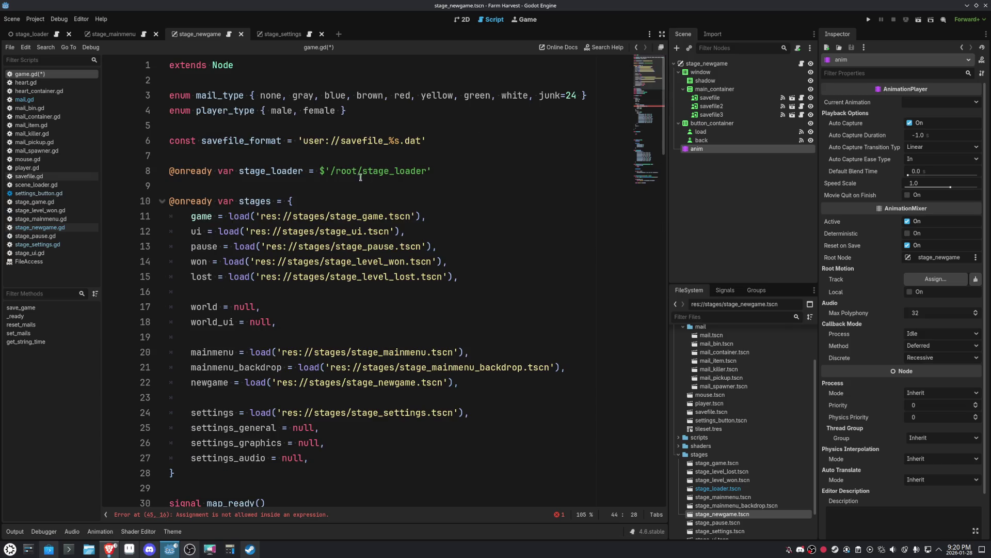
double_click(275, 111)
key("ctrl+c")
scroll(387, 203, "down", 8)
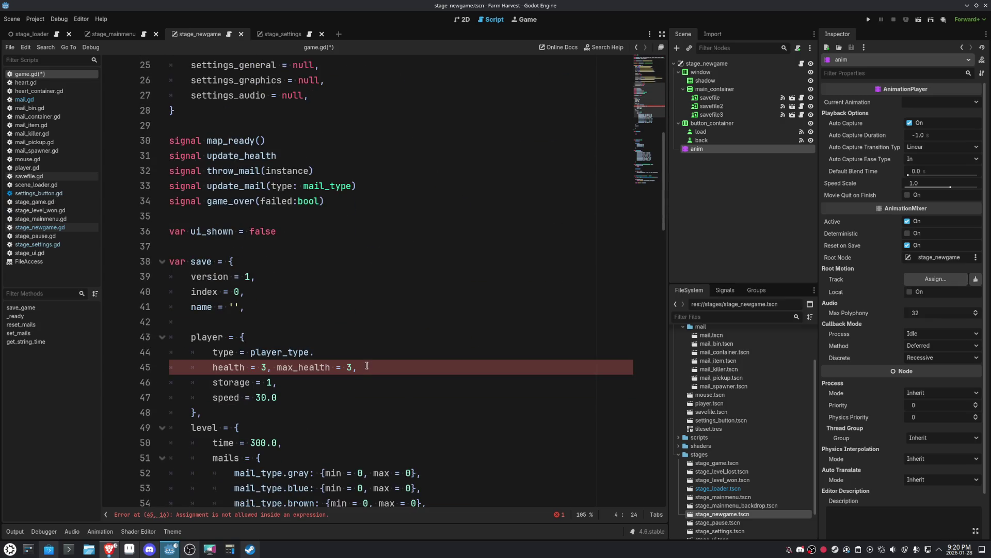
left_click(359, 356)
key("ctrl+v")
type(",")
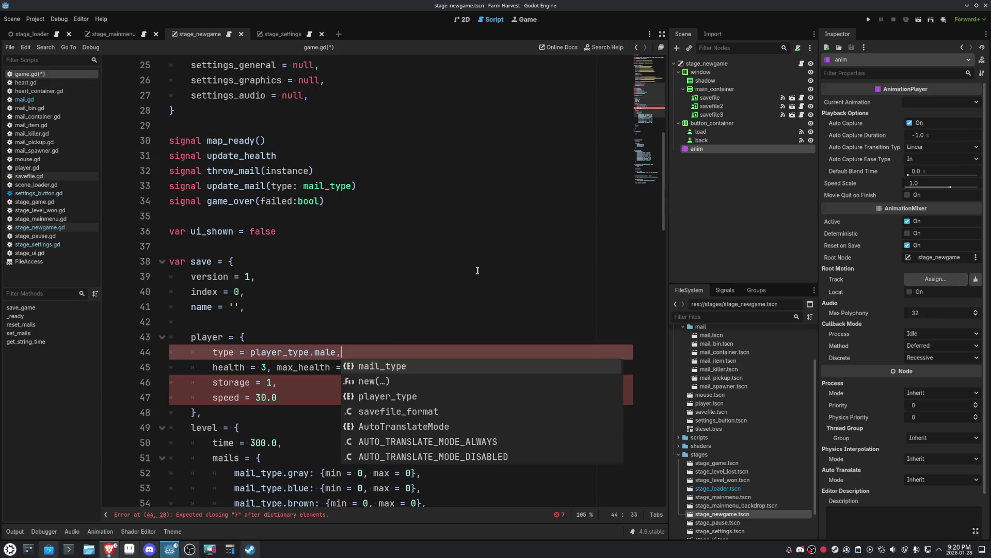
left_click(489, 261)
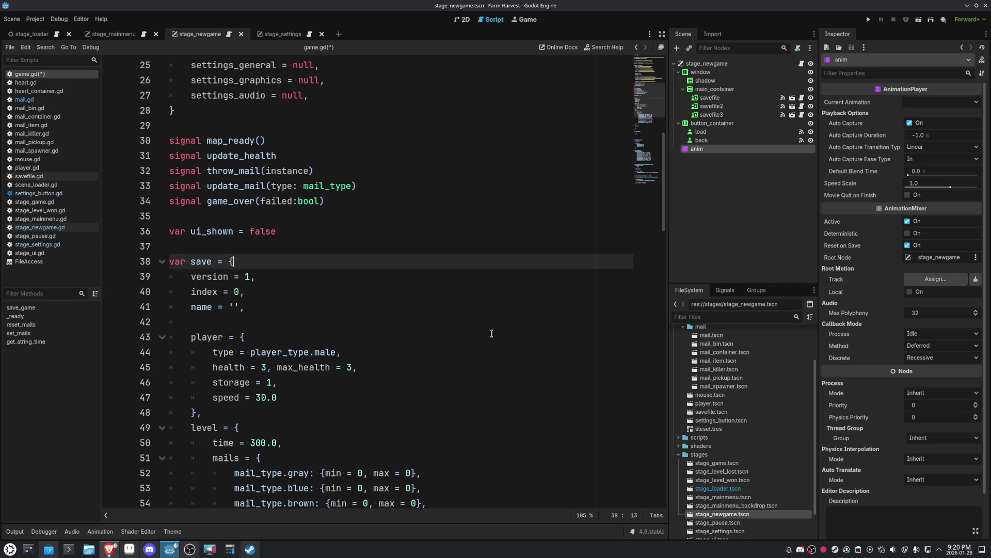
Add a level_0 dictionary inside world with time = 0.0 and stars = 0
scroll(491, 333, "down", 2)
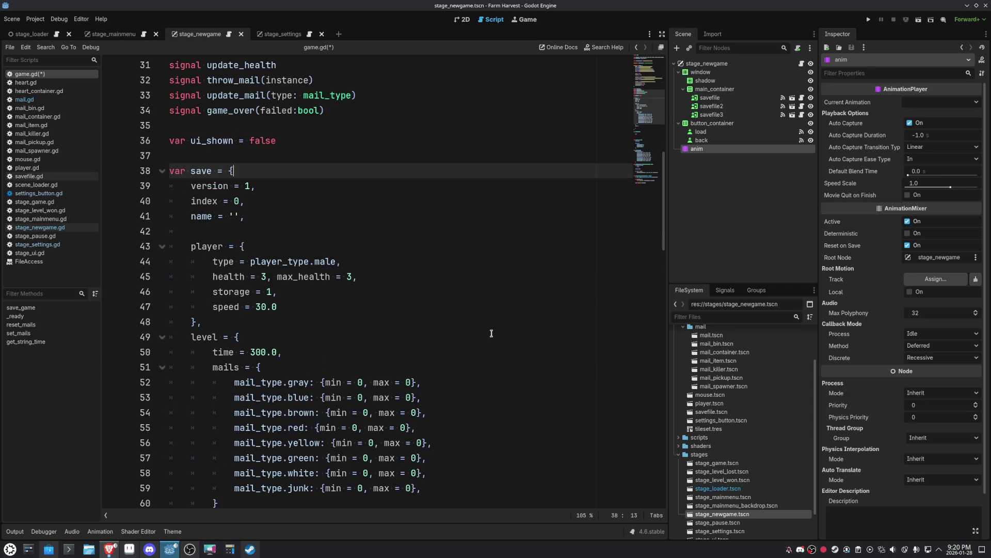
scroll(491, 333, "down", 2)
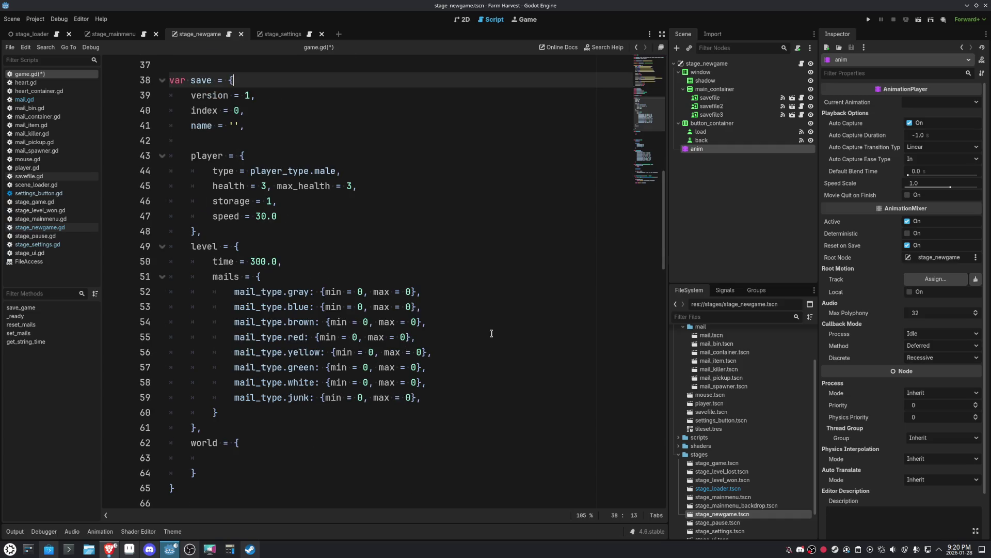
left_click(229, 457)
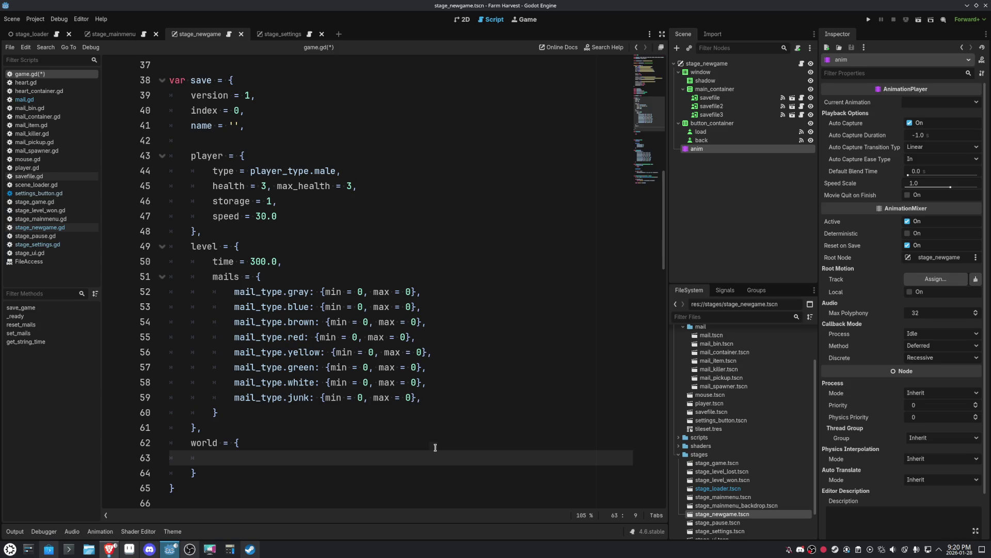
scroll(435, 447, "down", 2)
type("level_0 =")
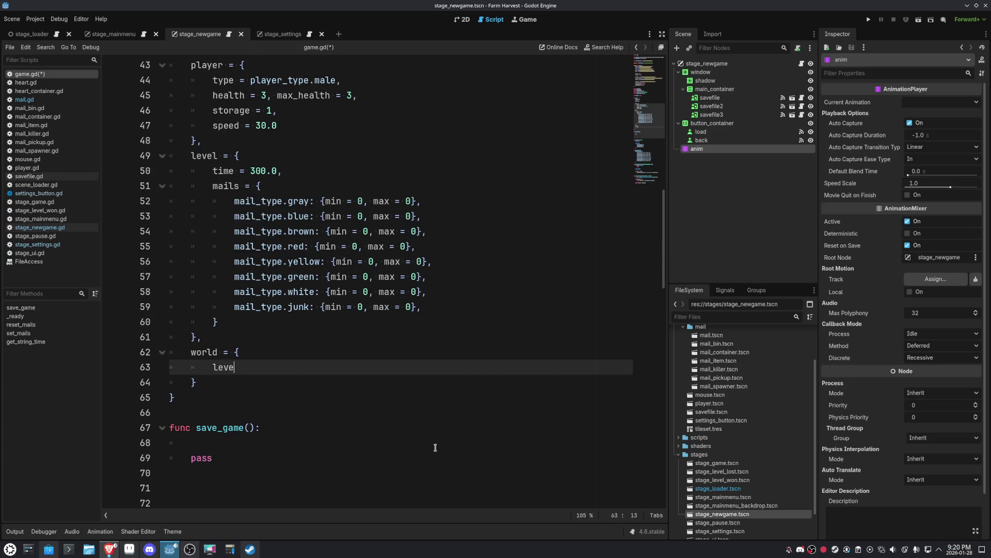
type(" {")
key("Return")
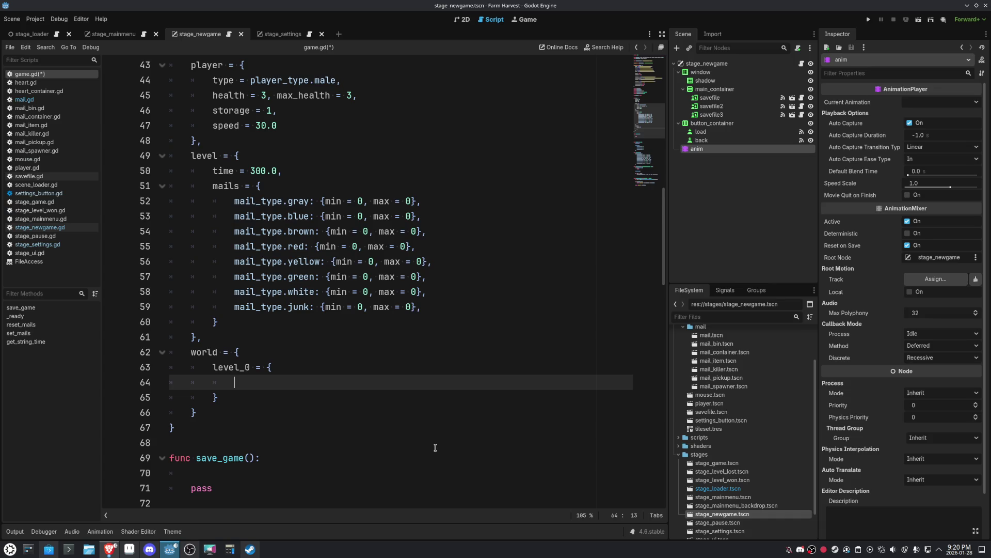
type("time = 0.")
type("0,")
key("Return")
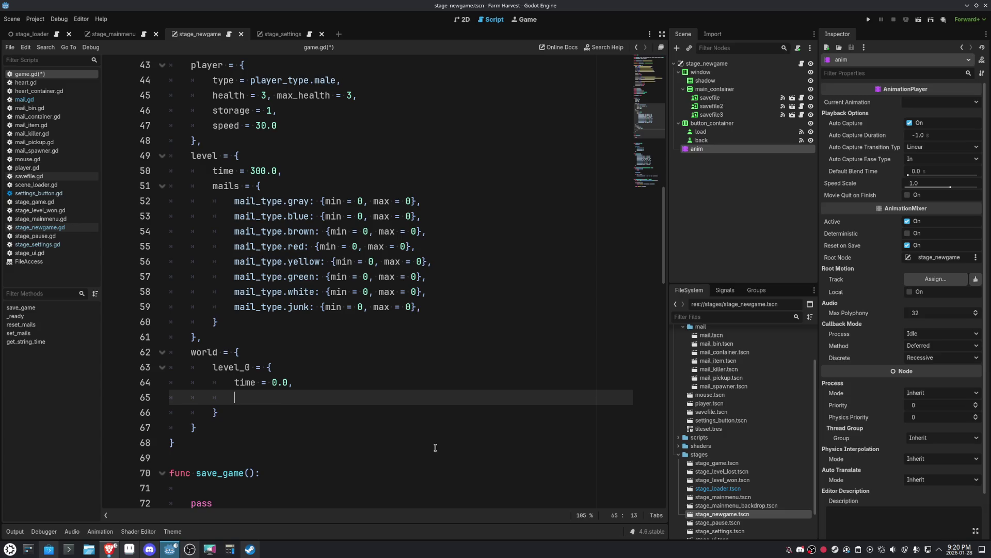
type("stars =")
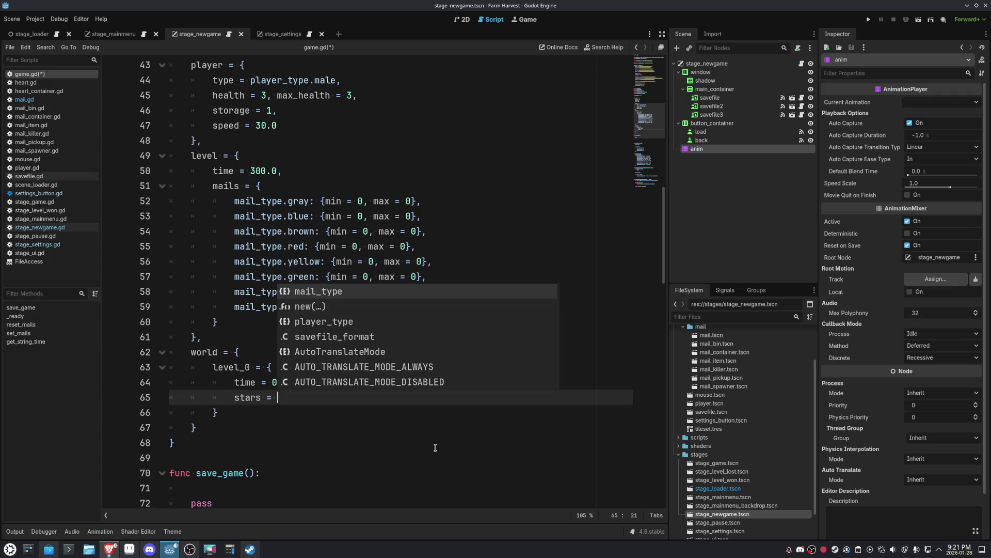
key("Escape")
type("0,")
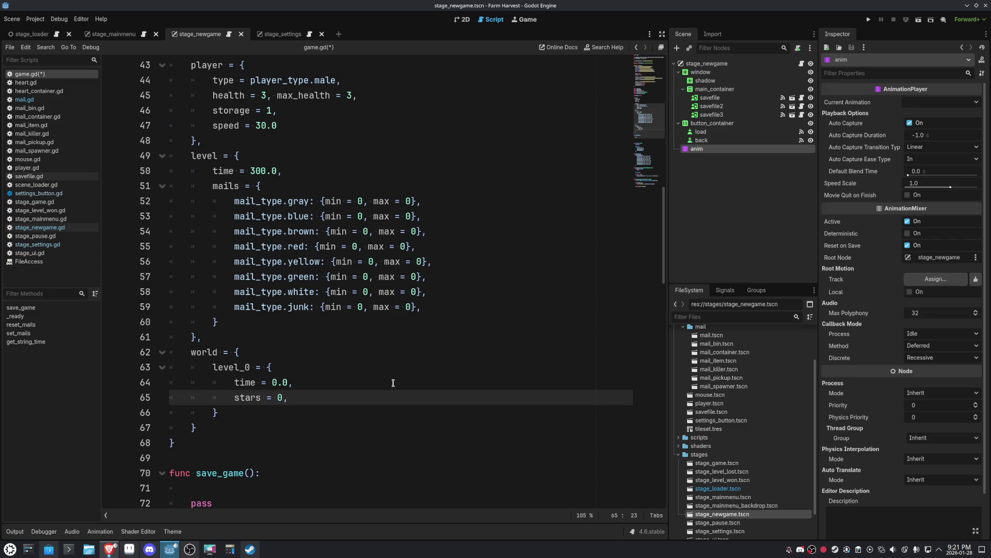
Declare enum level_state { closed, open, finished } below the player_type enum
scroll(393, 382, "up", 14)
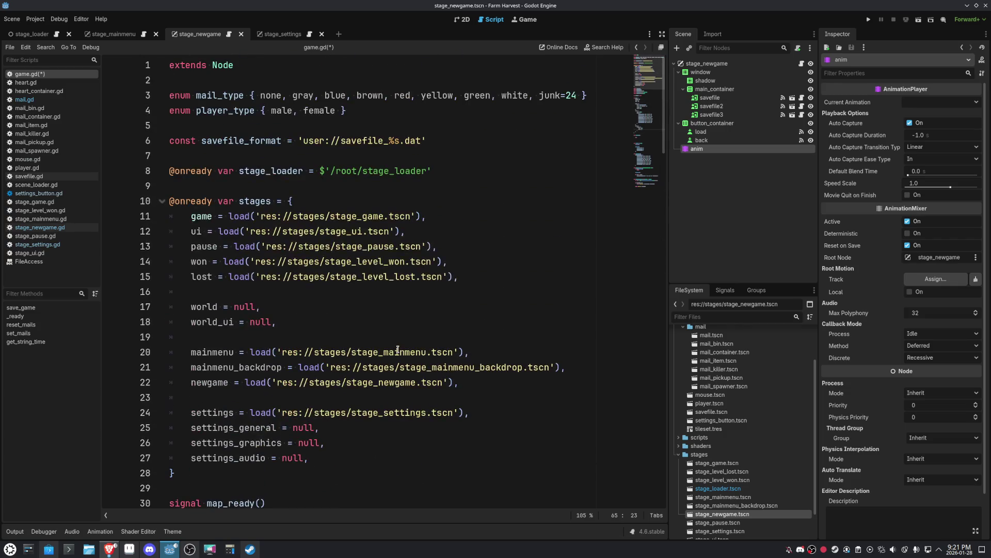
left_click(384, 111)
key("Return")
type("enum level_state")
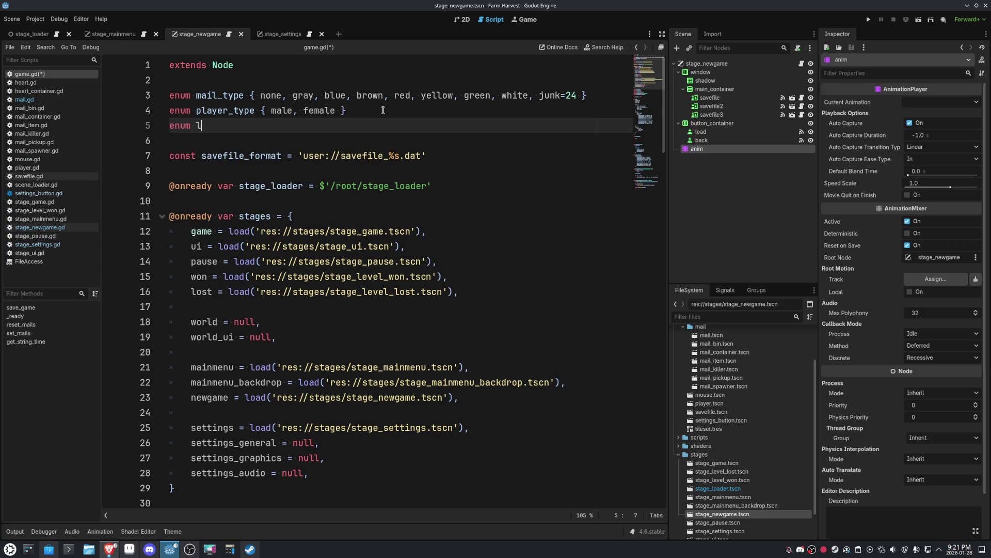
type(" { ")
type("closed")
key("BackSpace")
key("BackSpace")
type("ed, open, finished")
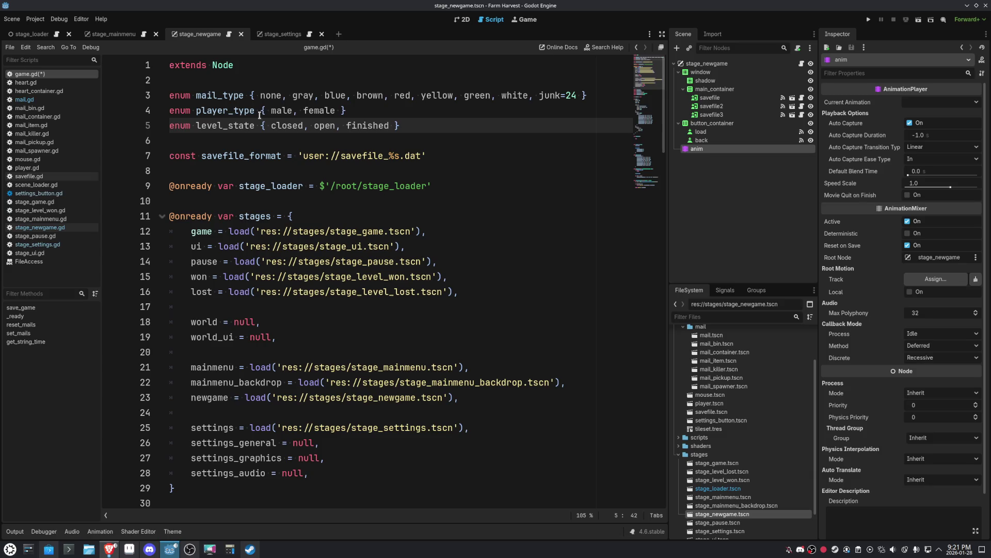
double_click(244, 126)
key("ctrl+c")
Add state = level_state.open under the stars field in the level_0 entry
scroll(358, 319, "down", 10)
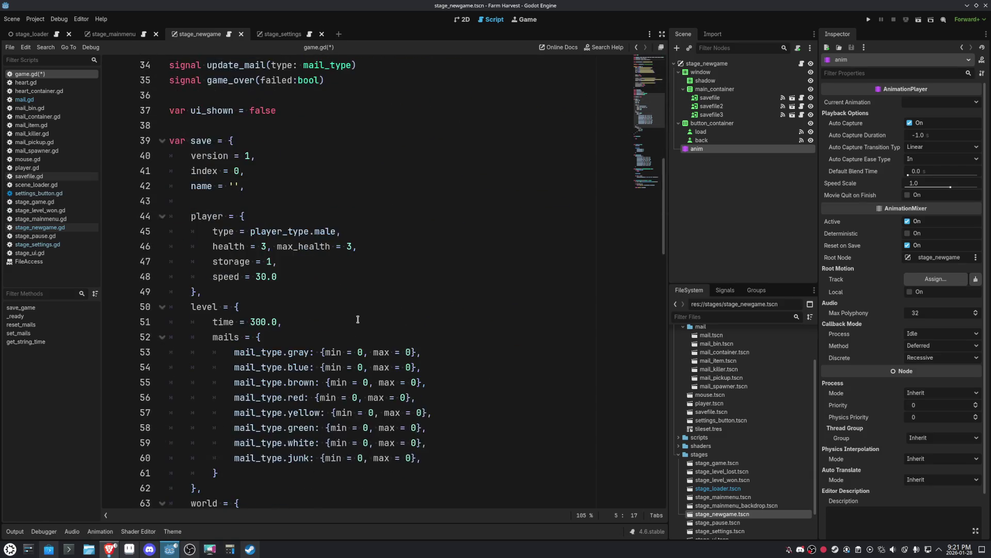
scroll(358, 319, "down", 5)
left_click(310, 312)
left_click(321, 321)
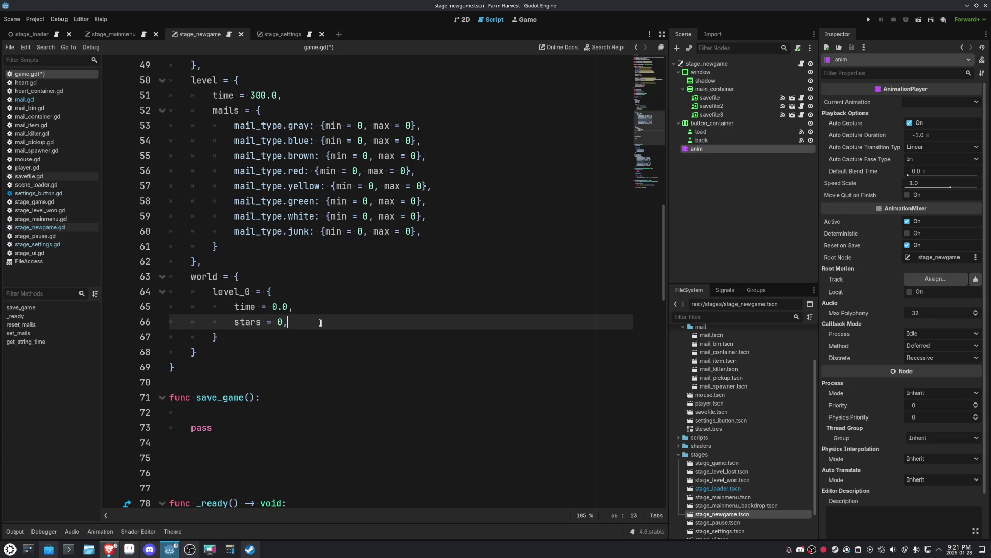
key("Return")
key("ctrl+v")
type("=")
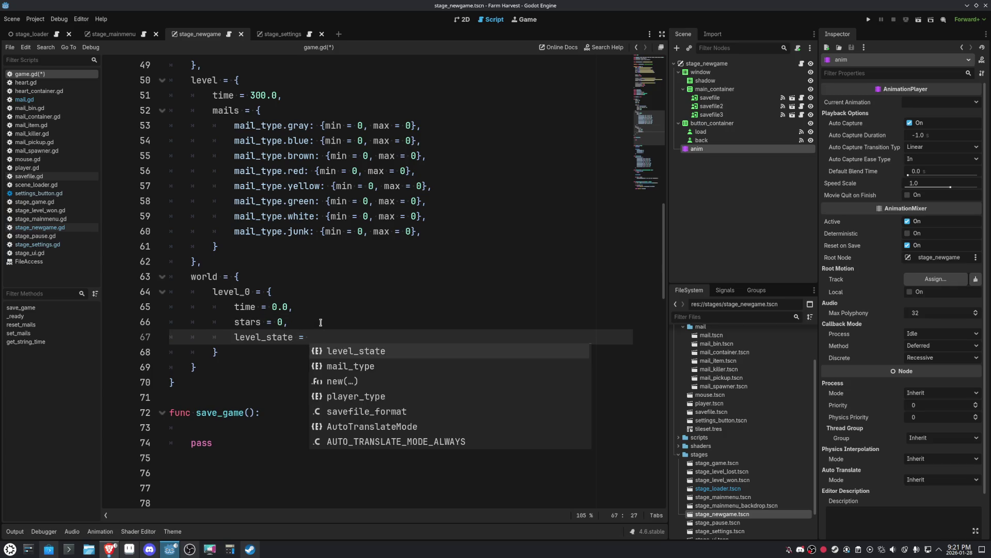
key("BackSpace")
key("BackSpace")
key("BackSpace")
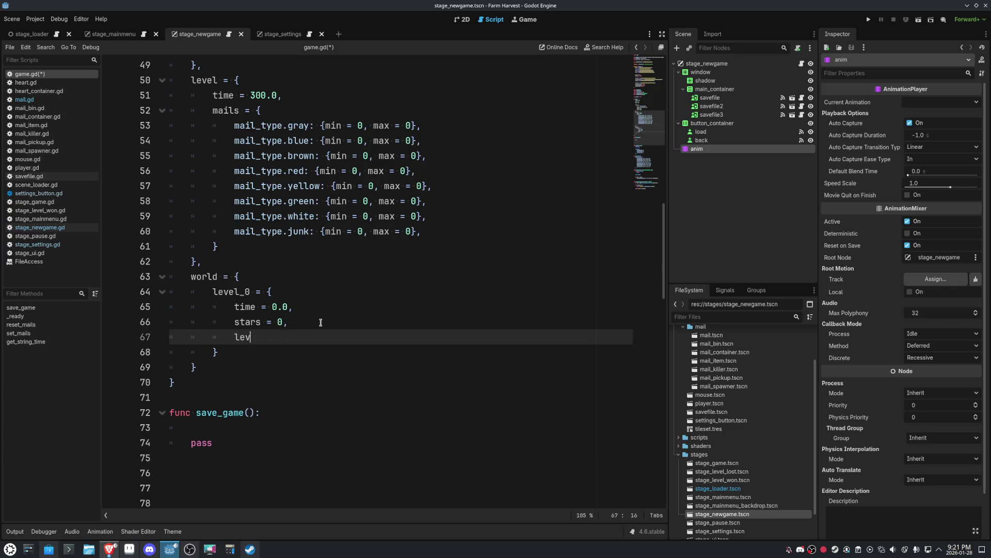
type("state =")
key("ctrl+v")
type(".")
key("Down")
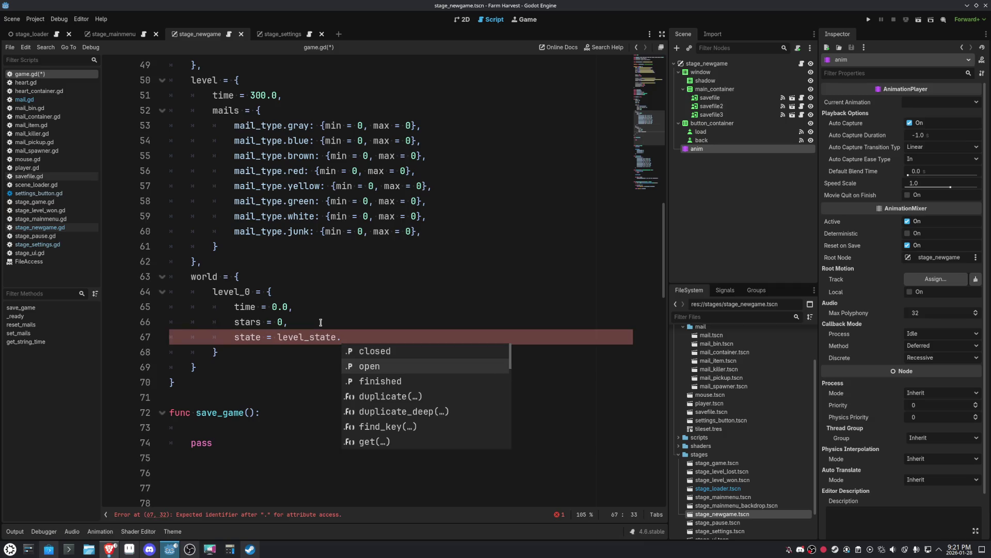
key("Return")
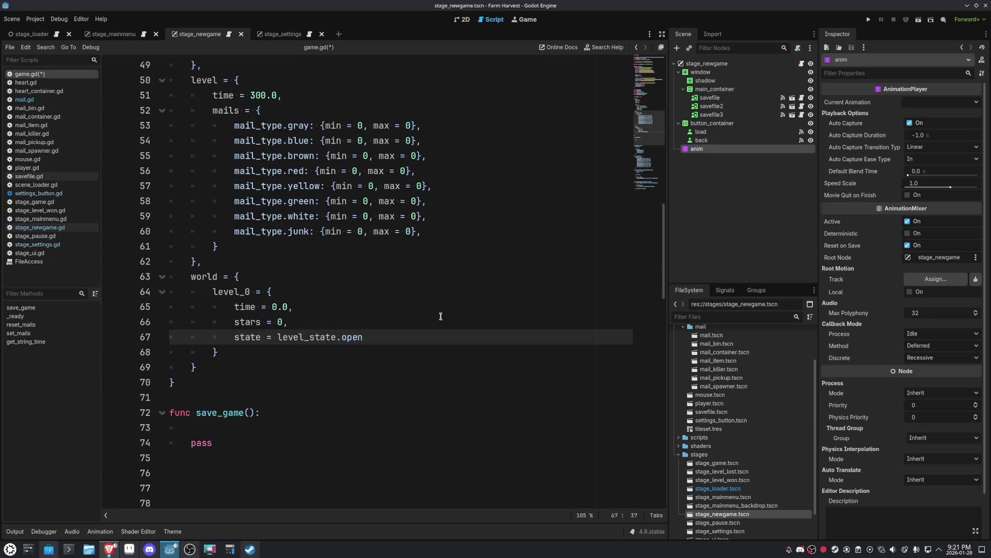
left_click(454, 316)
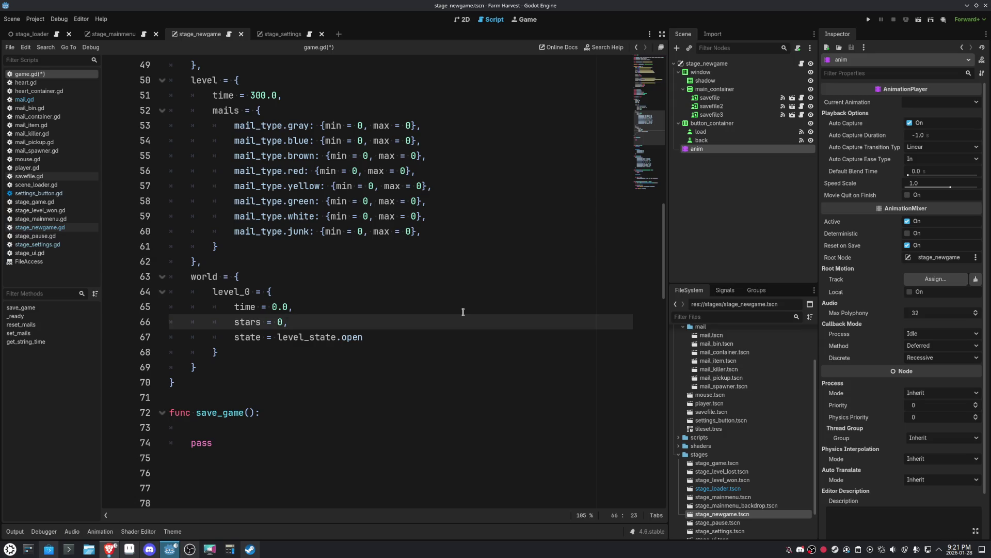
Add complete = 0.0 and playtime = 0.0 after the name field in the save header
scroll(463, 312, "up", 4)
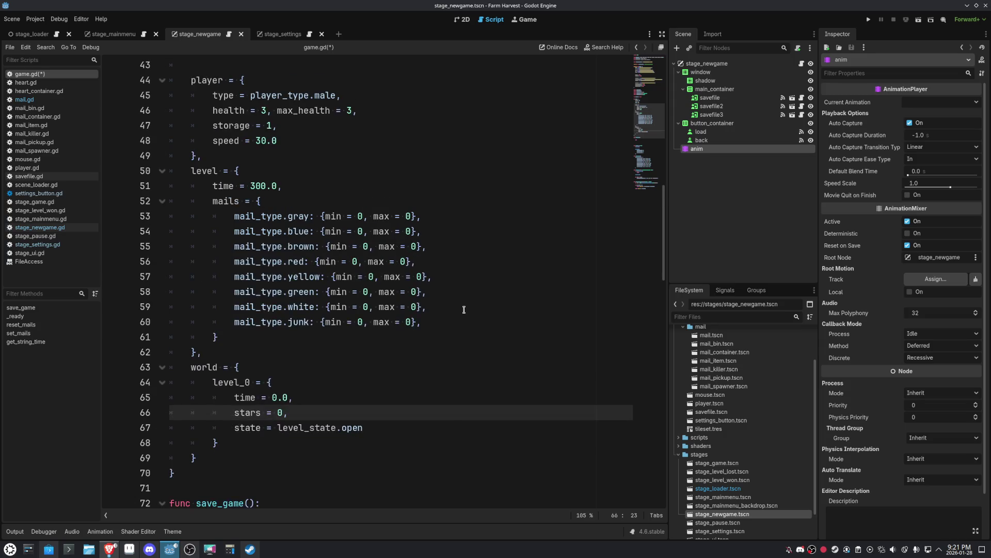
left_click_drag(277, 231, 257, 232)
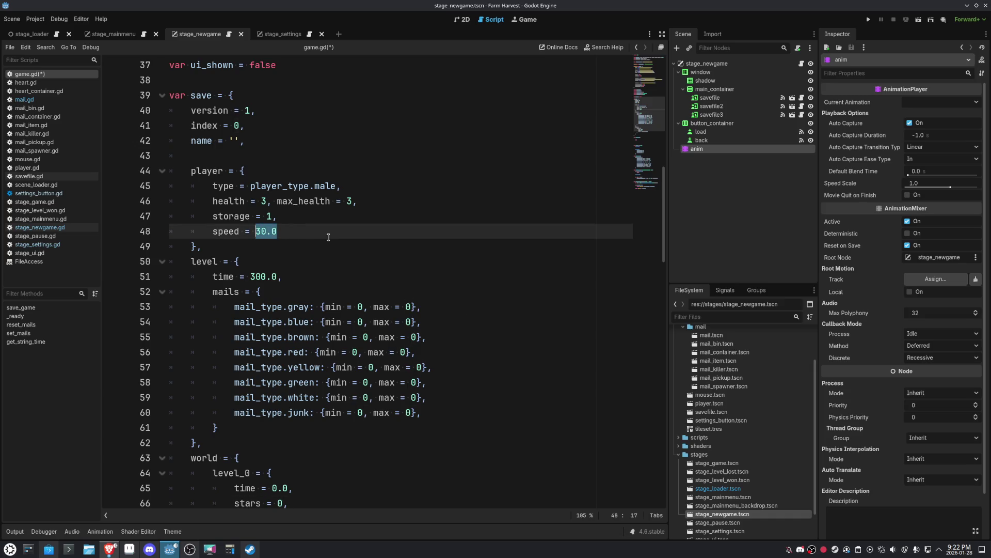
left_click_drag(358, 201, 213, 207)
mouse_move(274, 217)
left_mouse_down()
mouse_move(211, 214)
mouse_move(357, 185)
left_mouse_up()
left_click(384, 188)
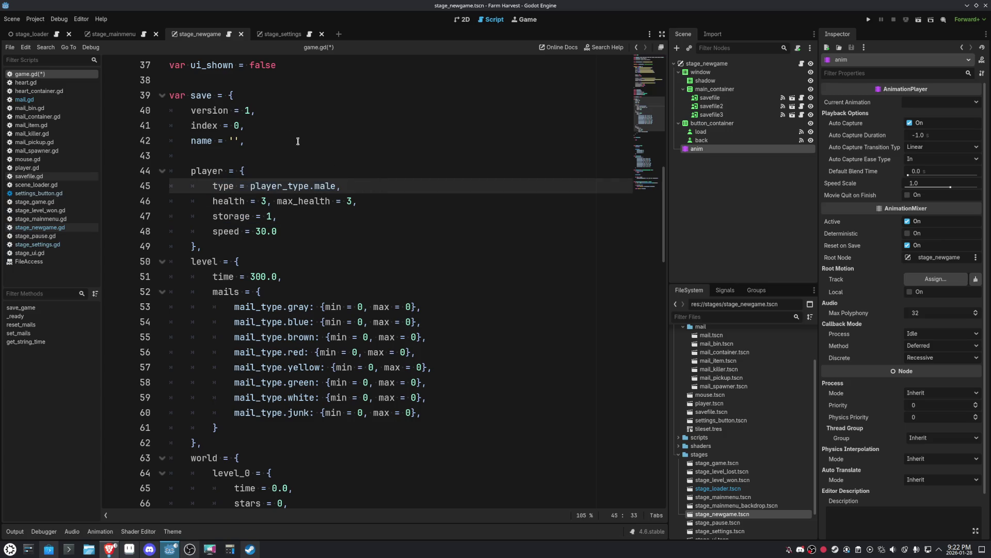
left_click(298, 110)
mouse_move(298, 110)
left_mouse_down()
mouse_move(205, 111)
mouse_move(206, 126)
mouse_move(243, 144)
mouse_move(191, 155)
left_mouse_up()
left_click(237, 126)
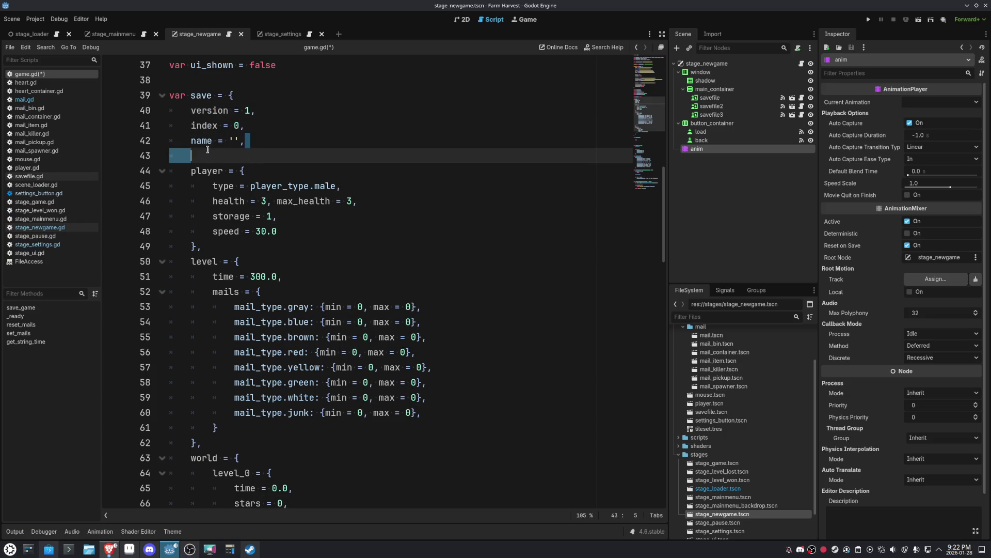
left_click(297, 139)
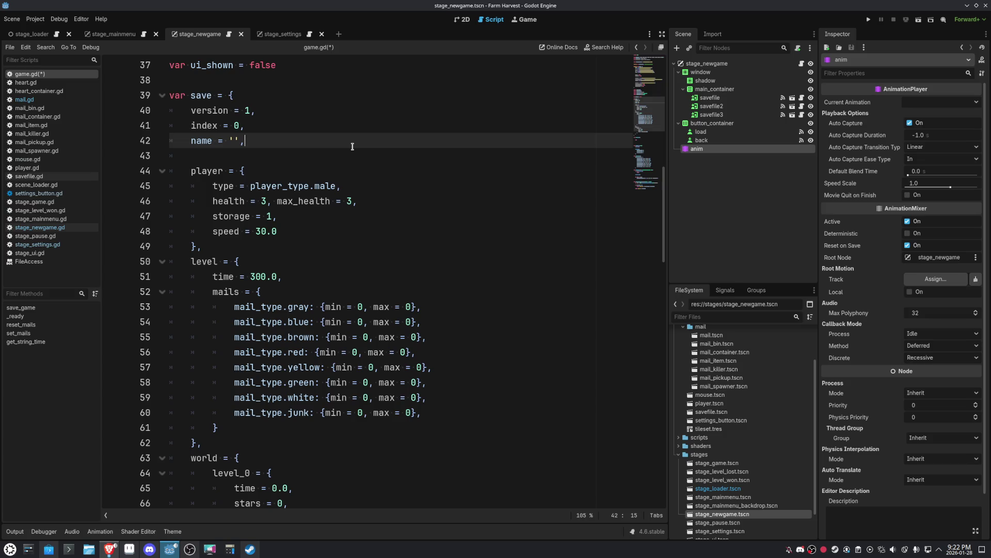
key("Return")
type("compl")
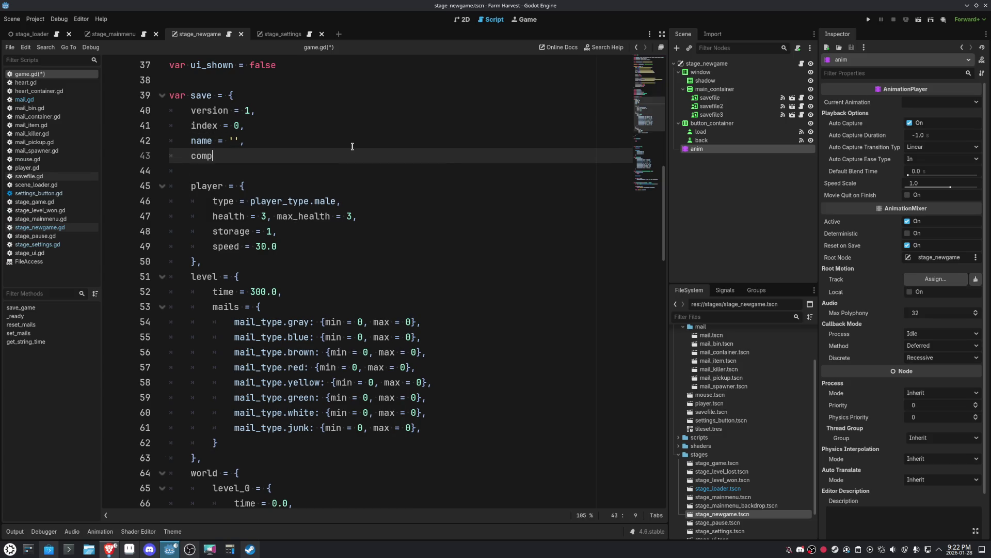
type("ete = 0.0")
type(",level_state")
key("ctrl+BackSpace")
key("Return")
type("playtime = ")
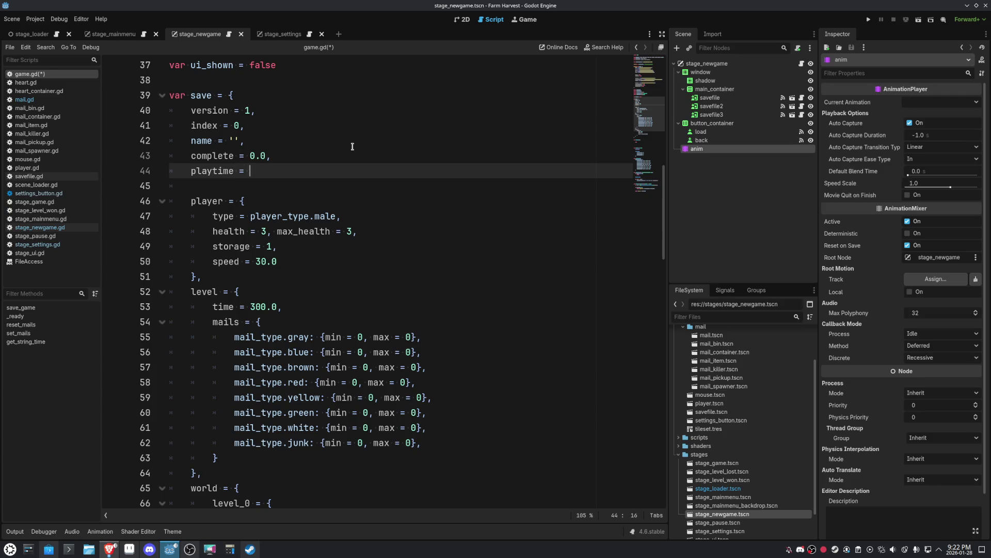
type("0.0,")
Insert a blank line after the player block's closing brace, before the level block
left_click(415, 201)
left_click(229, 278)
key("Return")
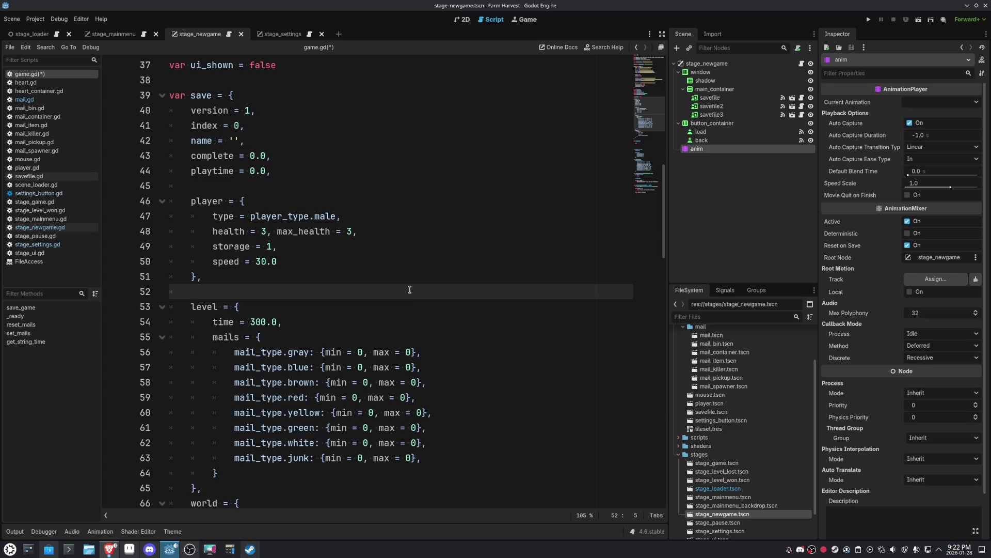
scroll(410, 290, "down", 6)
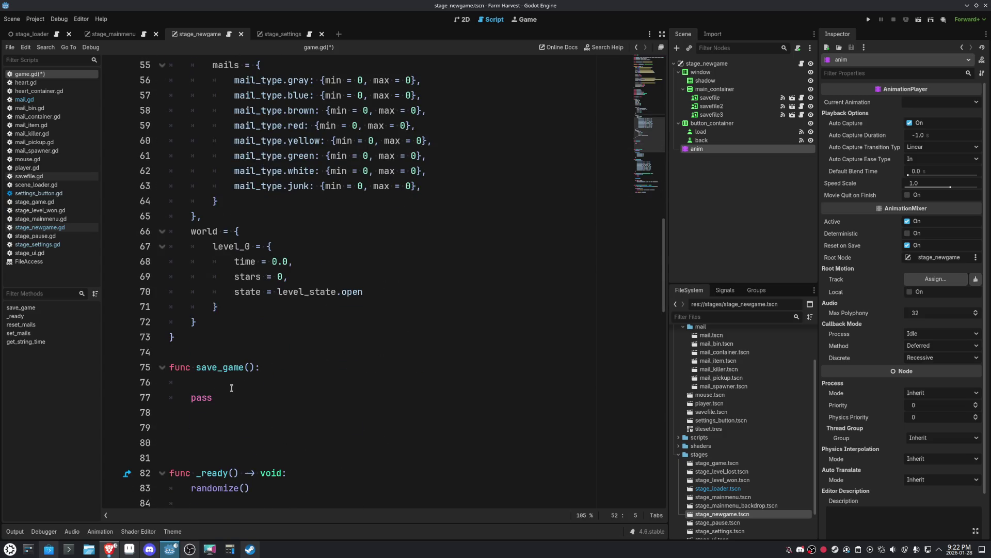
left_click(284, 381)
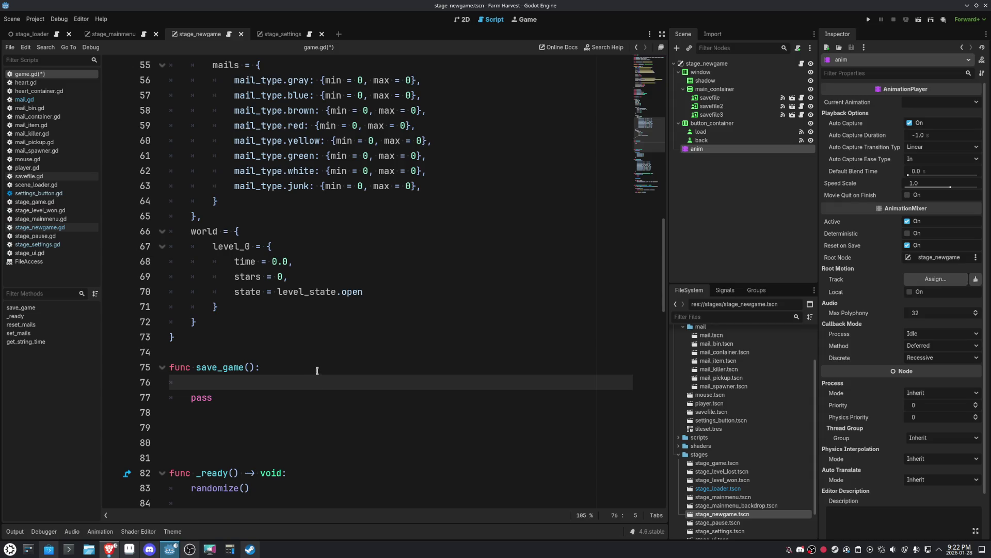
scroll(317, 369, "up", 6)
scroll(319, 368, "down", 1)
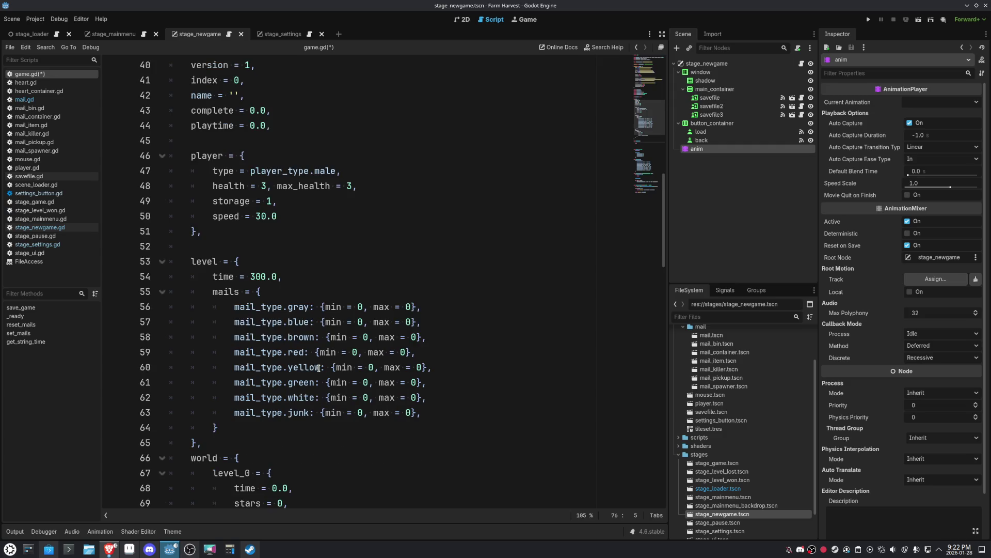
scroll(319, 368, "up", 1)
right_click(37, 35)
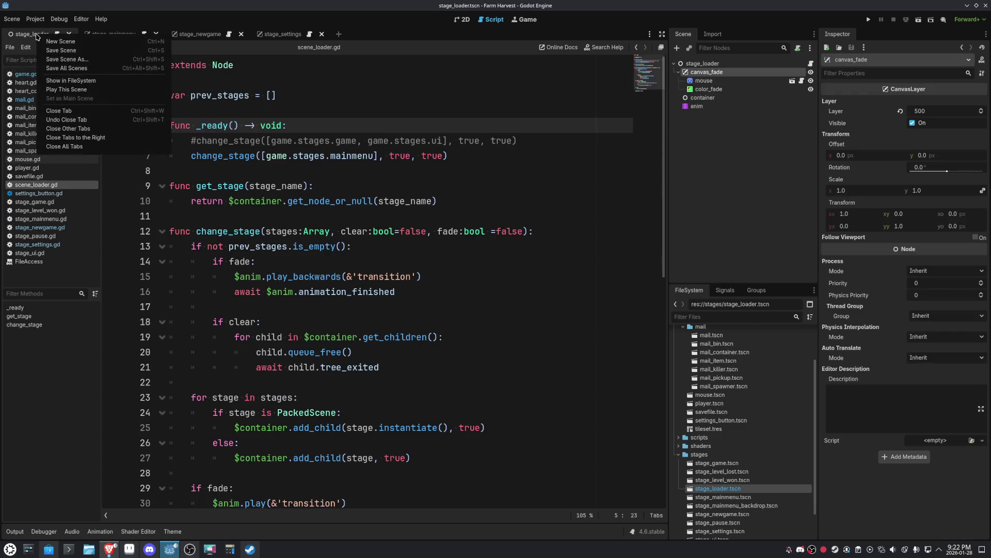
left_click(26, 74)
right_click(26, 78)
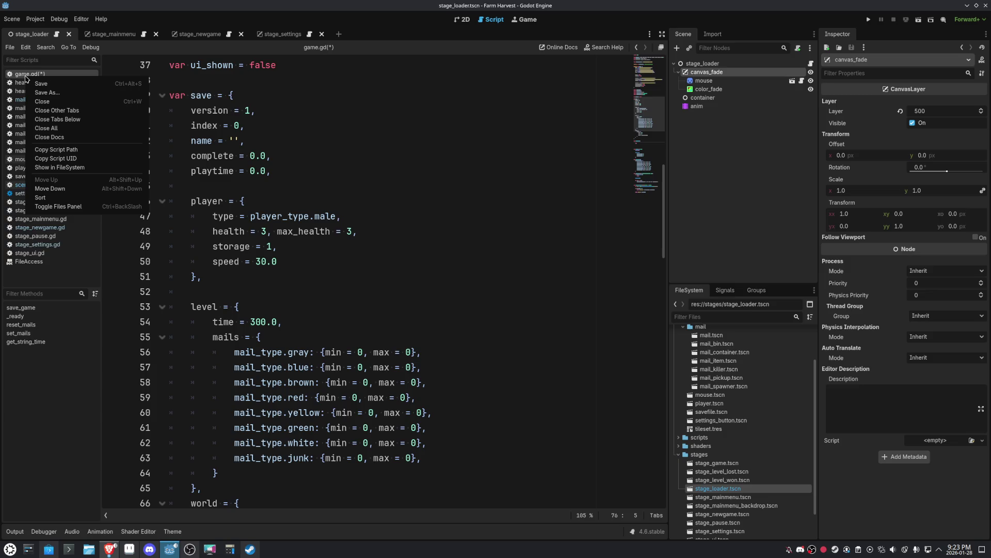
left_click(77, 189)
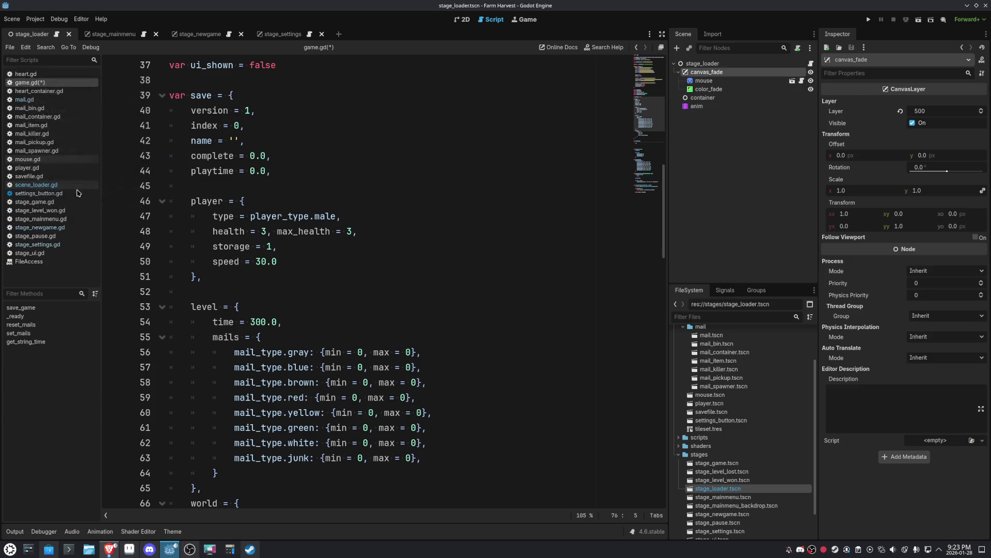
right_click(41, 83)
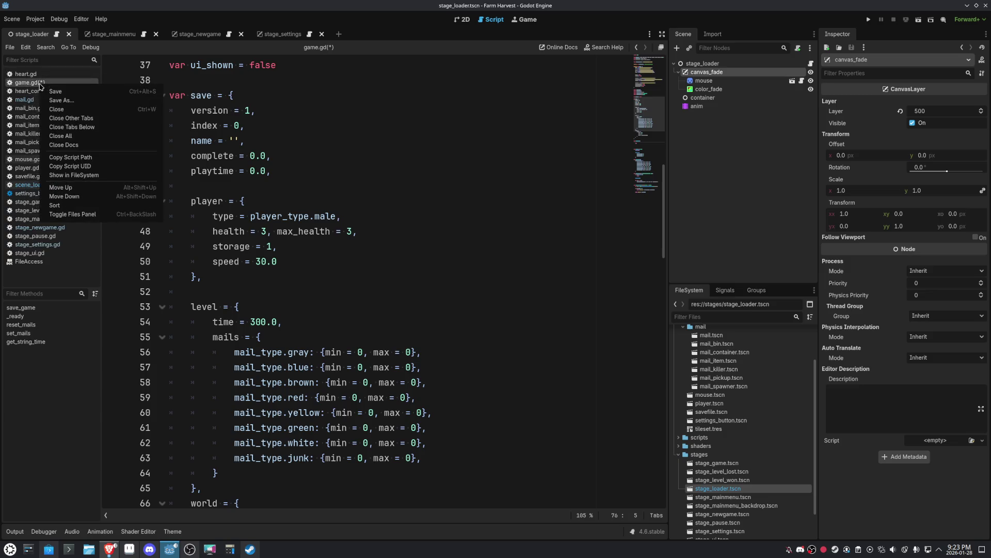
left_click(82, 188)
right_click(45, 78)
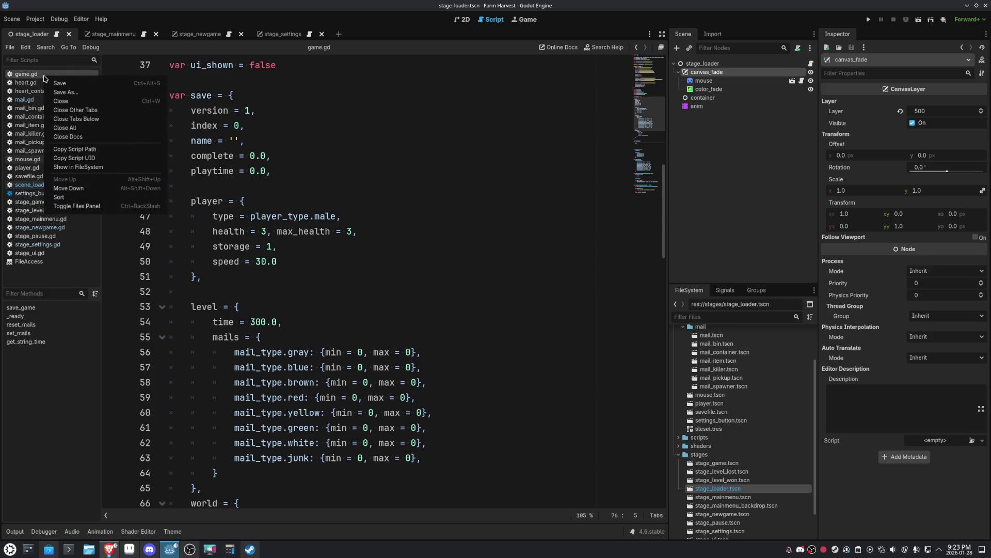
left_click(44, 79)
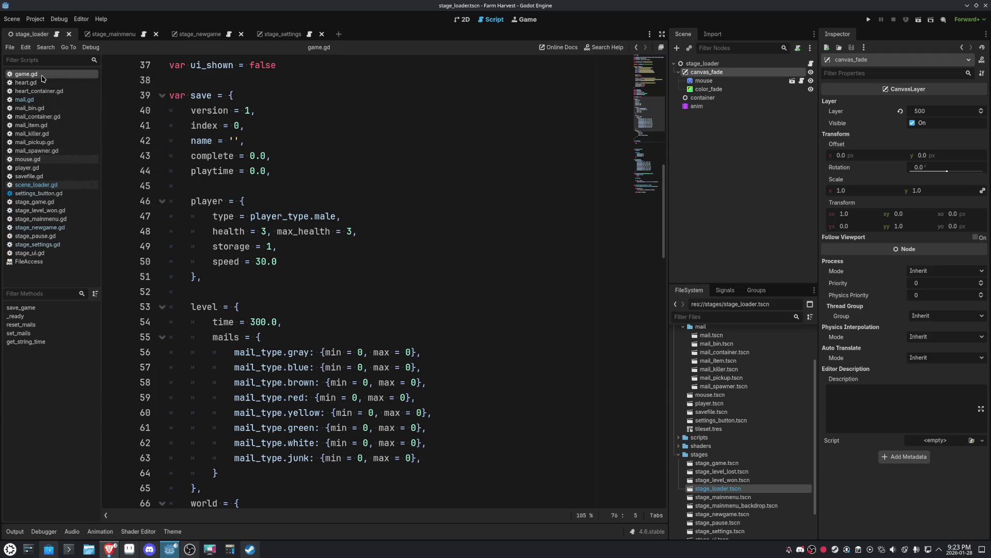
right_click(42, 79)
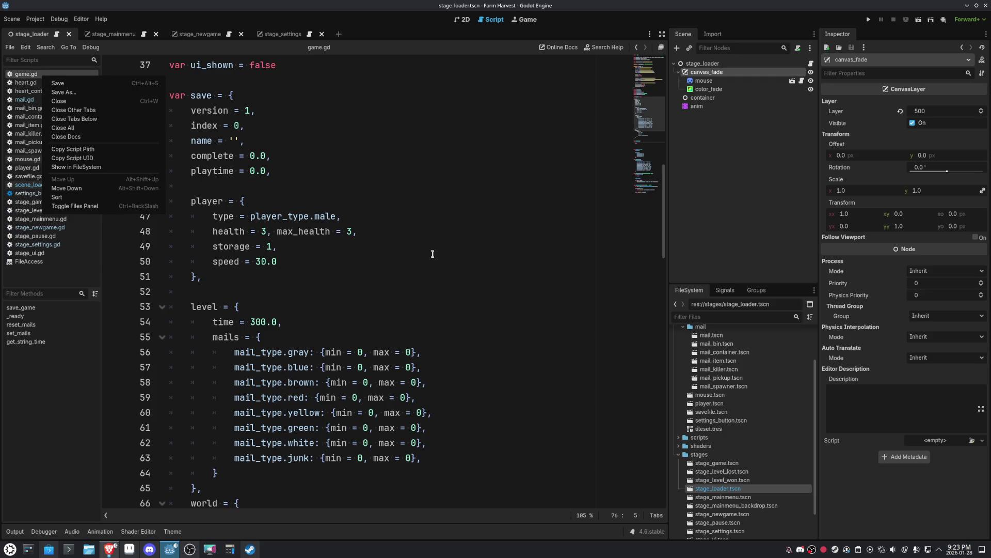
left_click(483, 257)
scroll(483, 257, "down", 5)
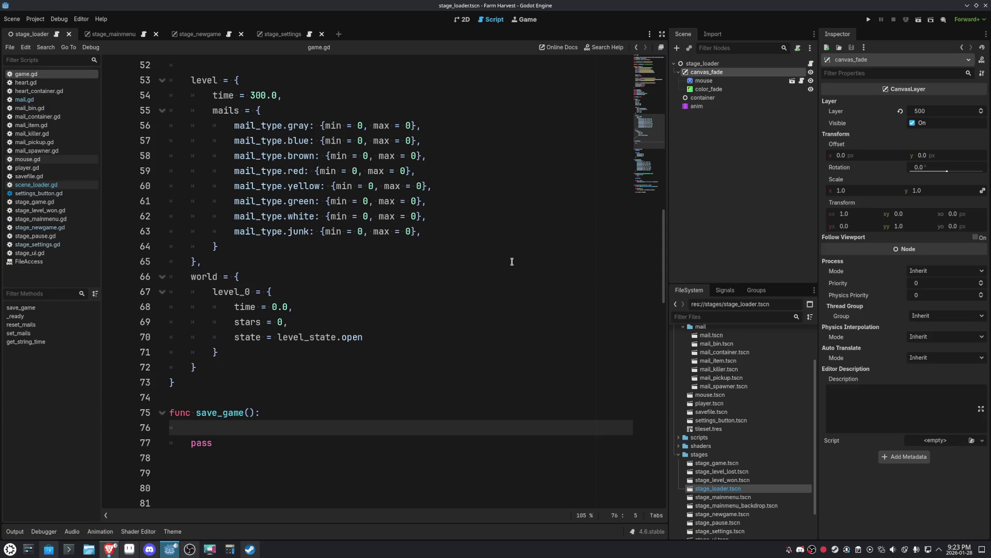
scroll(512, 262, "down", 2)
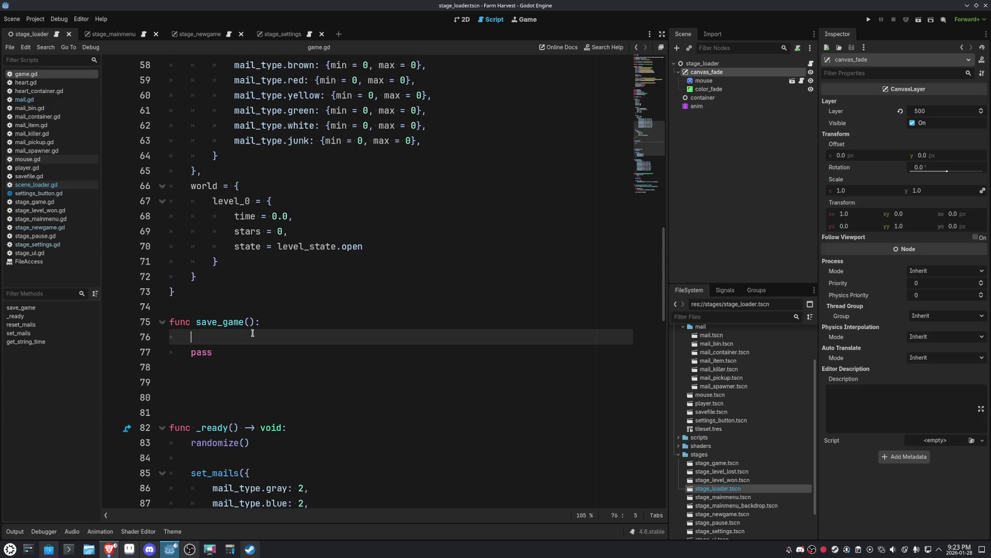
scroll(405, 314, "up", 7)
scroll(405, 314, "down", 6)
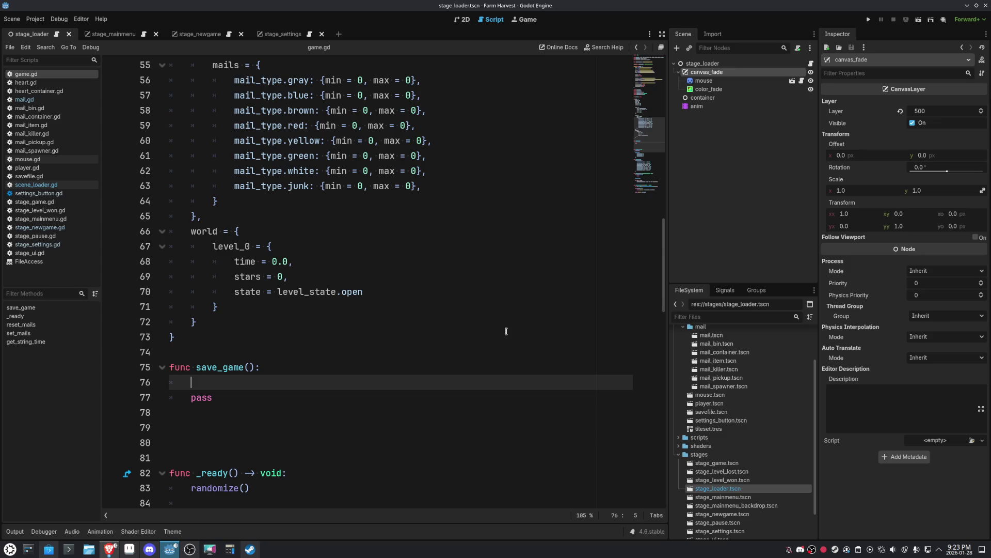
Write var filename = savefile_format % save.index as save_game's first line
type("var ")
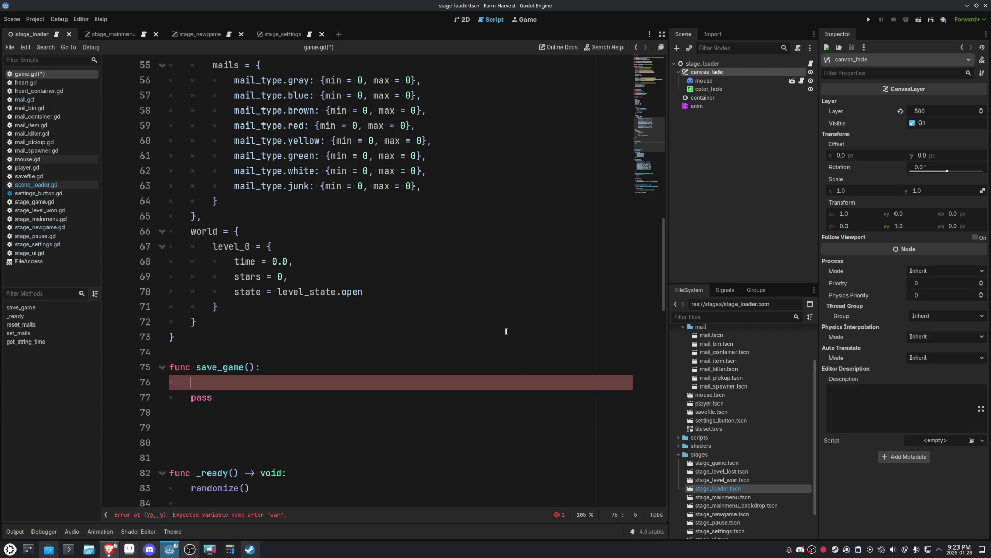
type("filename ")
type("=")
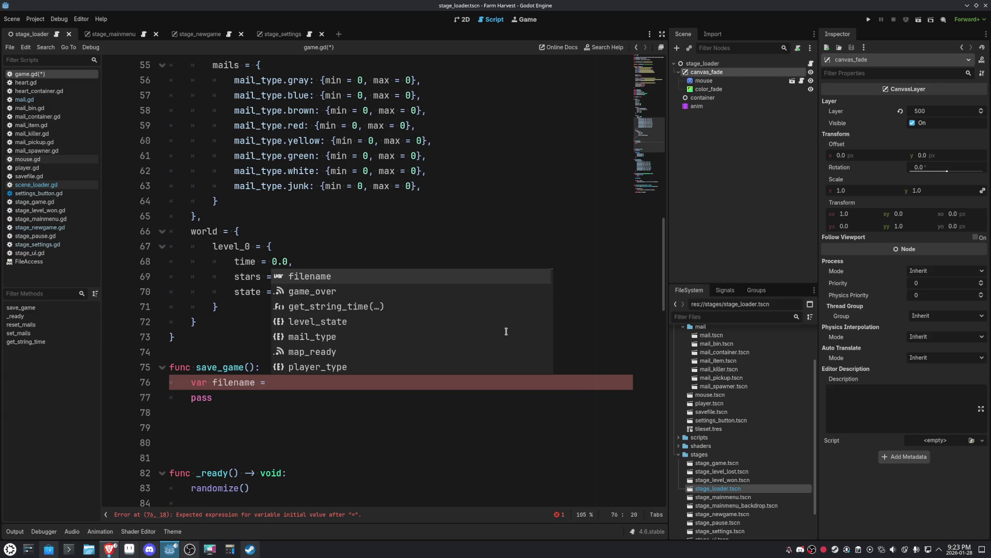
type("f")
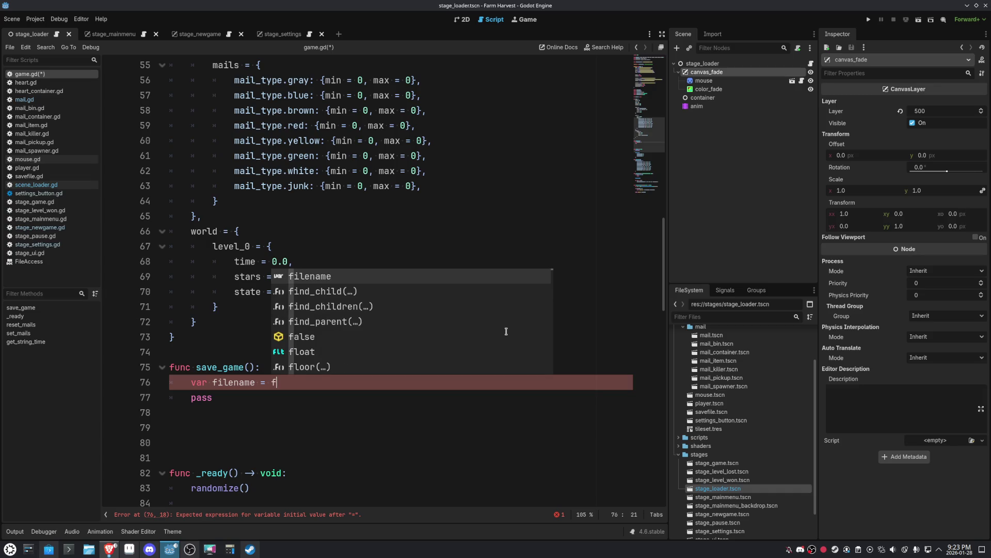
type("ilena")
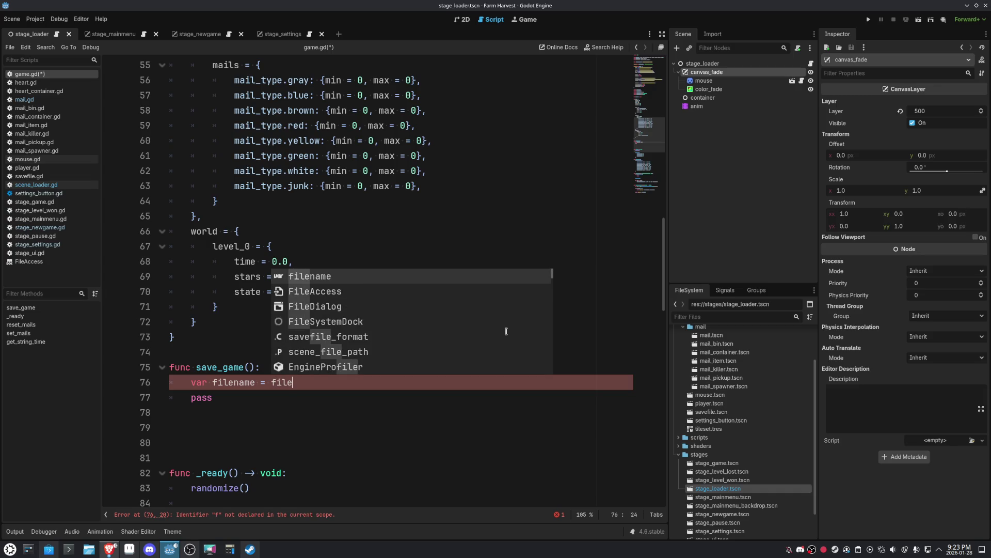
type("m")
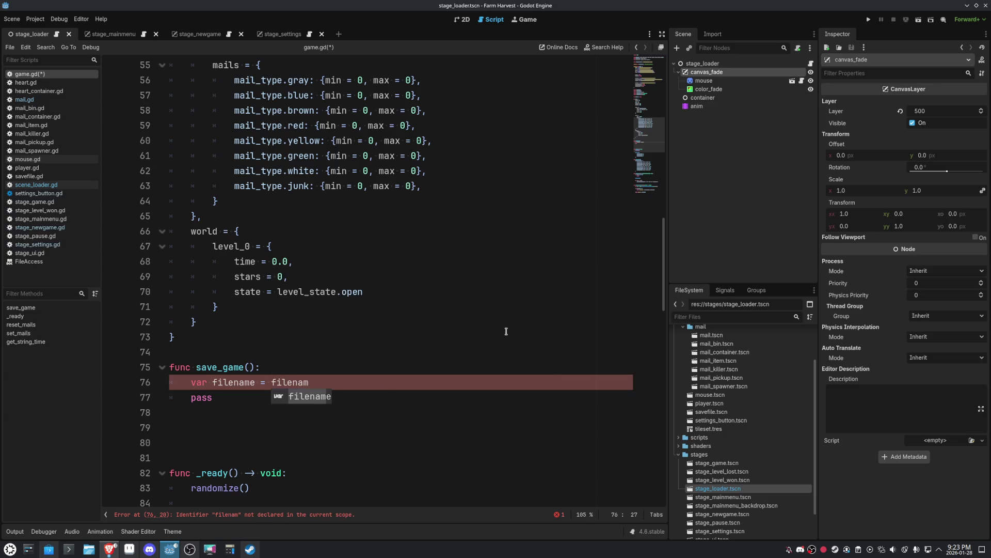
key("BackSpace")
key("BackSpace")
key("BackSpace")
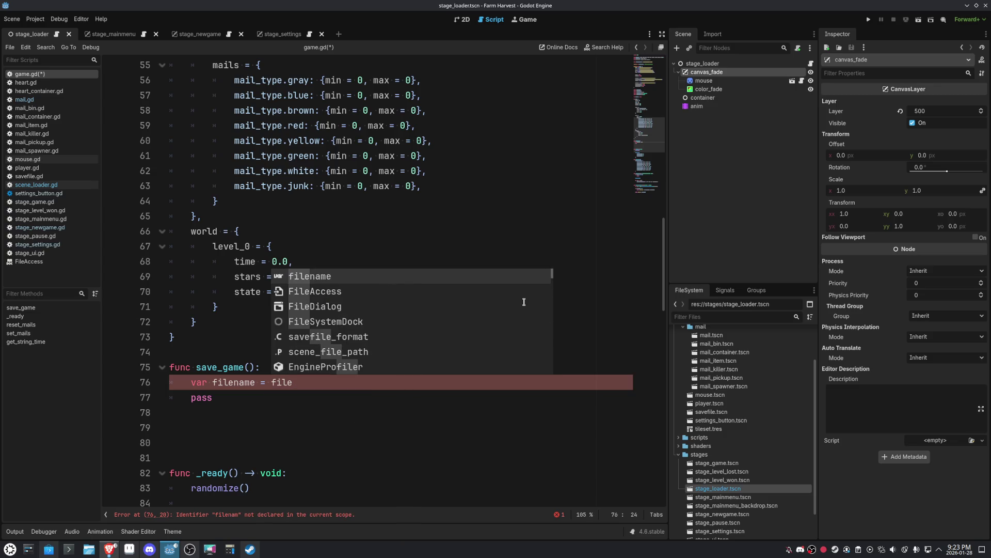
left_click(645, 74)
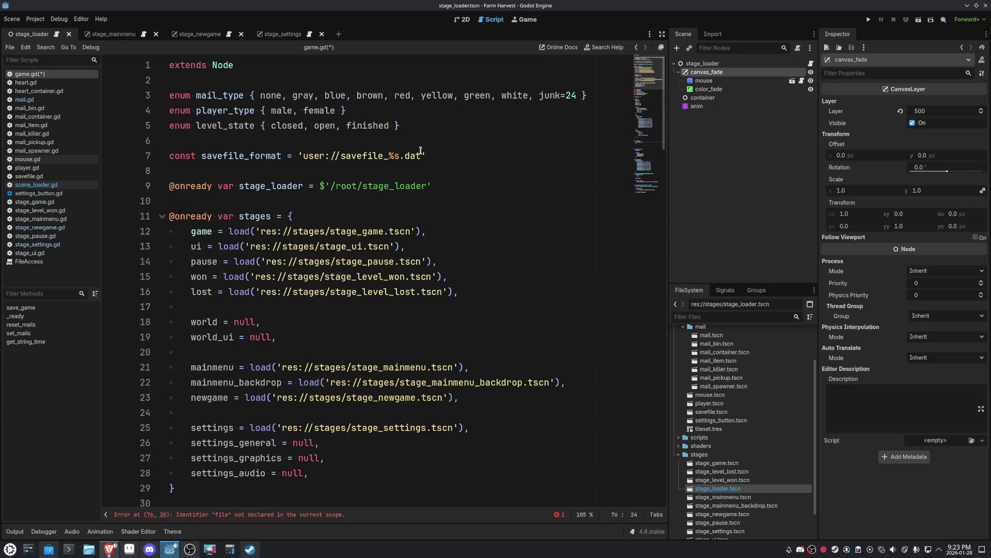
double_click(231, 155)
key("ctrl+c")
left_click(640, 146)
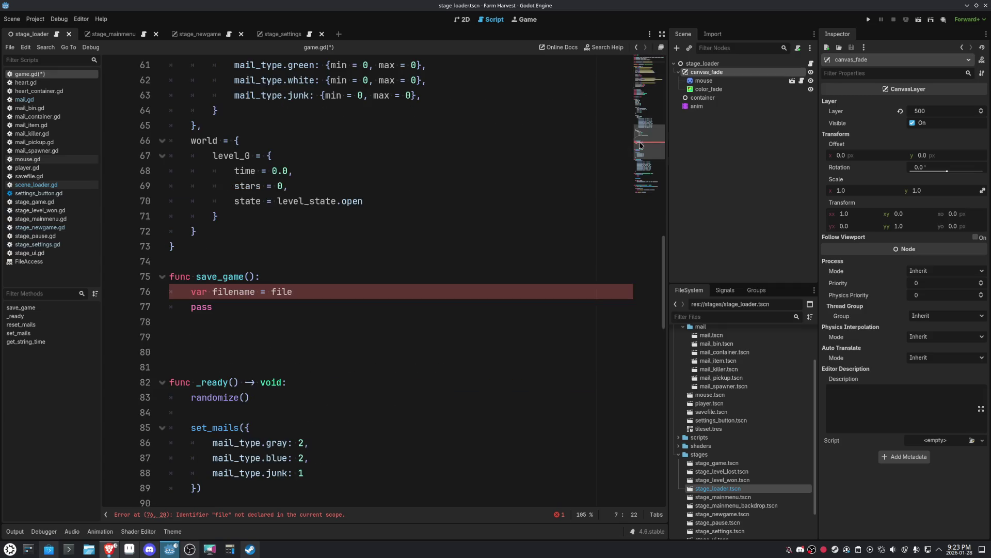
double_click(276, 292)
key("ctrl+v")
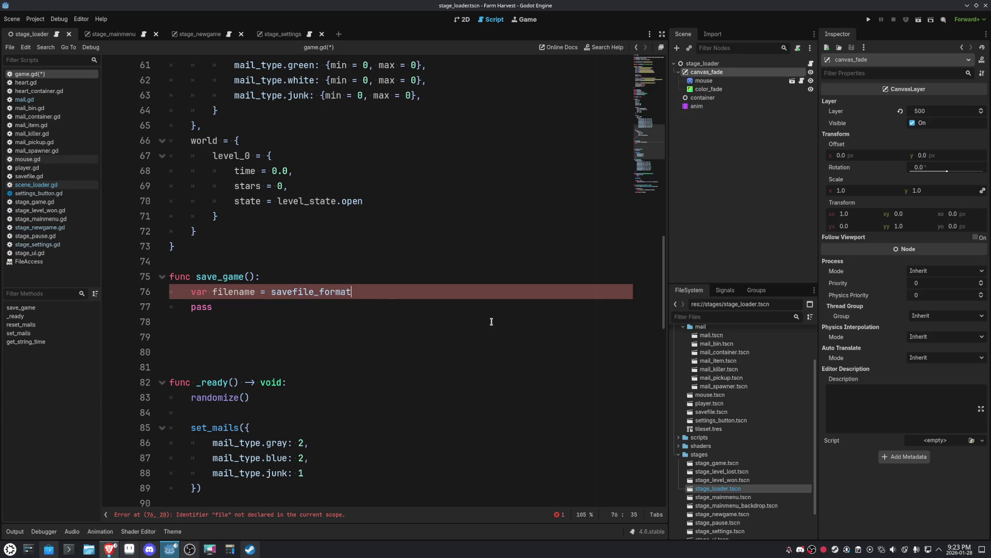
key("ctrl+space")
type("#")
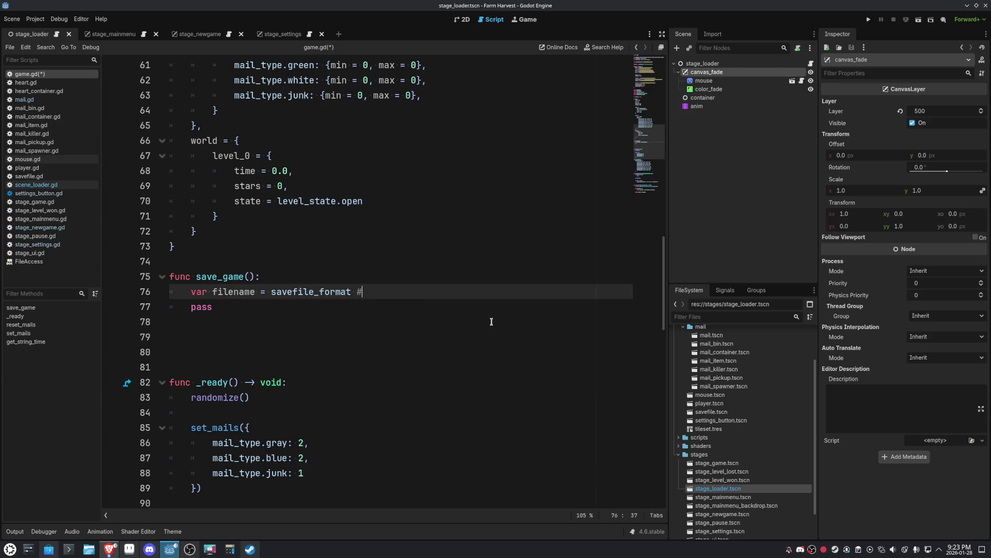
key("BackSpace")
type("% ")
type("save.ind")
type("ex")
Add a blank line and a fresh line below the filename declaration
left_click(464, 334)
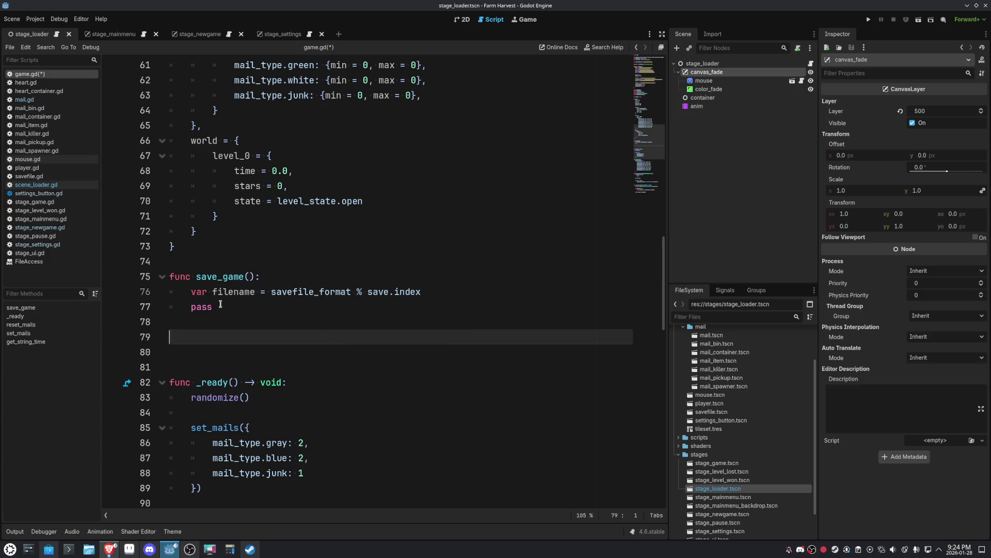
left_click(431, 291)
key("Return")
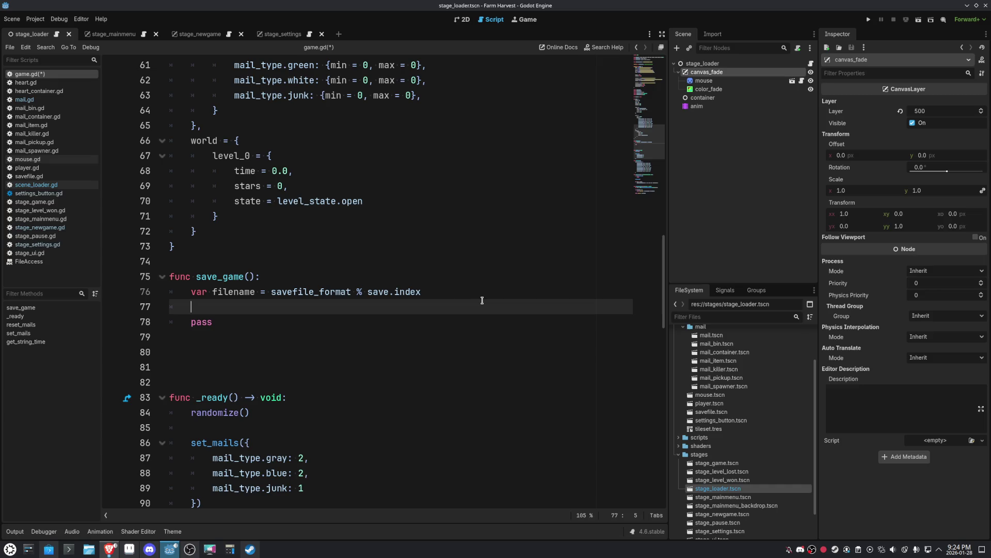
key("Return")
Open the file with FileAccess.open(filename, FileAccess.WRITE), add file.close(), and delete pass
type("var file ")
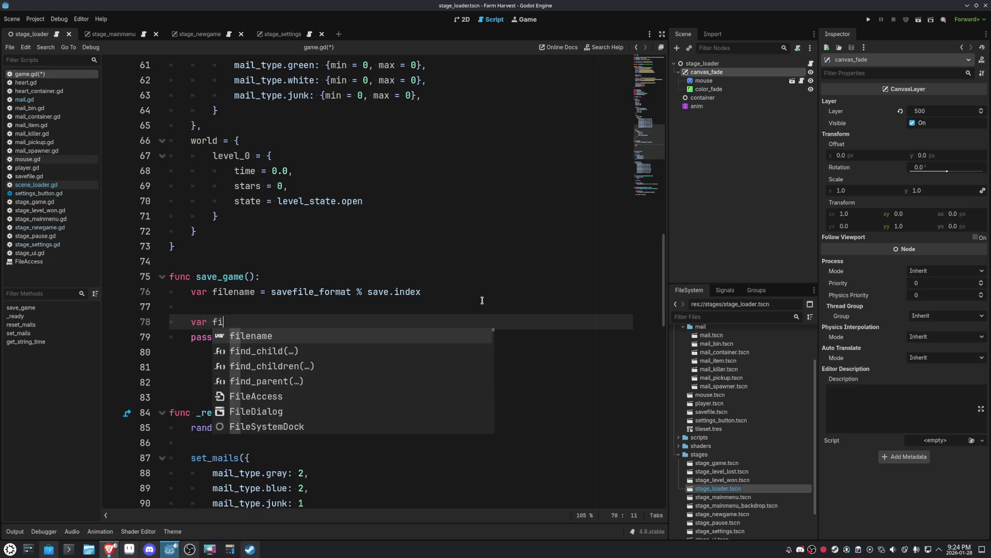
type("= FileAccess.")
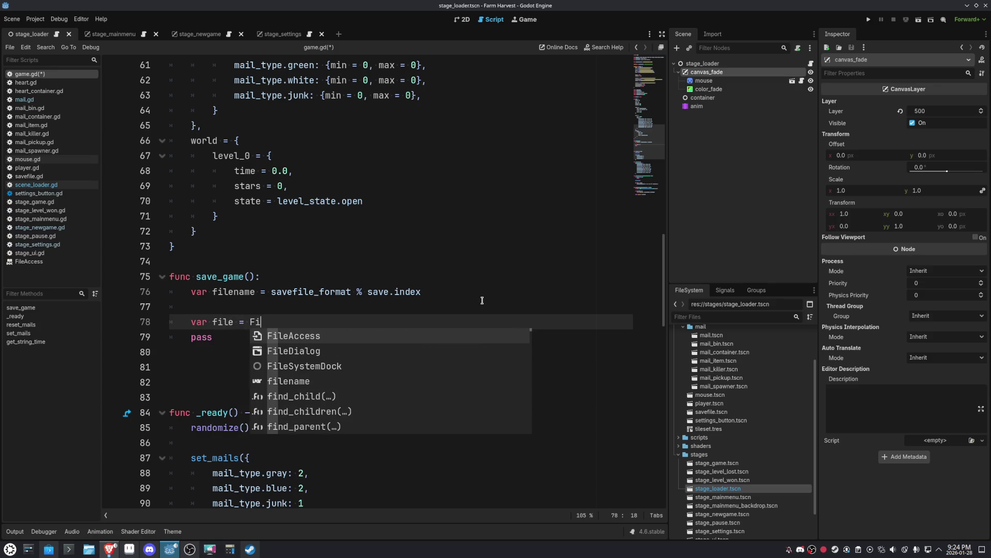
type("op")
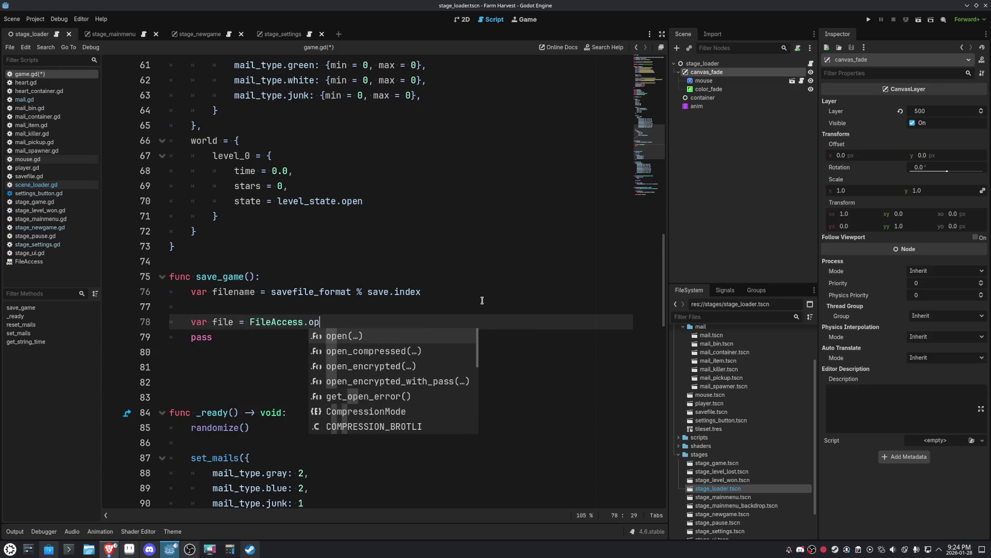
key("Return")
type("filename,")
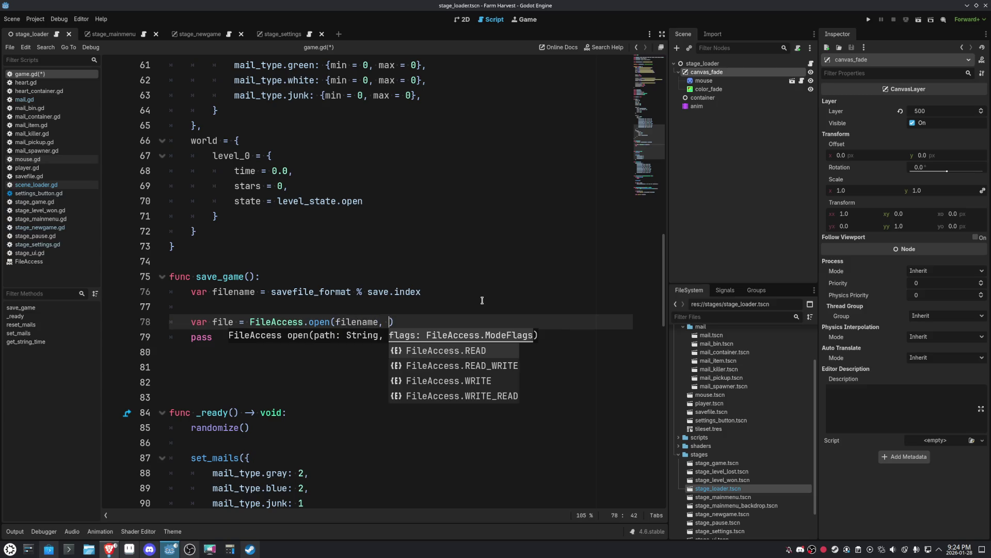
key("Down")
key("Down")
key("Return")
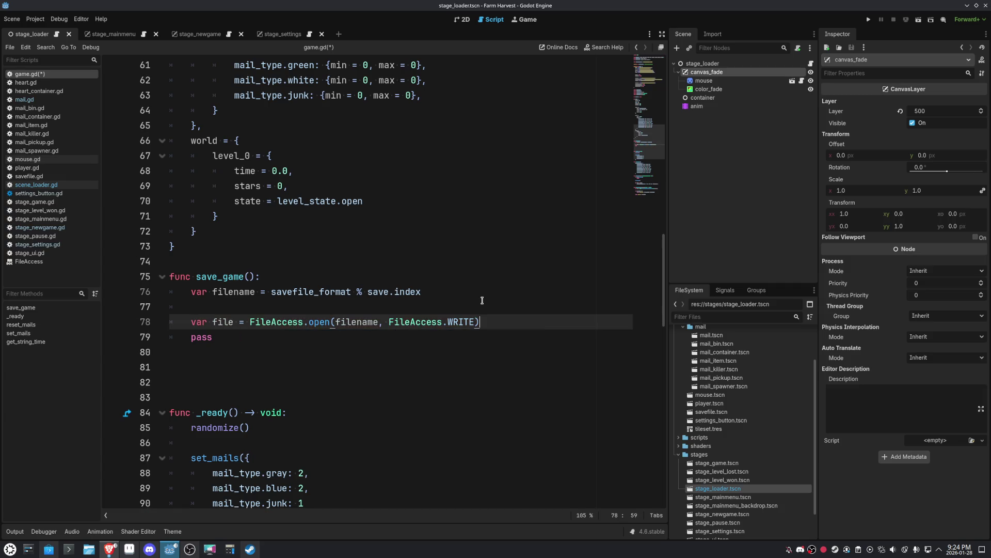
key("Return")
key("Return")
key("Return")
type("file.close(")
key("Escape")
key("Down")
key("ctrl+shift+k")
key("Up")
key("Up")
key("Up")
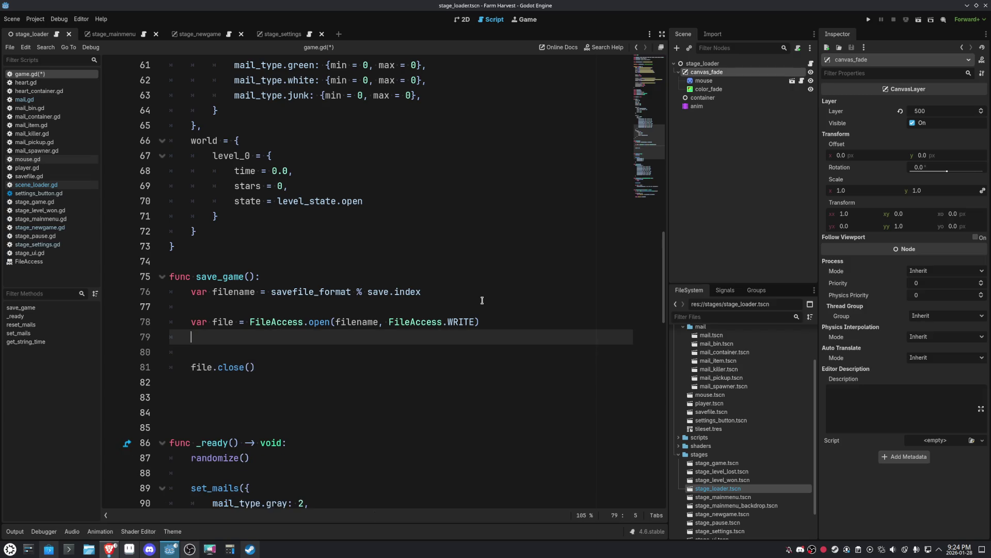
key("Return")
Start a file. call and look up FileAccess's write methods in its class reference
type("fi")
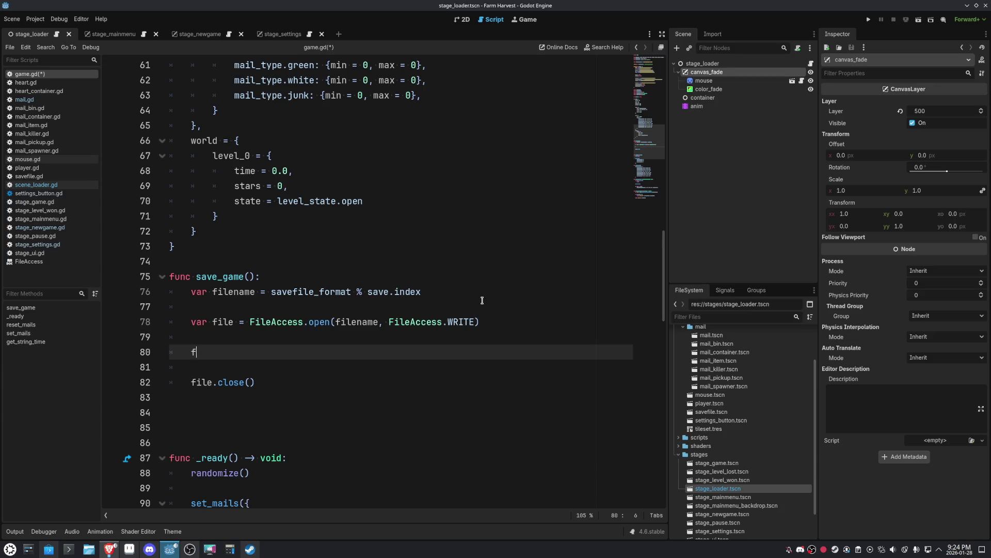
key("BackSpace")
key("BackSpace")
type("file.")
type("set")
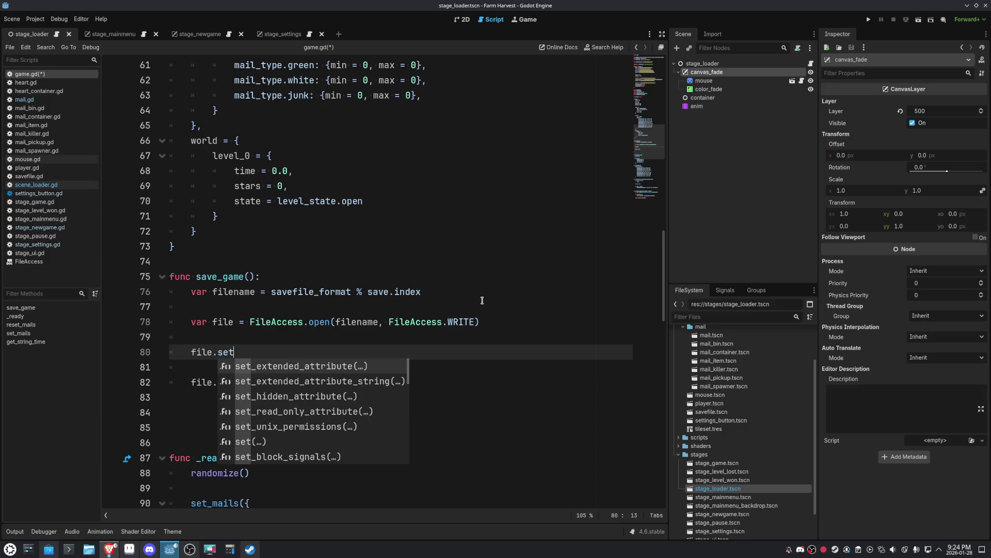
key("BackSpace")
key("BackSpace")
key("BackSpace")
type("wri")
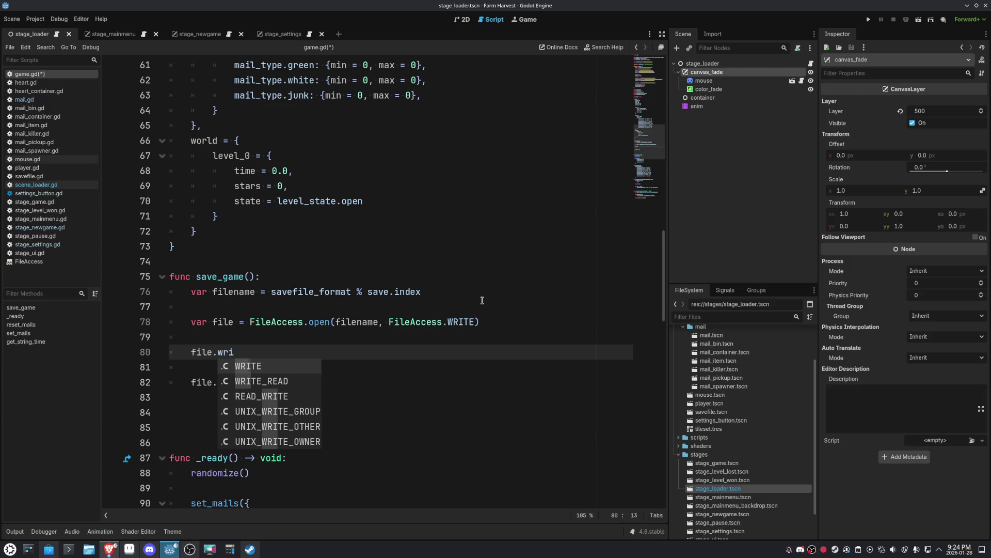
key("BackSpace")
key("BackSpace")
key("BackSpace")
left_click(276, 322, "ctrl")
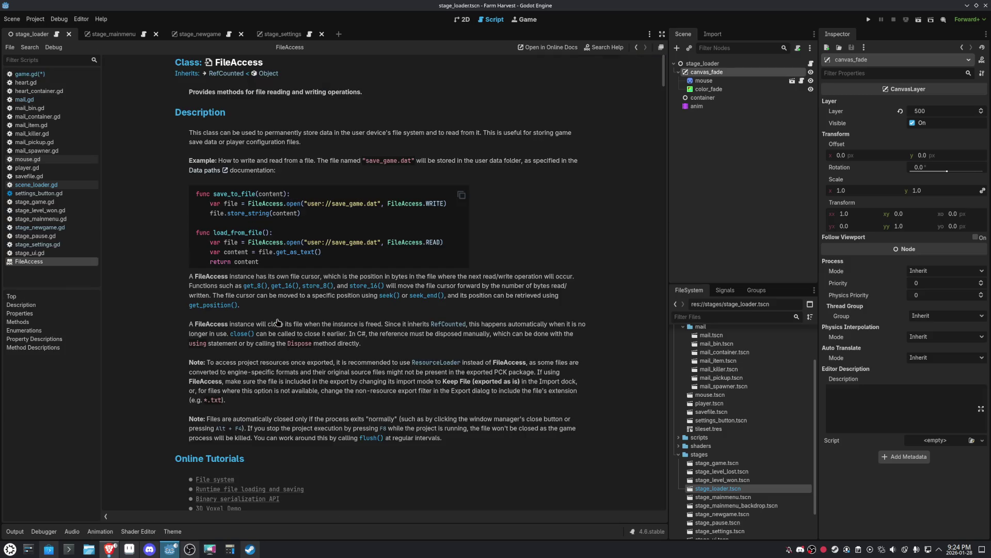
Back in game.gd, insert a file.store_8() call via autocomplete
scroll(394, 335, "down", 15)
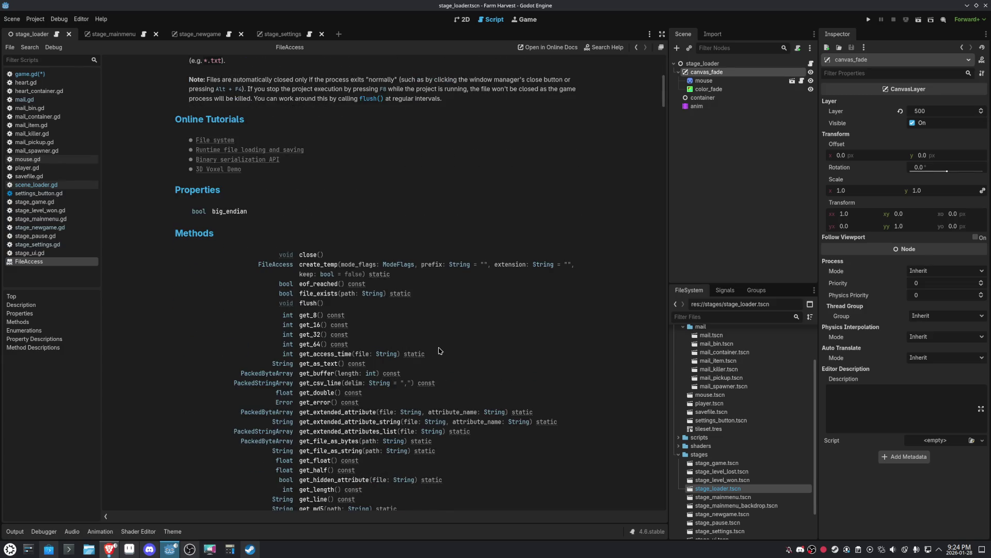
scroll(468, 354, "down", 10)
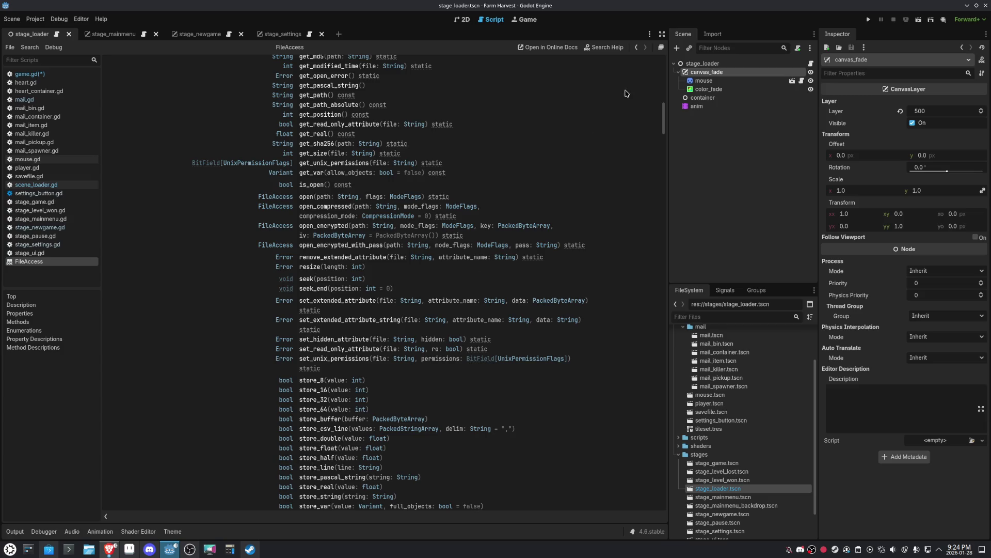
left_click(637, 47)
left_click(240, 351)
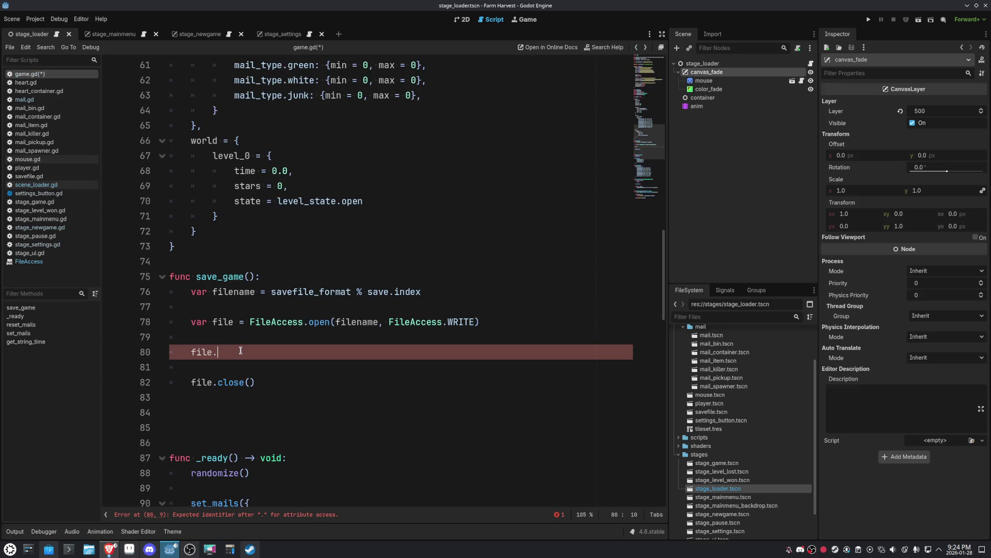
type("store_")
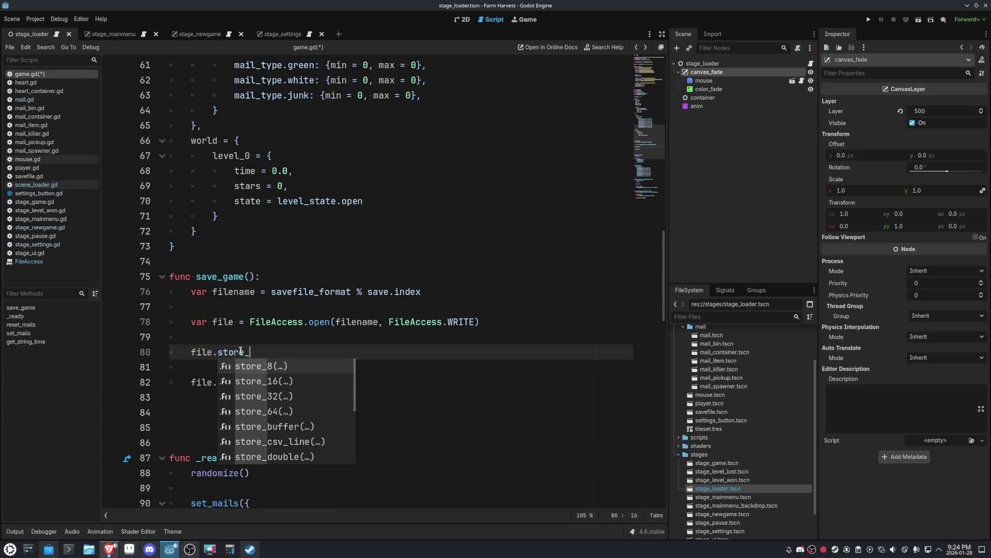
key("Return")
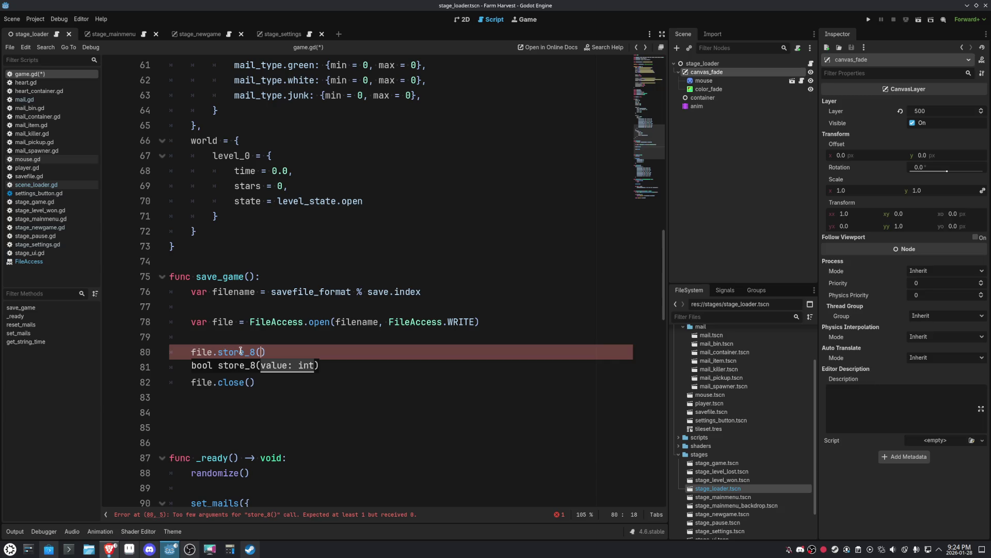
Delete blank line 77 and pass save.version as store_8's argument
key("Up")
key("Up")
key("Up")
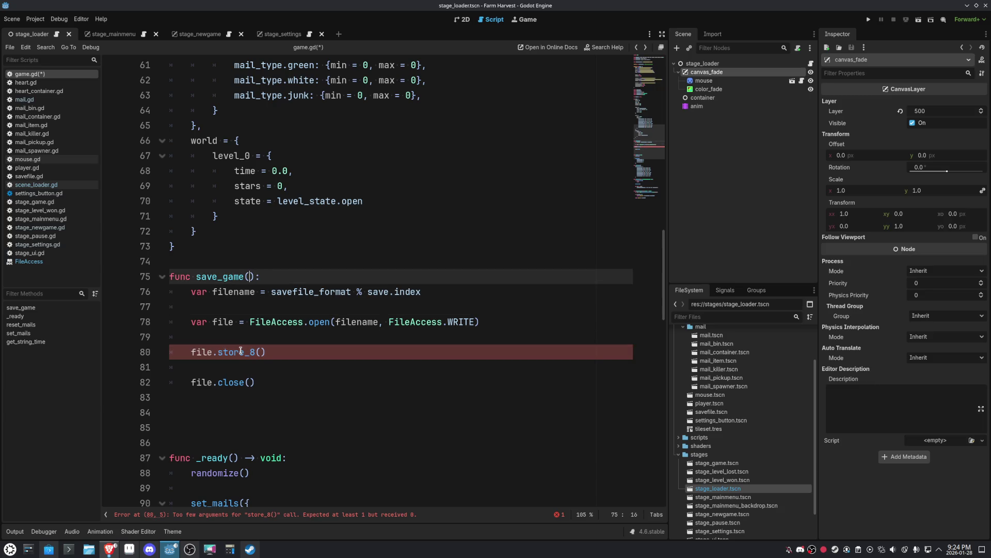
key("Down")
key("Down")
key("Down")
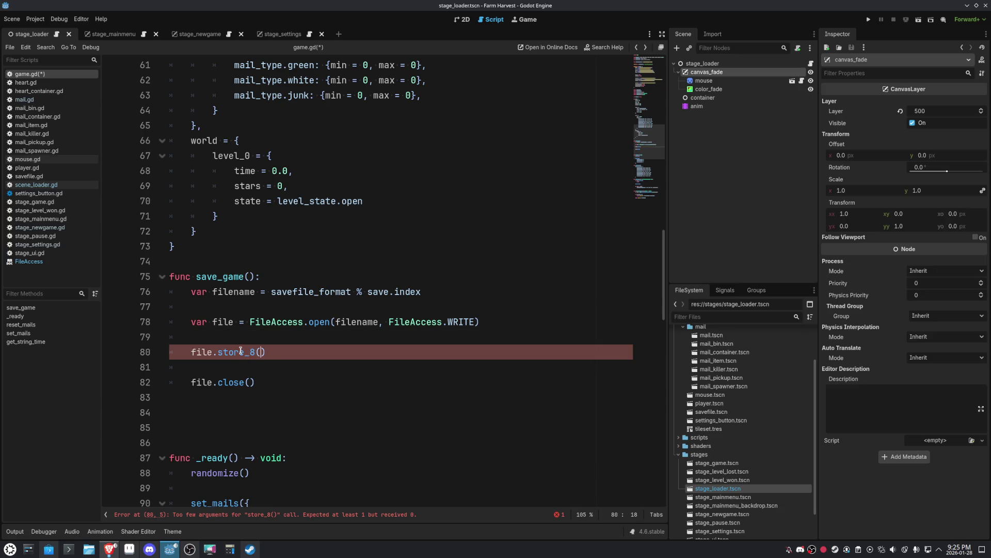
key("Up")
key("Up")
key("Up")
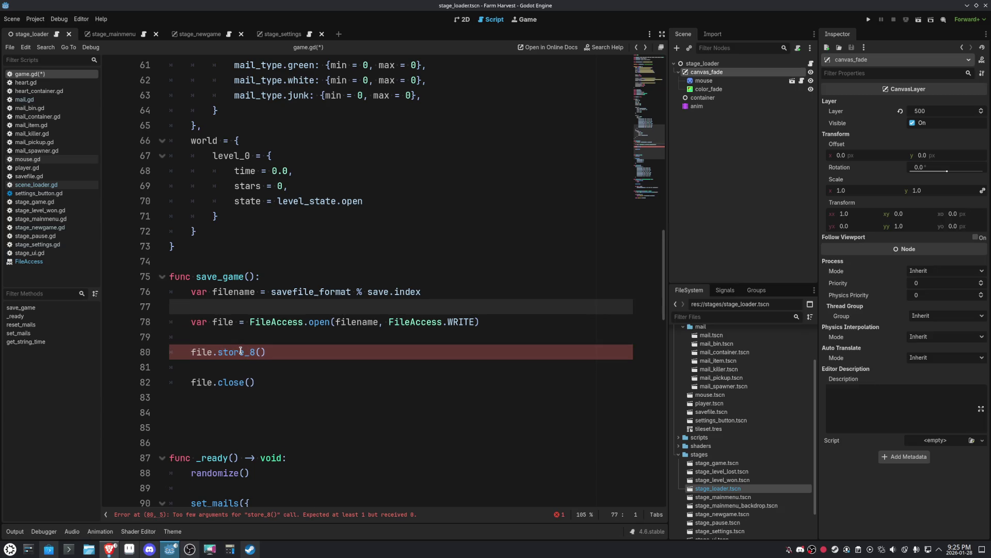
key("BackSpace")
key("Up")
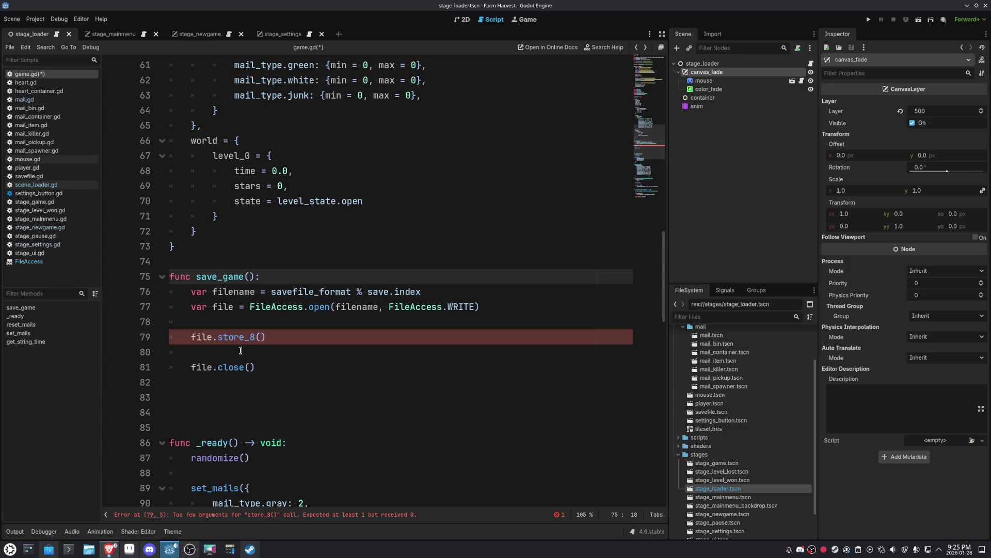
key("Down")
key("Down")
key("Down")
key("Up")
key("End")
key("Left")
type("save.v")
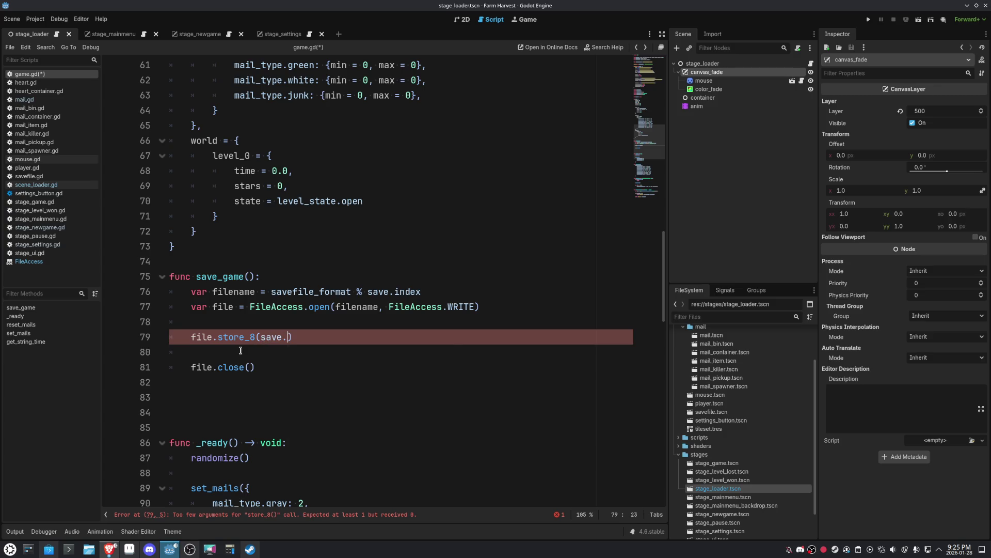
type("ersion")
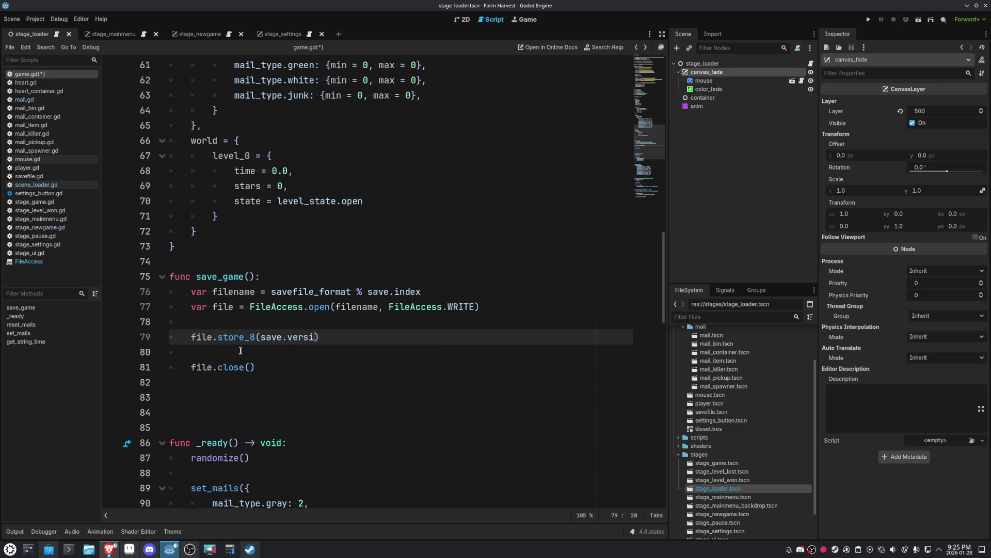
scroll(269, 312, "up", 10)
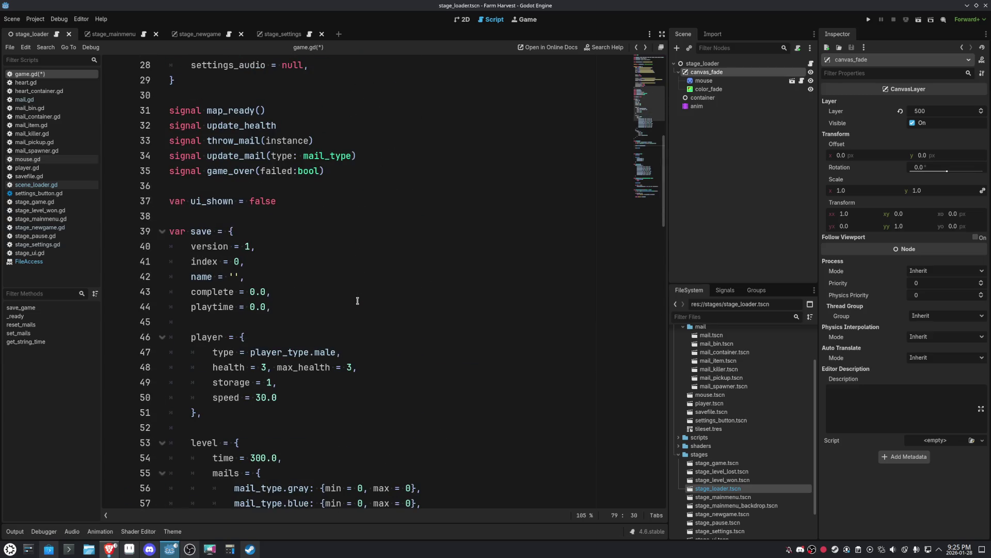
scroll(358, 301, "down", 11)
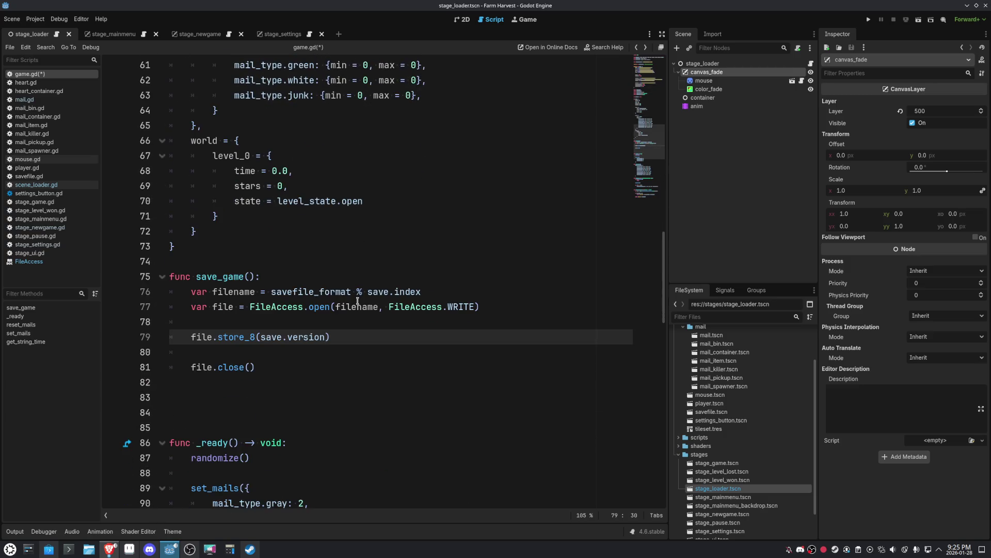
key("ctrl+shift+Left")
key("ctrl+shift+Left")
key("ctrl+shift+Left")
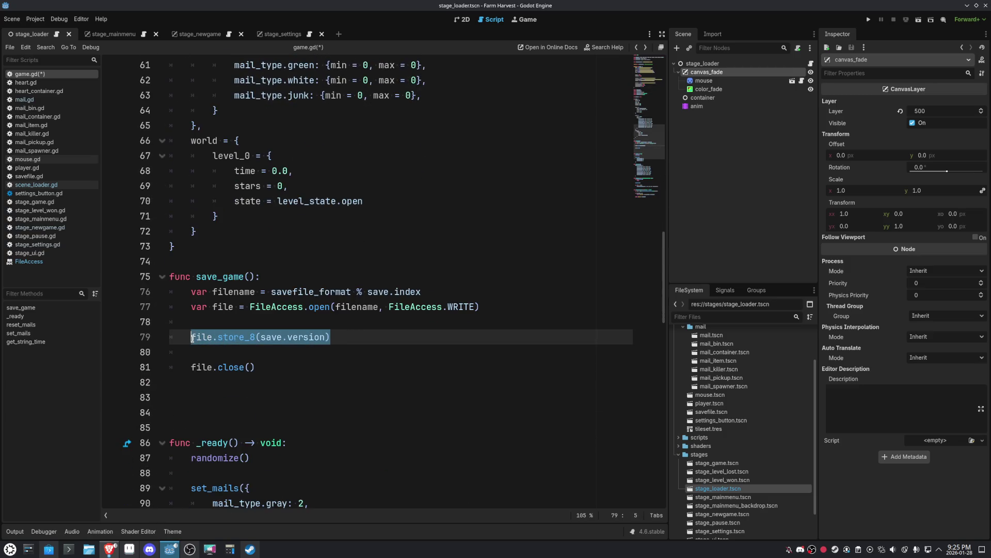
Add file.store_8(save.index) after the version write, then duplicate that line
left_click(373, 344)
key("ctrl+shift+d")
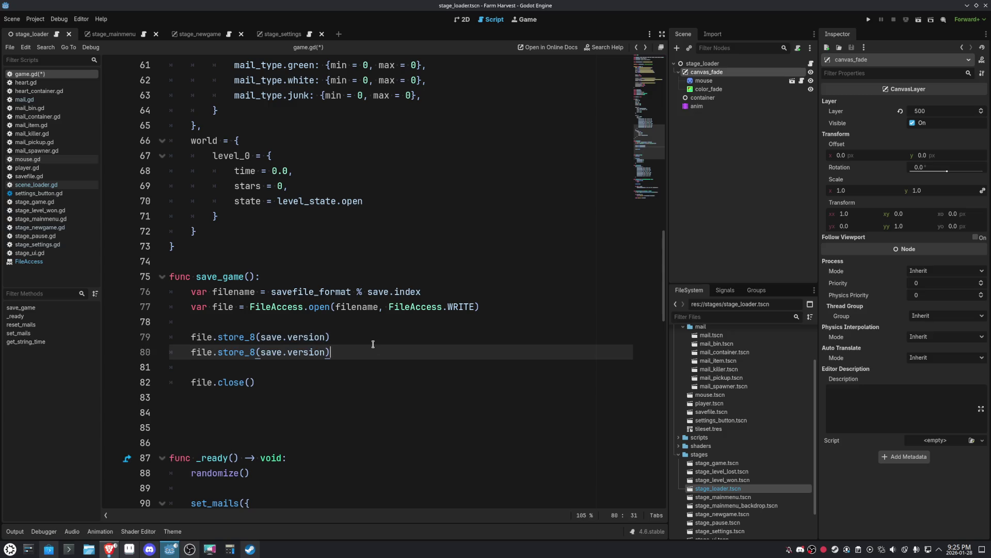
double_click(289, 352)
scroll(430, 384, "up", 11)
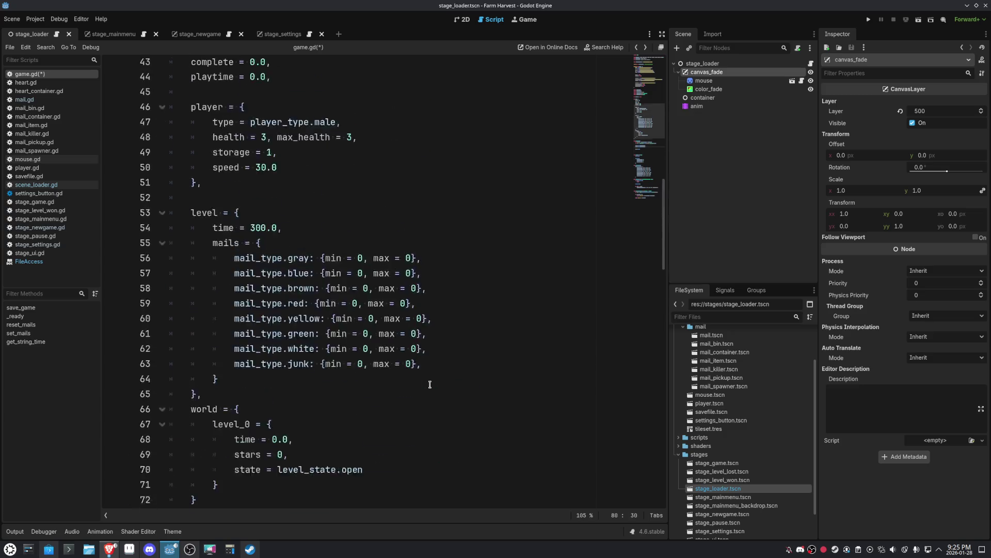
scroll(430, 384, "down", 10)
type("index")
left_click_drag(333, 397, 191, 398)
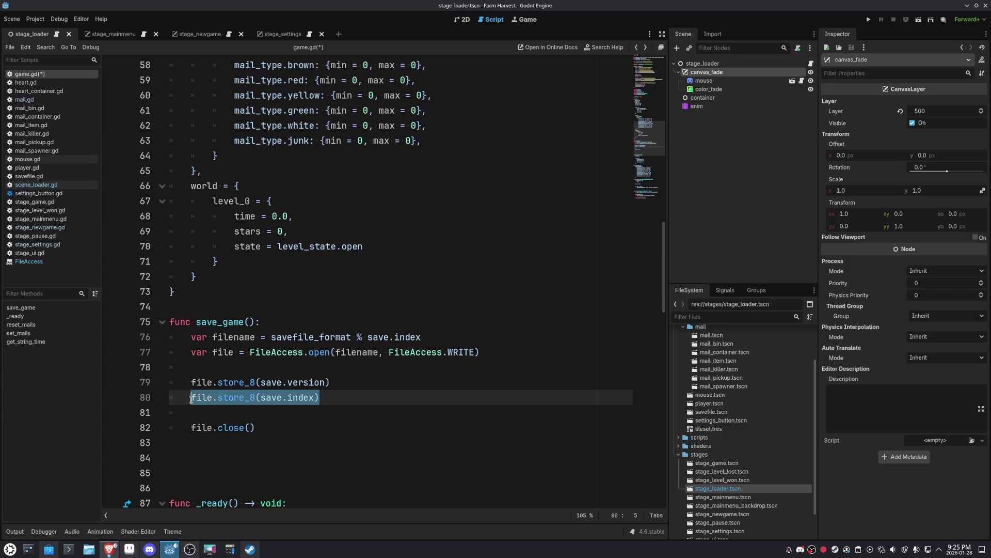
key("ctrl+c")
key("End")
key("Return")
key("ctrl+v")
key("Return")
key("ctrl+v")
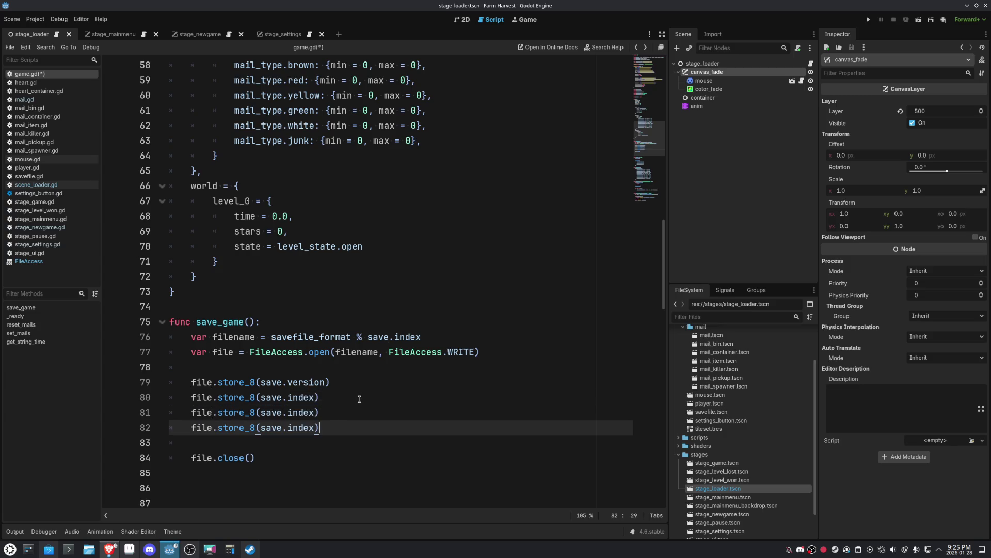
Change line 81 to file.store_pascal_string(save.name)
scroll(357, 400, "up", 1)
scroll(357, 401, "up", 7)
left_click(207, 184)
scroll(301, 280, "down", 11)
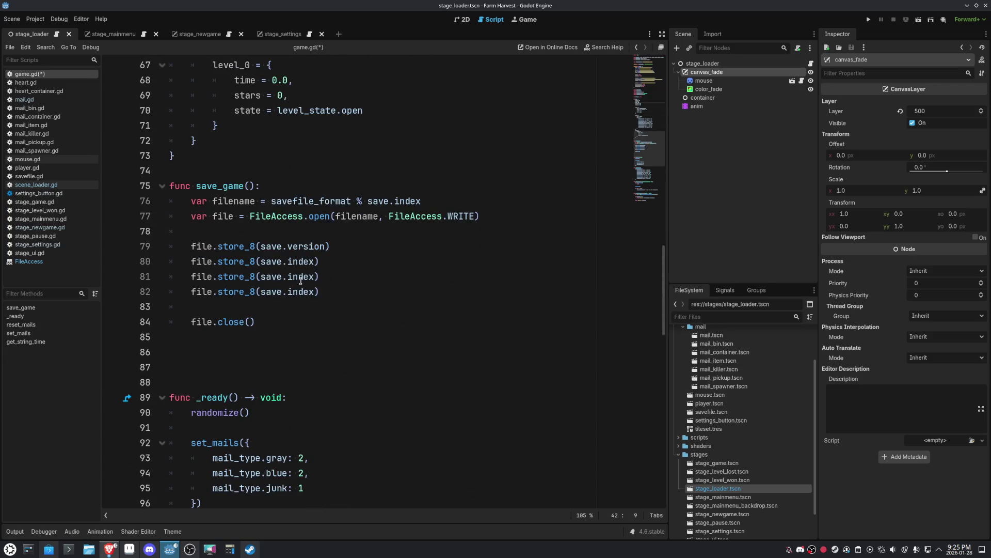
left_click(301, 281)
double_click(301, 281)
type("name")
double_click(242, 278)
type("store_")
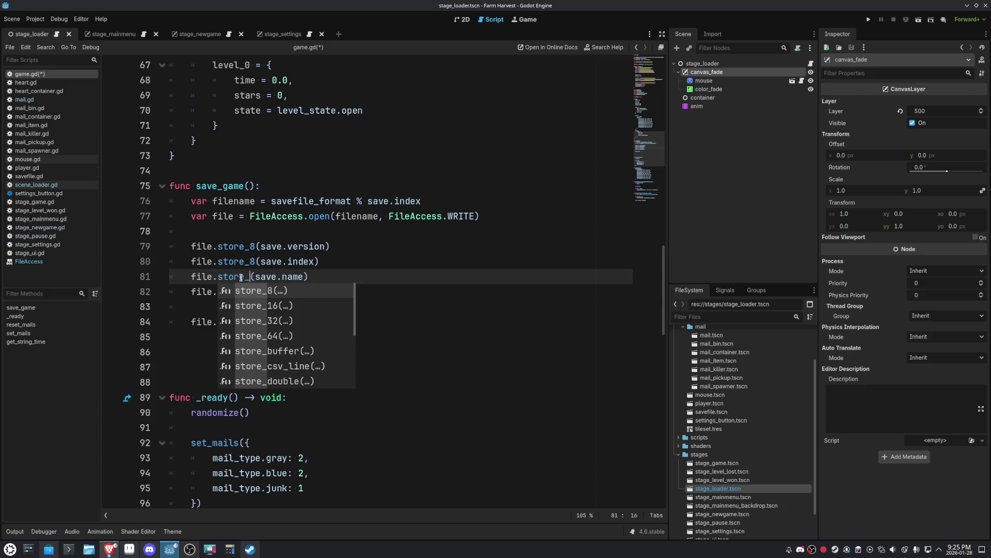
type("p")
key("Return")
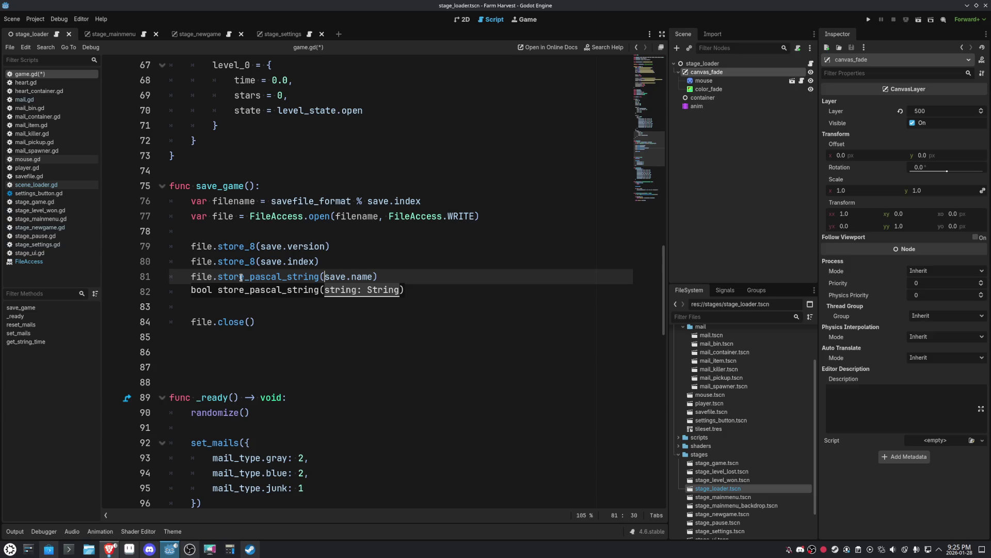
left_click(361, 343)
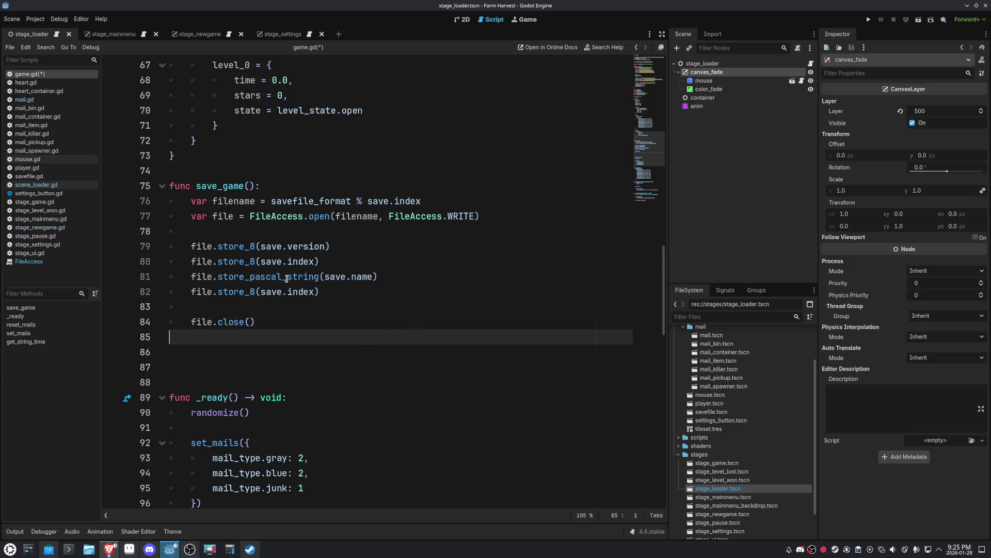
mouse_move(279, 274)
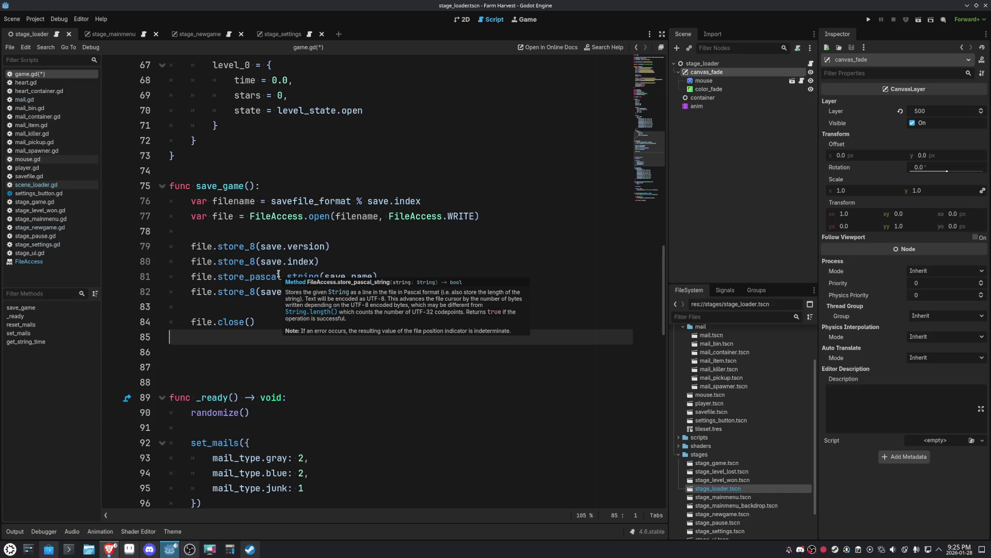
left_click(505, 246)
scroll(505, 281, "up", 10)
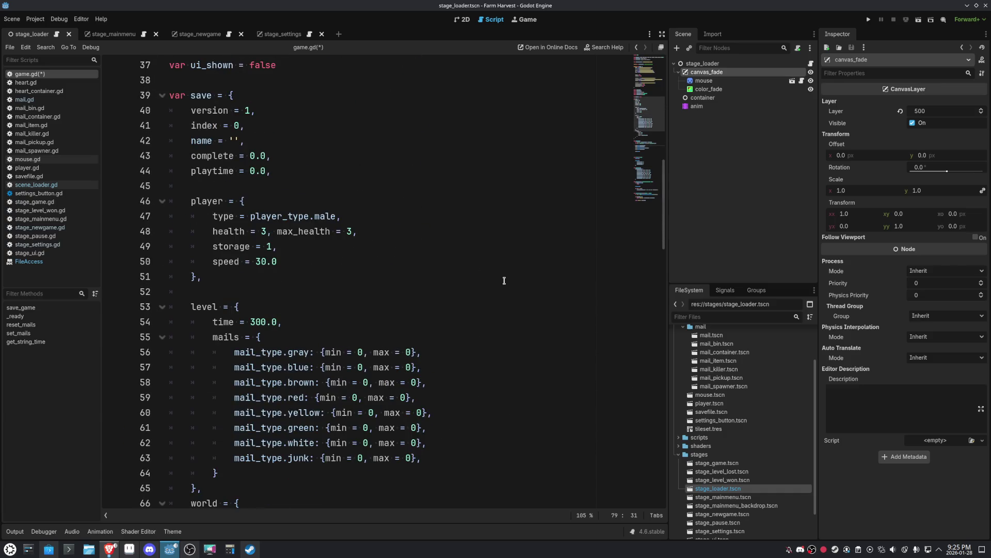
scroll(505, 281, "down", 8)
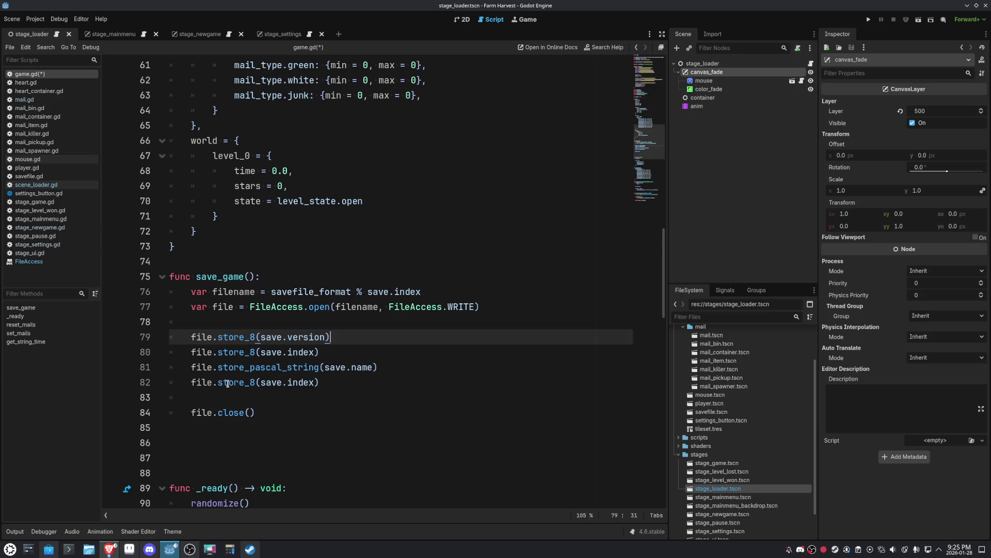
Turn line 82 into a store_float call and duplicate it onto line 83
double_click(228, 383)
type("store")
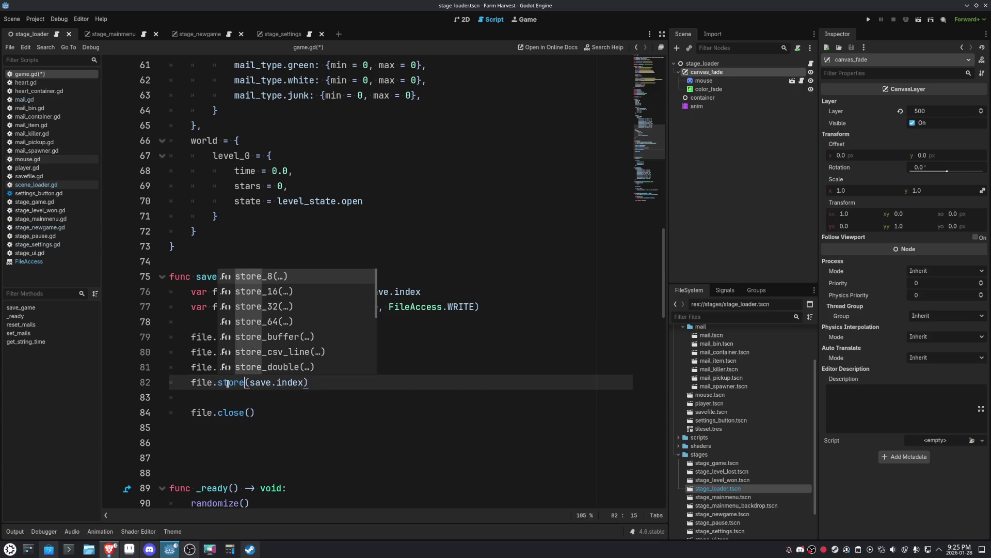
type("_fl")
key("Return")
left_click(389, 394)
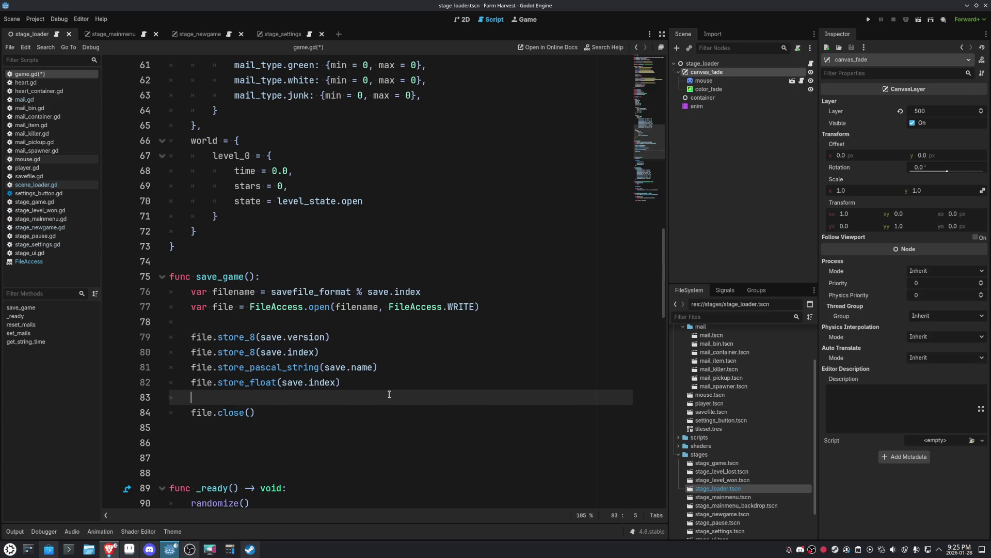
left_click_drag(341, 383, 189, 383)
key("ctrl+c")
key("Down")
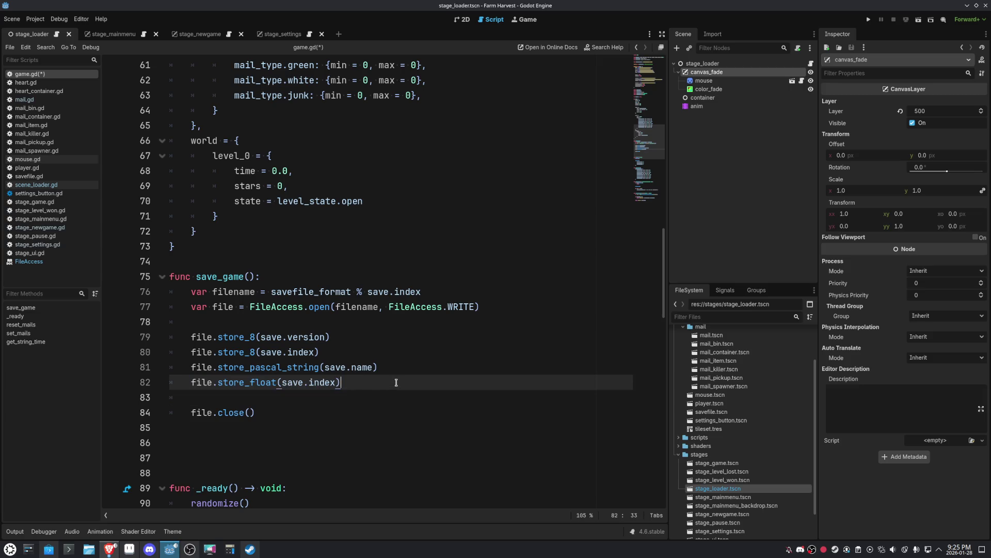
key("ctrl+v")
Set the two store_float arguments to save.complete and save.playtime
scroll(396, 382, "up", 10)
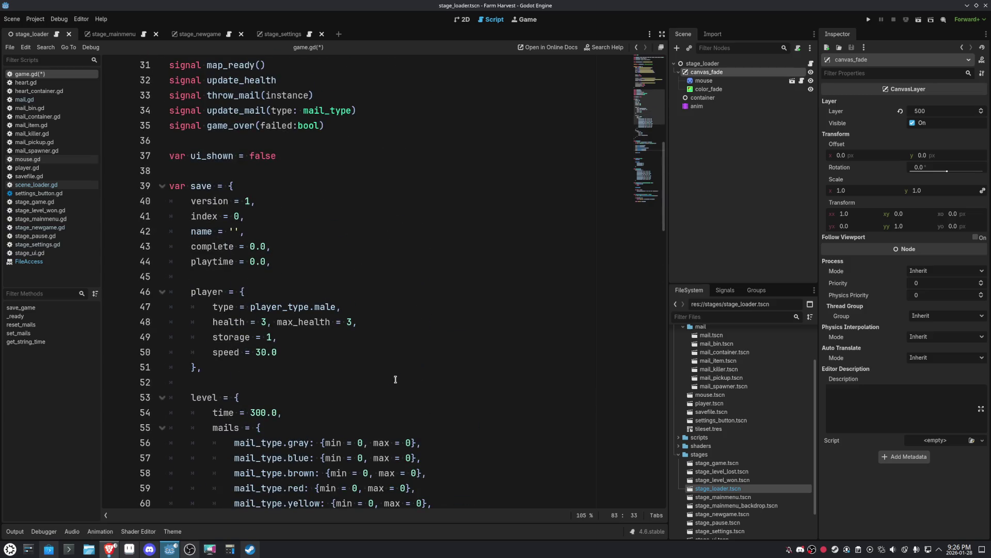
scroll(328, 178, "up", 1)
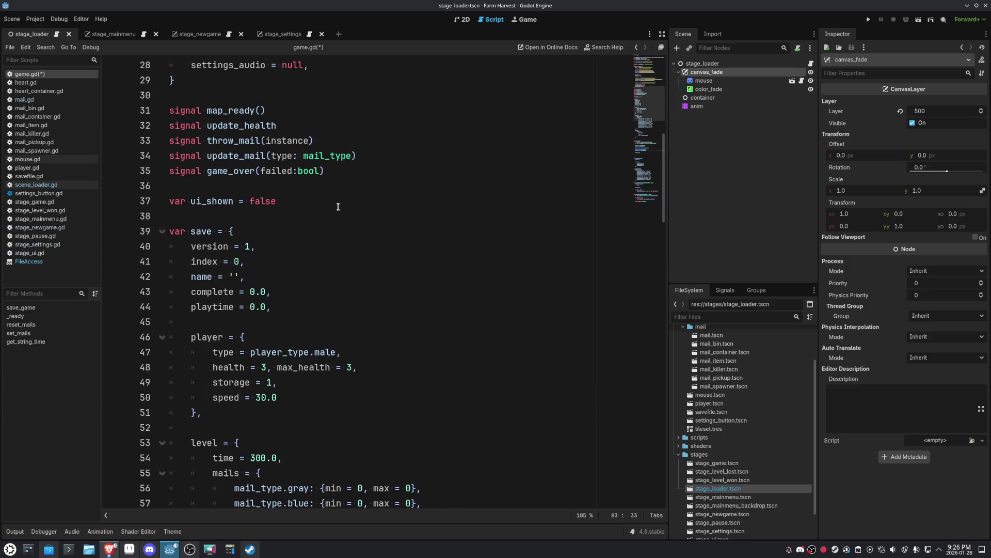
double_click(219, 292)
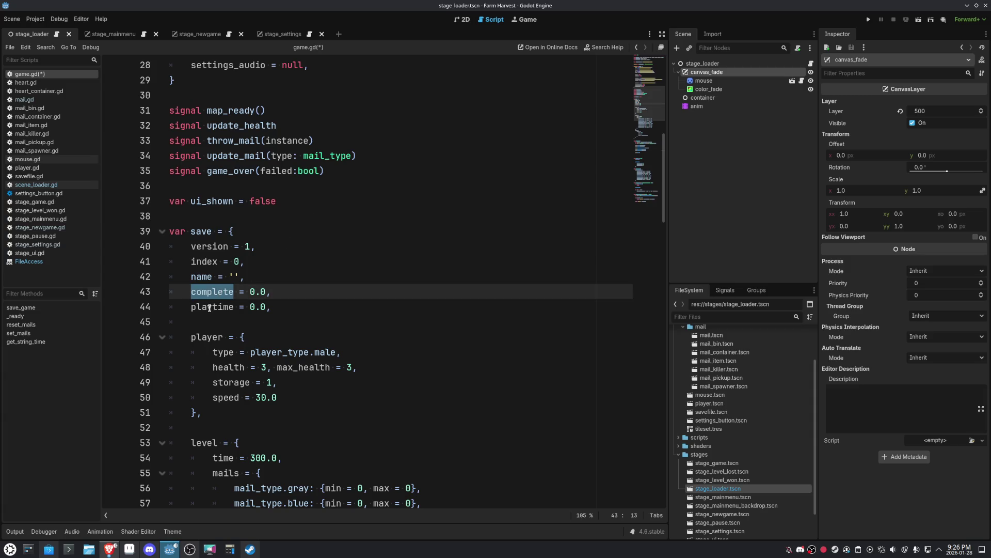
double_click(209, 308)
scroll(387, 324, "down", 10)
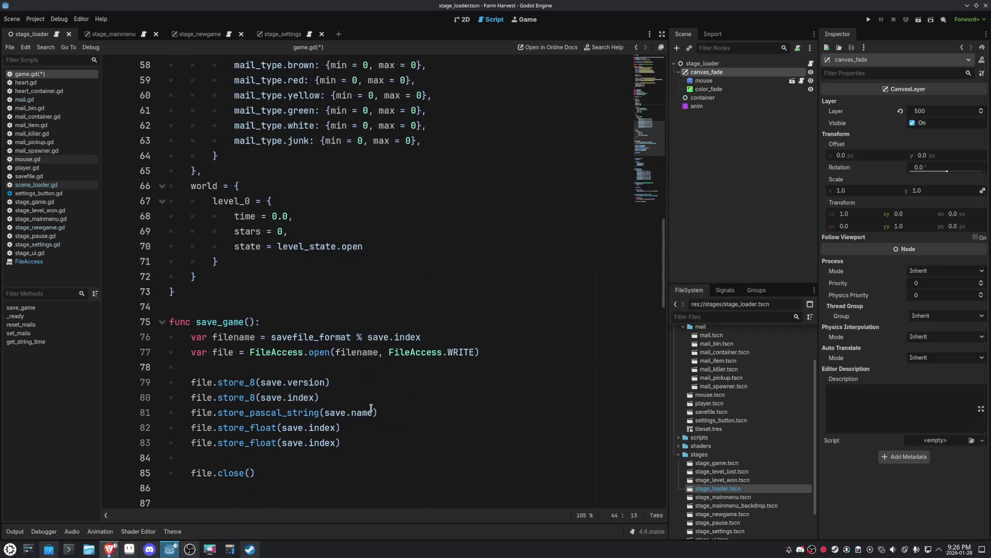
double_click(320, 443)
key("ctrl+v")
double_click(322, 429)
type("complete")
left_click(467, 320)
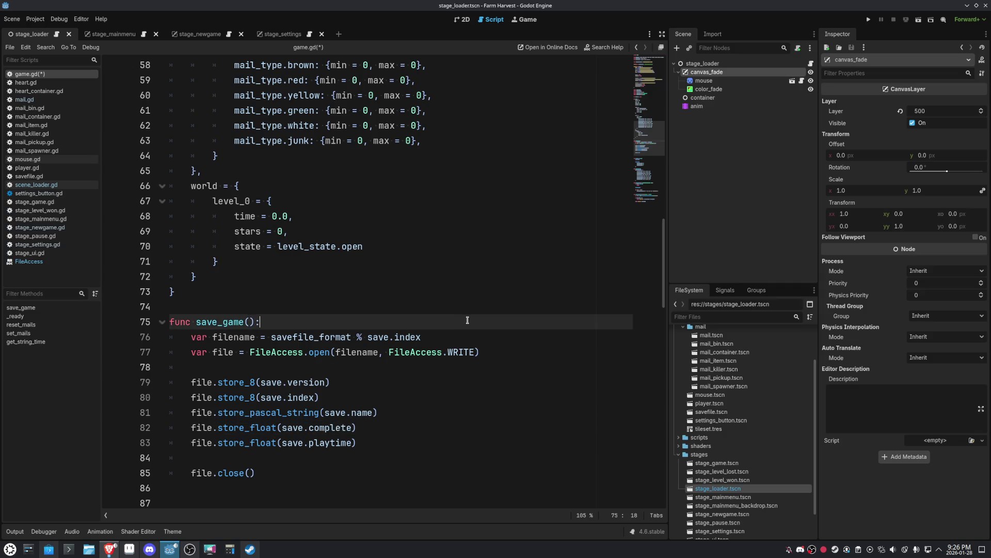
scroll(467, 320, "down", 3)
scroll(468, 325, "up", 12)
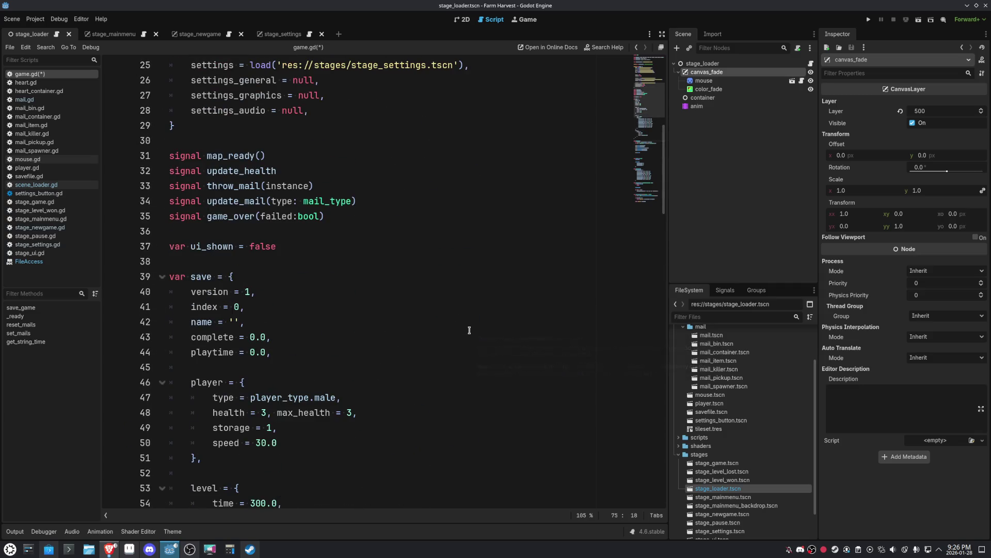
scroll(469, 330, "down", 2)
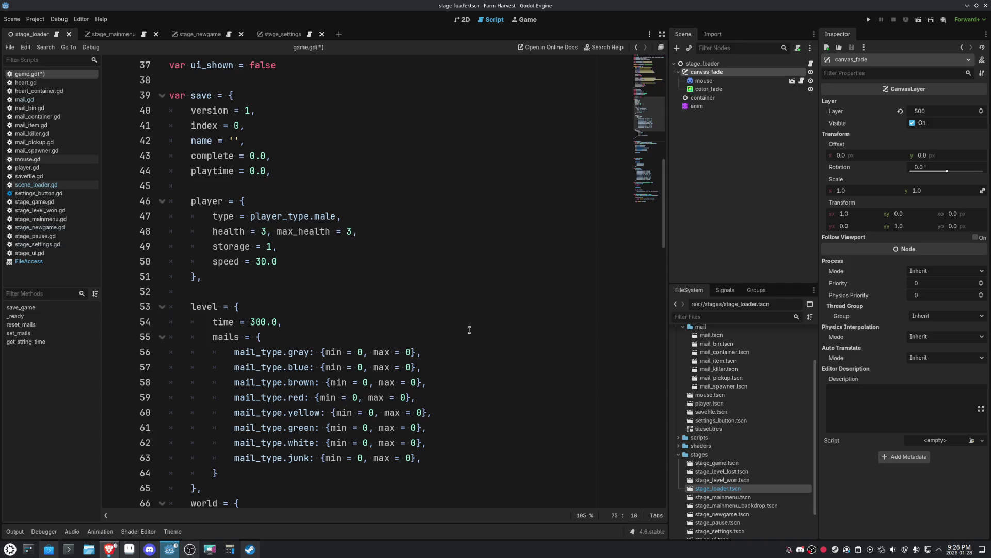
Paste a copy of the player dictionary before file.close() and comment it out with Ctrl+K
mouse_move(212, 277)
left_mouse_down()
mouse_move(201, 220)
mouse_move(187, 204)
left_mouse_up()
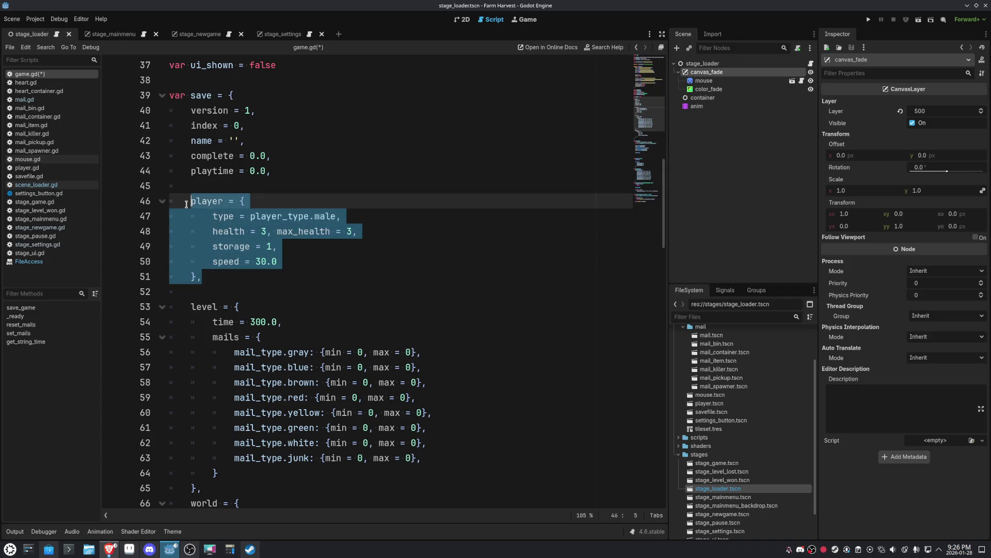
scroll(454, 283, "down", 10)
left_click(423, 274)
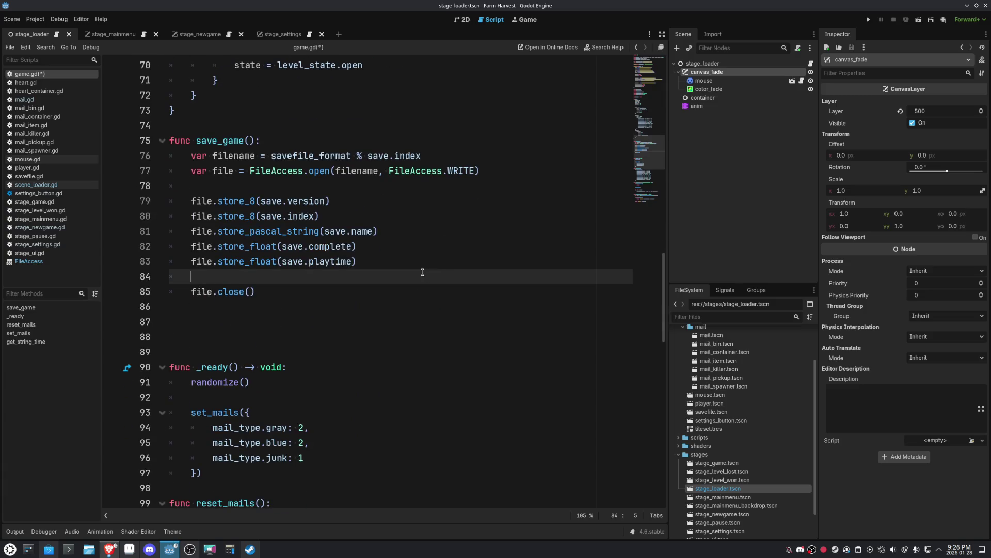
key("Return")
key("Return")
key("Up")
key("ctrl+v")
key("shift+Home")
key("shift+Up")
key("shift+Up")
key("shift+Up")
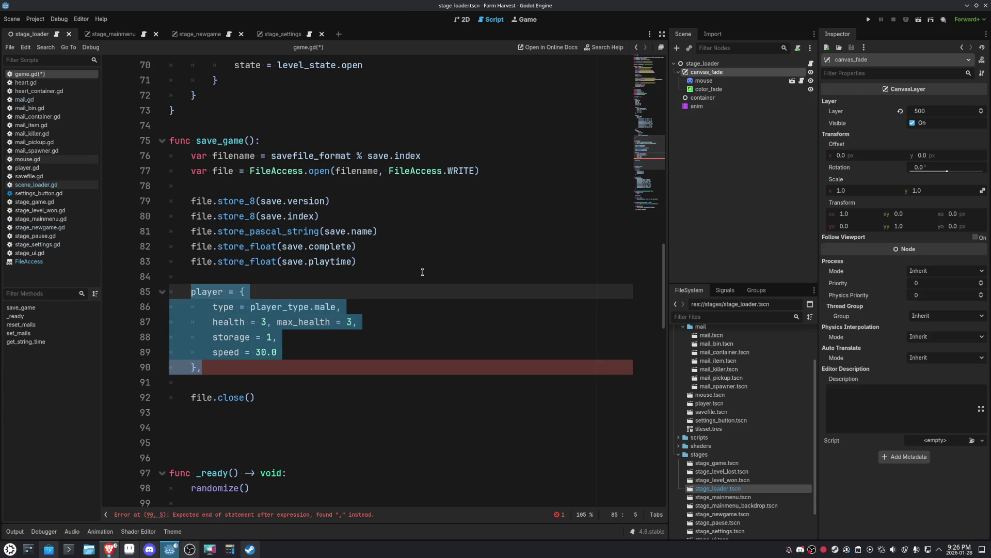
key("ctrl+k")
Add '# player:' and '# header:' comment lines with blank lines beneath them
left_click(402, 262)
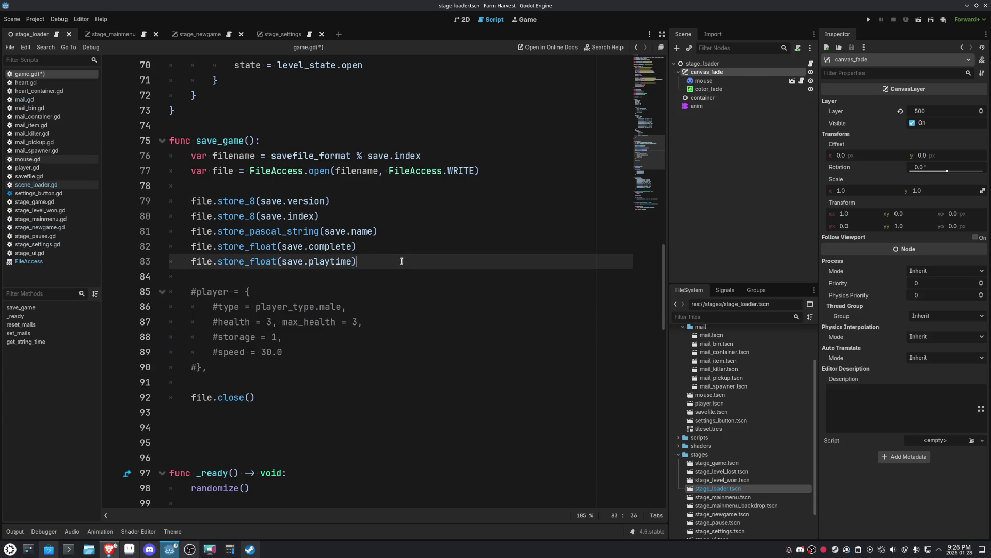
key("Return")
key("Return")
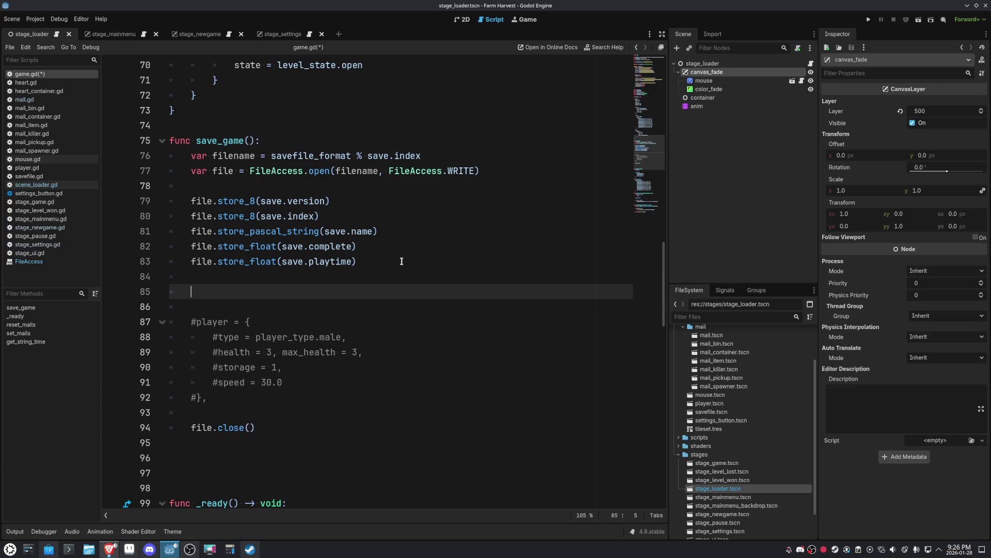
type("# player:")
key("Up")
key("Up")
key("Up")
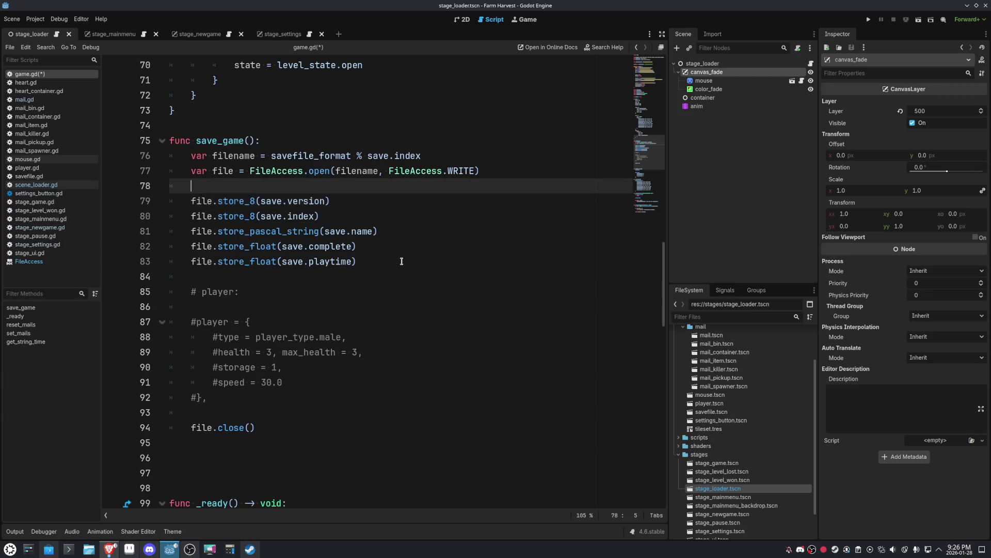
key("Return")
type("# header:")
key("Return")
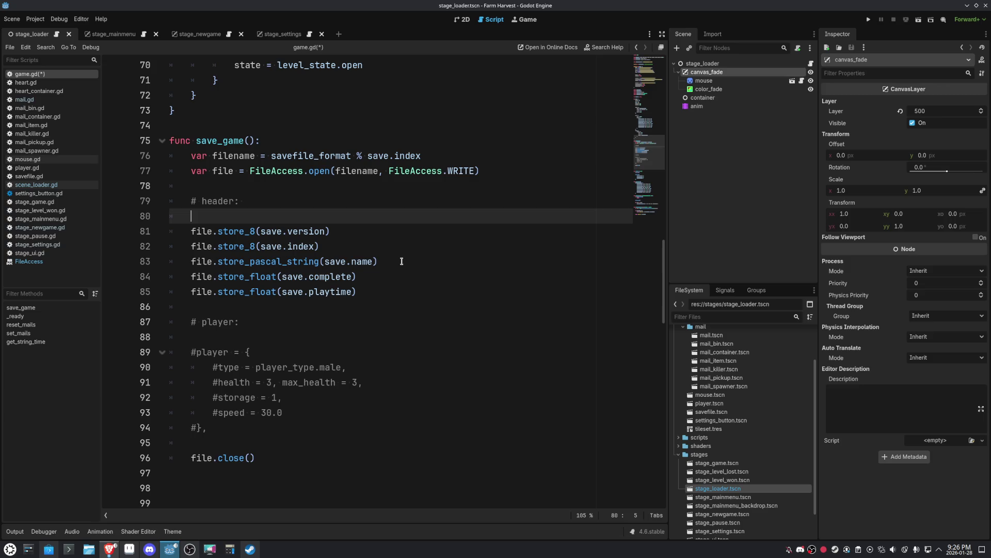
key("Down")
key("Down")
key("Down")
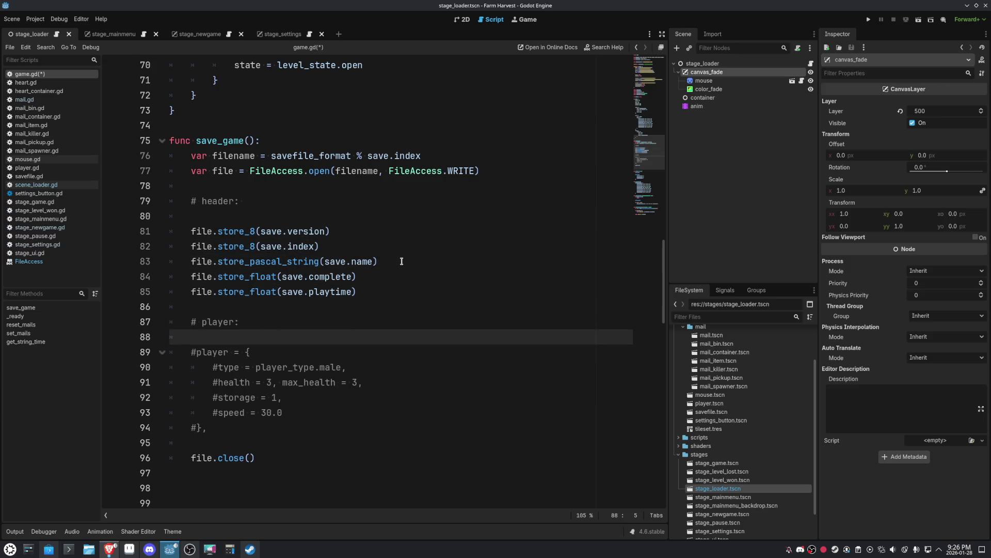
key("Return")
key("Up")
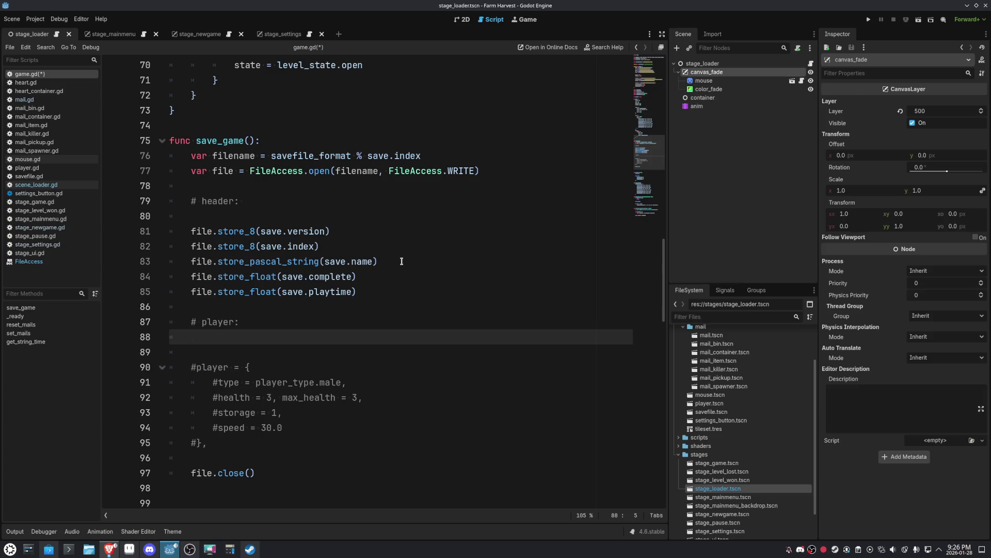
type("file.store")
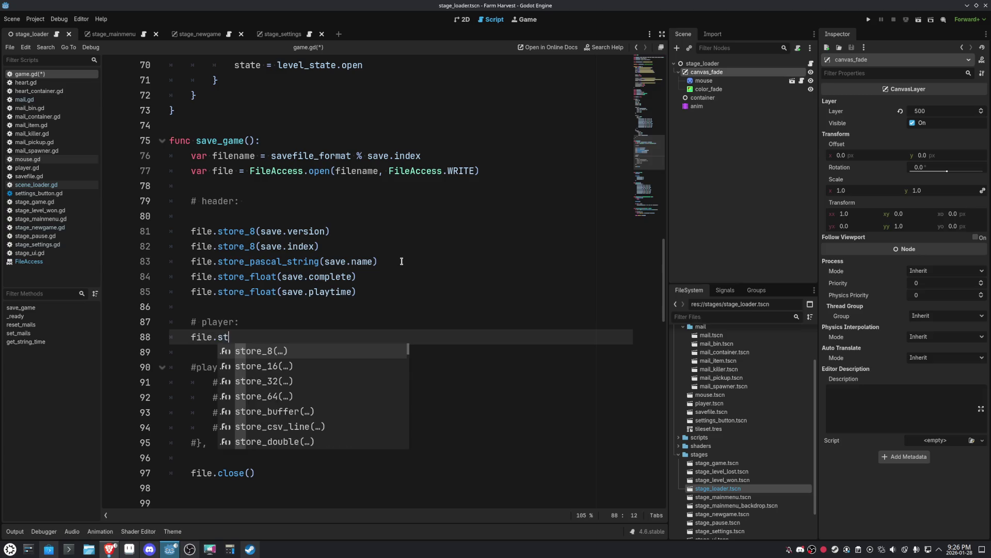
Write store_8 lines for save.player.type and save.player.health
key("Escape")
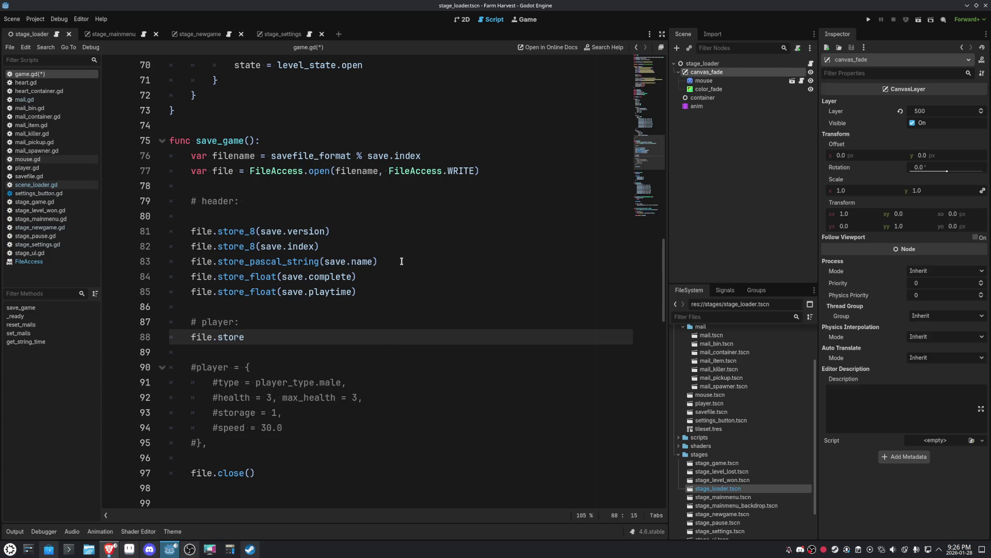
type("_8")
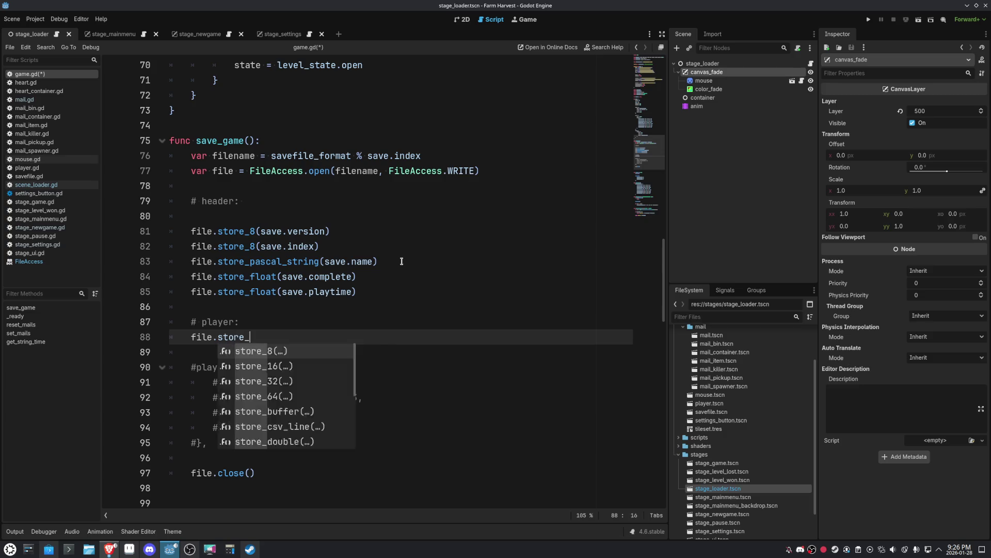
type("(")
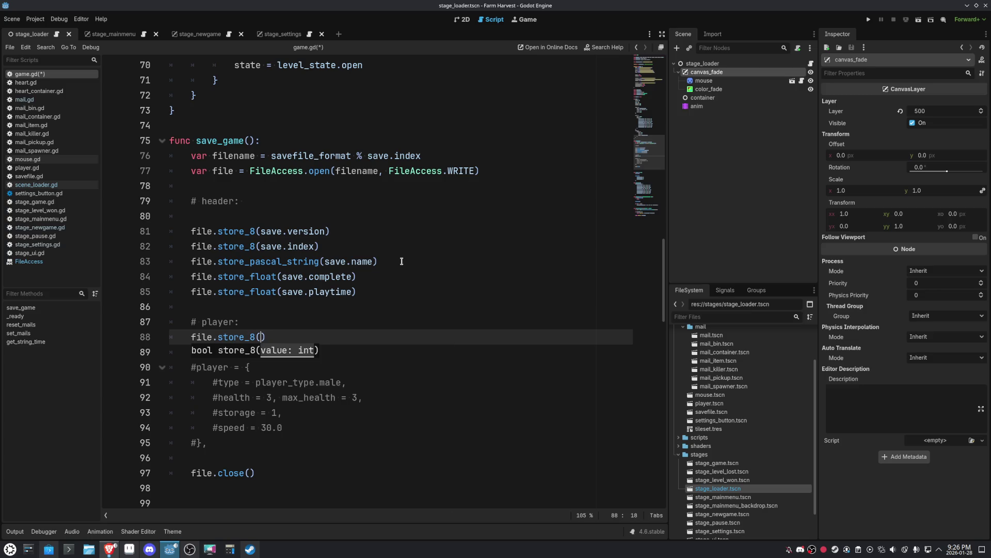
type("sa")
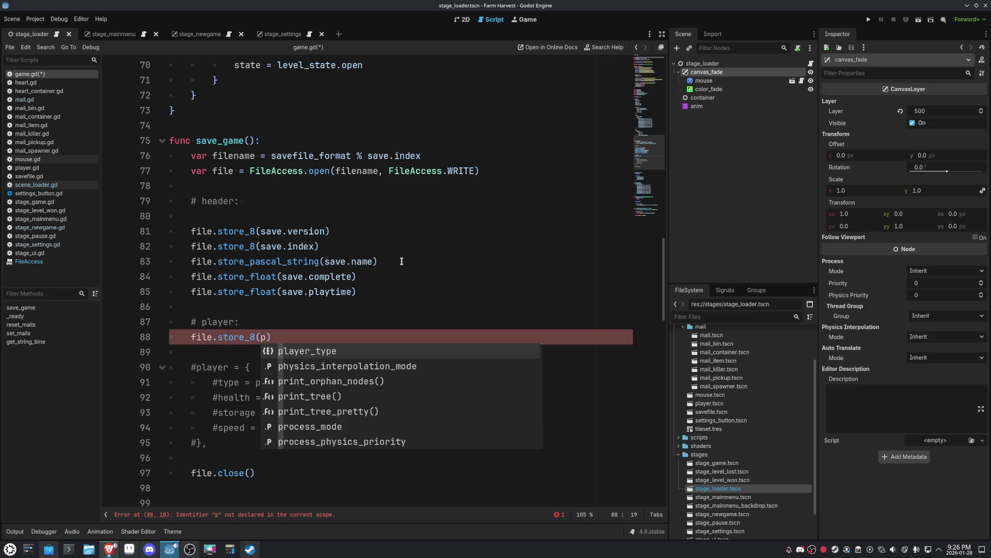
type("ve.player")
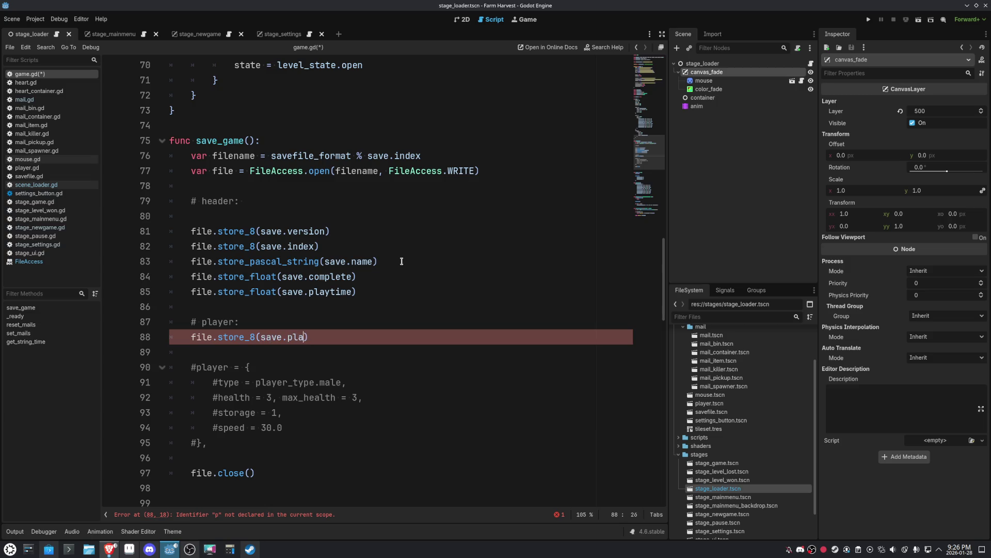
type(".type)")
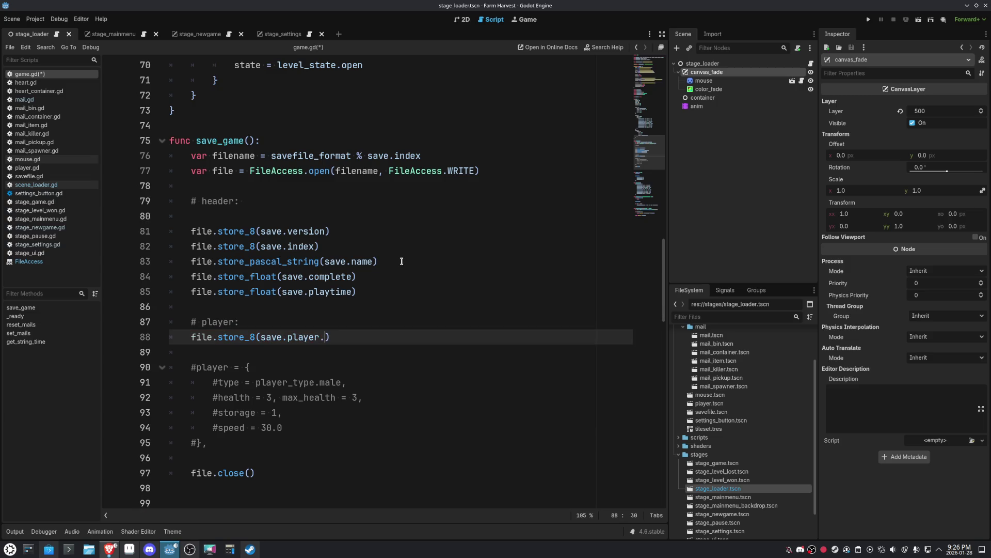
key("Return")
type("file.st")
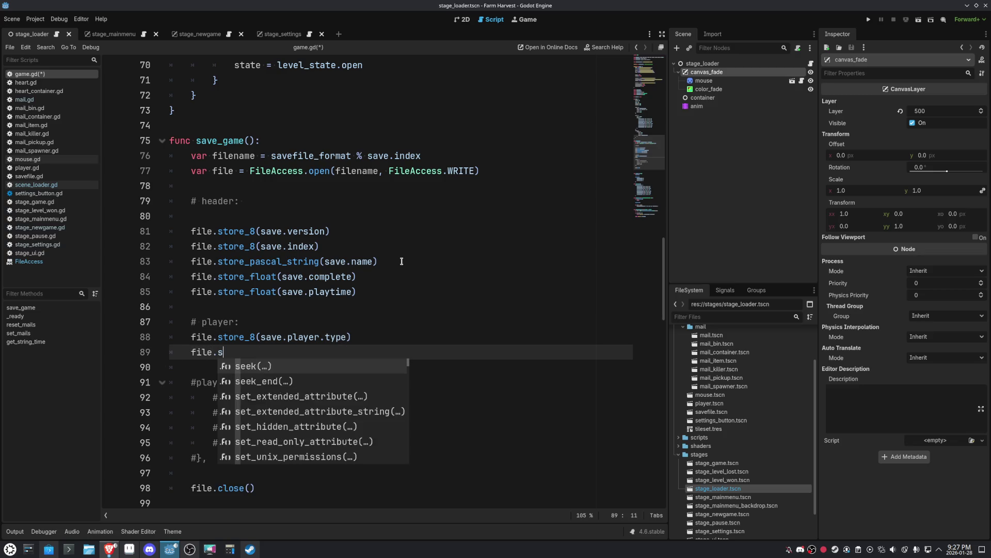
key("Return")
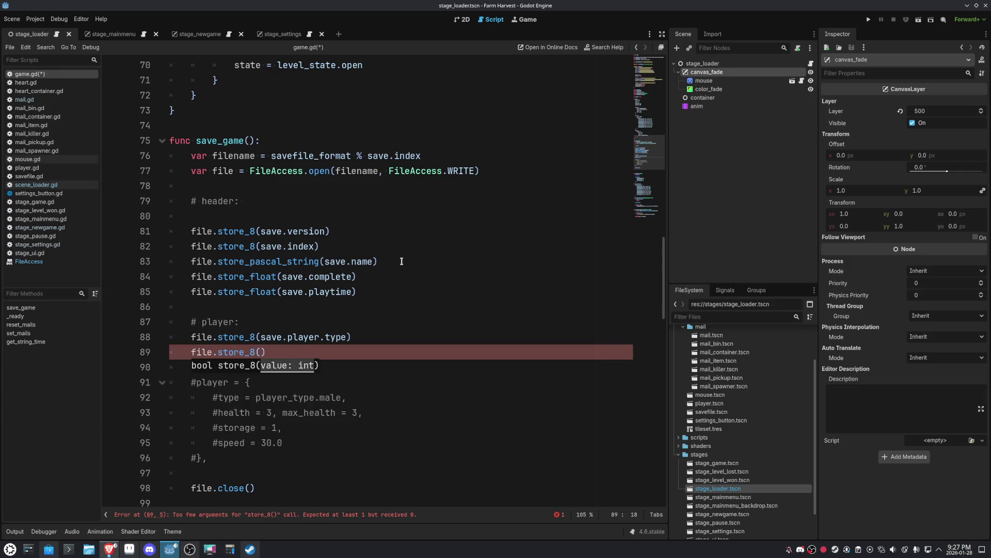
type("save.player")
type(".health")
Duplicate the health line into a store_8 line for save.player.max_health
key("shift+Home")
key("ctrl+c")
key("End")
key("Return")
key("ctrl+v")
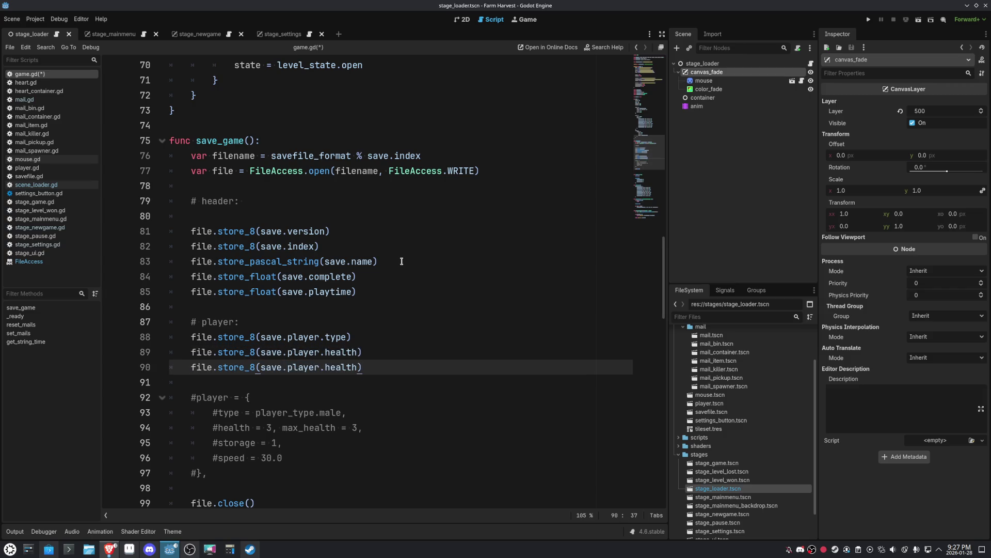
double_click(311, 427)
key("ctrl+c")
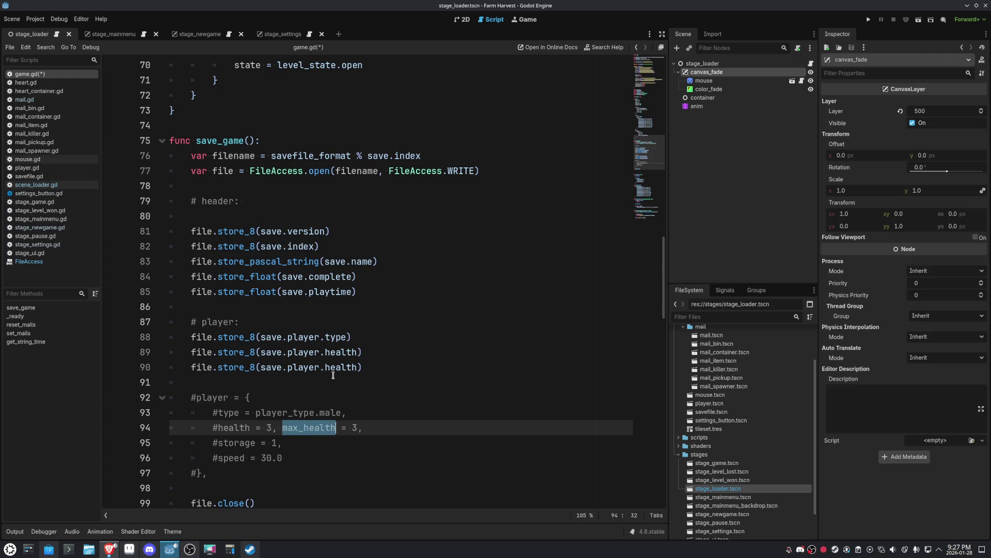
double_click(340, 367)
key("ctrl+v")
Add a store_8 line for save.player.storage below max_health
scroll(424, 379, "down", 2)
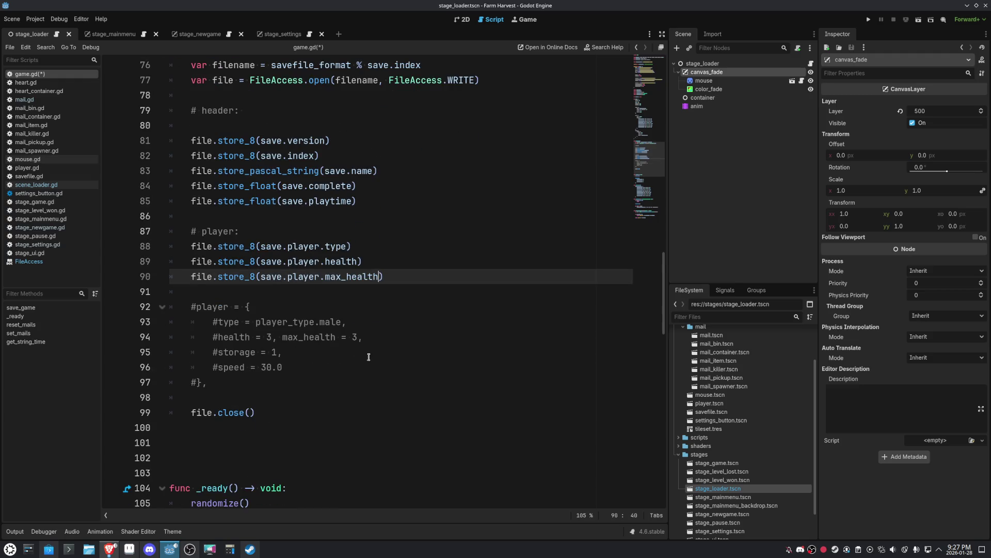
left_click_drag(388, 277, 192, 278)
key("ctrl+c")
left_click(404, 277)
key("Return")
key("ctrl+v")
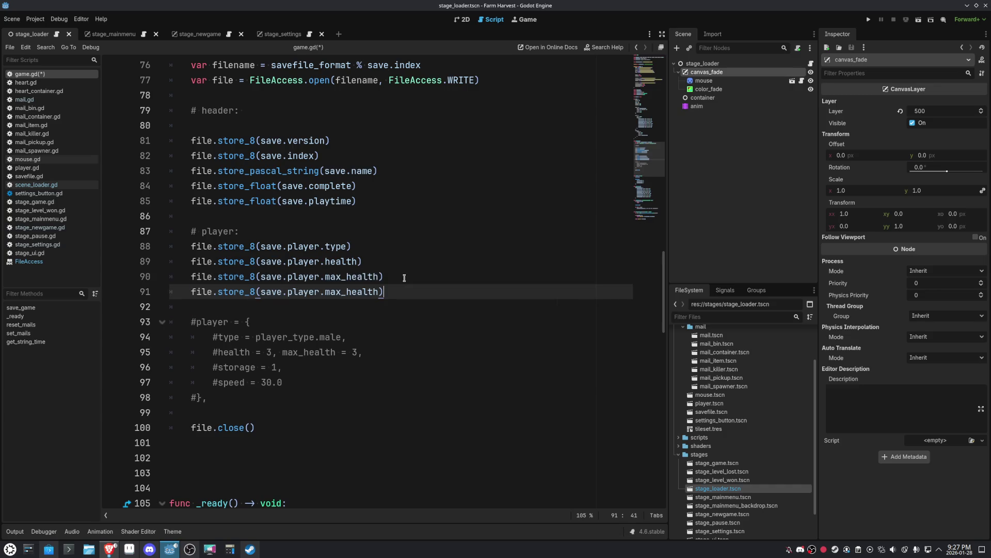
double_click(245, 366)
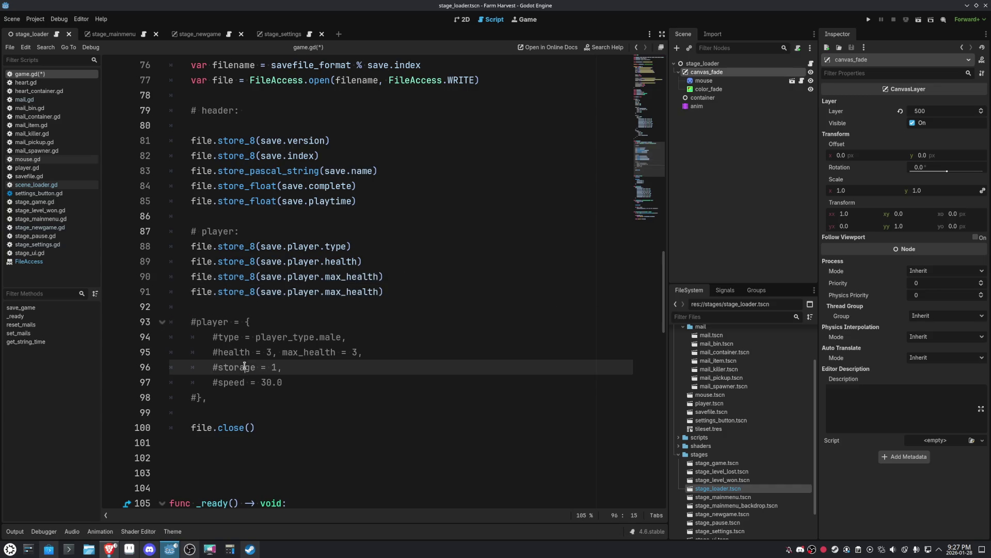
key("ctrl+c")
double_click(352, 292)
key("ctrl+v")
Add a store_float line for save.player.speed
left_click_drag(393, 293, 193, 293)
key("ctrl+c")
left_click(389, 292)
key("Return")
key("ctrl+v")
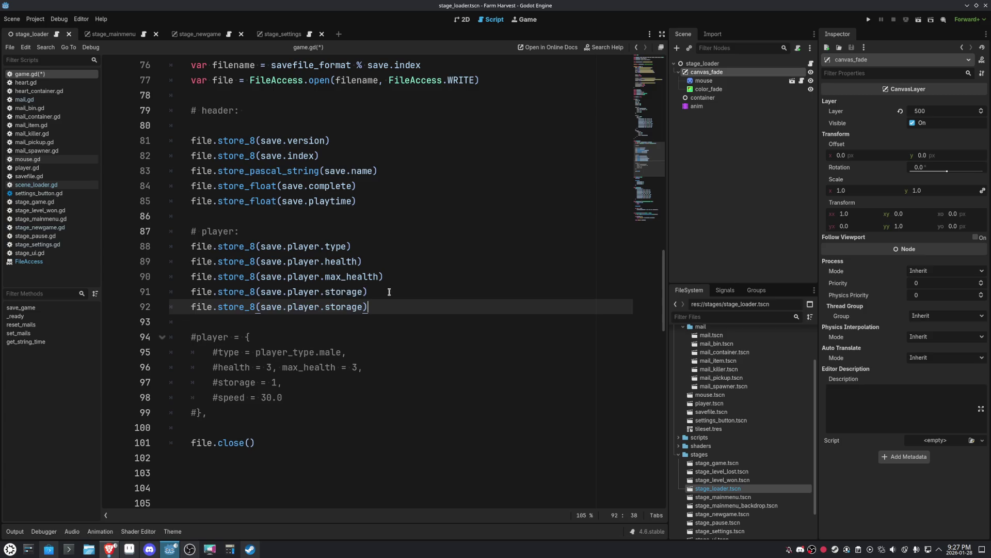
double_click(250, 307)
type("store")
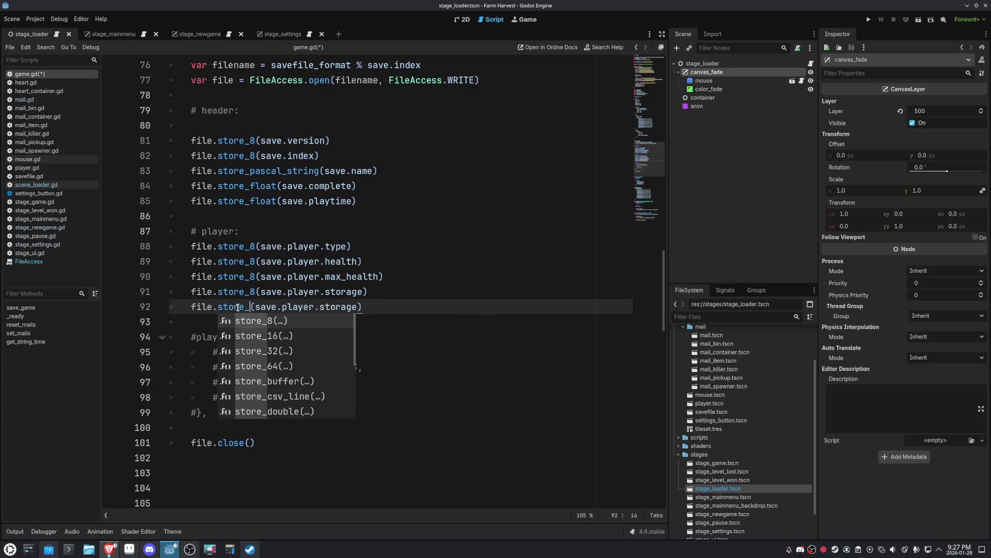
type("_fl")
key("Return")
double_click(230, 397)
key("ctrl+c")
double_click(355, 307)
key("ctrl+v")
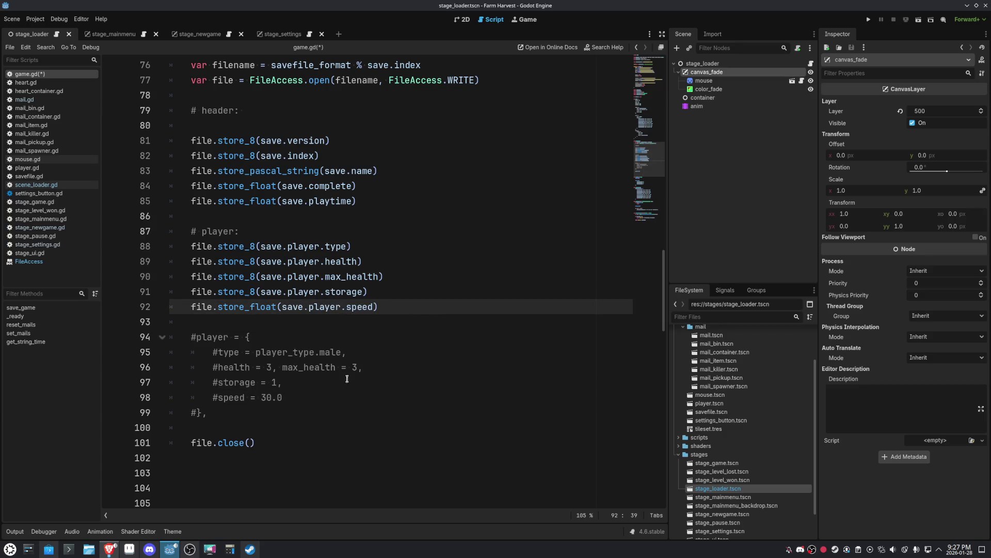
Delete the commented-out player dictionary template
left_click_drag(212, 414, 165, 336)
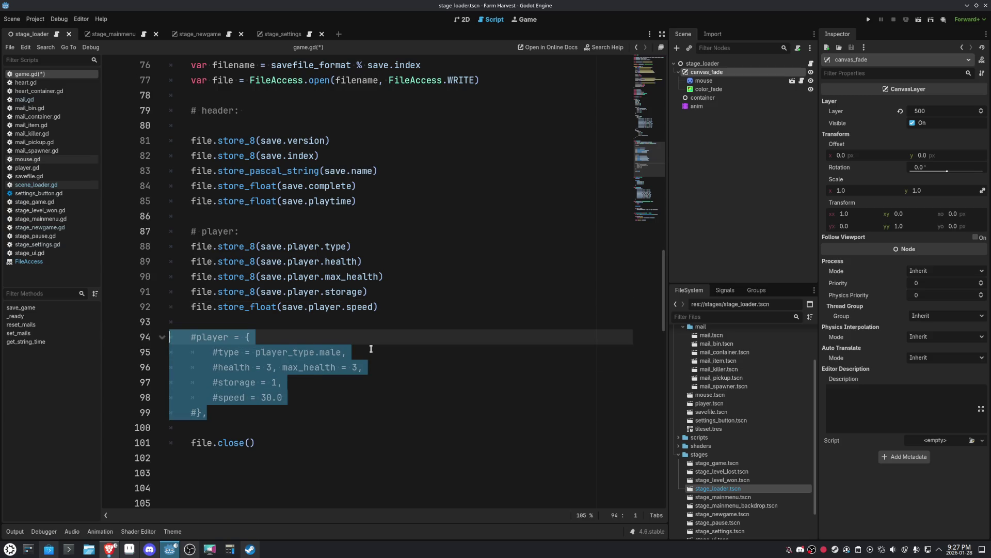
left_click(372, 352)
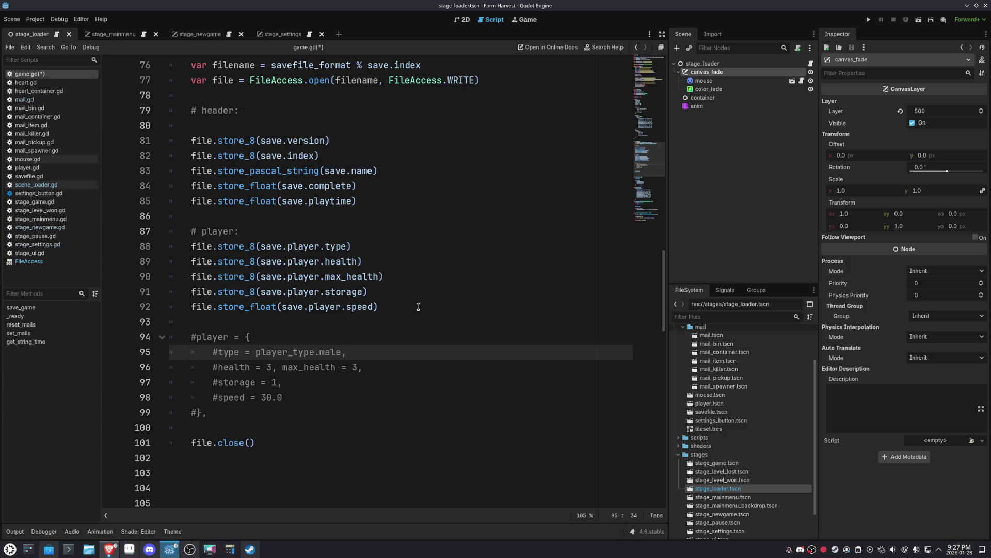
mouse_move(227, 412)
left_mouse_down()
mouse_move(170, 367)
mouse_move(165, 337)
left_mouse_up()
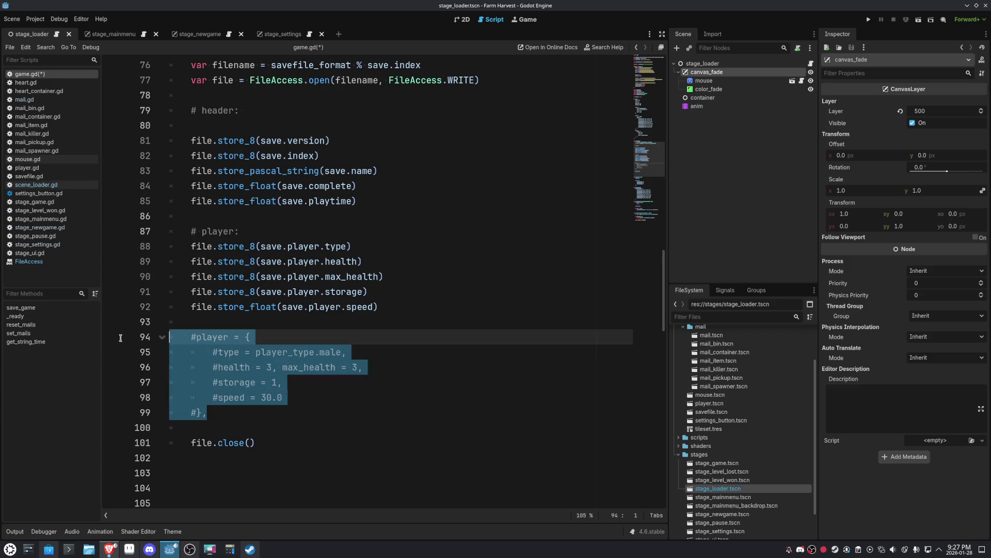
key("BackSpace")
key("BackSpace")
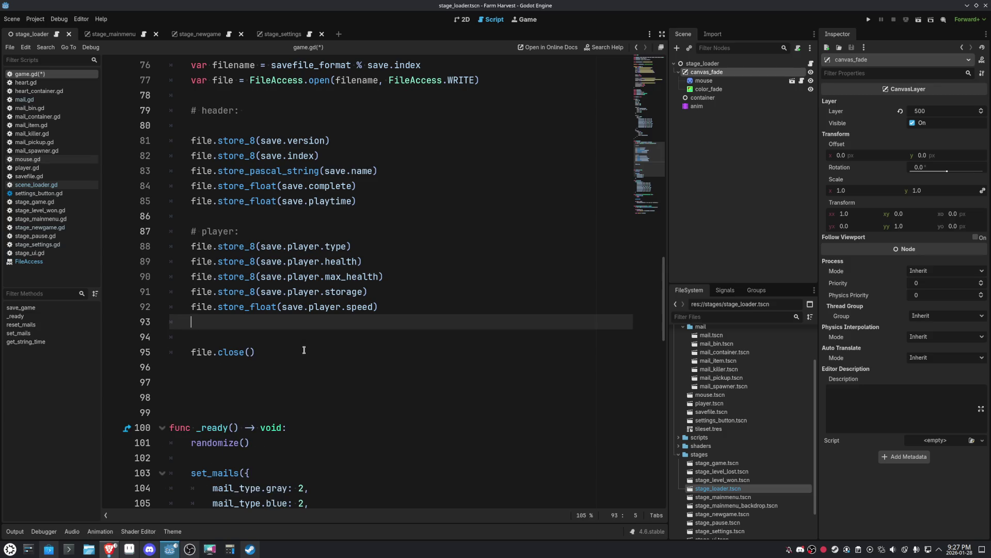
Add a '# World:' comment line after the player speed write
key("Return")
type("f")
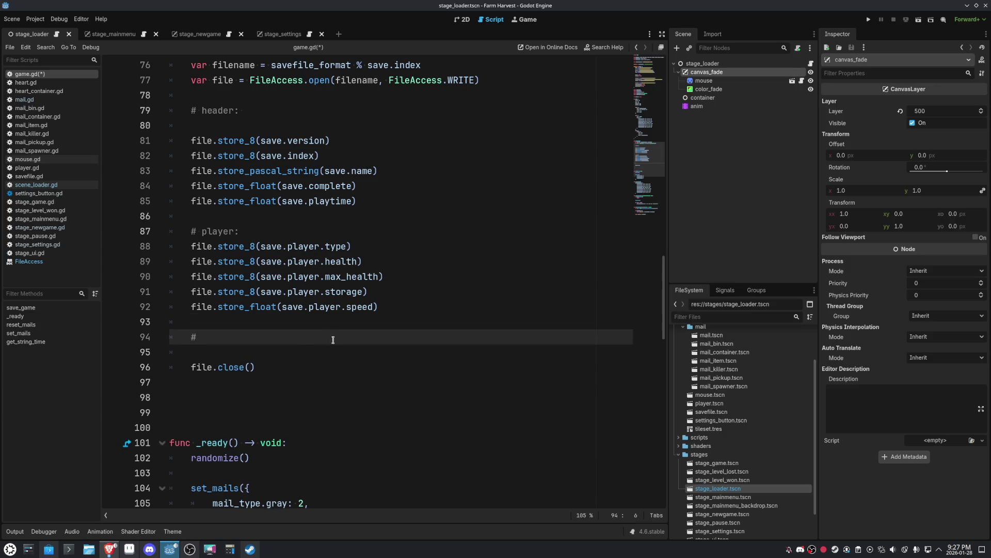
scroll(320, 343, "up", 9)
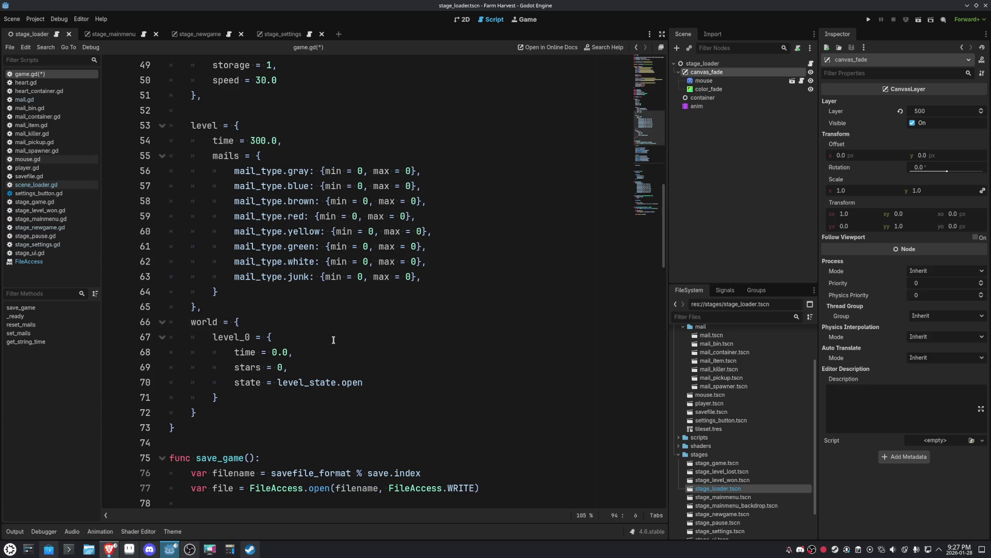
scroll(333, 339, "down", 7)
scroll(335, 338, "up", 7)
scroll(335, 338, "down", 11)
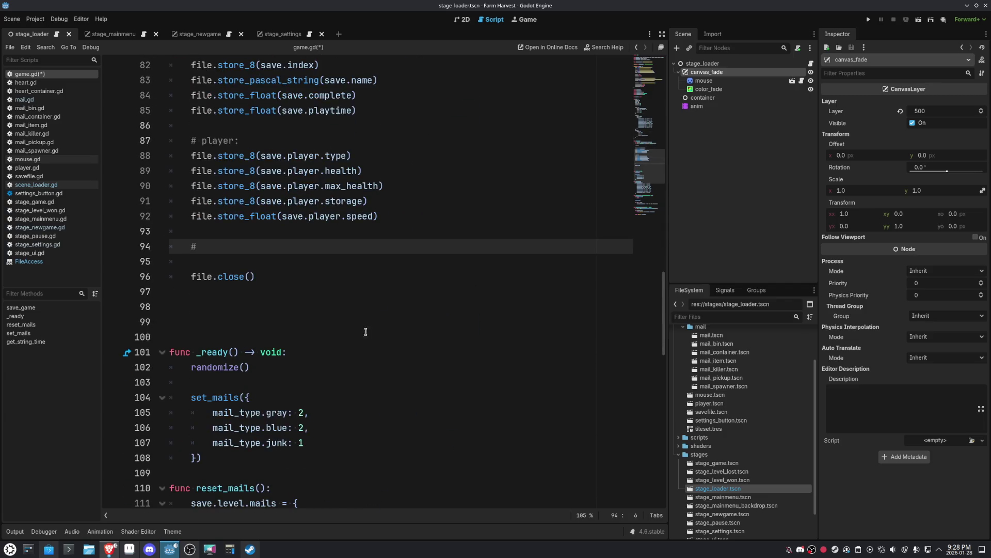
type("World:")
key("Return")
Copy the world dictionary from the save defaults, paste it under World and comment it out
scroll(411, 329, "up", 8)
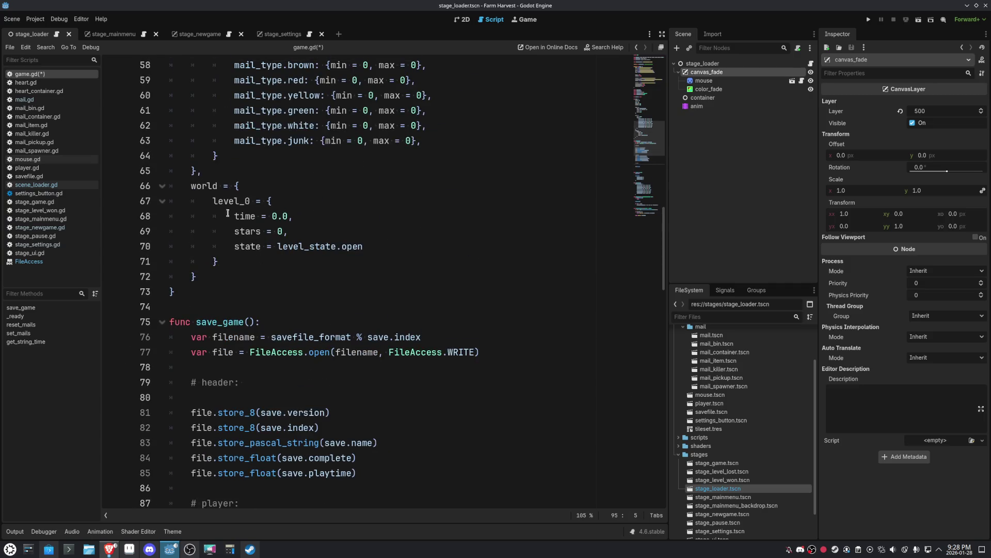
mouse_move(193, 188)
left_mouse_down()
mouse_move(361, 249)
mouse_move(361, 279)
left_mouse_up()
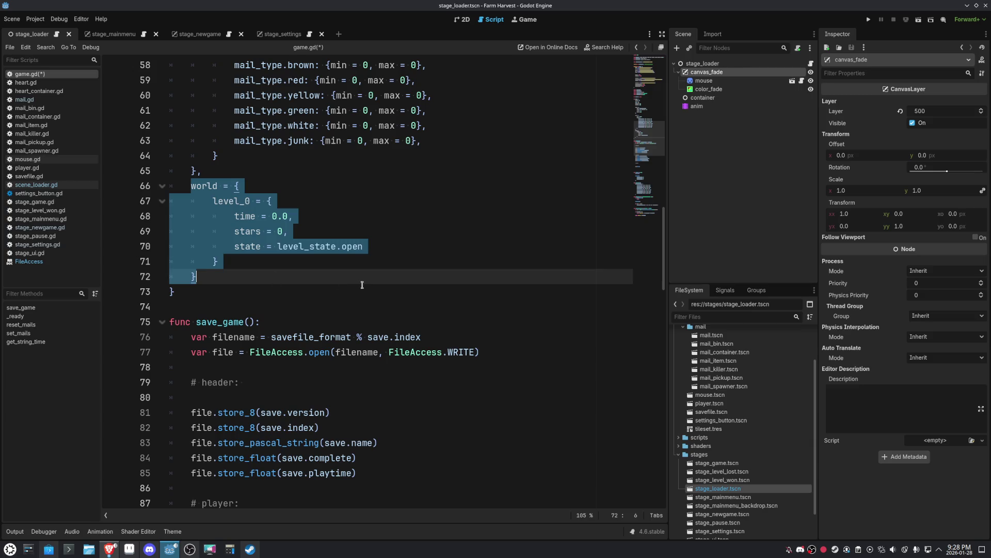
scroll(333, 311, "down", 7)
left_click(297, 321)
key("Return")
key("Return")
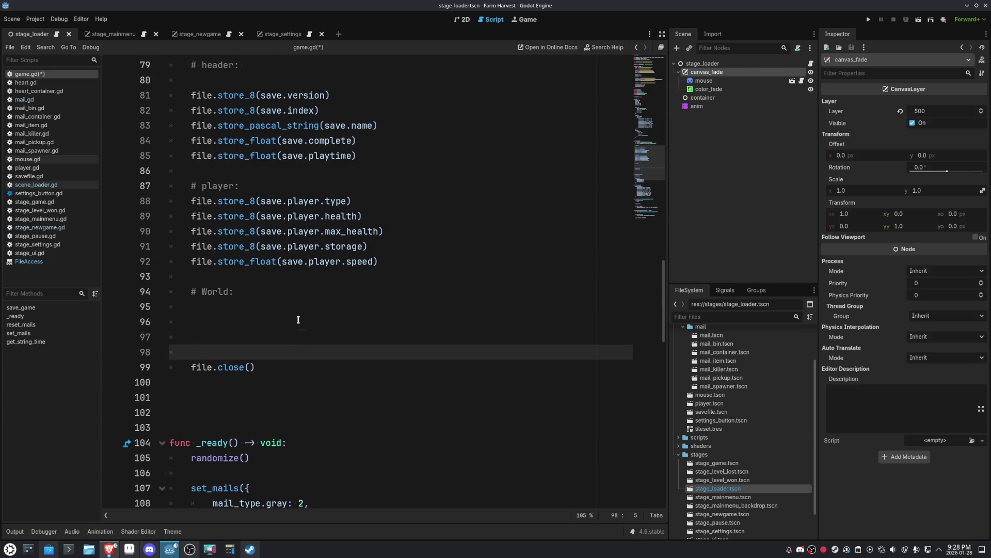
key("Return")
key("Up")
key("ctrl+v")
left_click_drag(211, 444, 143, 353)
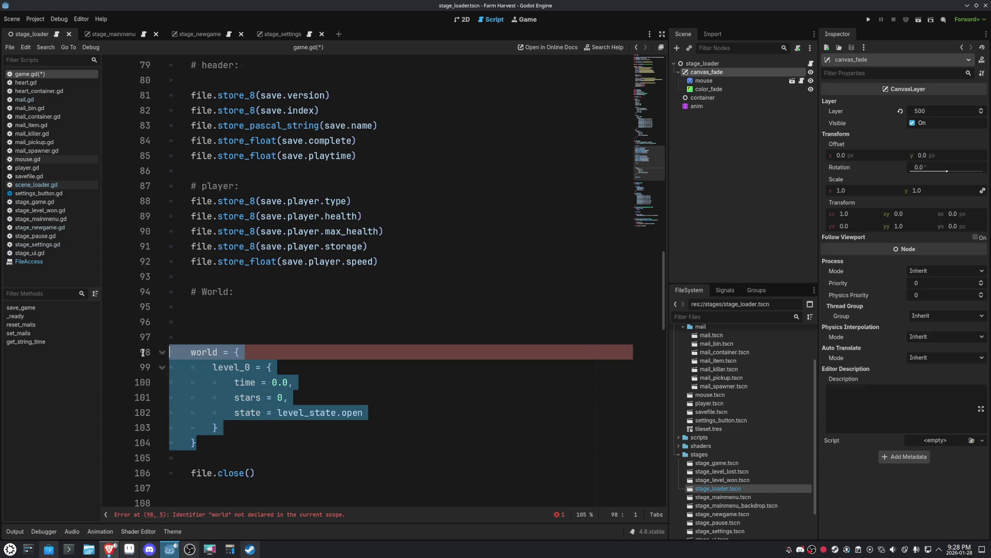
key("ctrl+k")
Remove the extra blank line under the '# header:' comment
left_click(230, 315)
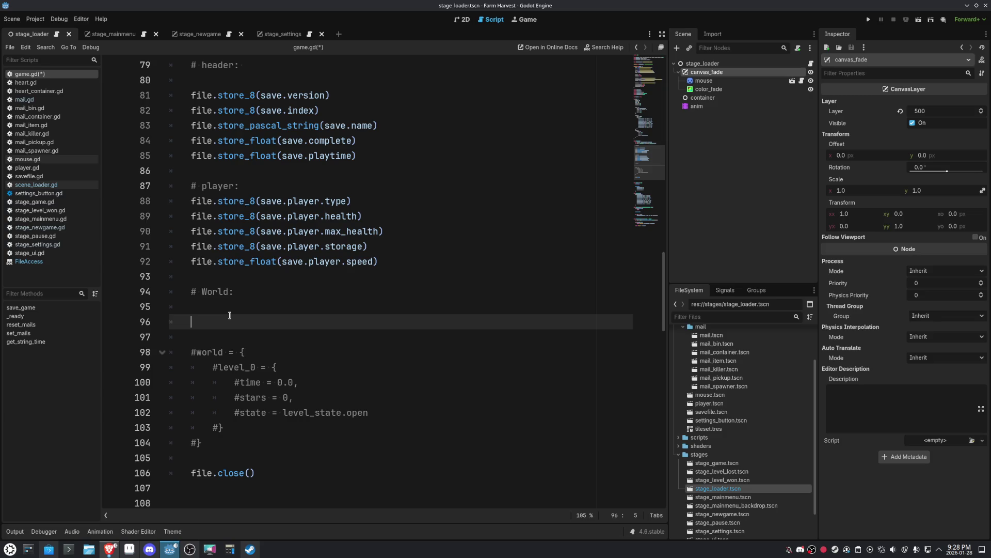
scroll(230, 315, "up", 2)
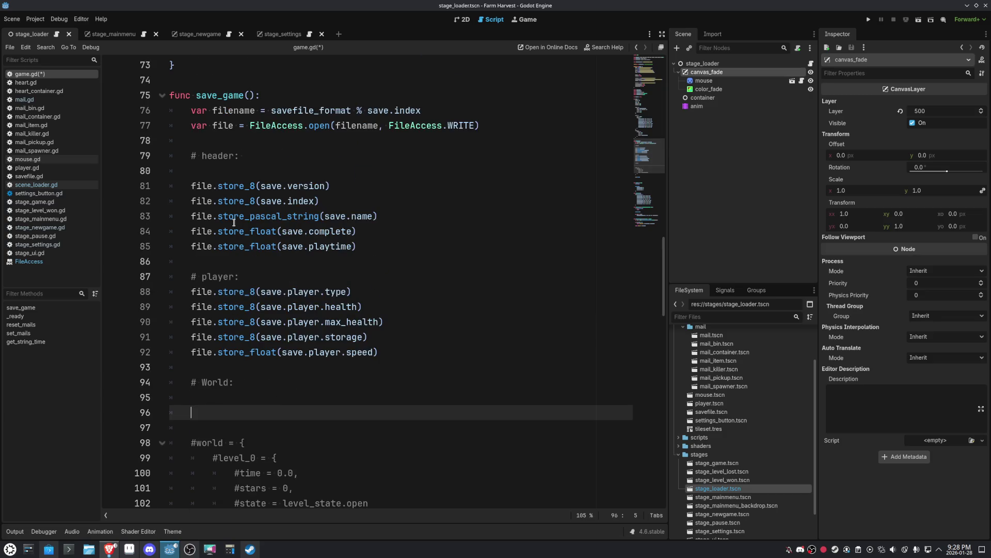
left_click(210, 171)
key("BackSpace")
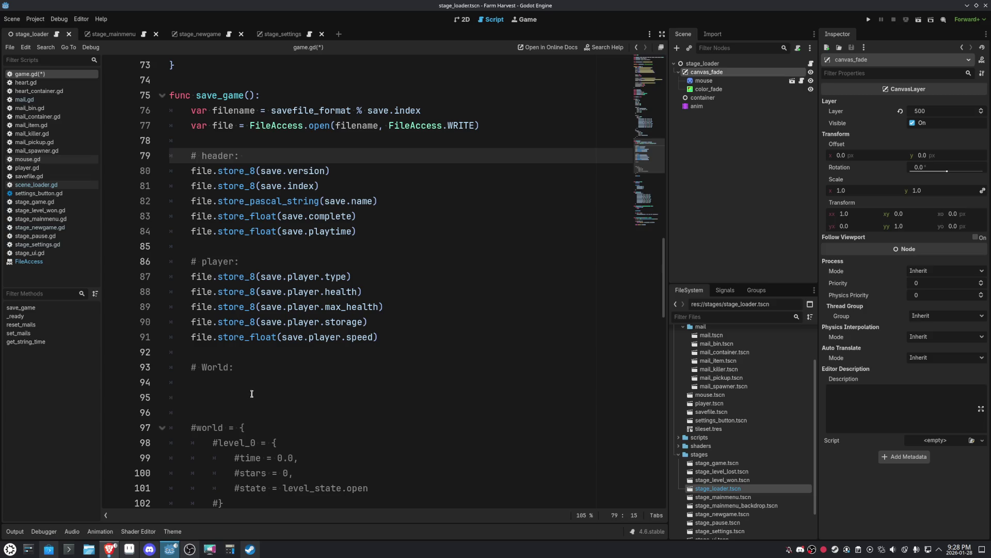
left_click(253, 395)
left_click(267, 383)
scroll(338, 388, "down", 2)
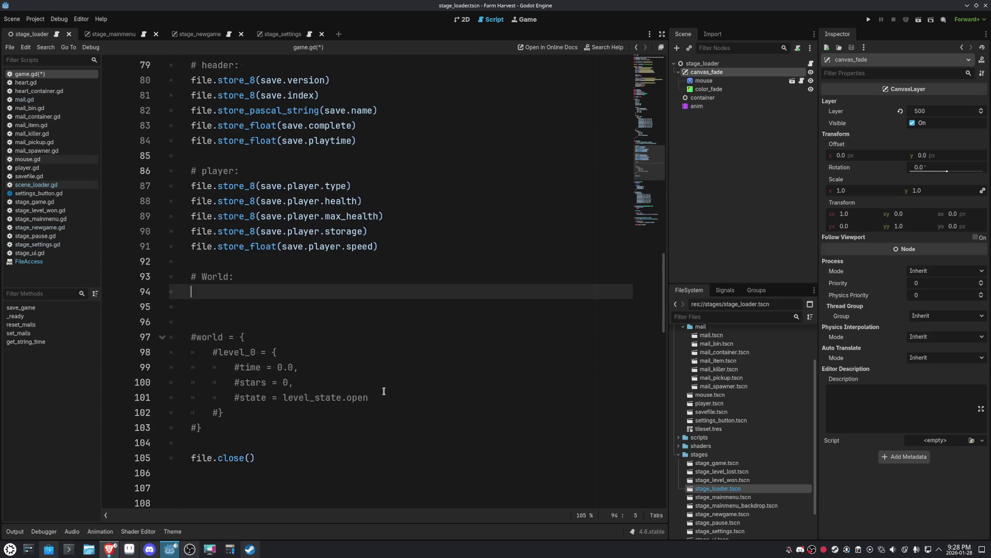